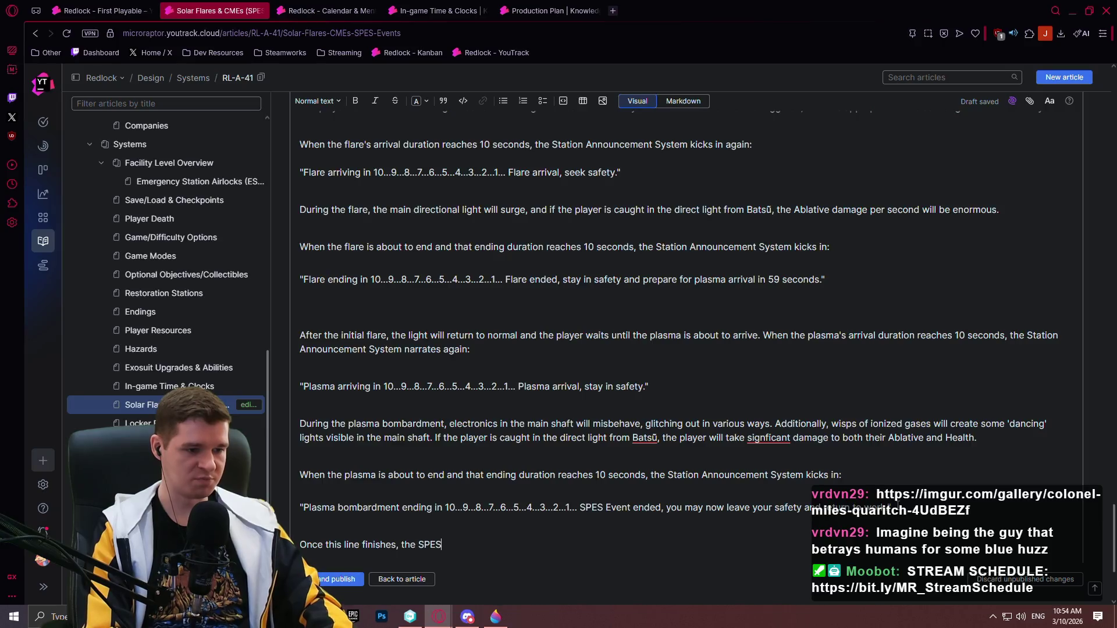
- Fix the typo so the last sentence ends 'Event is removed from the in-game clock board'
{"action": "key", "text": "BackSpace"}
{"action": "type", "text": "vent "}
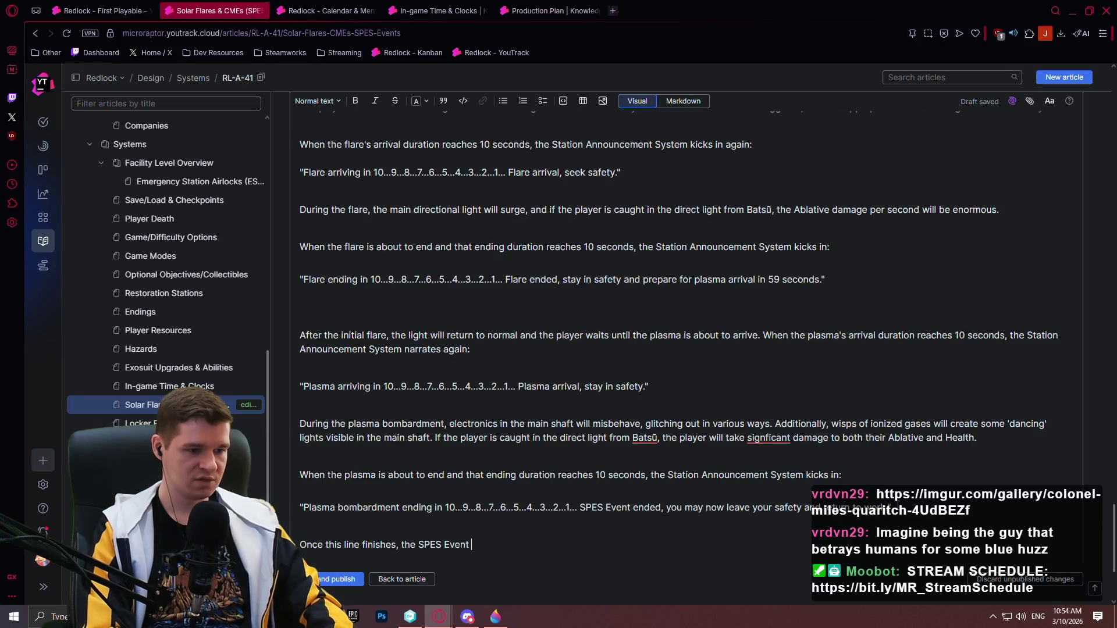
{"action": "type", "text": "is removed from the in"}
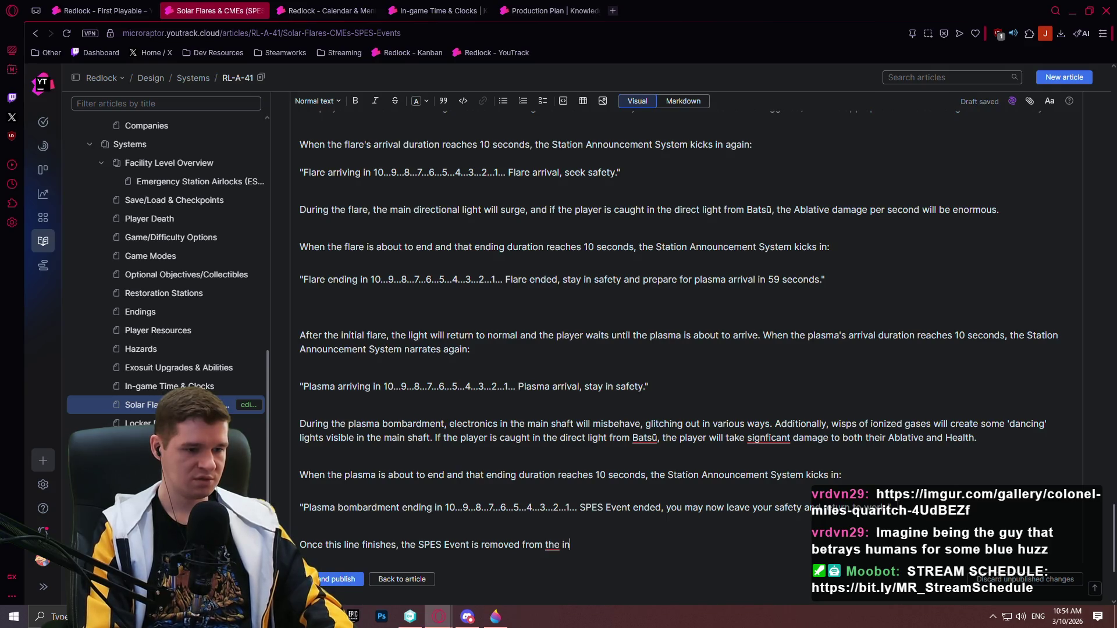
{"action": "type", "text": "-game clock board."}
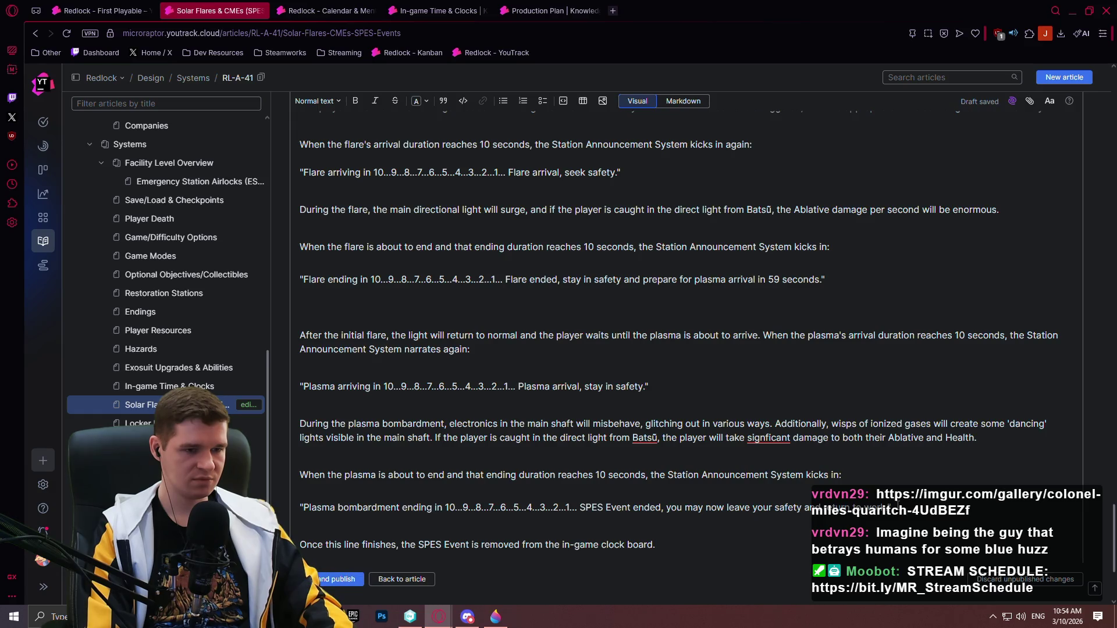
{"action": "scroll", "coordinate": [813, 369], "scroll_direction": "up", "scroll_amount": 3}
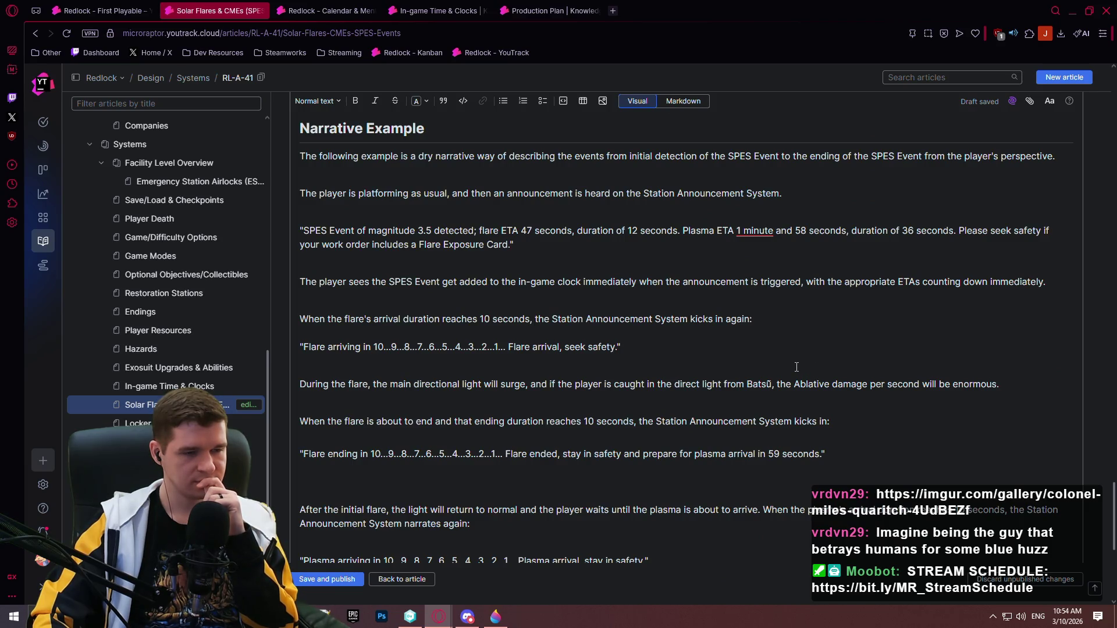
- Append a final announcement bullet reading 'Next SPES Event ETA, if detected'
{"action": "scroll", "coordinate": [796, 367], "scroll_direction": "down", "scroll_amount": 4}
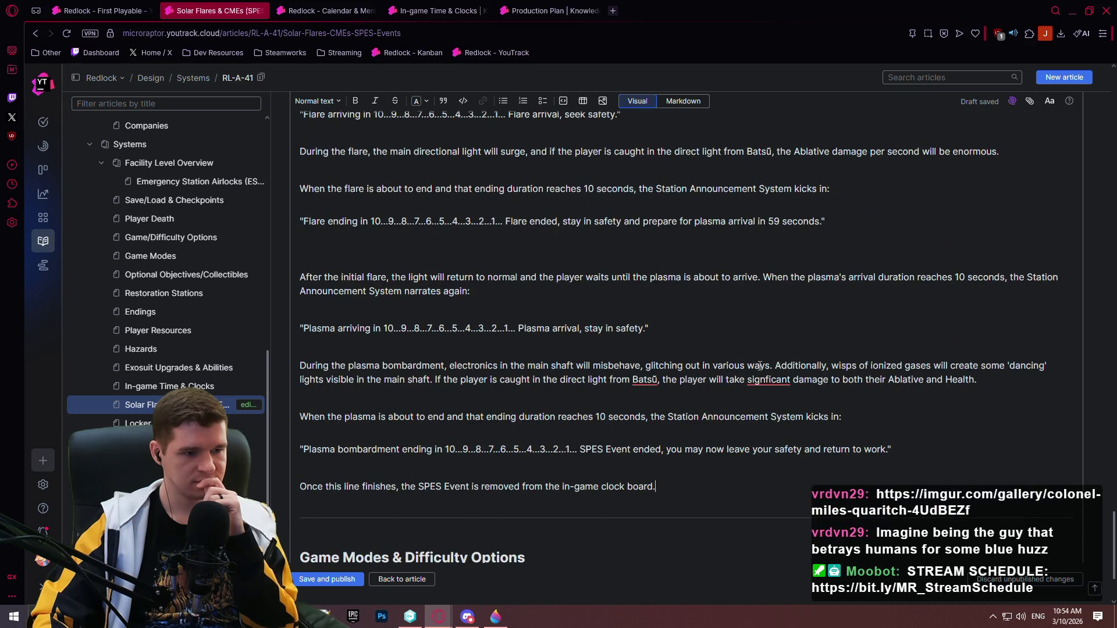
{"action": "scroll", "coordinate": [759, 366], "scroll_direction": "up", "scroll_amount": 4}
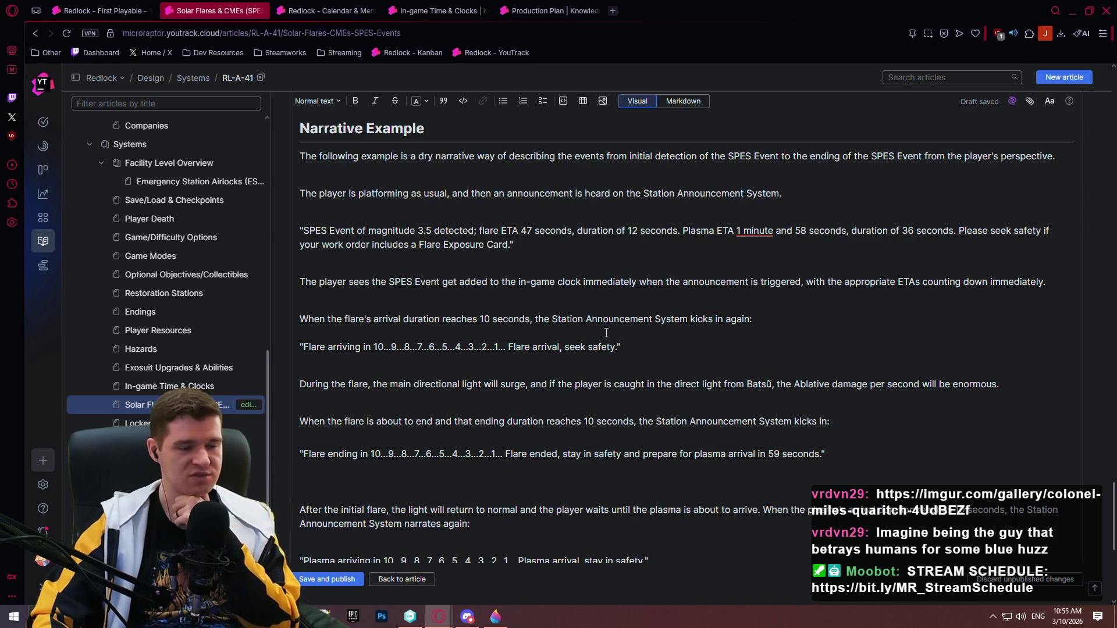
{"action": "scroll", "coordinate": [599, 329], "scroll_direction": "up", "scroll_amount": 1}
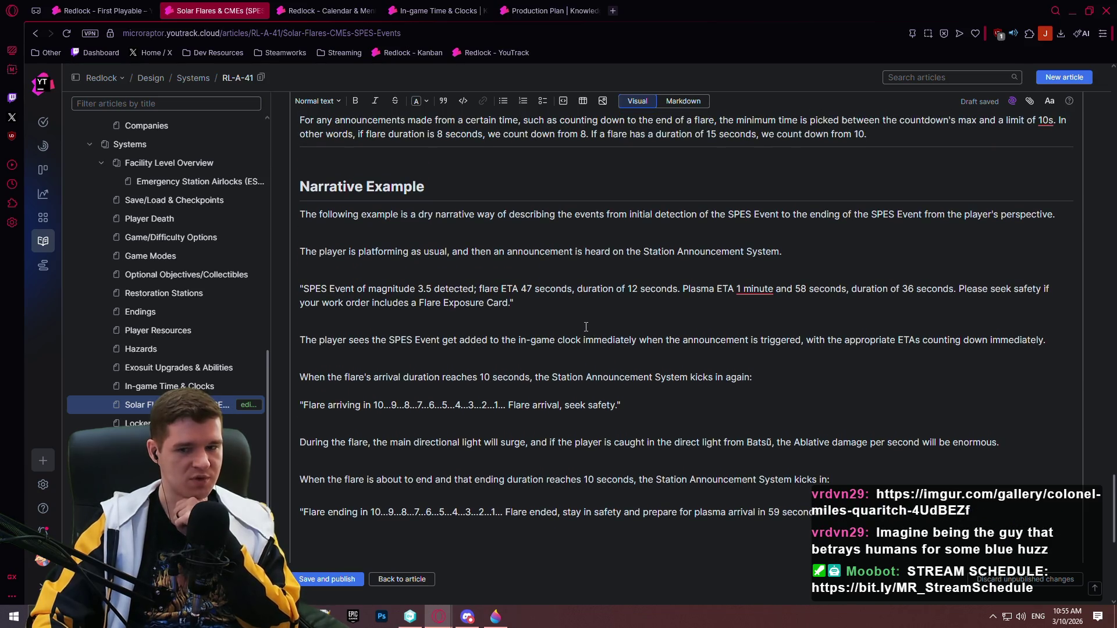
{"action": "scroll", "coordinate": [585, 327], "scroll_direction": "up", "scroll_amount": 3}
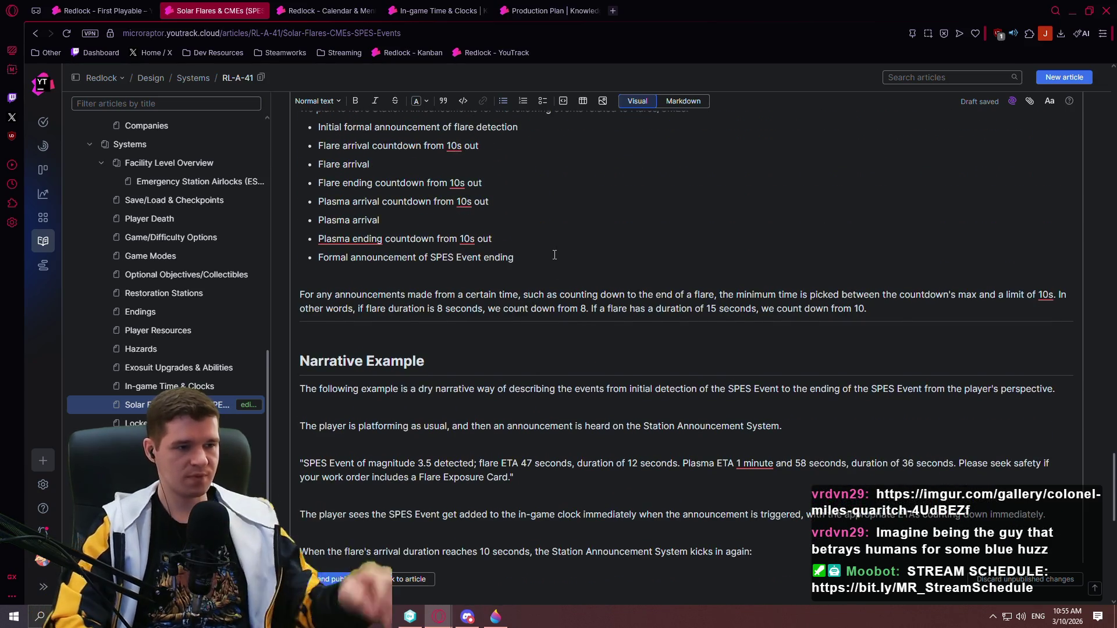
{"action": "left_click", "coordinate": [554, 255]}
{"action": "key", "text": "Return"}
{"action": "type", "text": "Ne"}
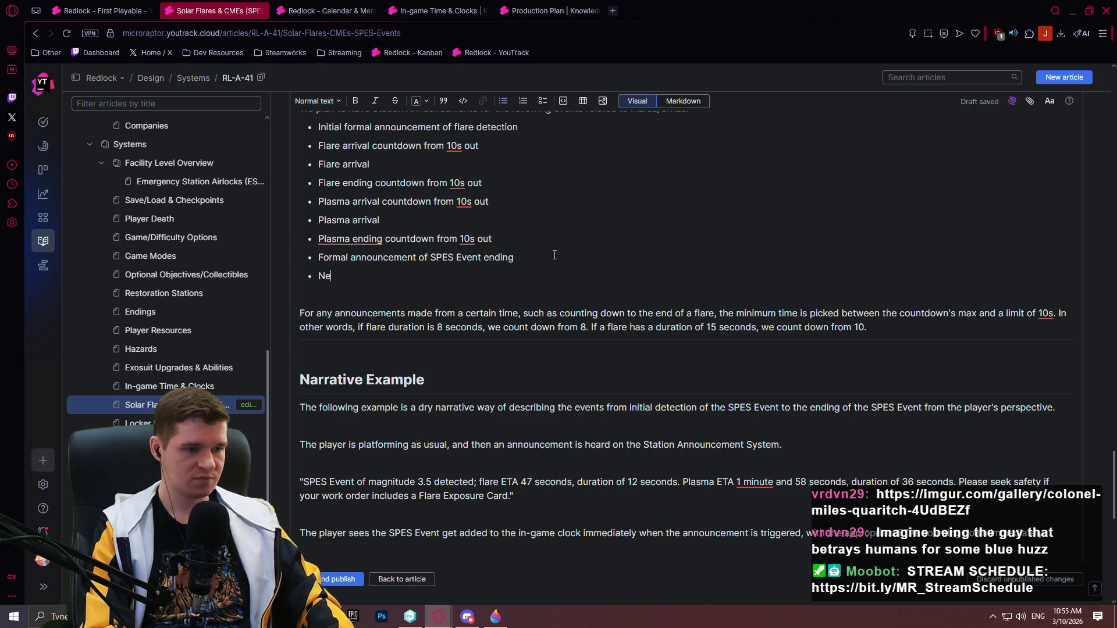
{"action": "type", "text": "xt SPES Event E"}
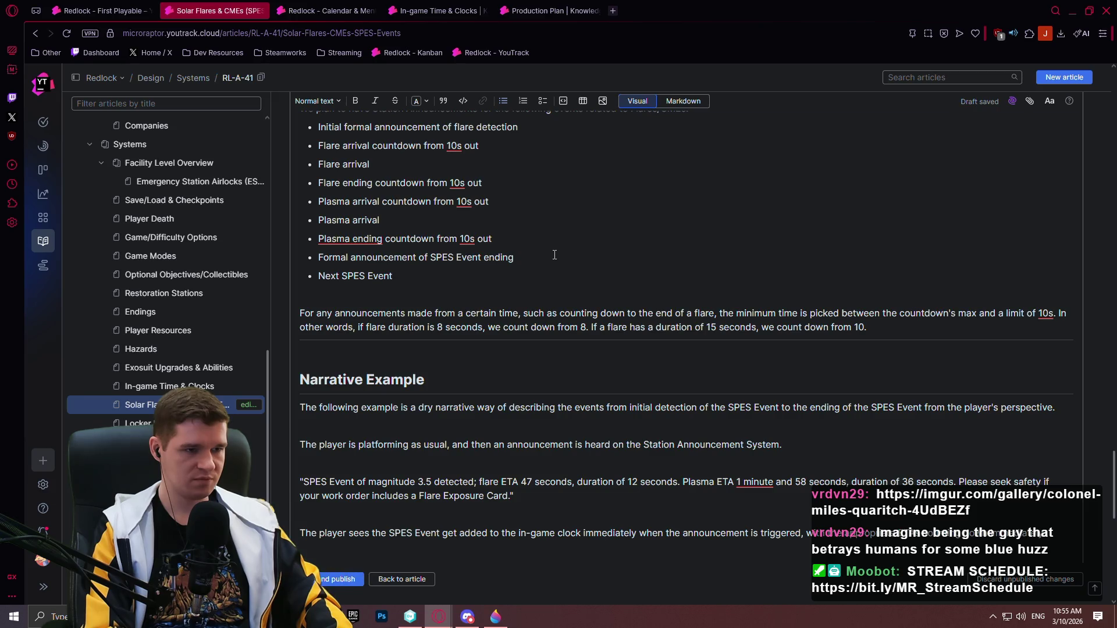
{"action": "type", "text": "TA, if"}
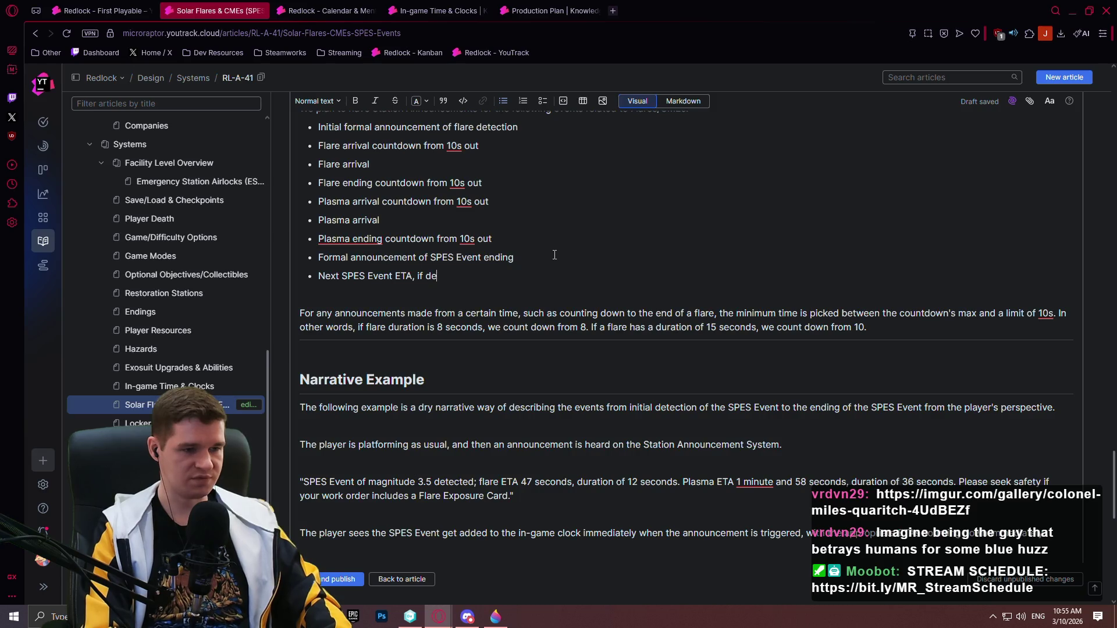
{"action": "type", "text": "detected"}
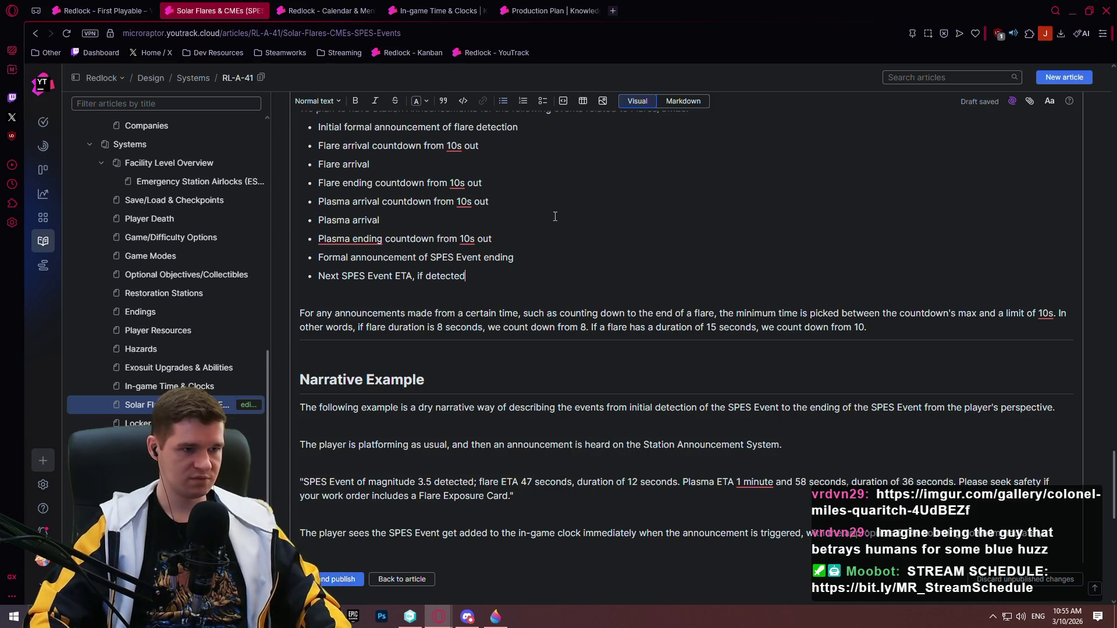
{"action": "scroll", "coordinate": [556, 244], "scroll_direction": "up", "scroll_amount": 1}
{"action": "scroll", "coordinate": [558, 227], "scroll_direction": "down", "scroll_amount": 1}
{"action": "scroll", "coordinate": [559, 221], "scroll_direction": "down", "scroll_amount": 3}
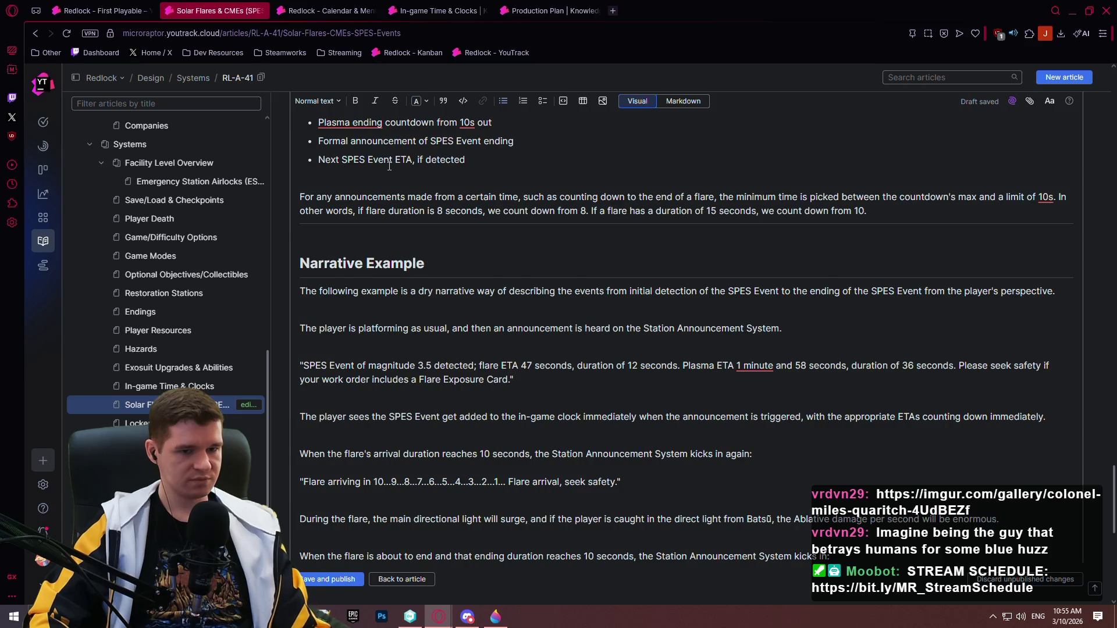
- Continue the closing sentence with '…the Station Announcement System will chime in:' after the SPES Event clause
{"action": "scroll", "coordinate": [386, 167], "scroll_direction": "down", "scroll_amount": 5}
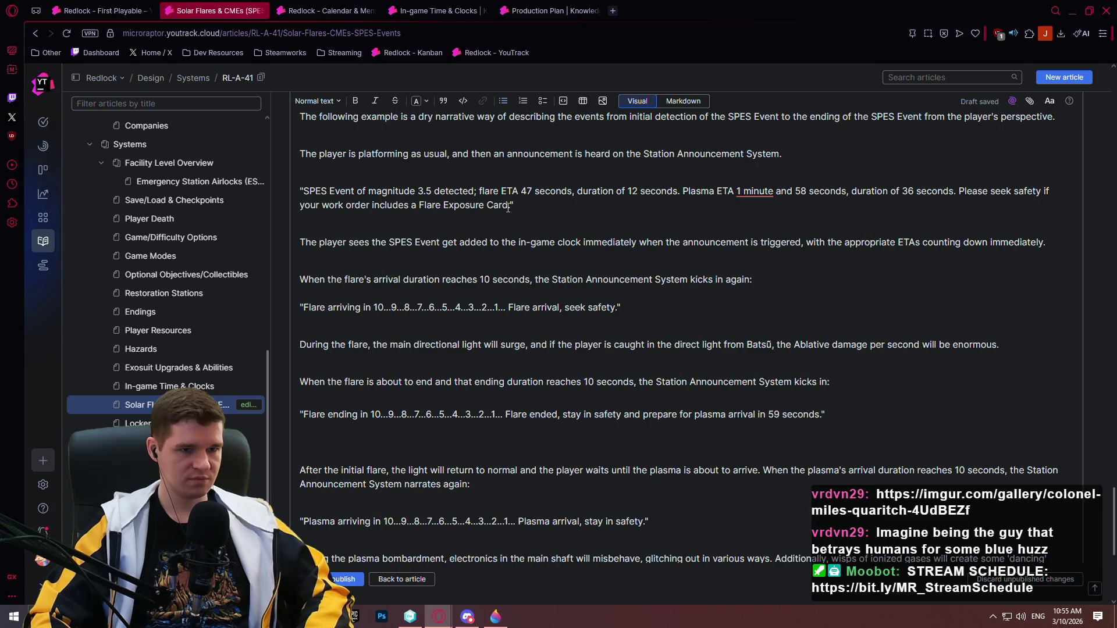
{"action": "scroll", "coordinate": [647, 477], "scroll_direction": "down", "scroll_amount": 5}
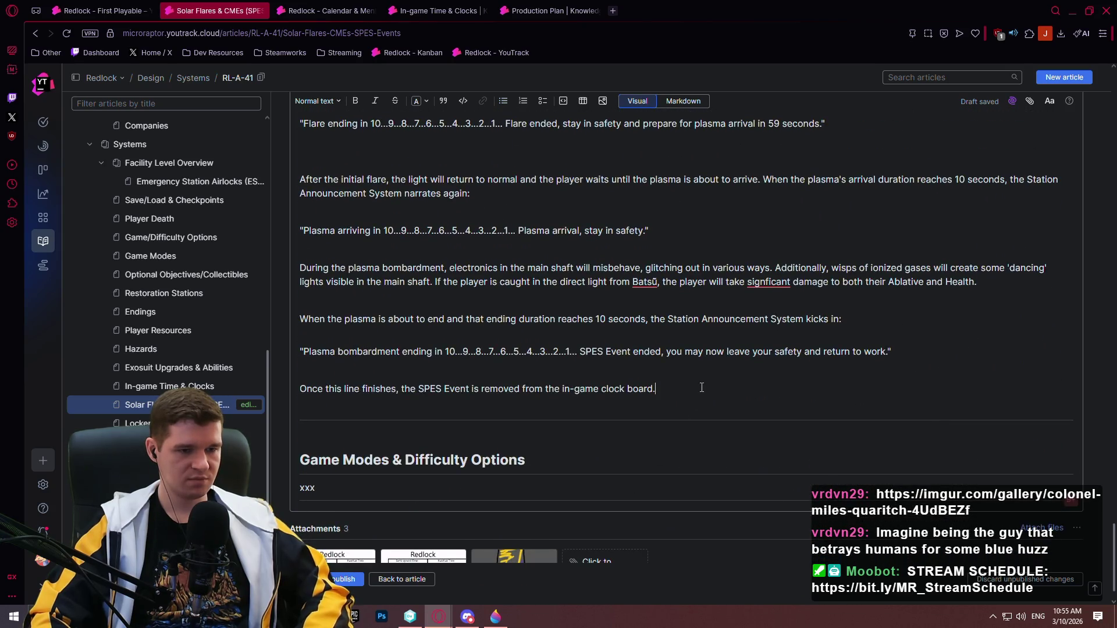
{"action": "key", "text": "BackSpace"}
{"action": "type", "text": ", and if "}
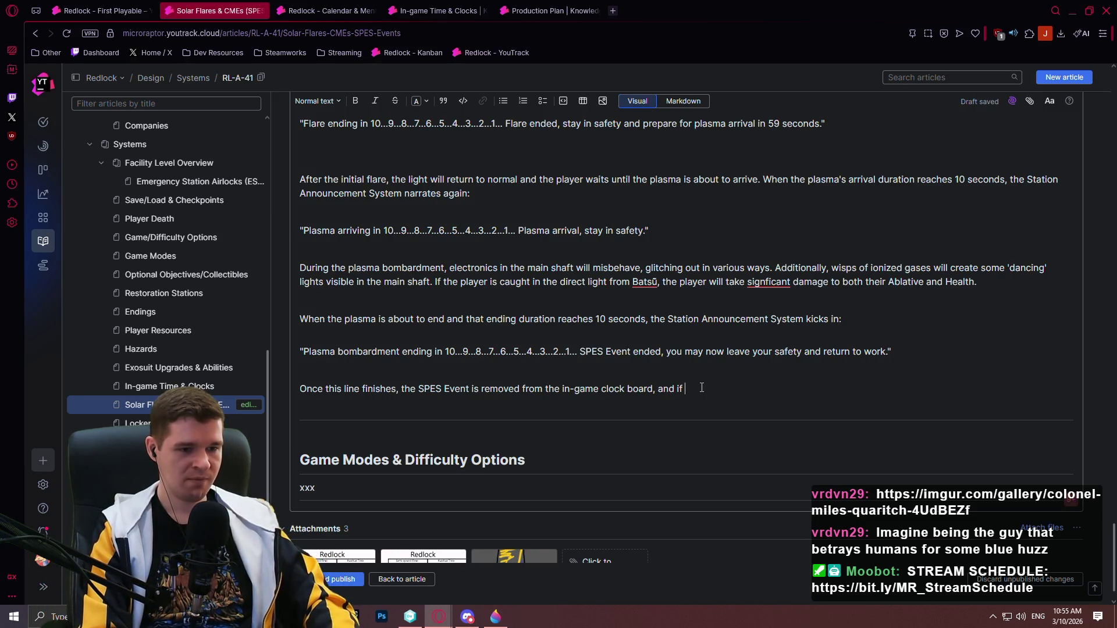
{"action": "type", "text": "another "}
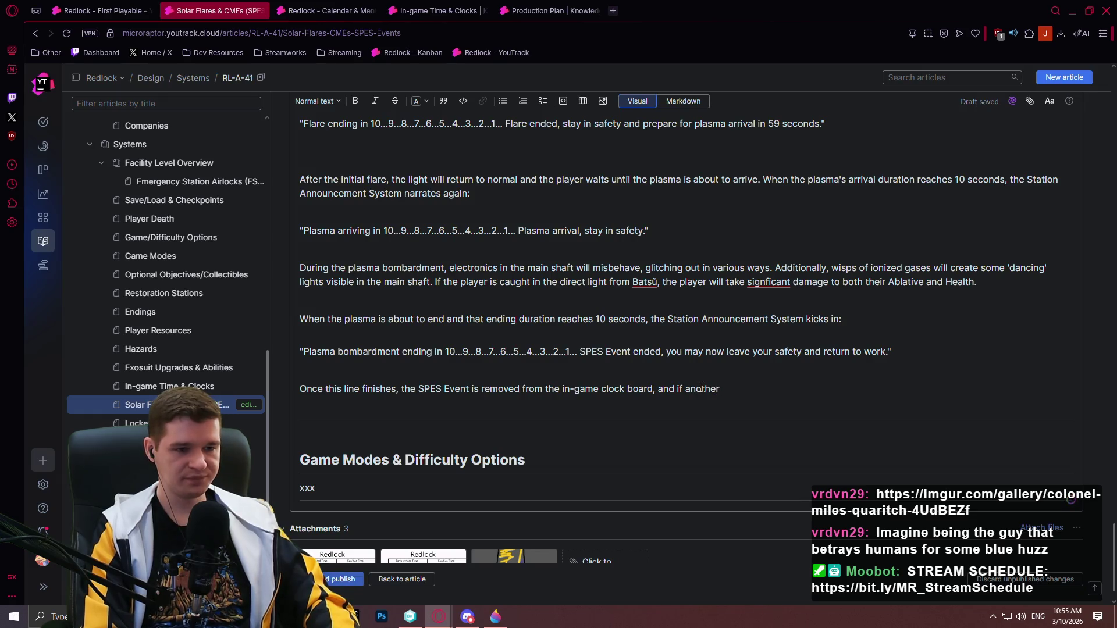
{"action": "type", "text": "SPES Ev"}
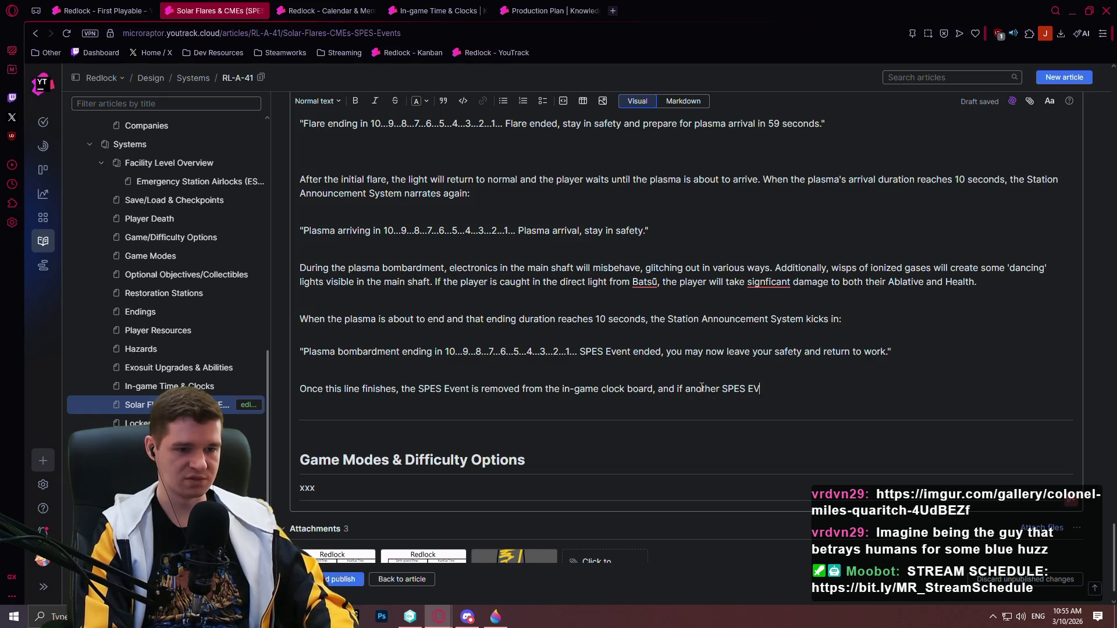
{"action": "type", "text": "ent is"}
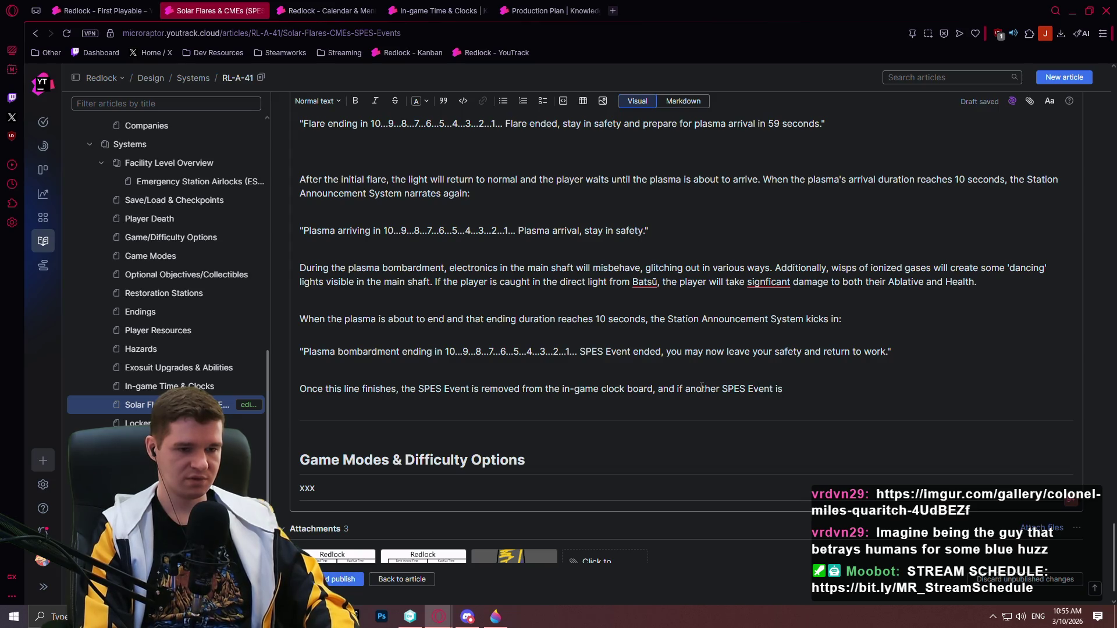
{"action": "key", "text": "BackSpace"}
{"action": "key", "text": "BackSpace"}
{"action": "type", "text": "has already been "}
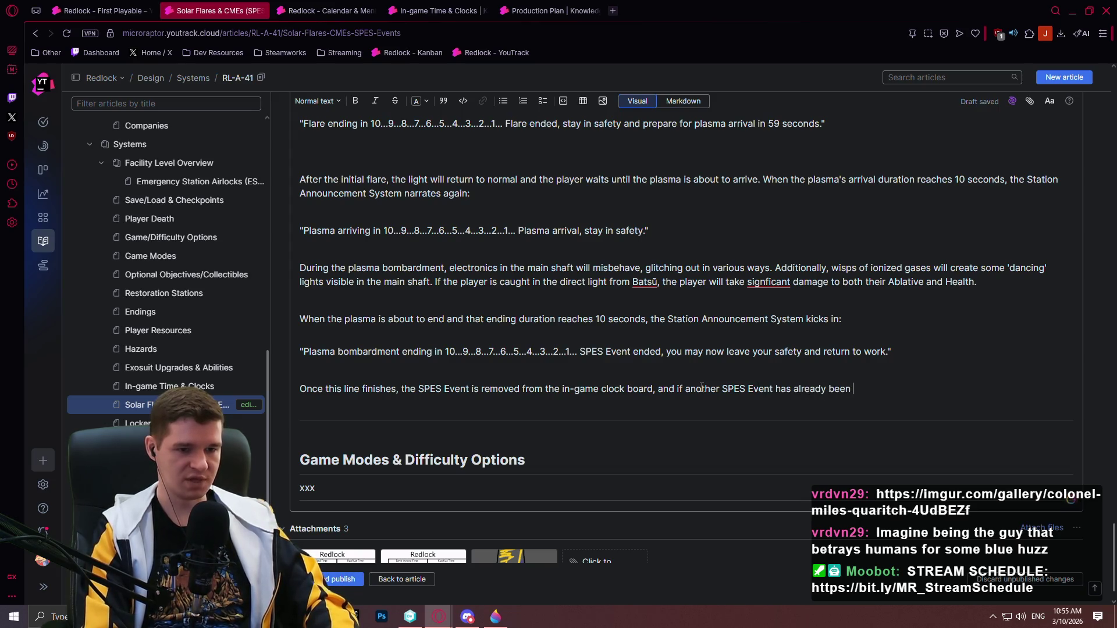
{"action": "type", "text": "detected,t he"}
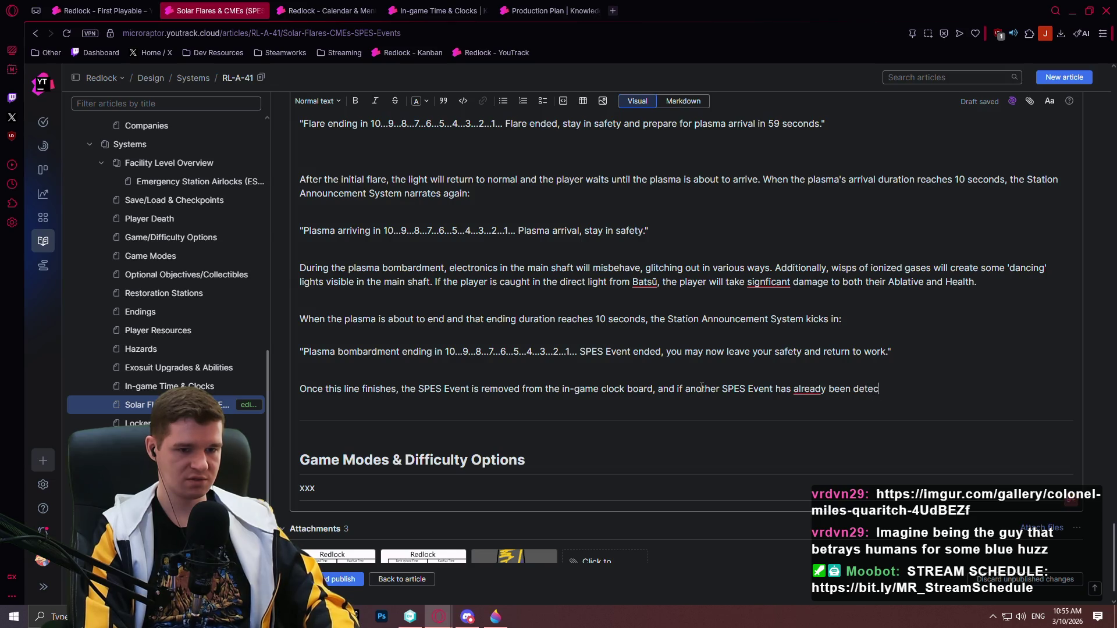
{"action": "key", "text": "BackSpace"}
{"action": "key", "text": "BackSpace"}
{"action": "key", "text": "BackSpace"}
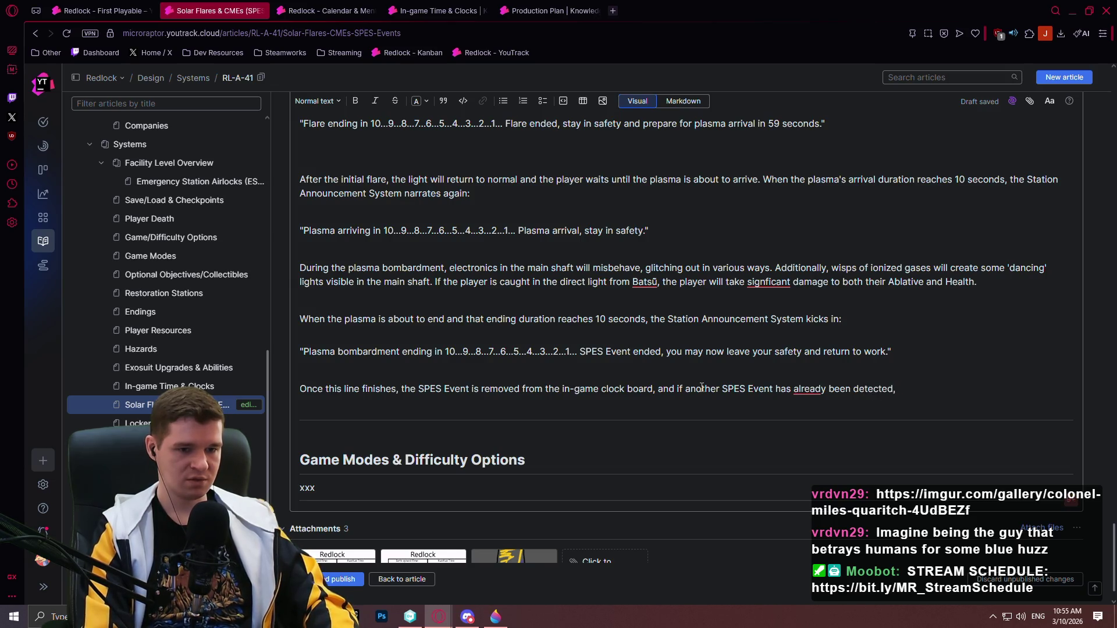
{"action": "type", "text": "the Station An"}
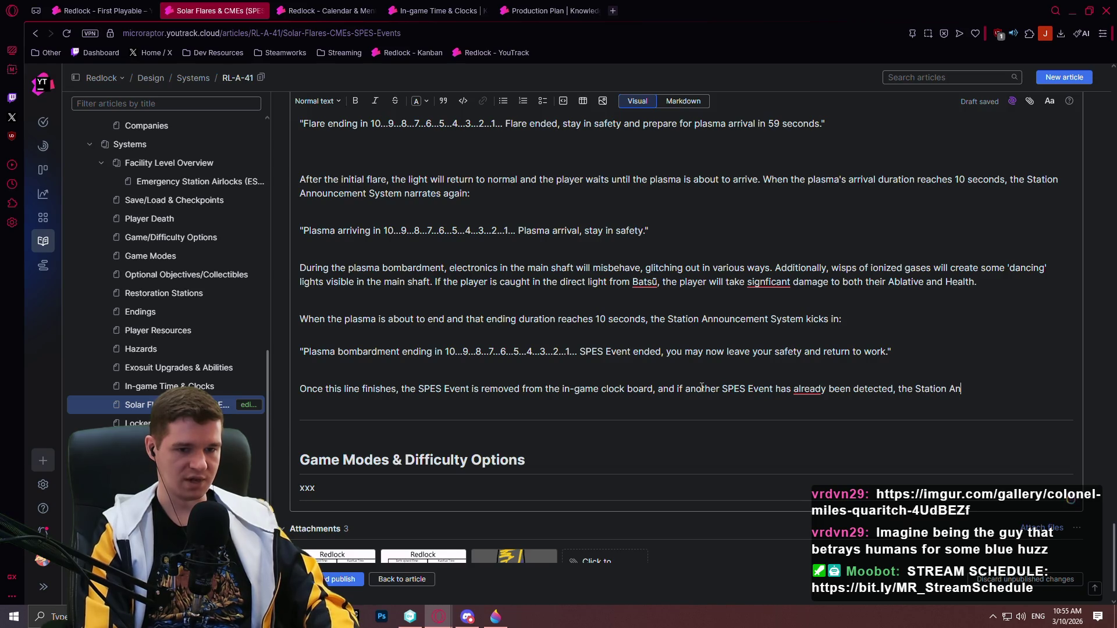
{"action": "type", "text": "nouncement Su"}
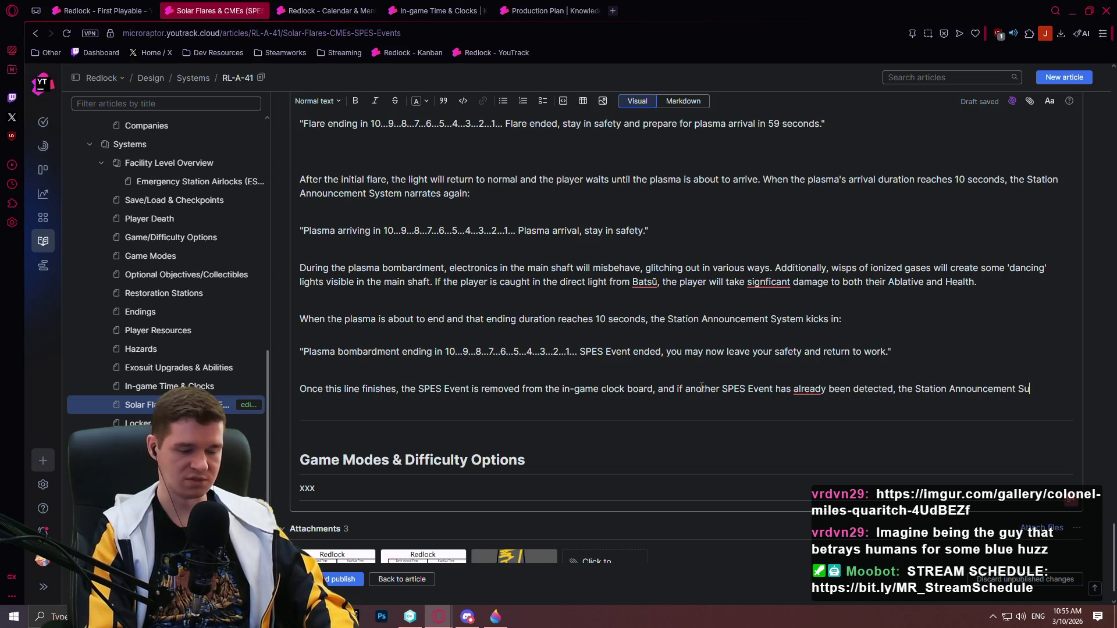
{"action": "key", "text": "BackSpace"}
{"action": "type", "text": "ystem wi"}
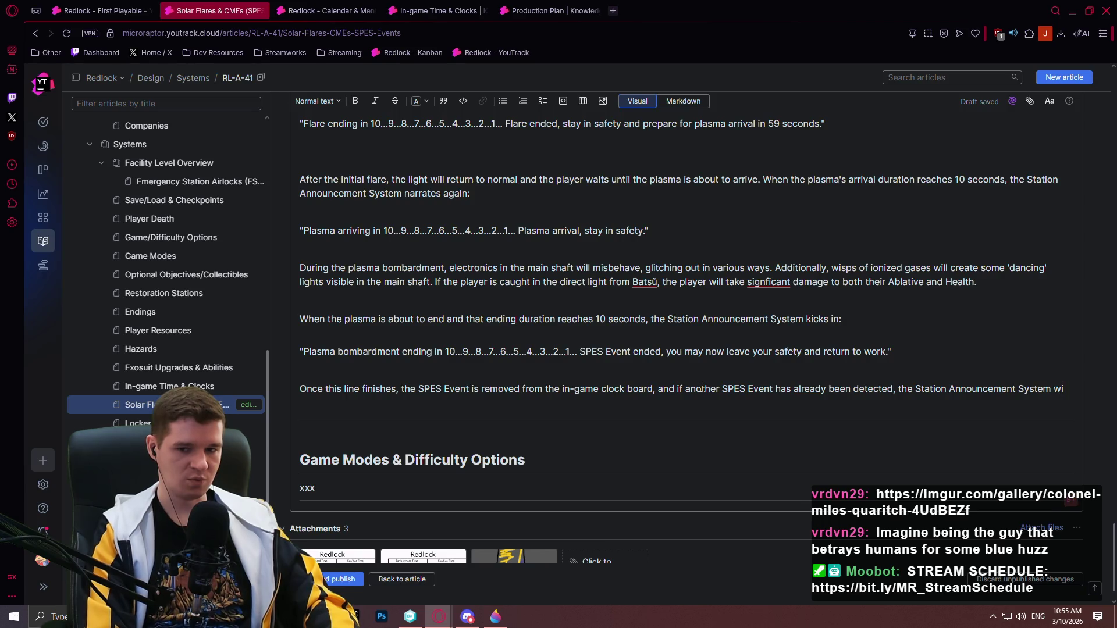
{"action": "type", "text": "ll chime in:"}
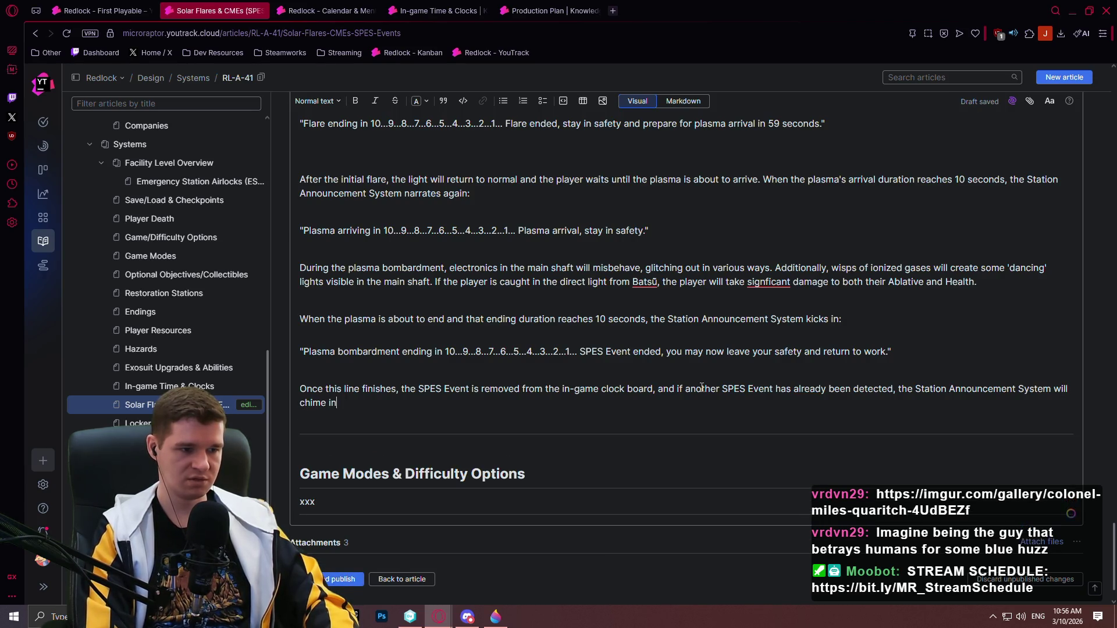
- Add the quote line 'Next SPES Event of magnitude 6 arriving in 2 minutes and 25 seconds.'
{"action": "key", "text": "shift+Return"}
{"action": "key", "text": "shift+Return"}
{"action": "type", "text": "\""}
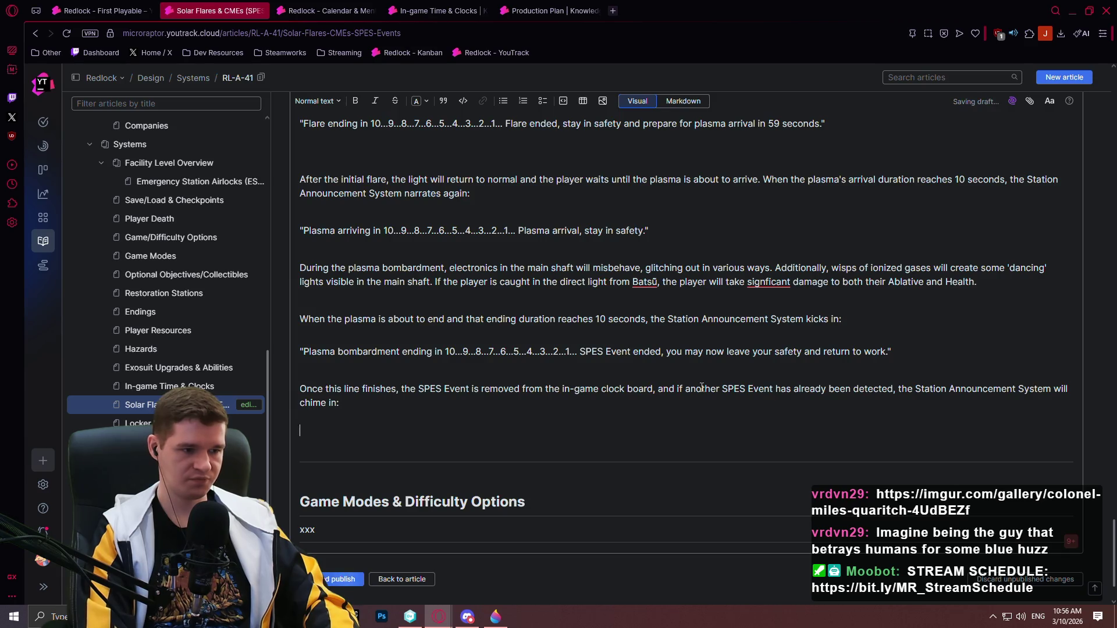
{"action": "type", "text": "Next S"}
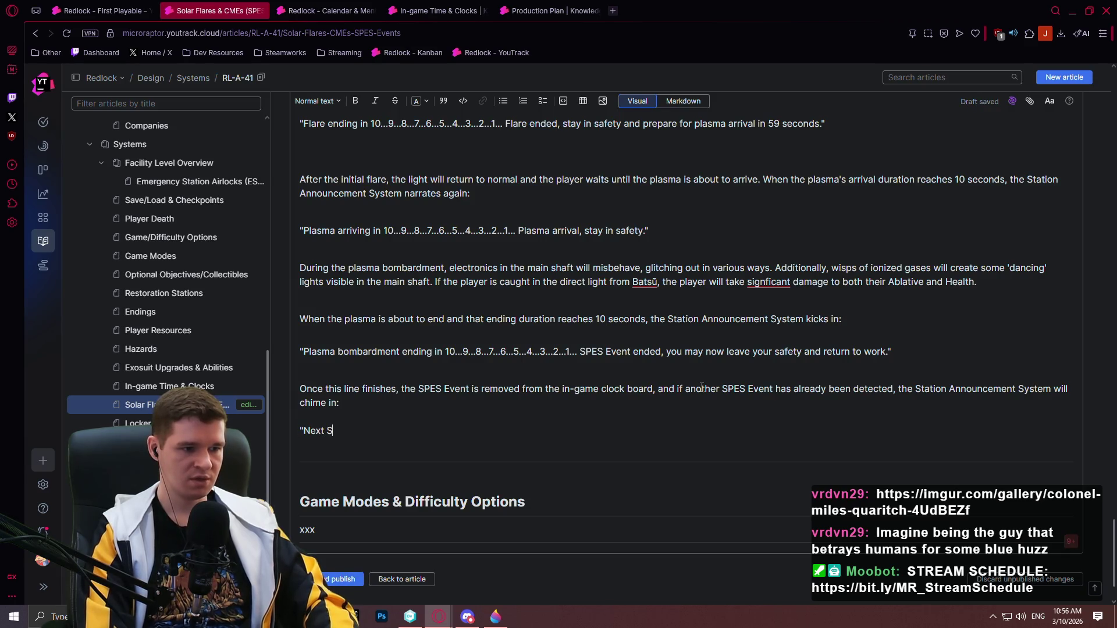
{"action": "type", "text": "PES Event of mag"}
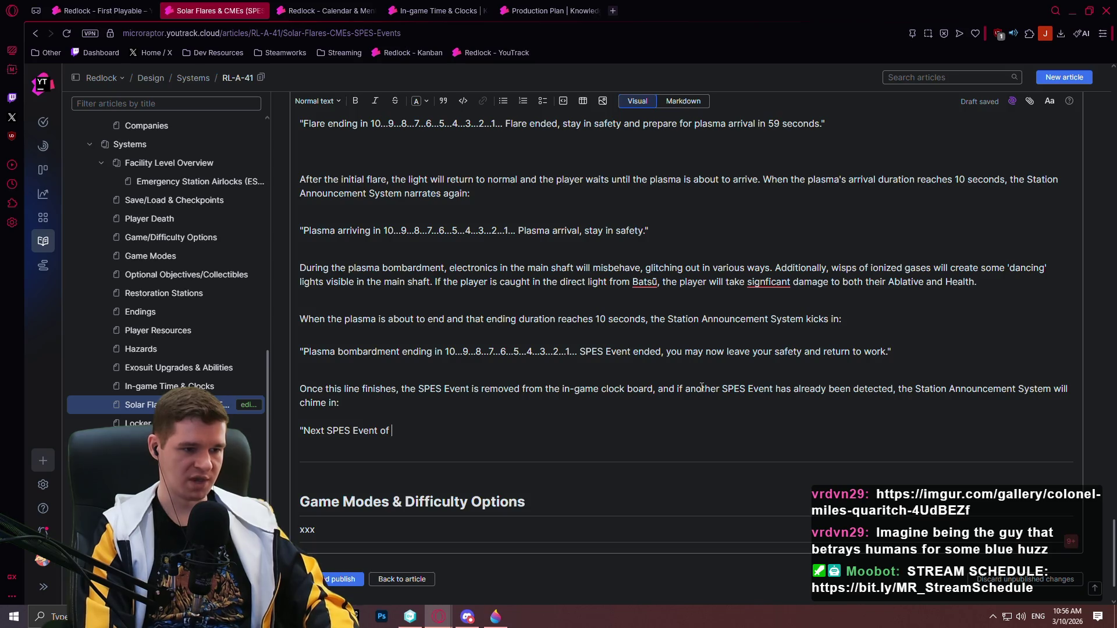
{"action": "type", "text": "nit"}
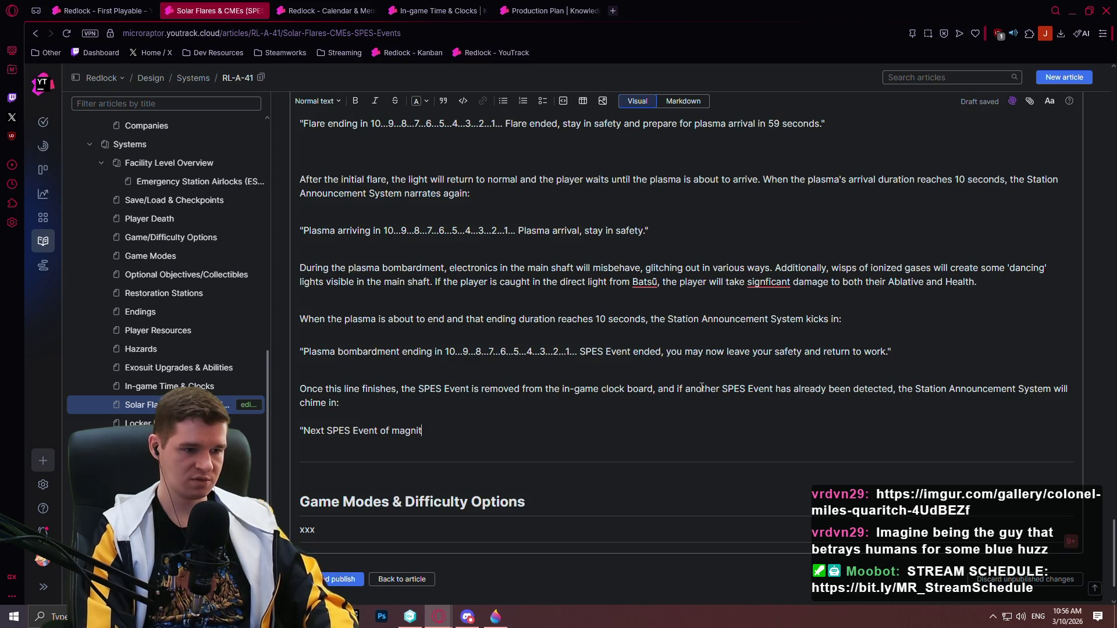
{"action": "type", "text": "ude 6"}
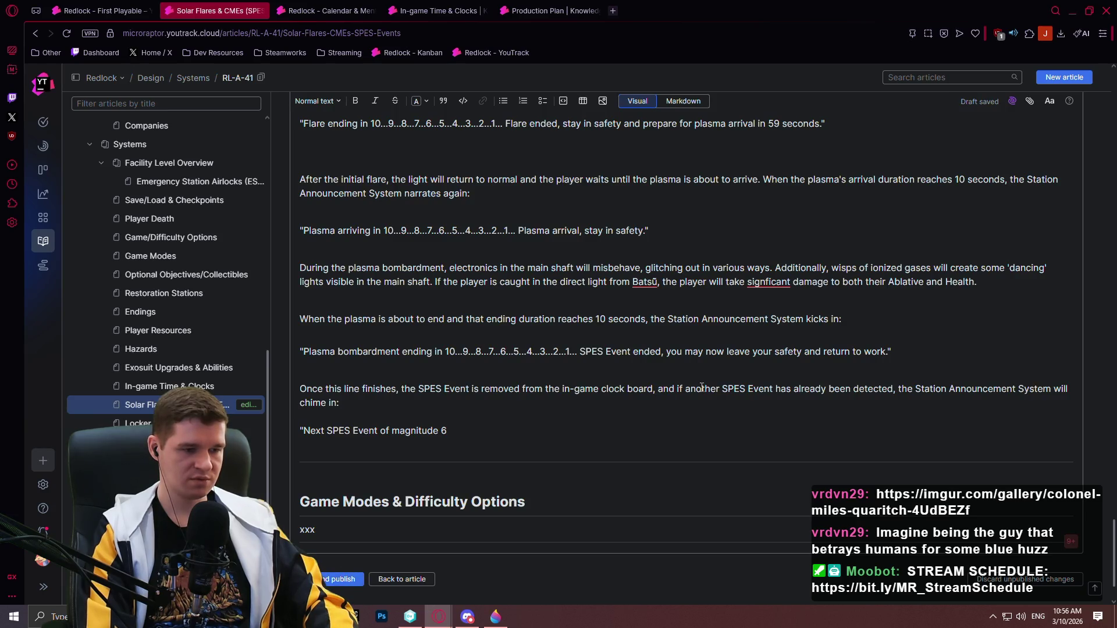
{"action": "scroll", "coordinate": [640, 415], "scroll_direction": "down", "scroll_amount": 1}
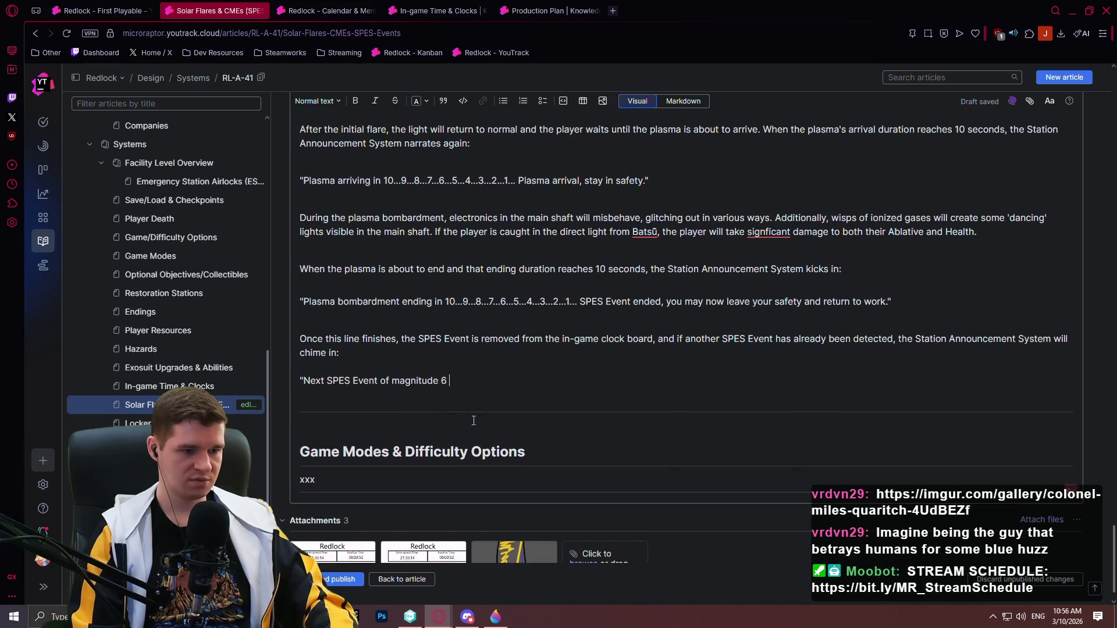
{"action": "scroll", "coordinate": [507, 418], "scroll_direction": "up", "scroll_amount": 2}
{"action": "type", "text": "arriving in 2"}
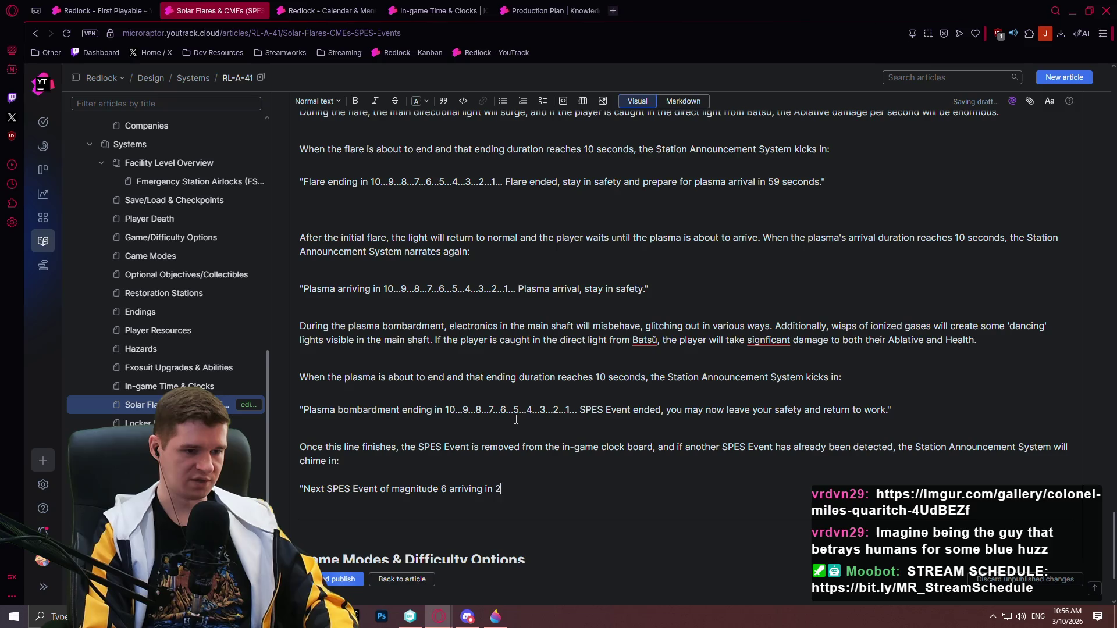
{"action": "type", "text": " minutes"}
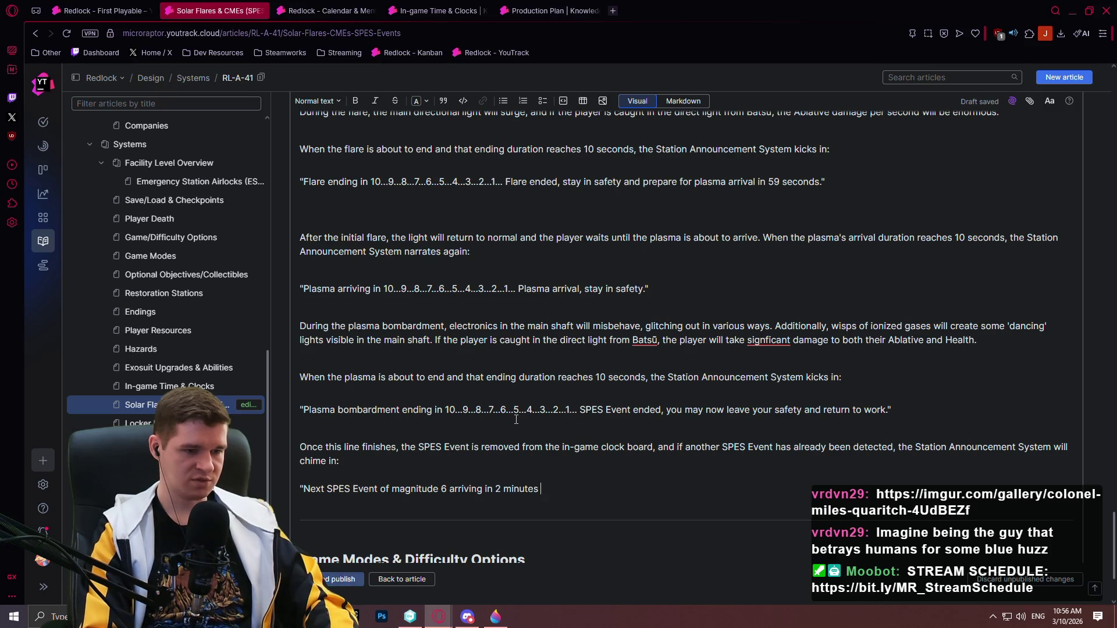
{"action": "type", "text": " and 7"}
{"action": "key", "text": "BackSpace"}
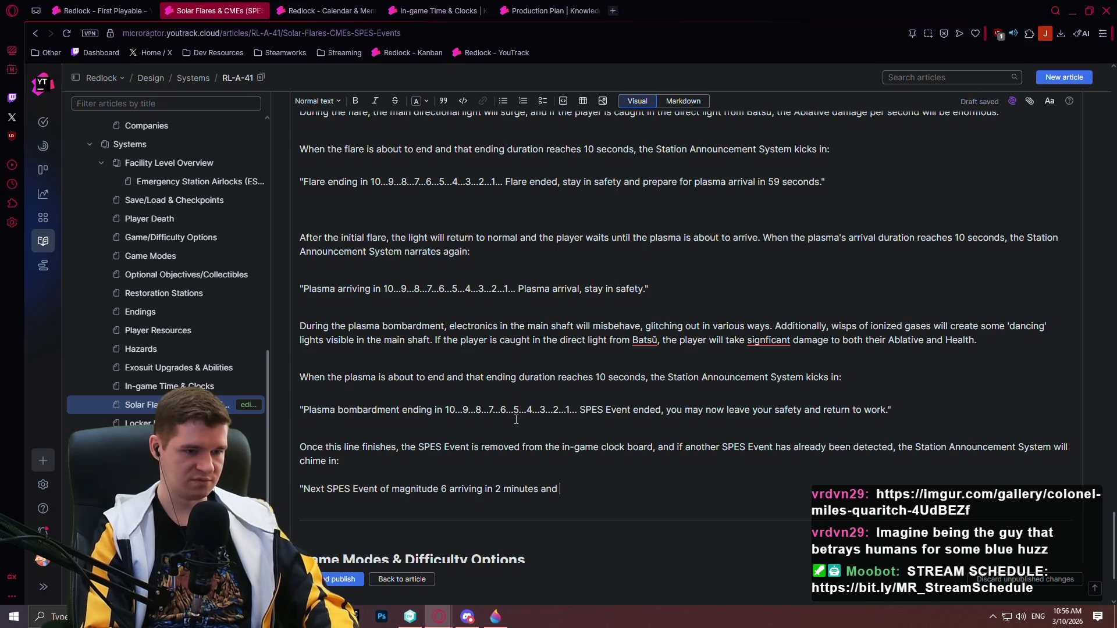
{"action": "type", "text": "23"}
{"action": "key", "text": "BackSpace"}
{"action": "type", "text": "5"}
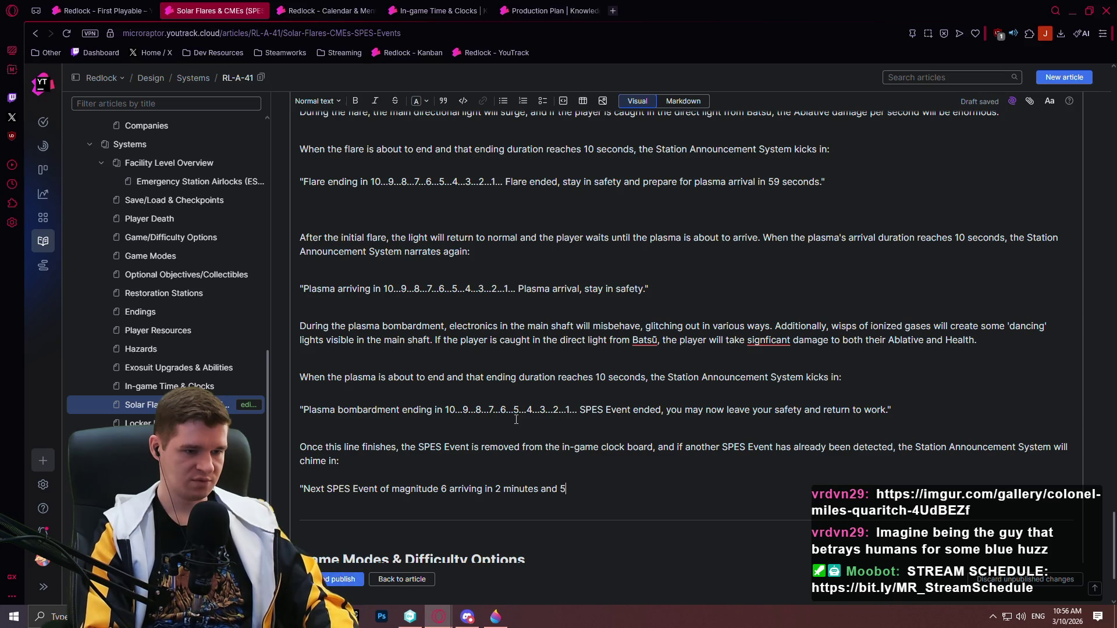
{"action": "key", "text": "BackSpace"}
{"action": "type", "text": "25 seconds"}
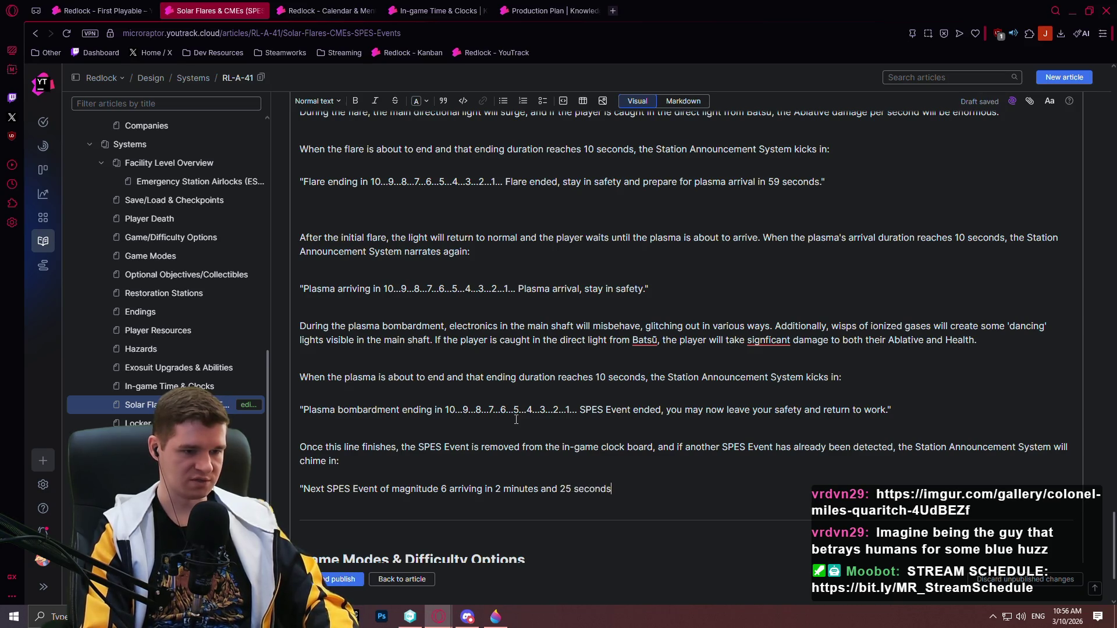
{"action": "type", "text": ".\""}
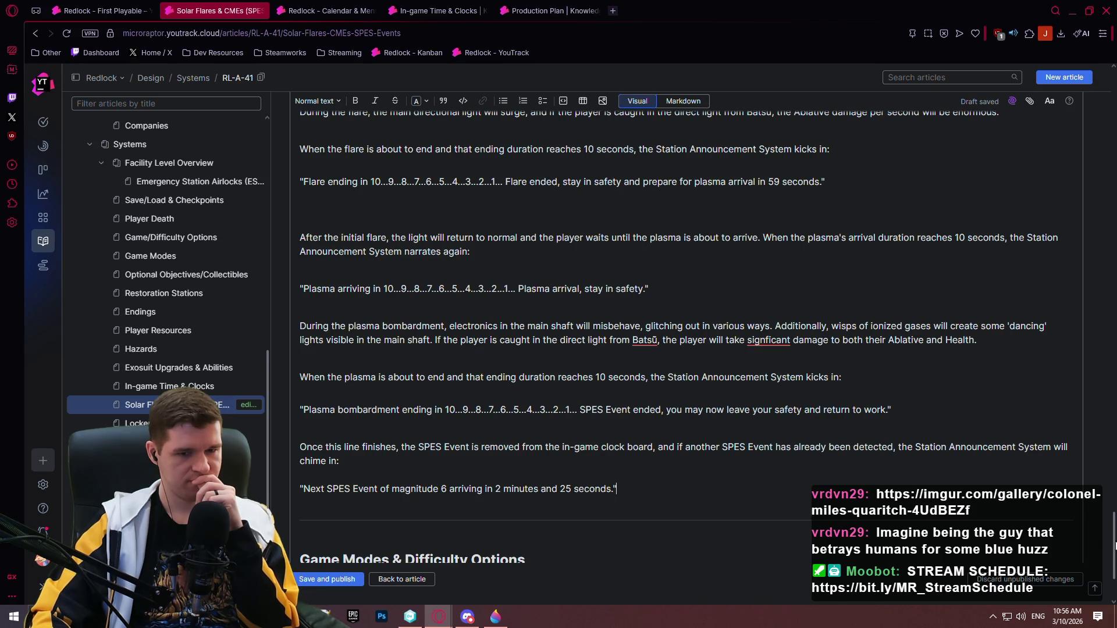
- Review the edited article, including the SPES announcement quotes, before publishing
{"action": "left_click_drag", "start_coordinate": [1115, 544], "coordinate": [1108, 508]}
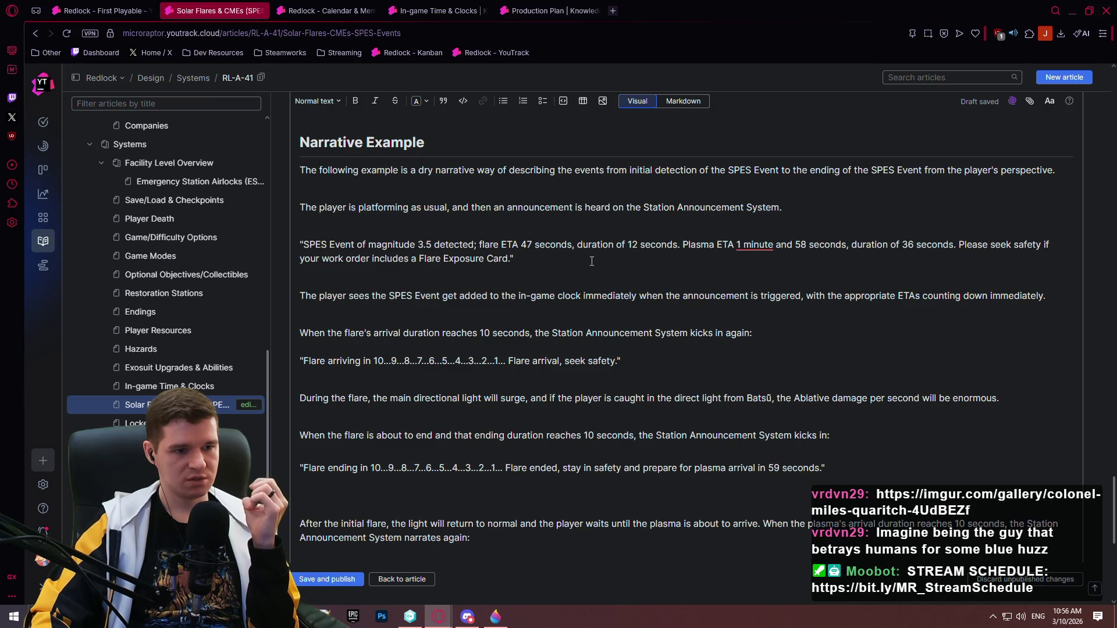
{"action": "left_click_drag", "start_coordinate": [615, 272], "coordinate": [299, 244]}
{"action": "left_click", "coordinate": [586, 297]}
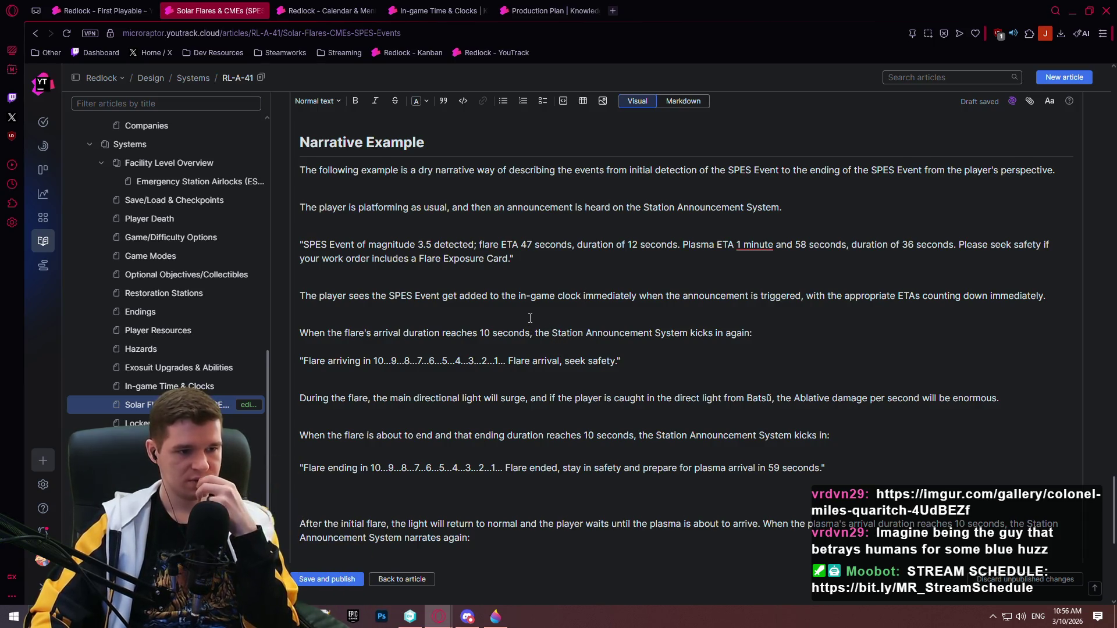
{"action": "scroll", "coordinate": [518, 314], "scroll_direction": "down", "scroll_amount": 10}
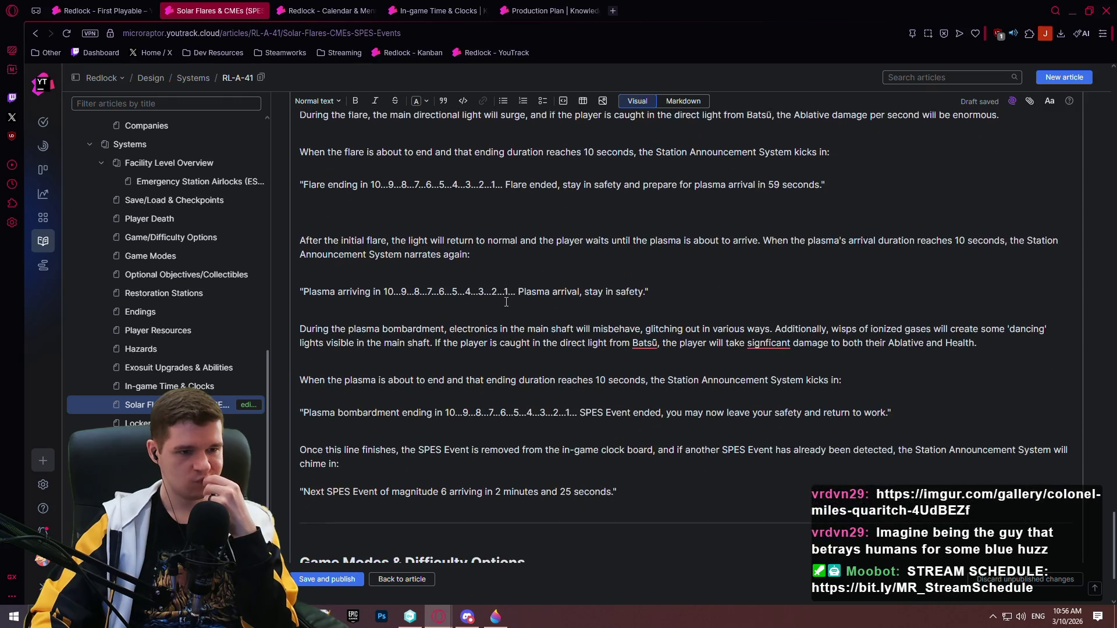
{"action": "scroll", "coordinate": [527, 321], "scroll_direction": "up", "scroll_amount": 8}
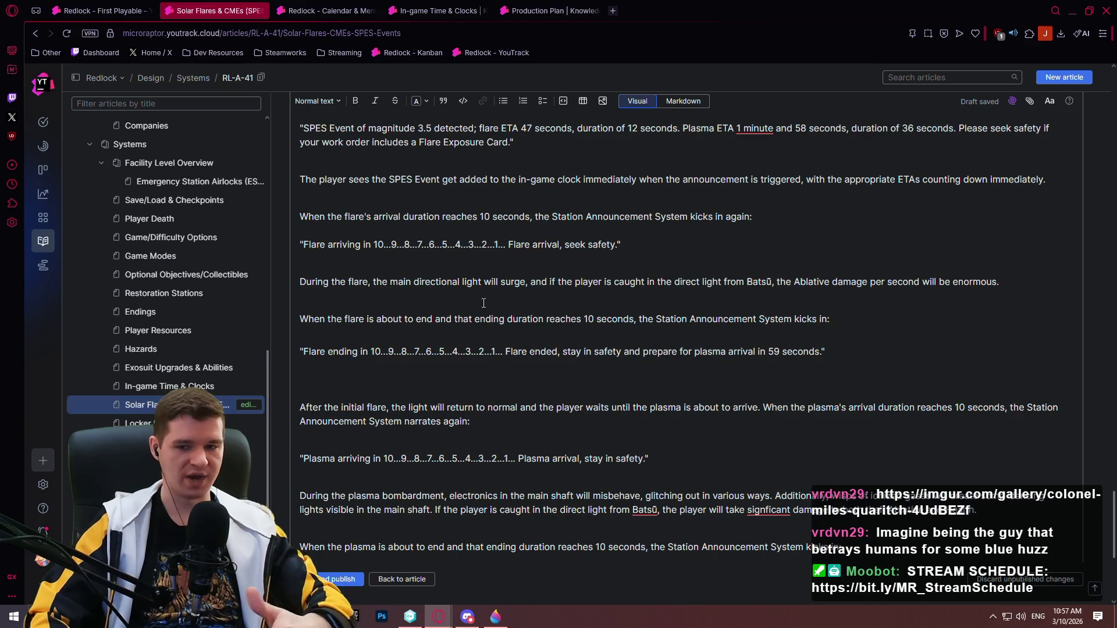
{"action": "scroll", "coordinate": [776, 393], "scroll_direction": "down", "scroll_amount": 3}
{"action": "scroll", "coordinate": [598, 371], "scroll_direction": "down", "scroll_amount": 3}
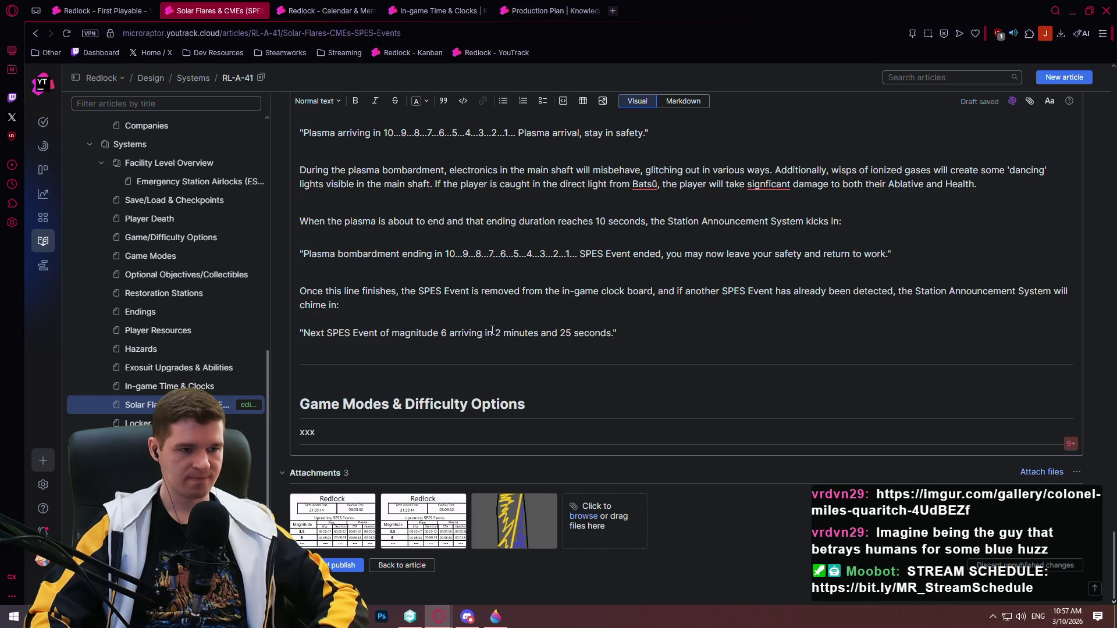
{"action": "scroll", "coordinate": [492, 330], "scroll_direction": "up", "scroll_amount": 6}
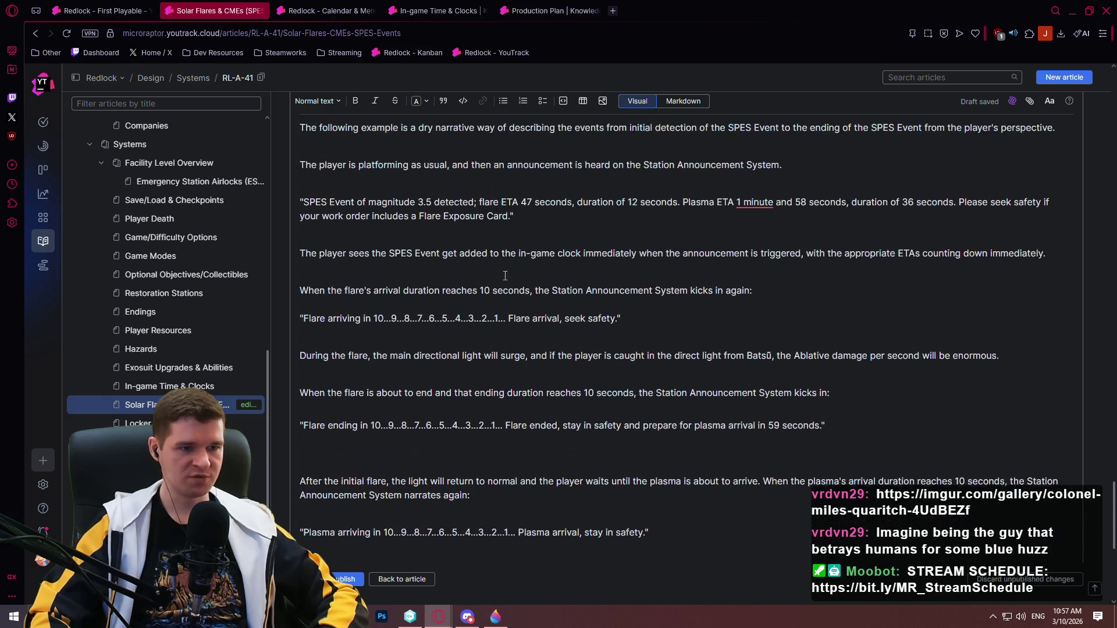
{"action": "scroll", "coordinate": [529, 256], "scroll_direction": "down", "scroll_amount": 6}
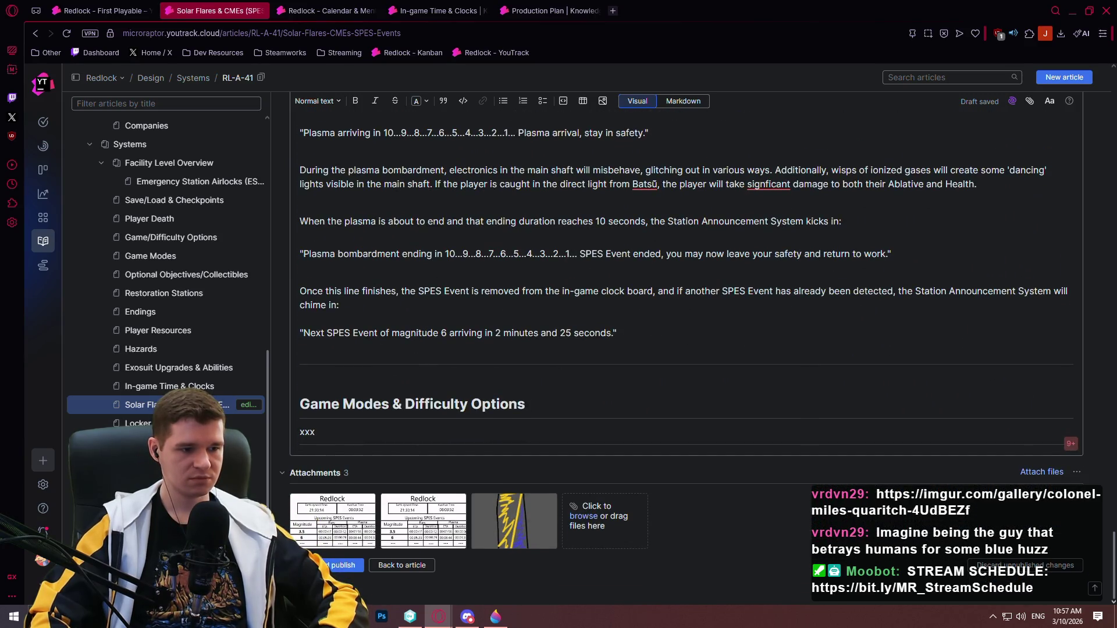
- Save and publish the article, then jump to its top and reopen it for editing
{"action": "left_click", "coordinate": [344, 564]}
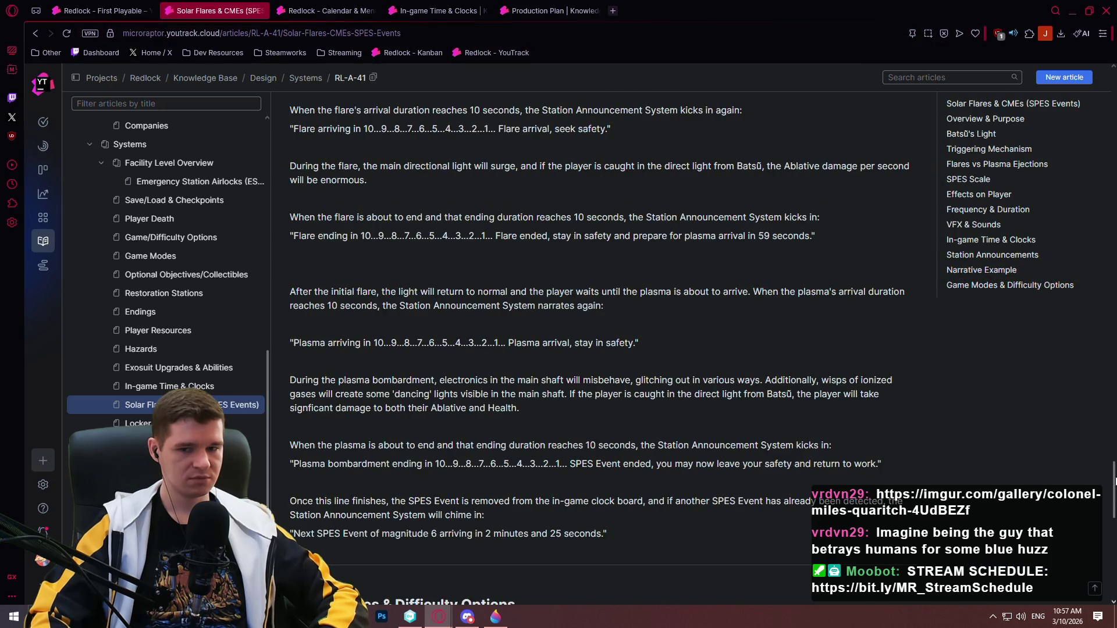
{"action": "left_click", "coordinate": [1010, 118]}
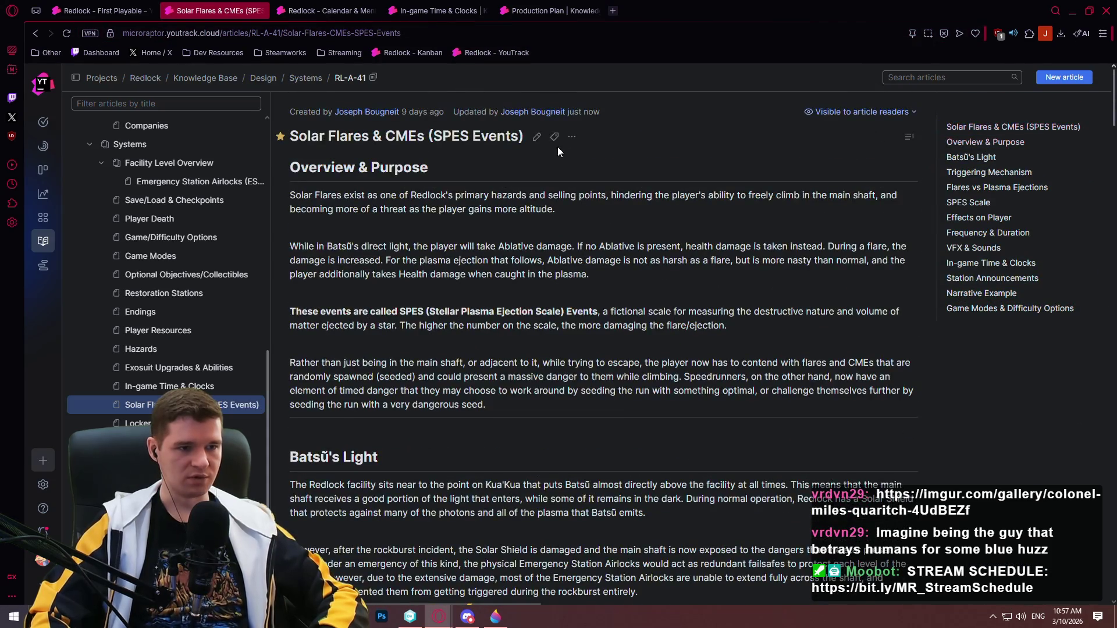
{"action": "left_click", "coordinate": [536, 136]}
- Place the cursor below the next-SPES-event quote at the end of the article
{"action": "scroll", "coordinate": [1101, 406], "scroll_direction": "down", "scroll_amount": 15}
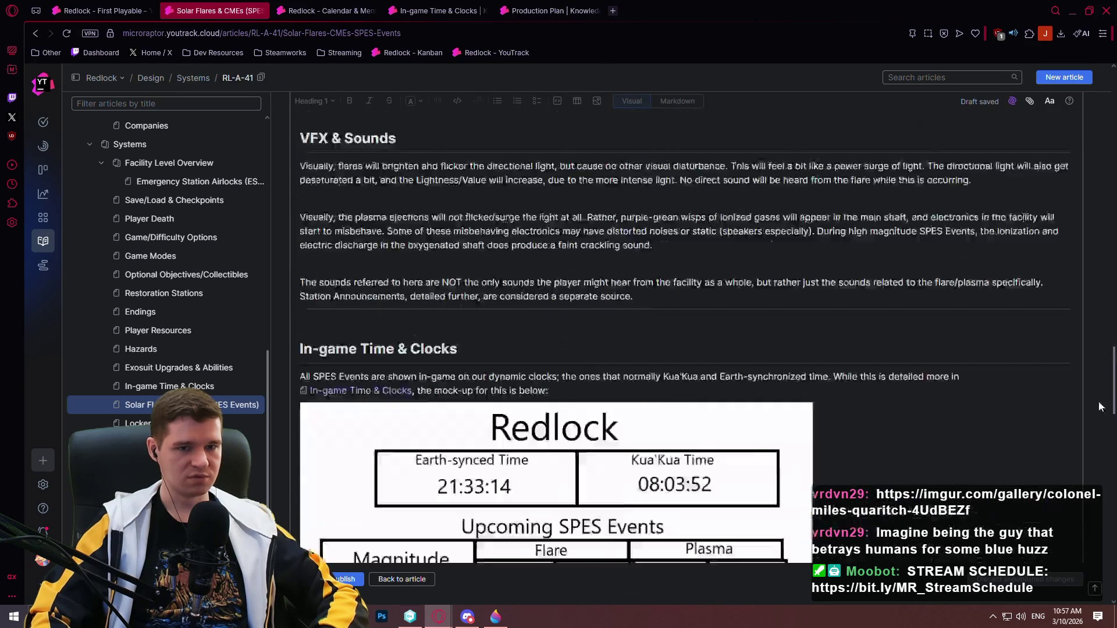
{"action": "scroll", "coordinate": [1101, 406], "scroll_direction": "down", "scroll_amount": 20}
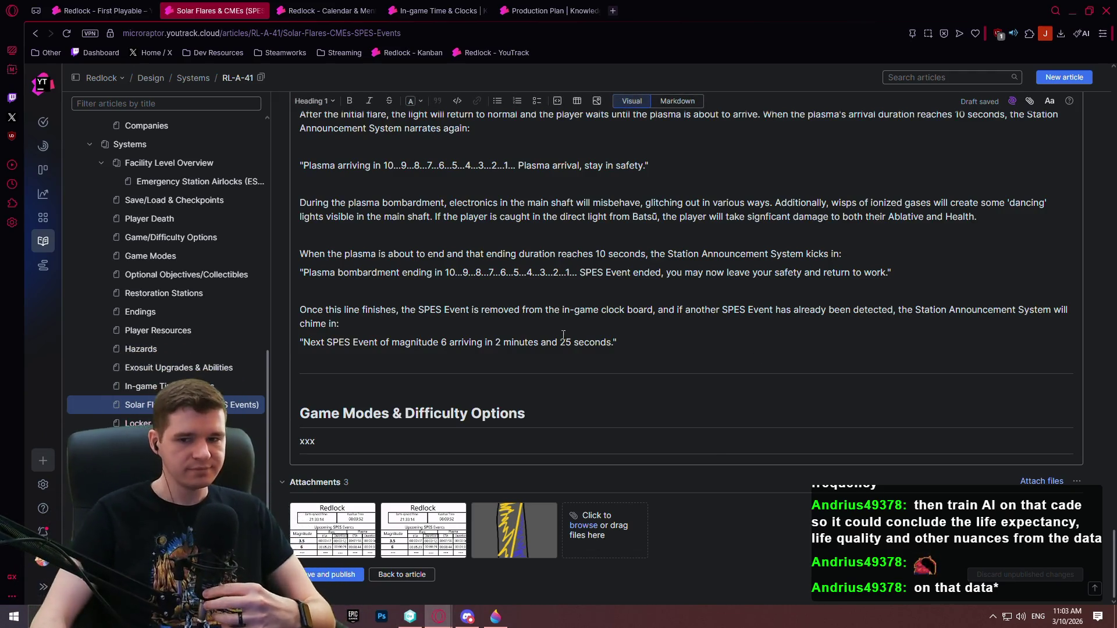
{"action": "left_click", "coordinate": [518, 358]}
{"action": "scroll", "coordinate": [517, 358], "scroll_direction": "up", "scroll_amount": 2}
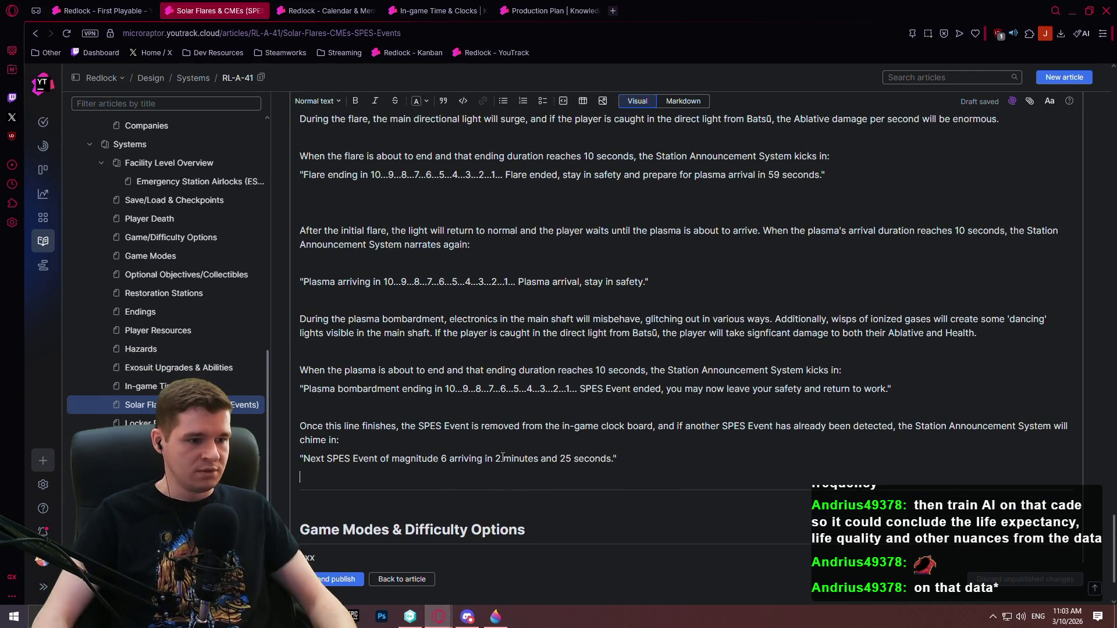
- Insert a blank line after 'chime in:' before the next-SPES-event quote
{"action": "left_click", "coordinate": [485, 458]}
{"action": "key", "text": "Return"}
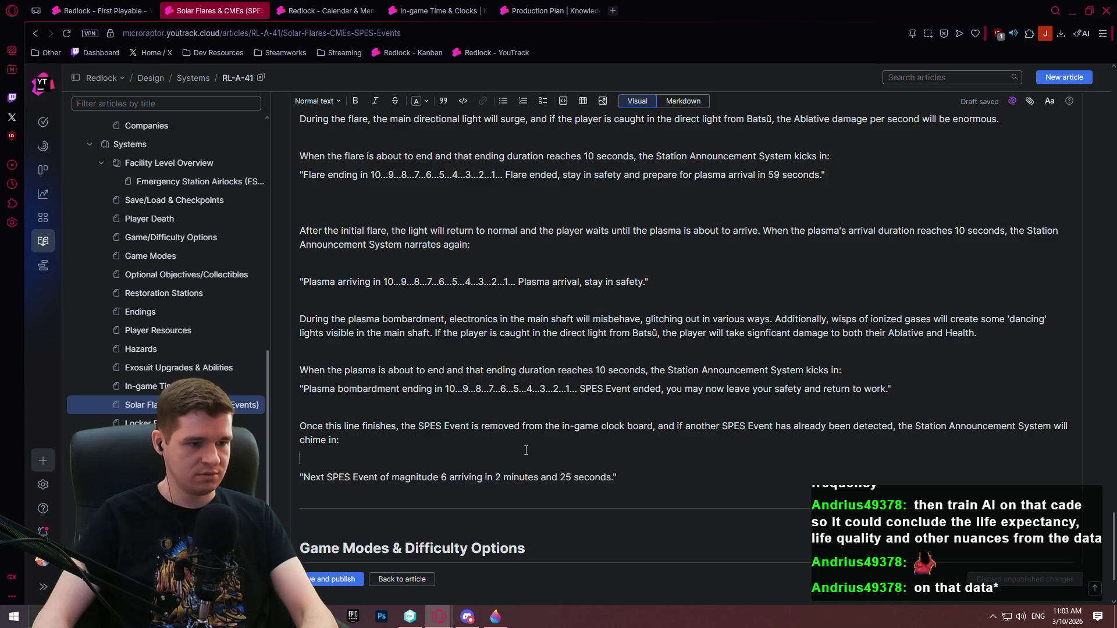
{"action": "scroll", "coordinate": [630, 394], "scroll_direction": "up", "scroll_amount": 2}
{"action": "scroll", "coordinate": [630, 393], "scroll_direction": "up", "scroll_amount": 5}
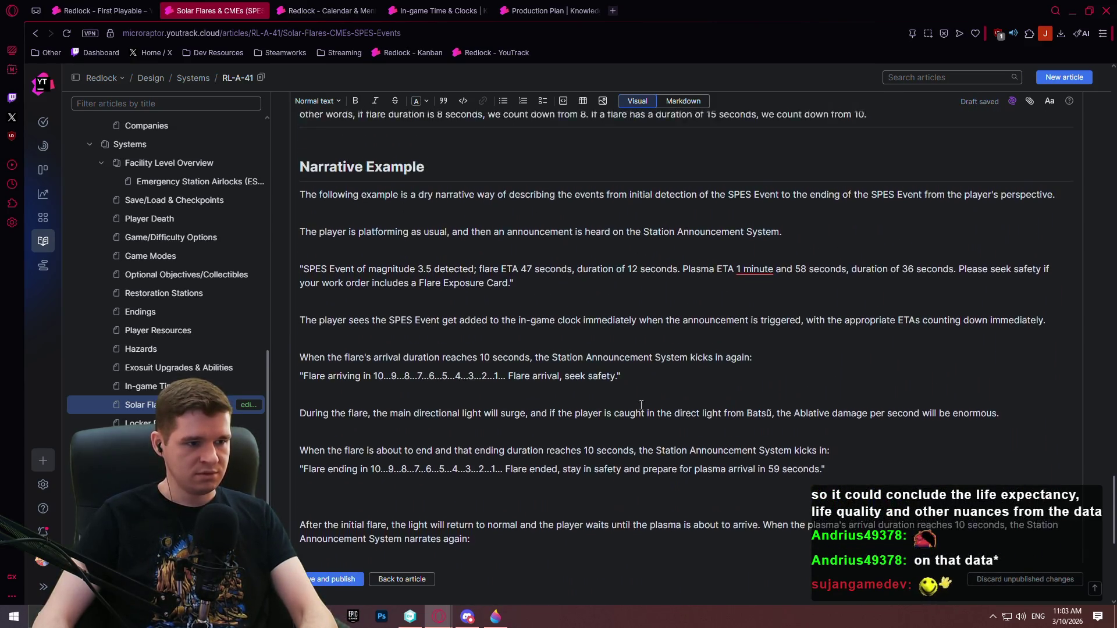
- Switch to the Redlock - Calendar & Mental Health article
{"action": "scroll", "coordinate": [1096, 386], "scroll_direction": "up", "scroll_amount": 20}
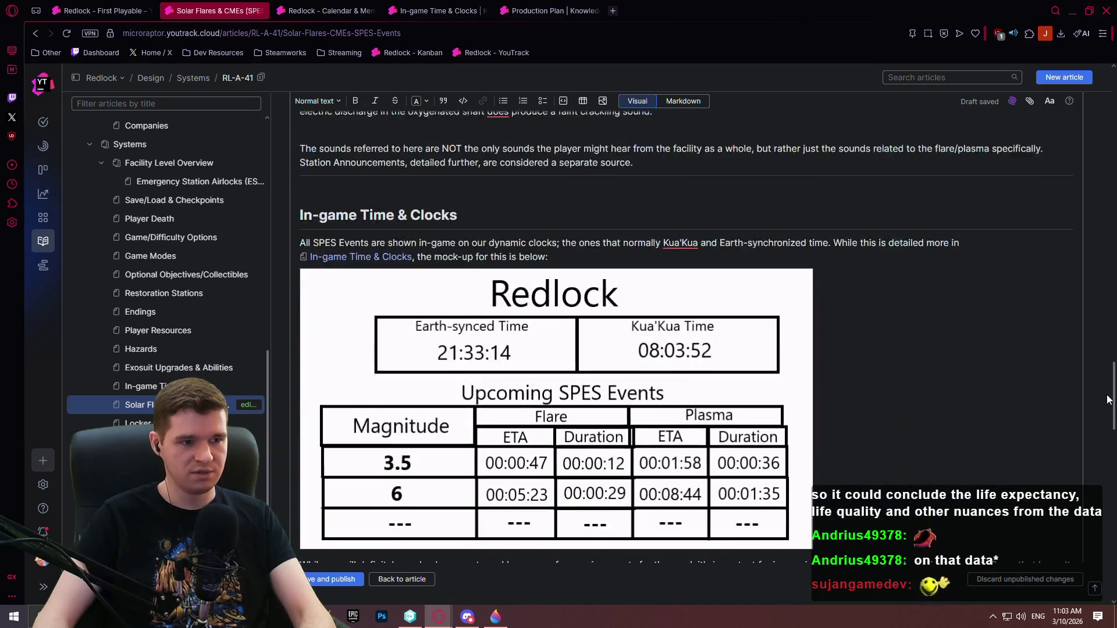
{"action": "mouse_move", "coordinate": [1096, 91]}
{"action": "left_mouse_down"}
{"action": "mouse_move", "coordinate": [1053, 528]}
{"action": "mouse_move", "coordinate": [1077, 470]}
{"action": "mouse_move", "coordinate": [1076, 558]}
{"action": "left_mouse_up"}
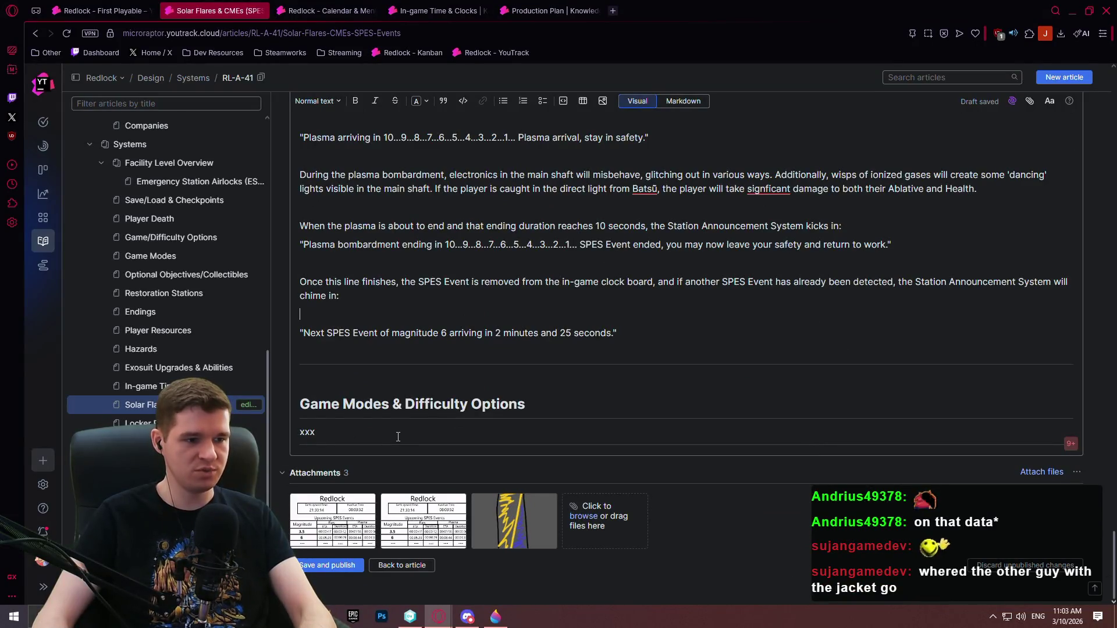
{"action": "left_click", "coordinate": [369, 7]}
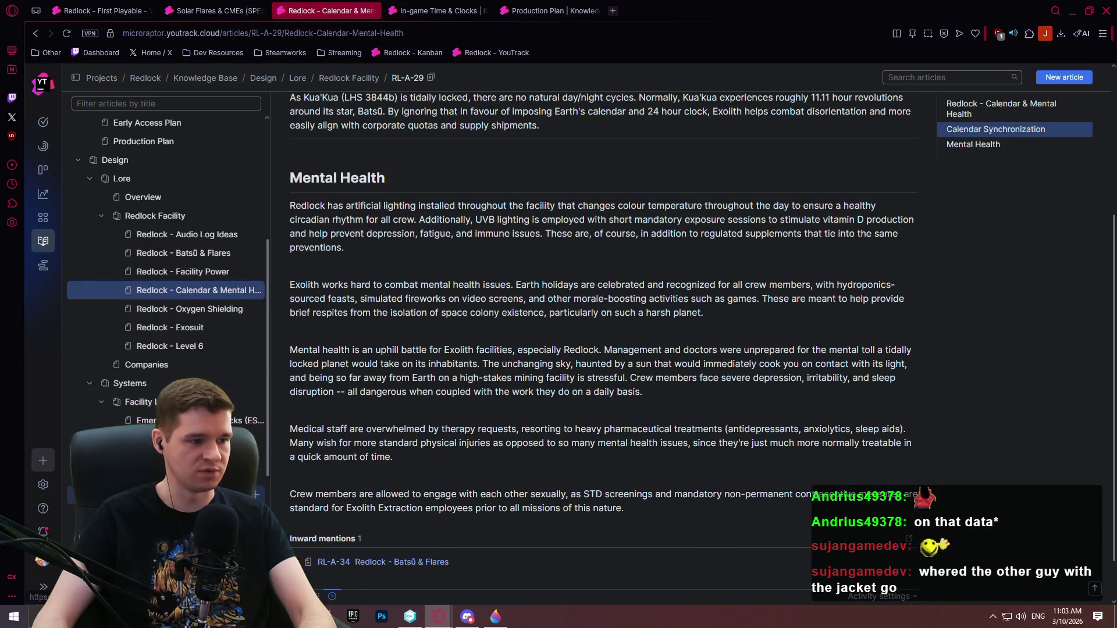
- Look up the Randomized Flares section in Game/Difficulty Options, then return to the Solar Flares draft
{"action": "left_click", "coordinate": [145, 477]}
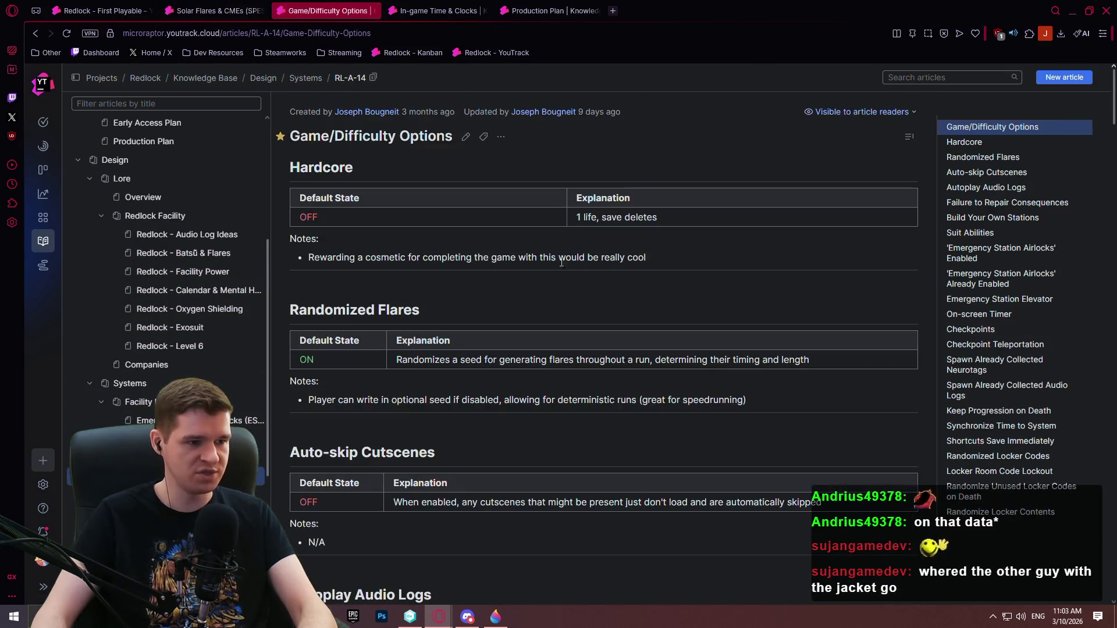
{"action": "left_click", "coordinate": [1014, 169]}
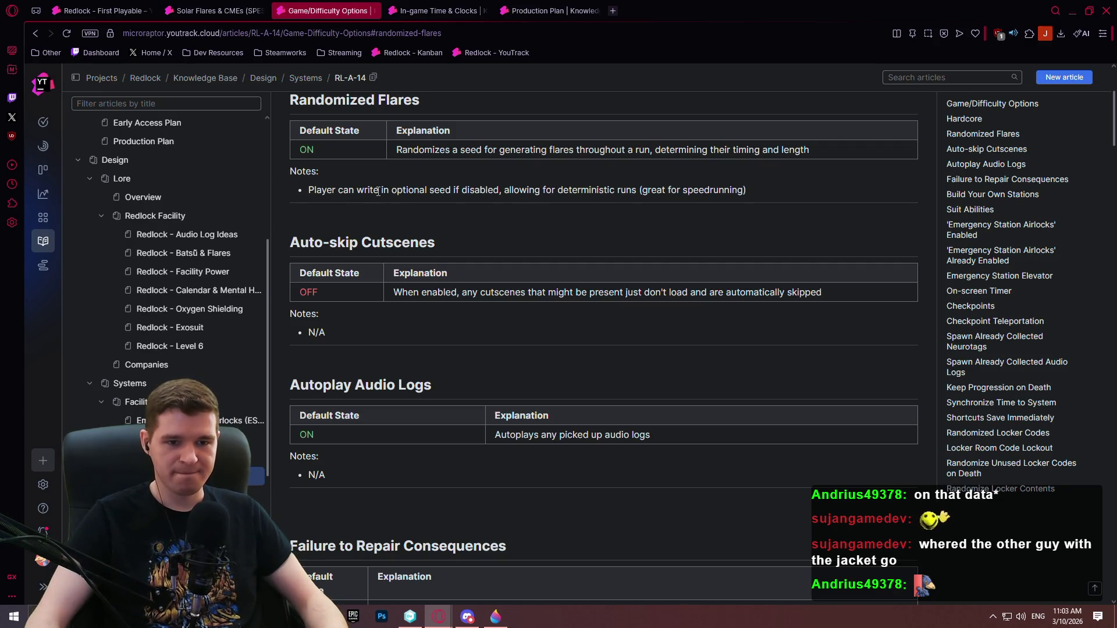
{"action": "left_click", "coordinate": [200, 9]}
- Replace the 'xxx' placeholder with the explanation of turning off flare randomization and custom seeds
{"action": "left_click_drag", "start_coordinate": [320, 431], "coordinate": [280, 430]}
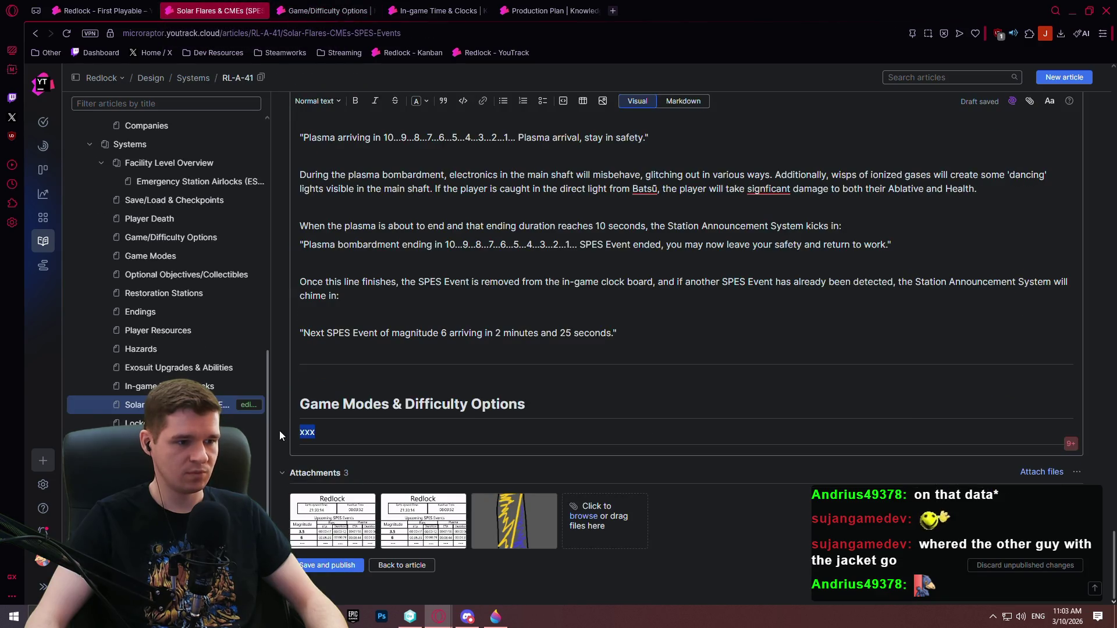
{"action": "type", "text": "The only "}
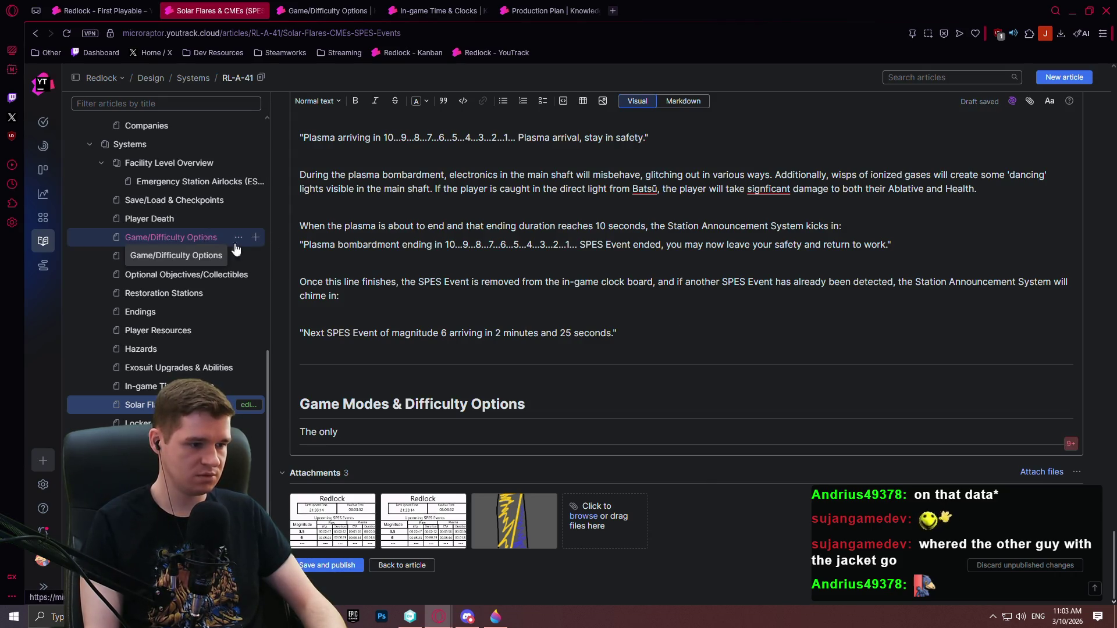
{"action": "type", "text": "RL-A-14"}
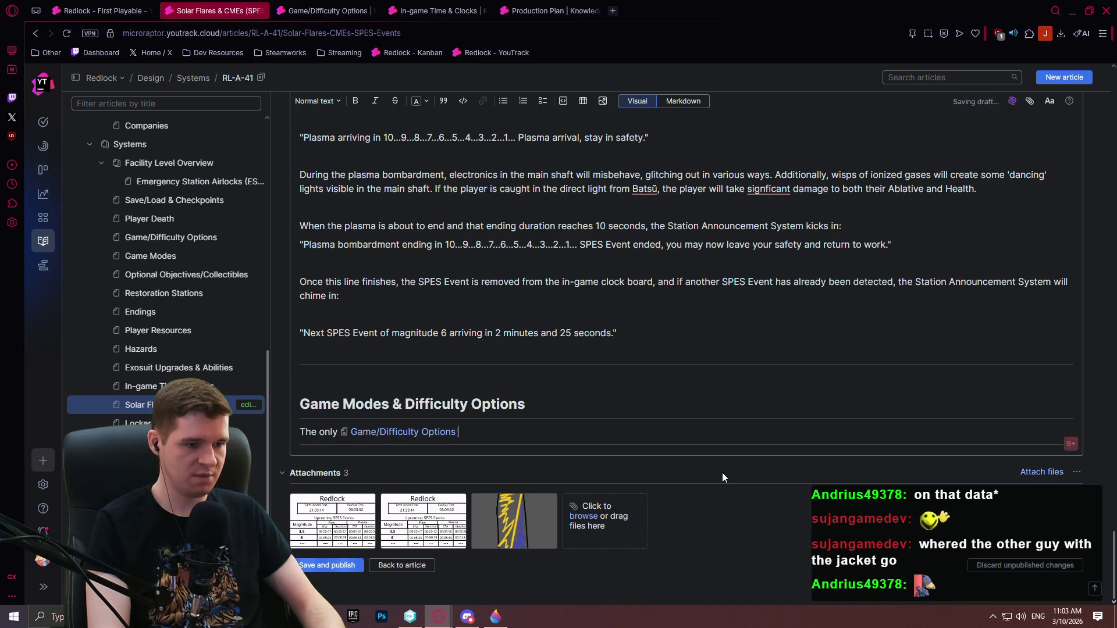
{"action": "type", "text": " that's rel"}
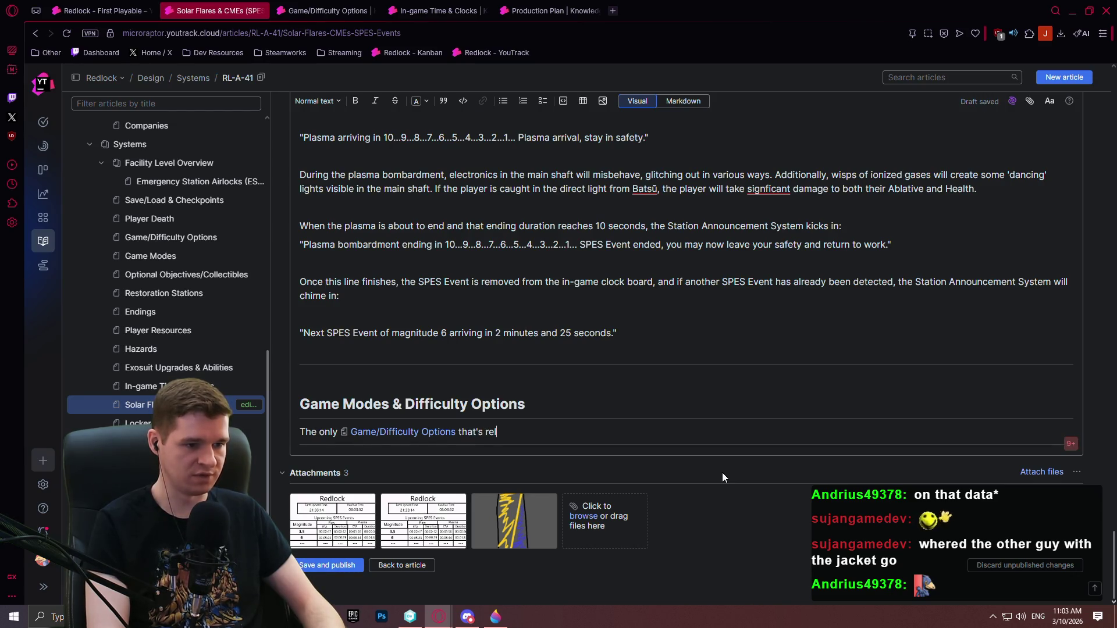
{"action": "type", "text": "evant to flares is"}
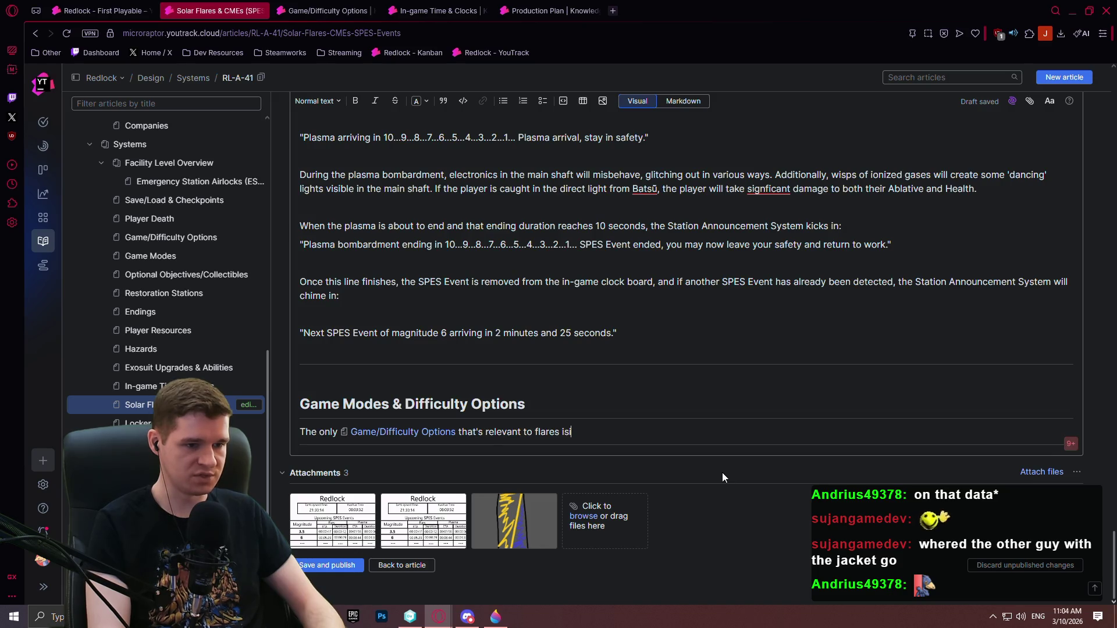
{"action": "type", "text": " the abilit"}
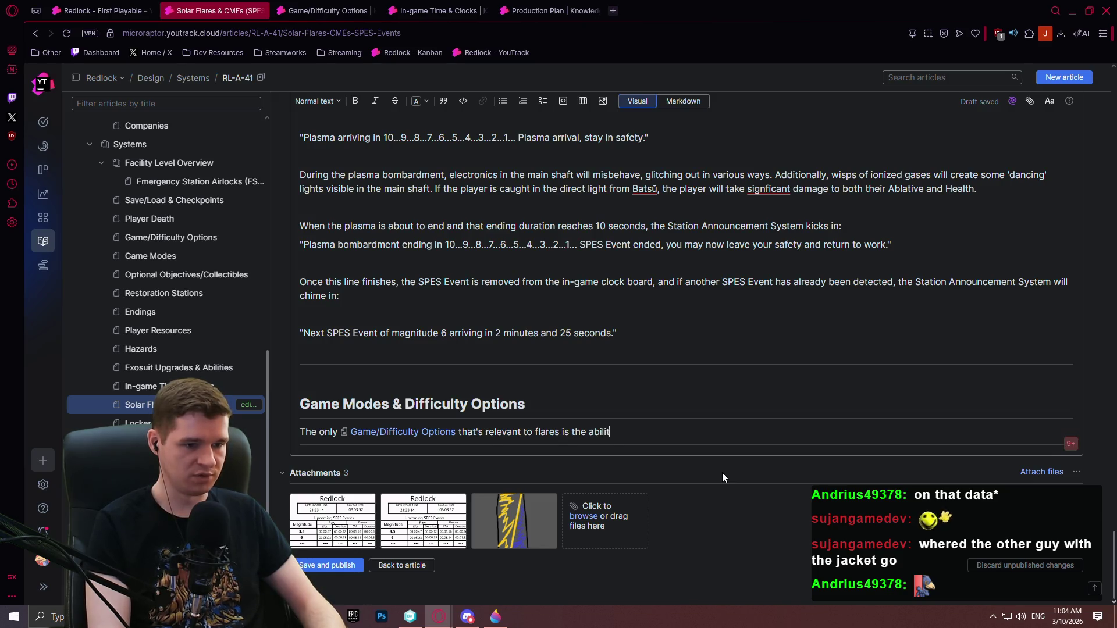
{"action": "type", "text": "y to turn off the rand"}
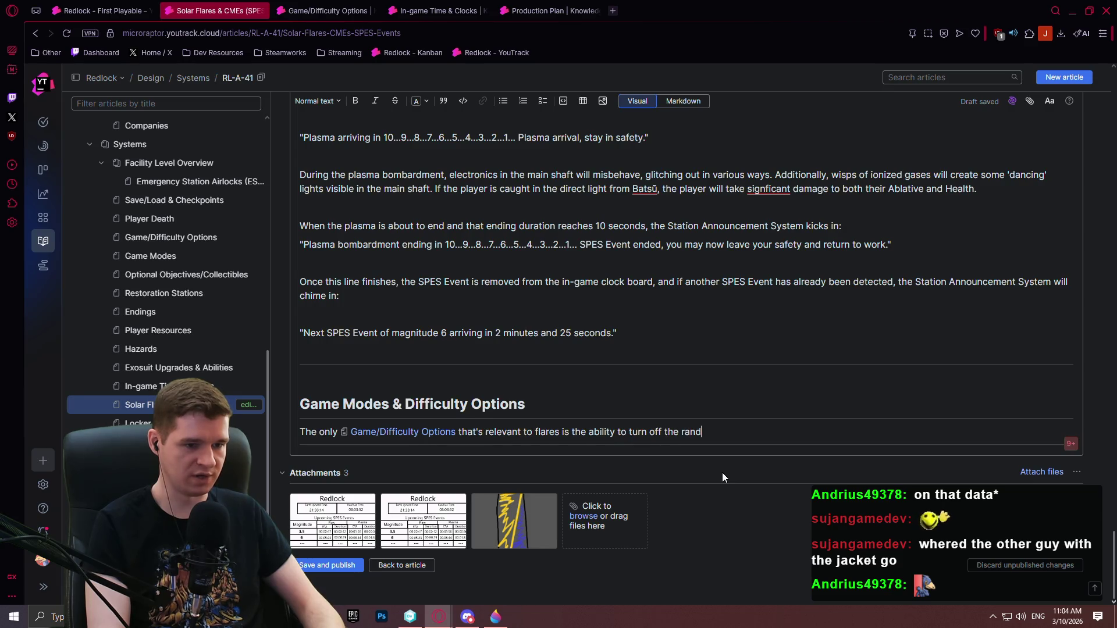
{"action": "type", "text": "omization of the fal"}
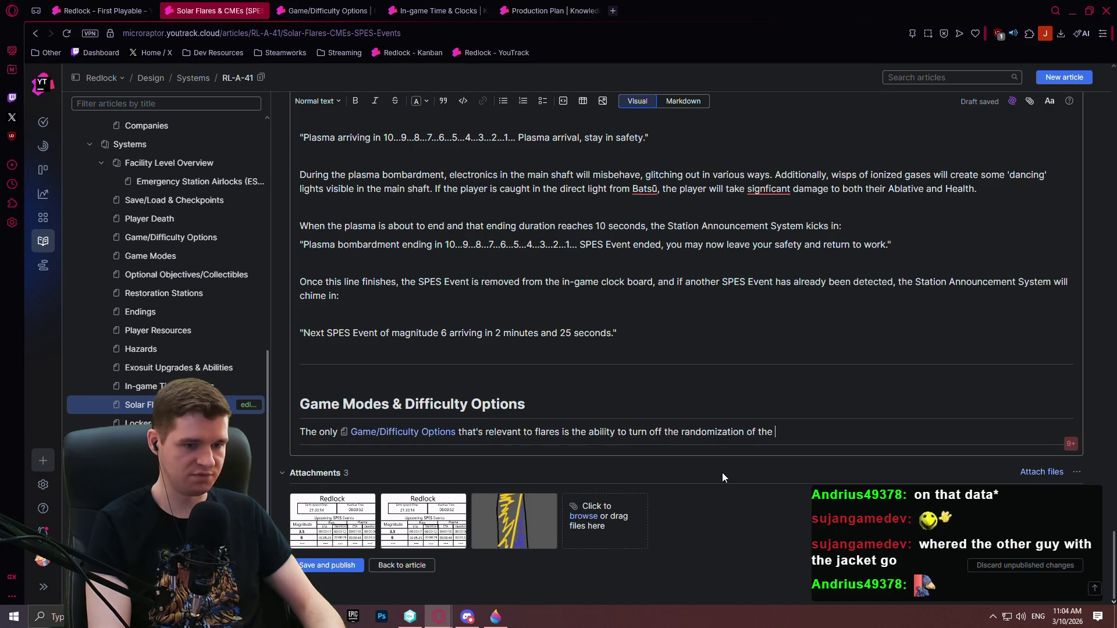
{"action": "key", "text": "BackSpace"}
{"action": "key", "text": "BackSpace"}
{"action": "type", "text": "lar"}
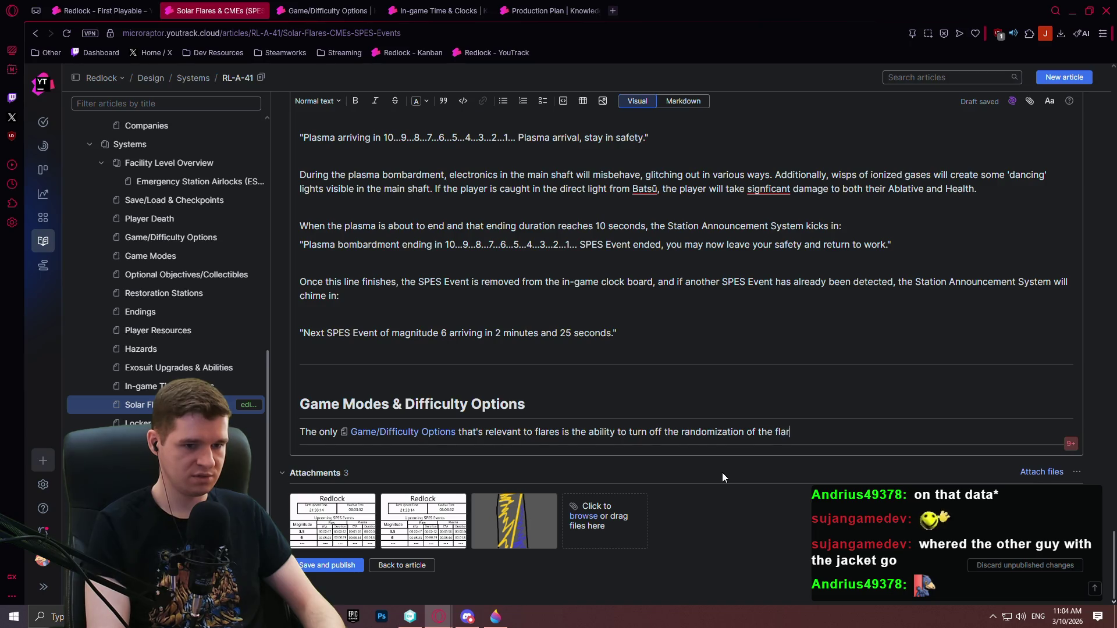
{"action": "type", "text": "es. By default,"}
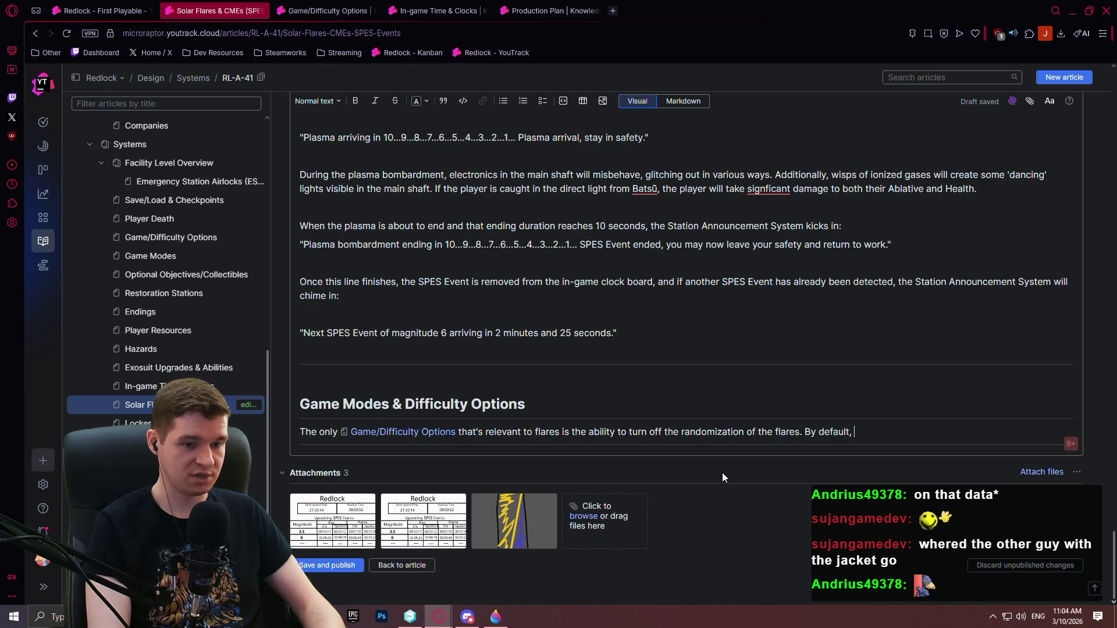
{"action": "type", "text": " we "}
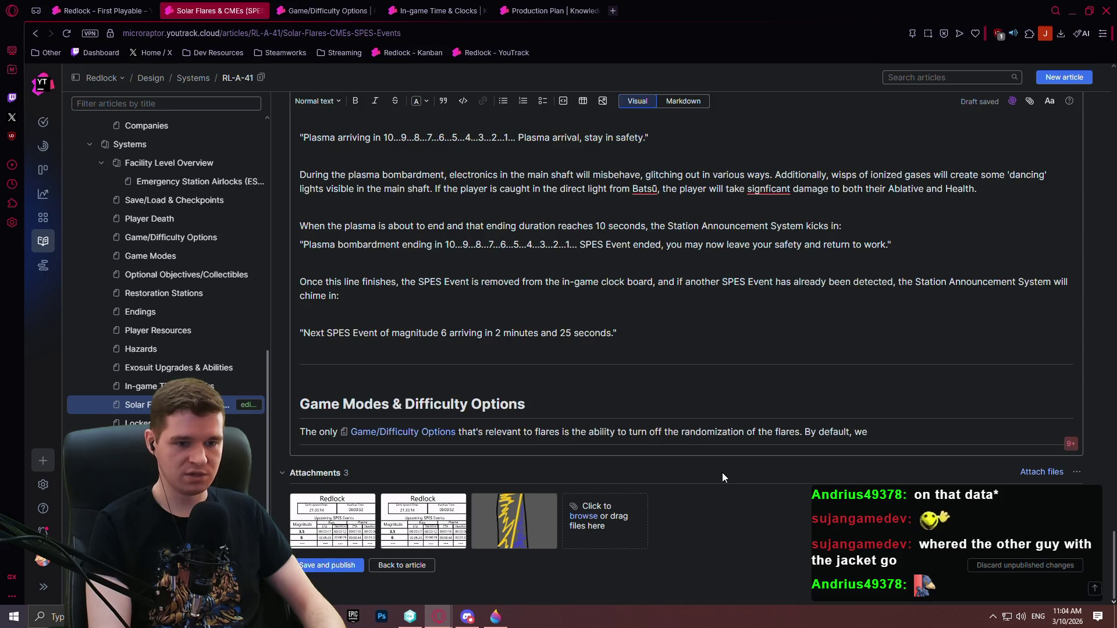
{"action": "type", "text": "randomly ch"}
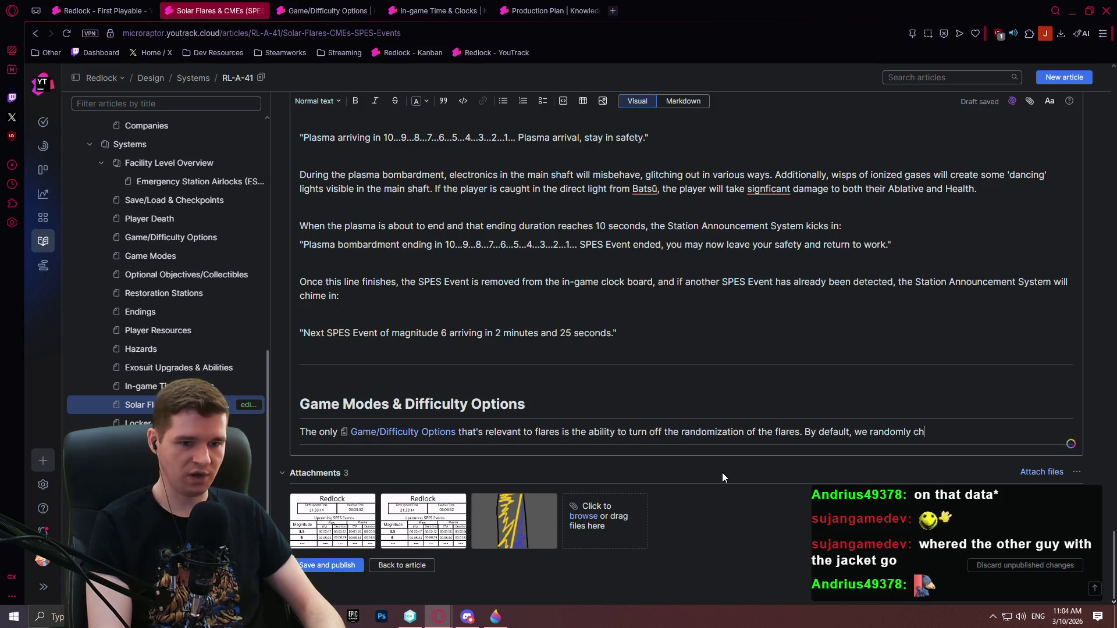
{"action": "type", "text": "oose a seed"}
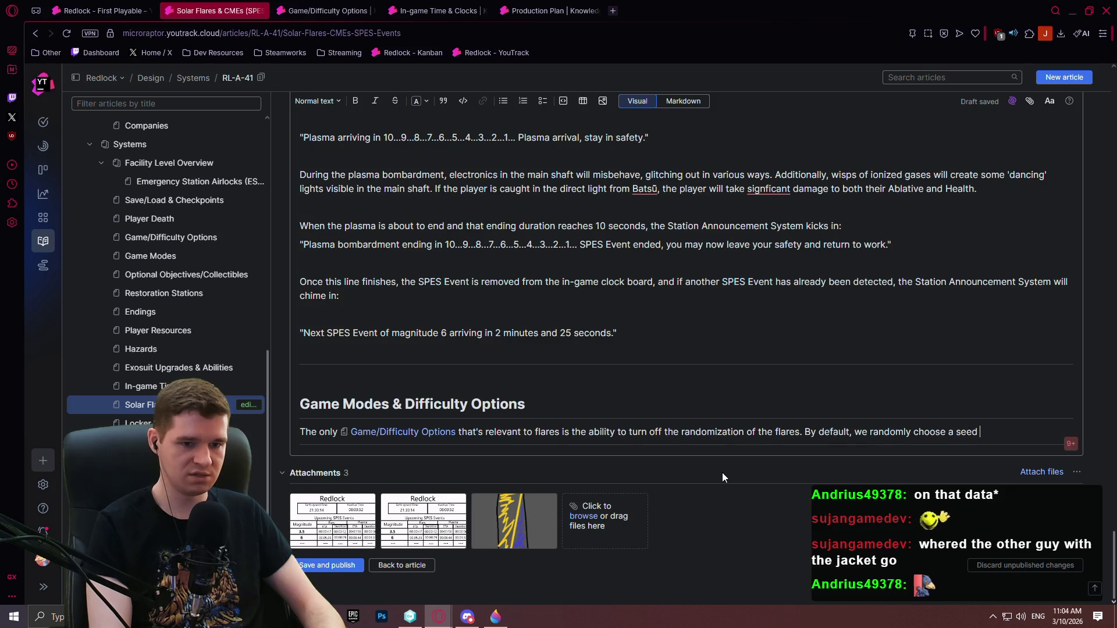
{"action": "type", "text": " that "}
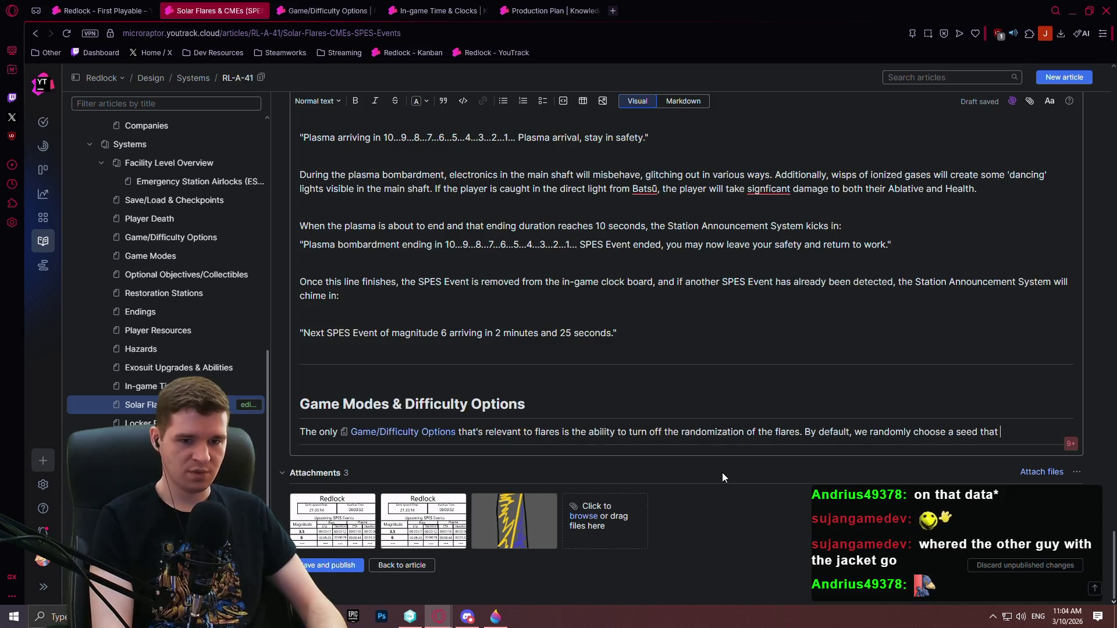
{"action": "type", "text": "will make ea"}
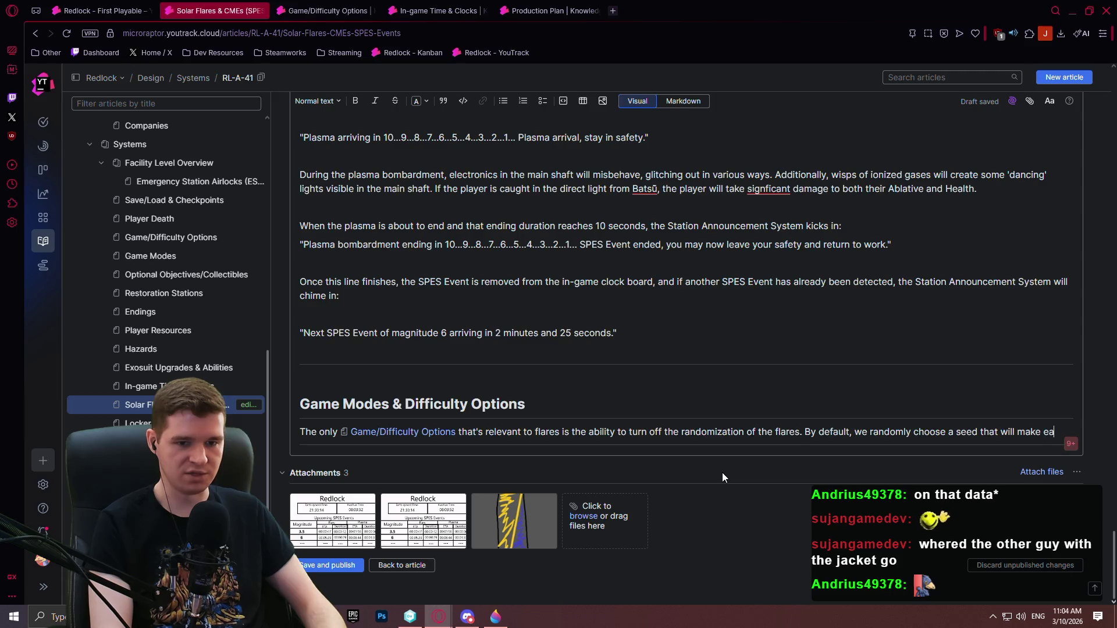
{"action": "type", "text": "ch run unique. I"}
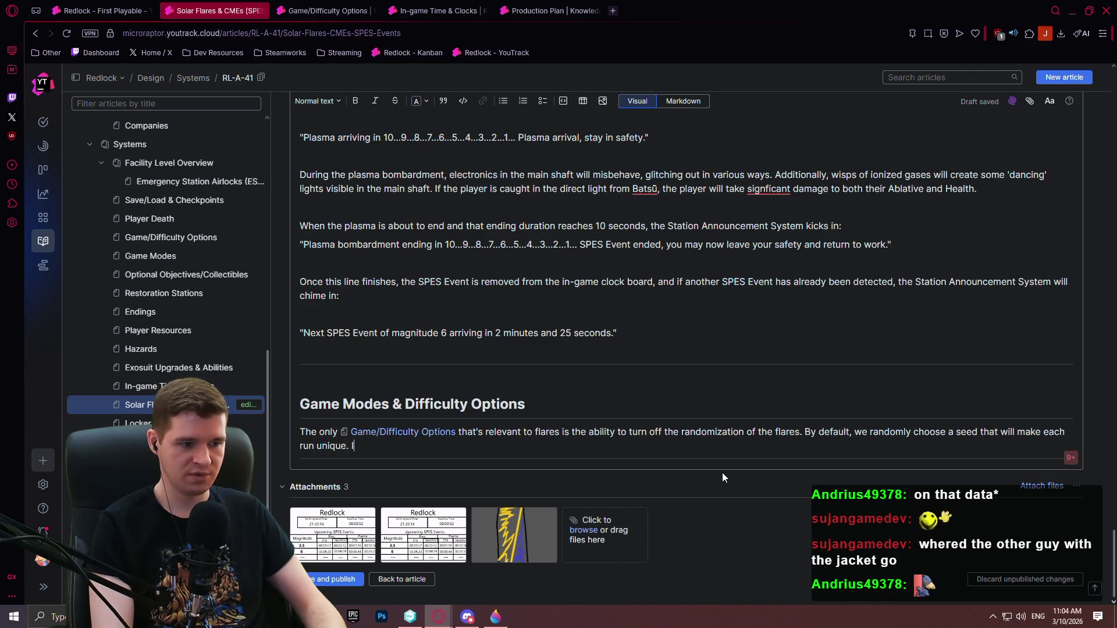
{"action": "type", "text": "f you turn this"}
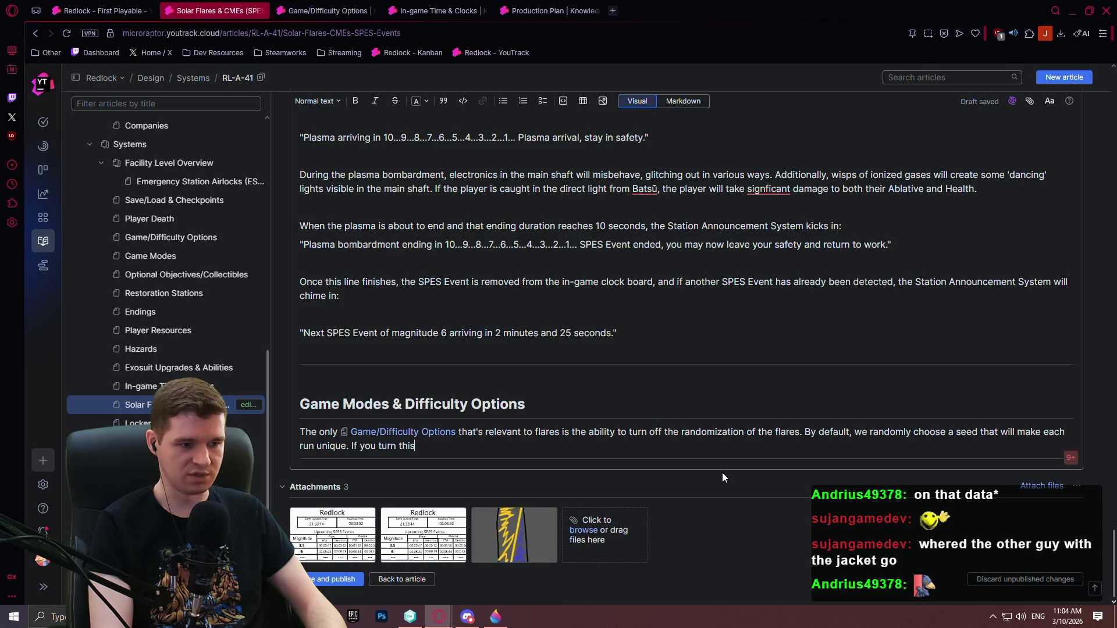
{"action": "type", "text": " option off"}
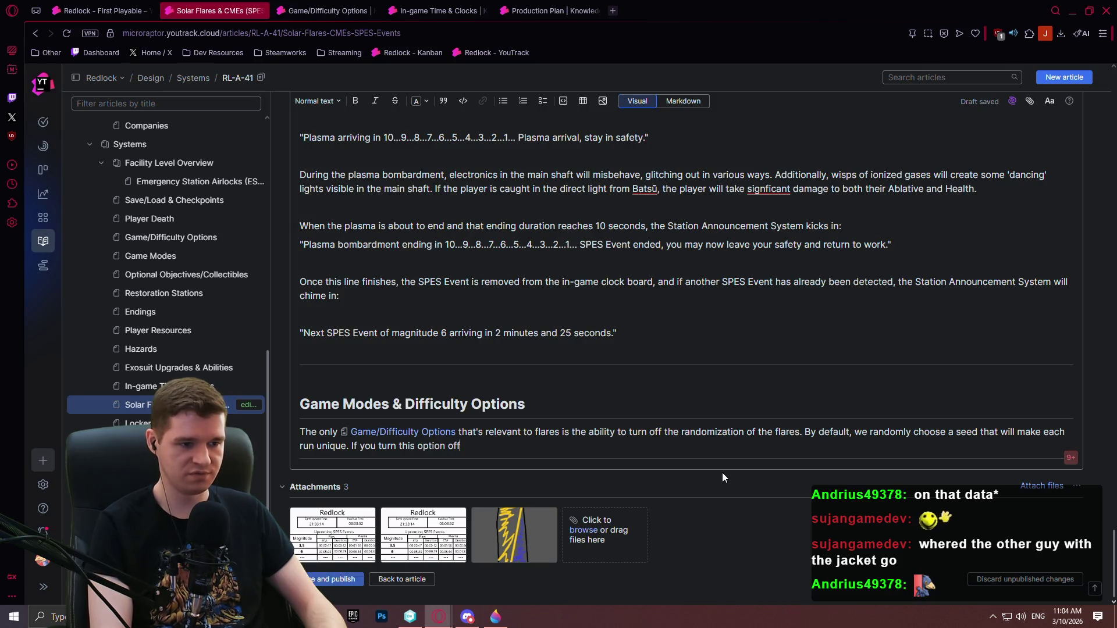
{"action": "type", "text": ", you"}
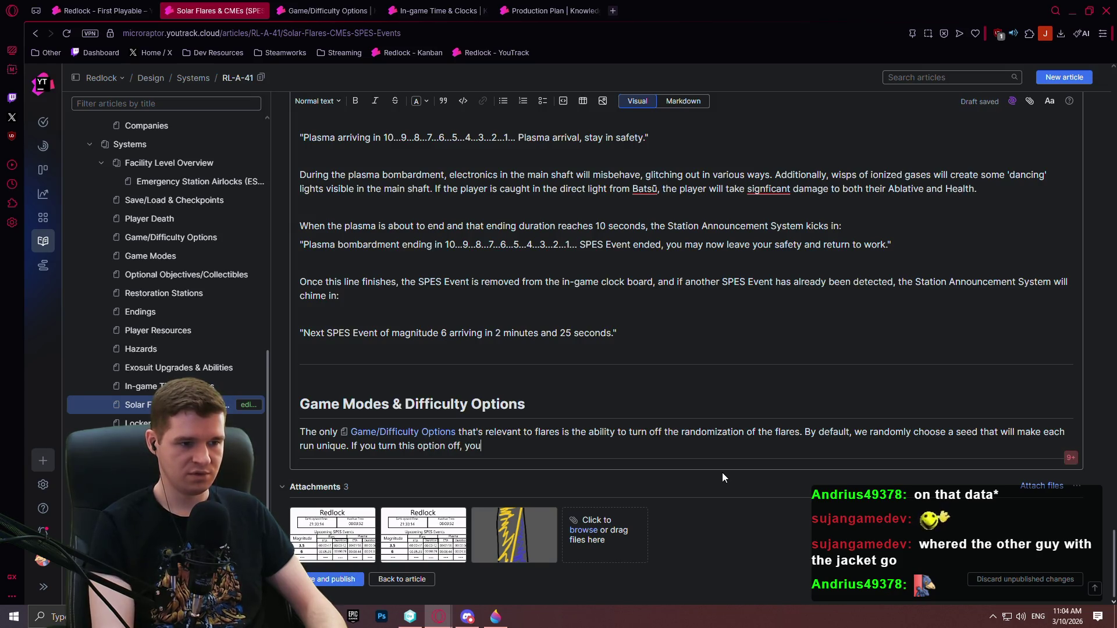
{"action": "type", "text": " can write i"}
{"action": "type", "text": "n "}
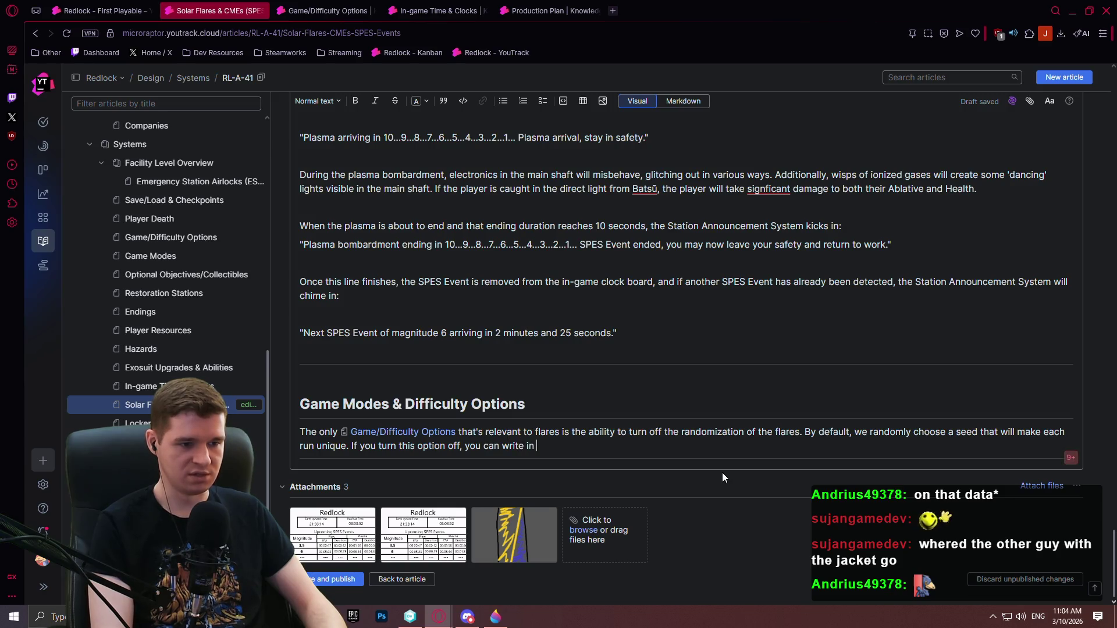
{"action": "type", "text": "a custom seed w"}
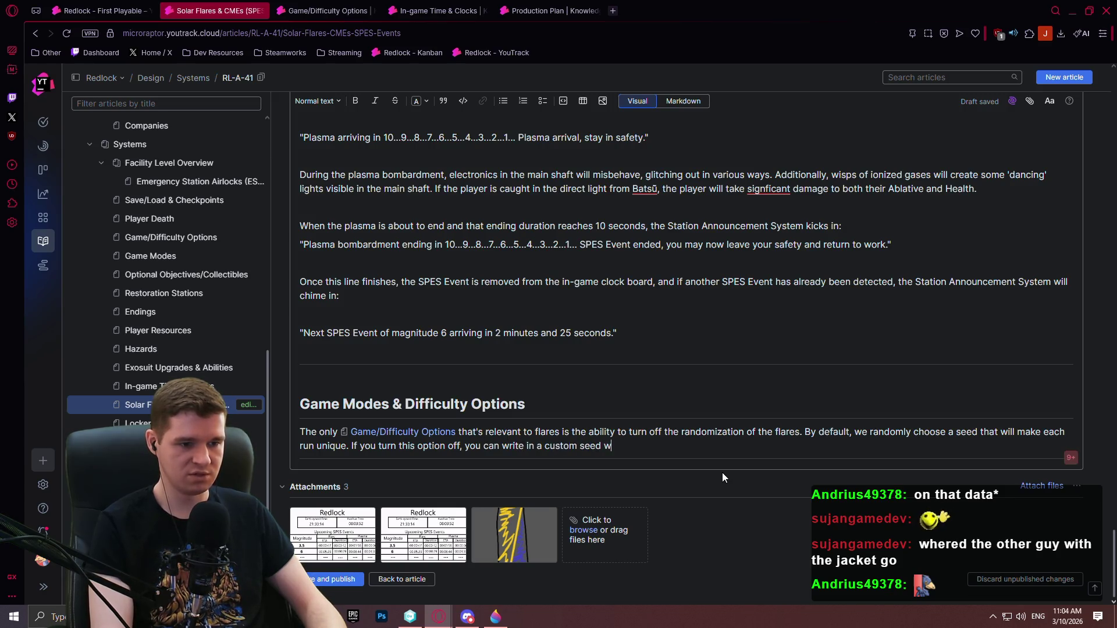
{"action": "type", "text": "hich can "}
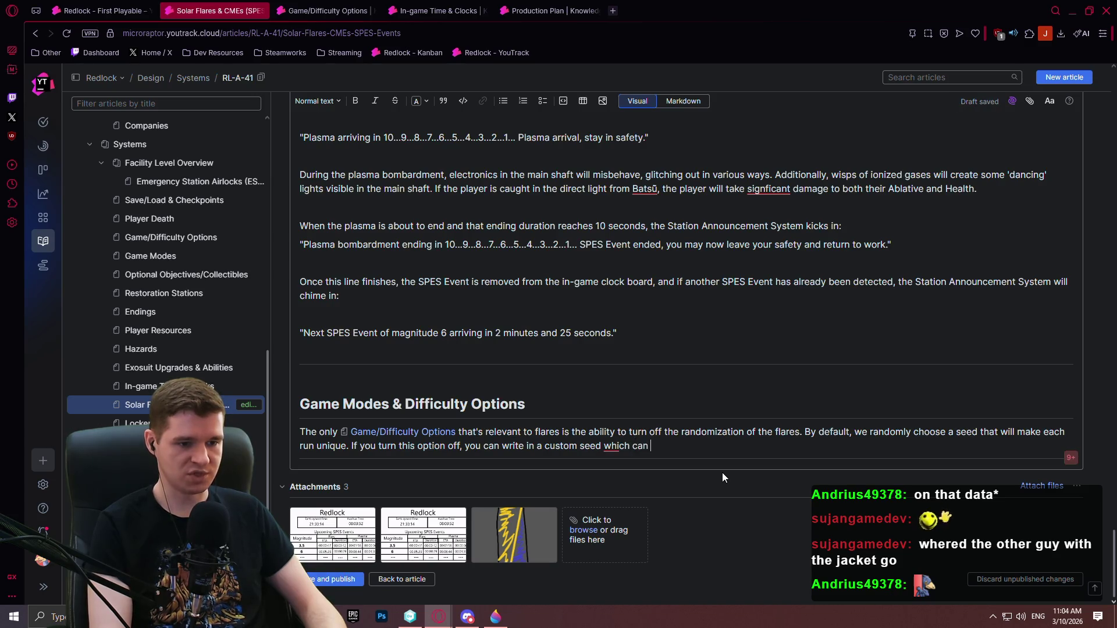
{"action": "type", "text": "be used to make m"}
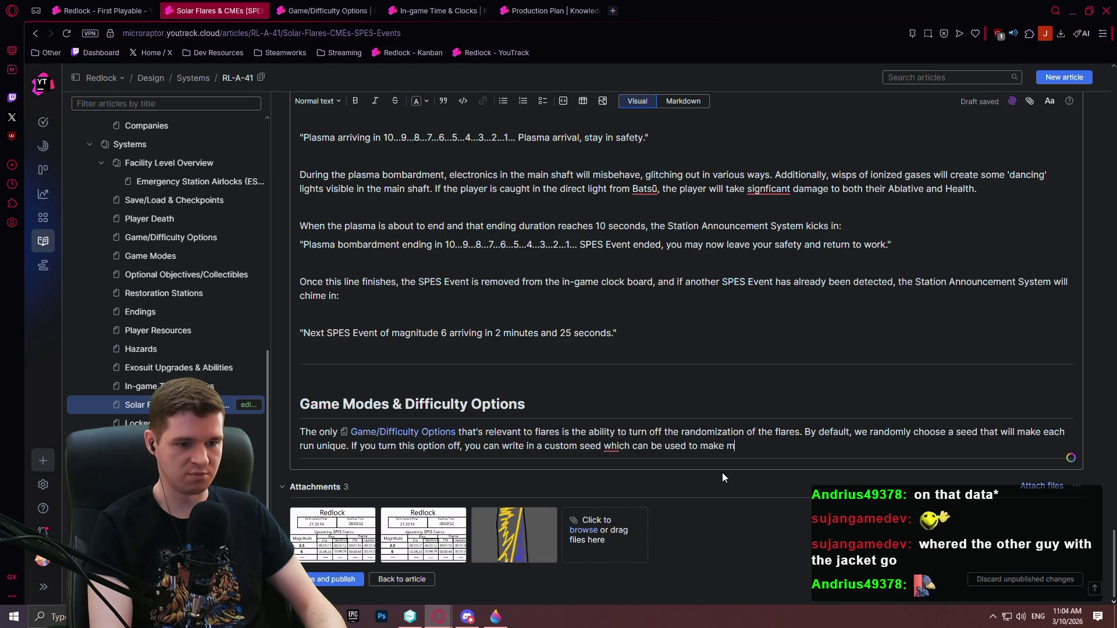
{"action": "type", "text": "ore determini"}
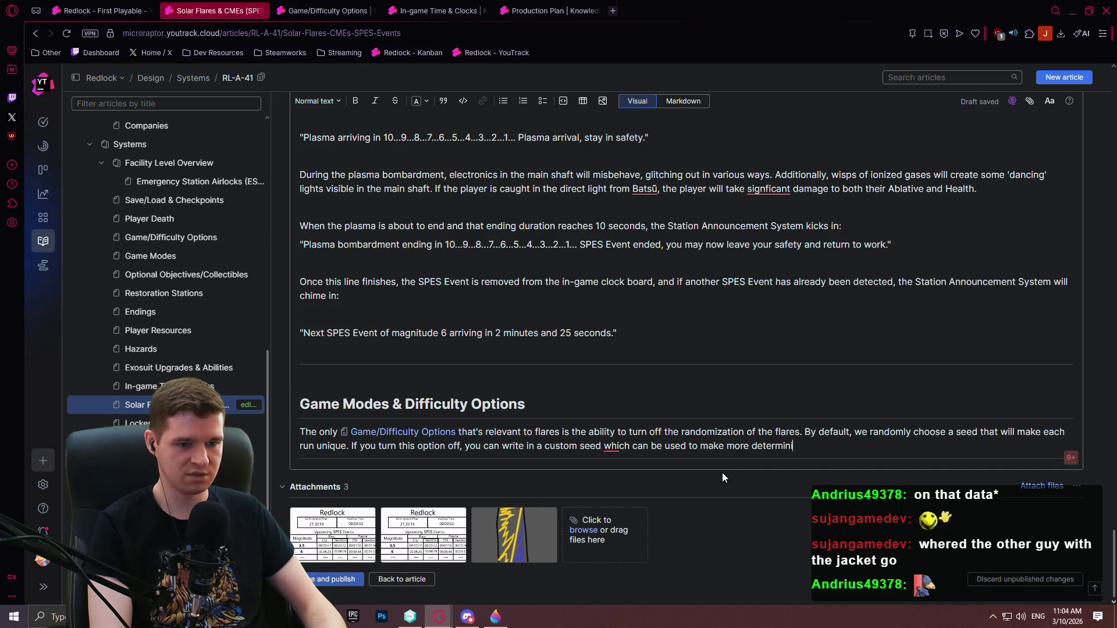
{"action": "type", "text": "stic runs"}
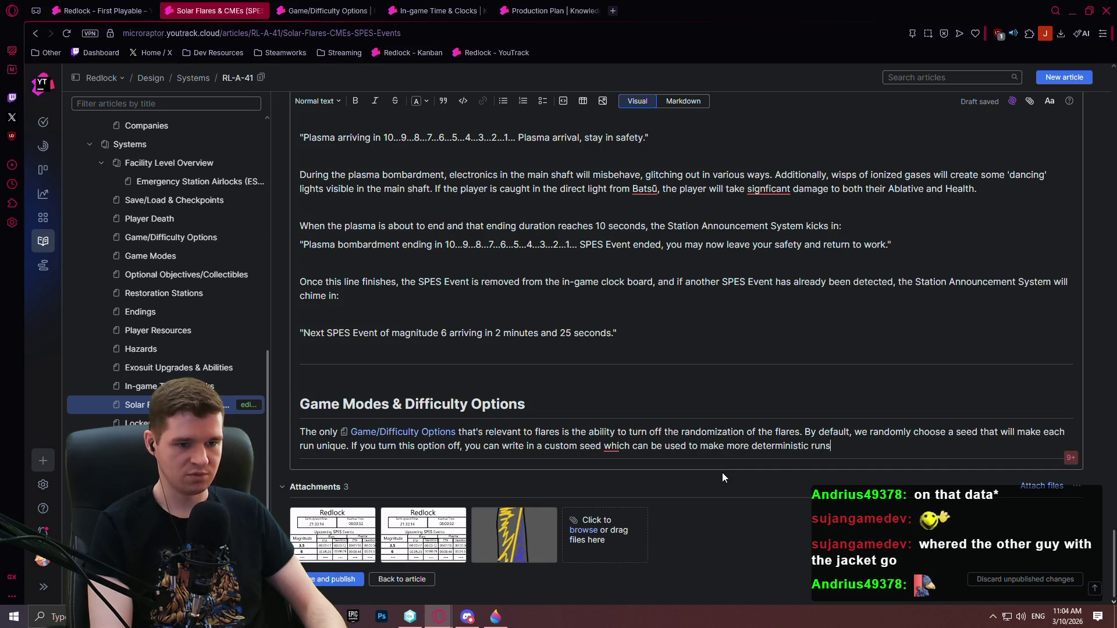
{"action": "type", "text": " based on"}
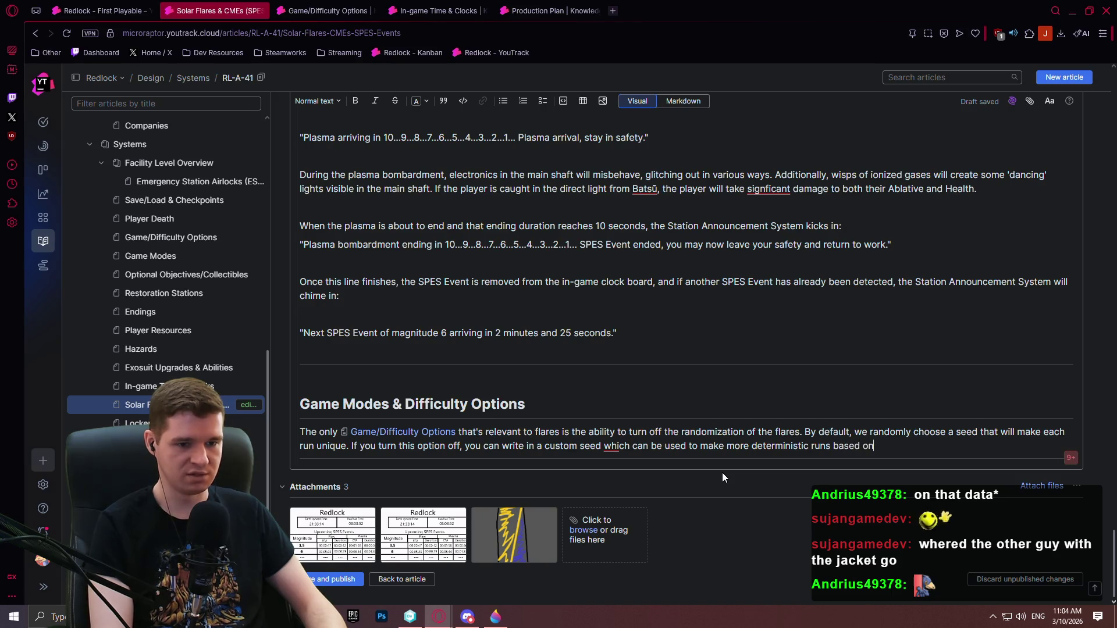
{"action": "type", "text": " the "}
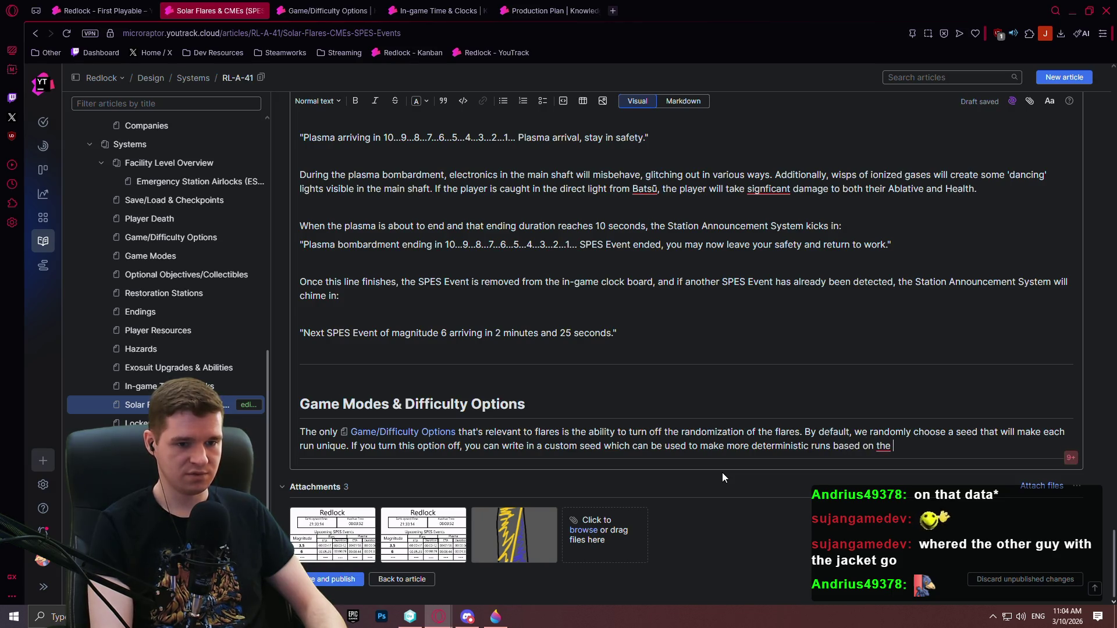
{"action": "type", "text": "finding from the community."}
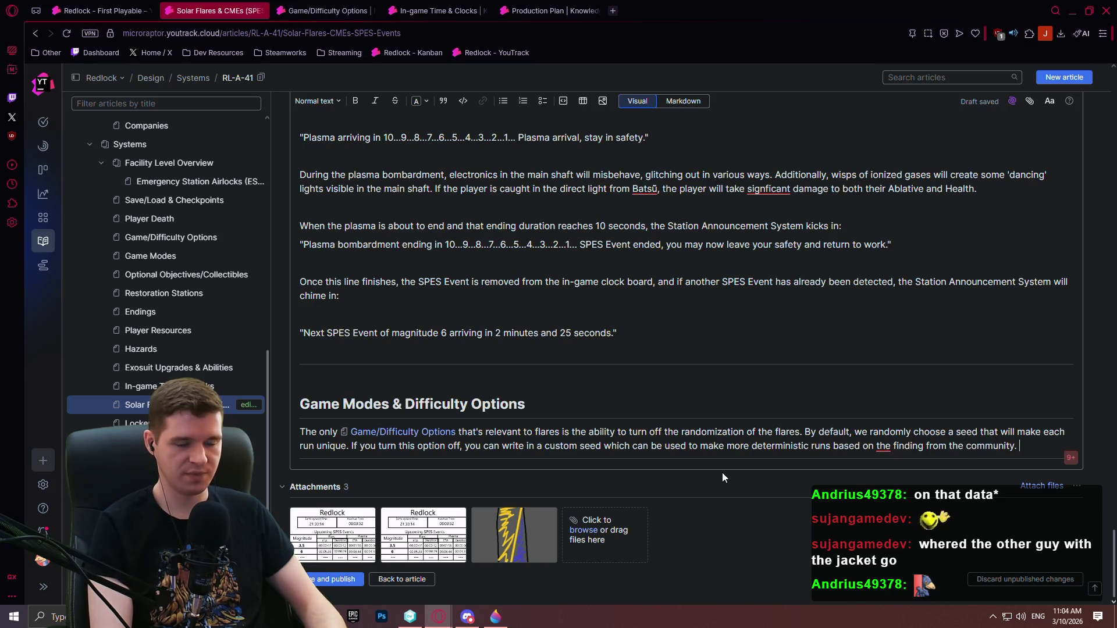
- Add a paragraph saying shared seeds serve speedrunners and let players find more/less dangerous challenge seeds
{"action": "key", "text": "Return"}
{"action": "type", "text": "We have "}
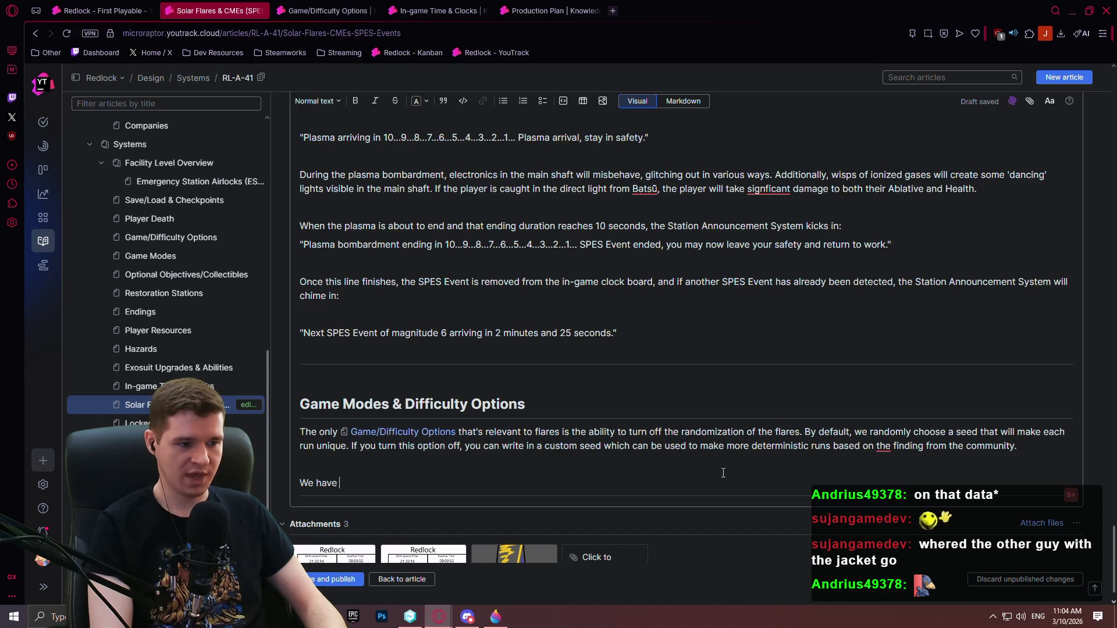
{"action": "type", "text": "this to enable s"}
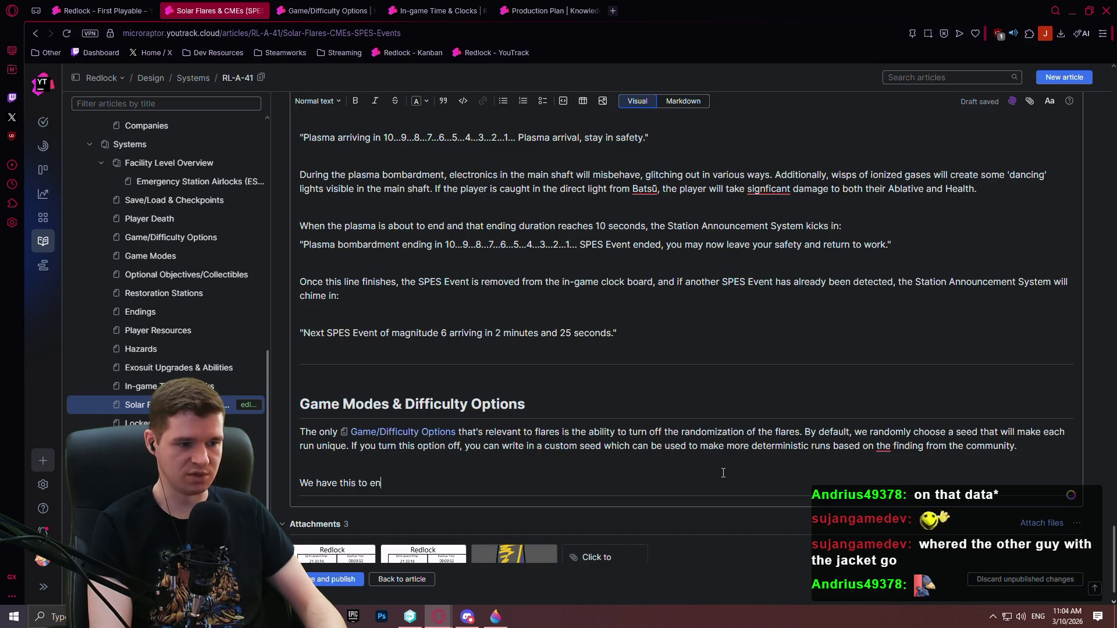
{"action": "type", "text": "peedrunners to play th"}
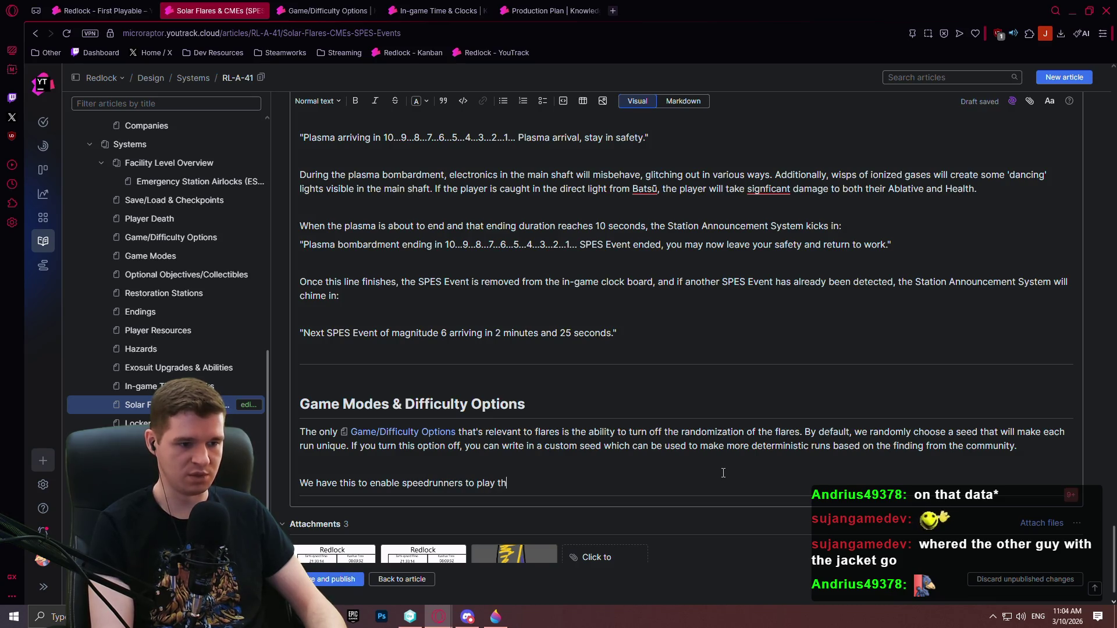
{"action": "type", "text": "e same seed, as well as to "}
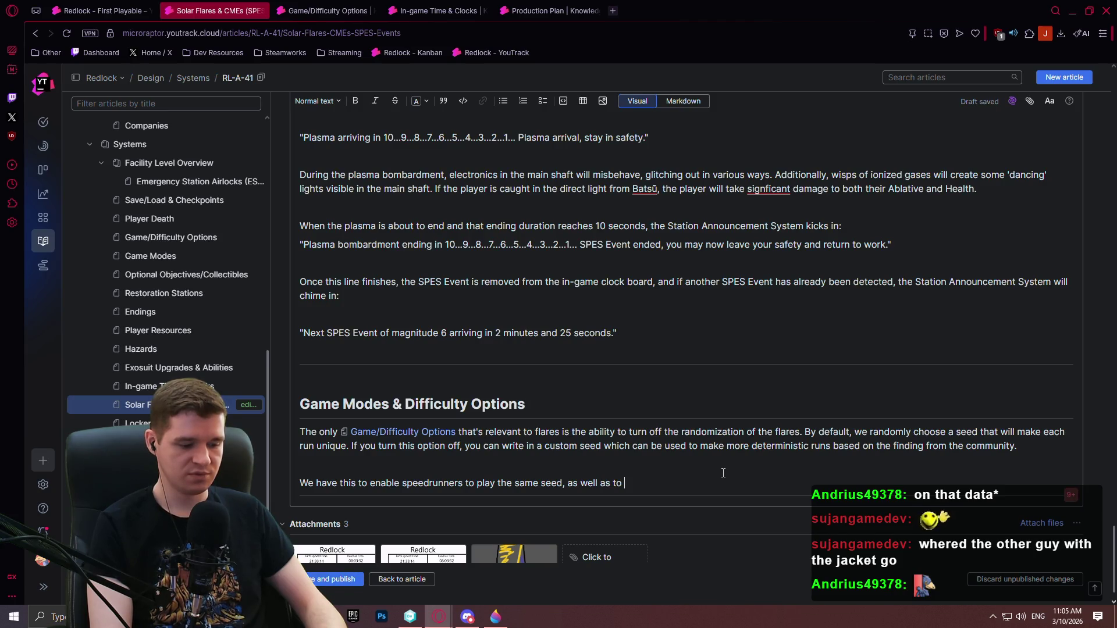
{"action": "type", "text": "create t"}
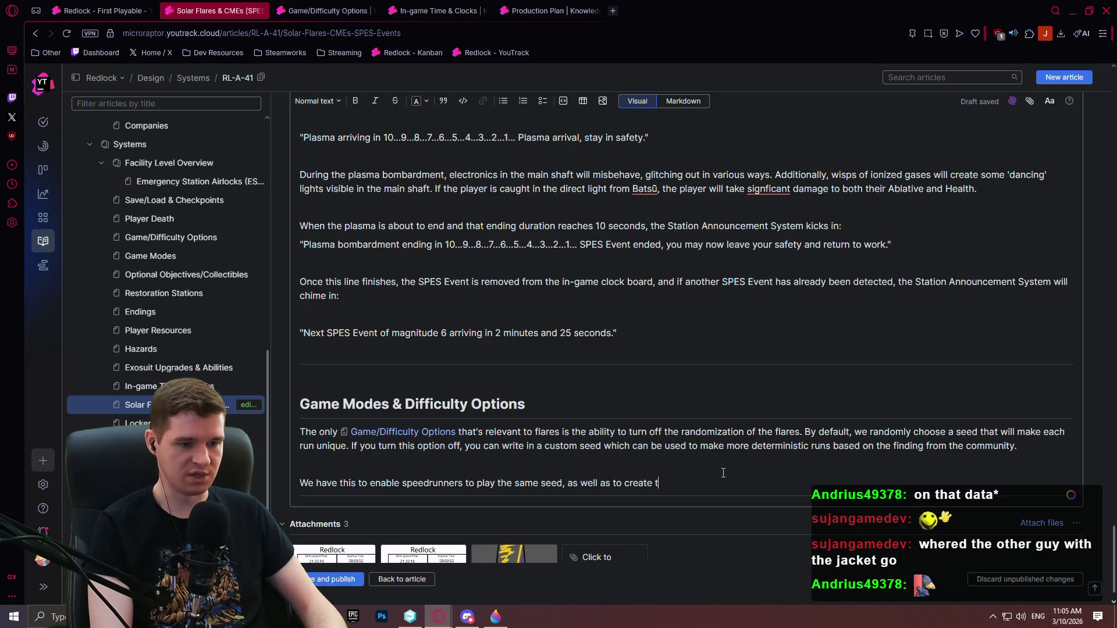
{"action": "type", "text": "he ooppo"}
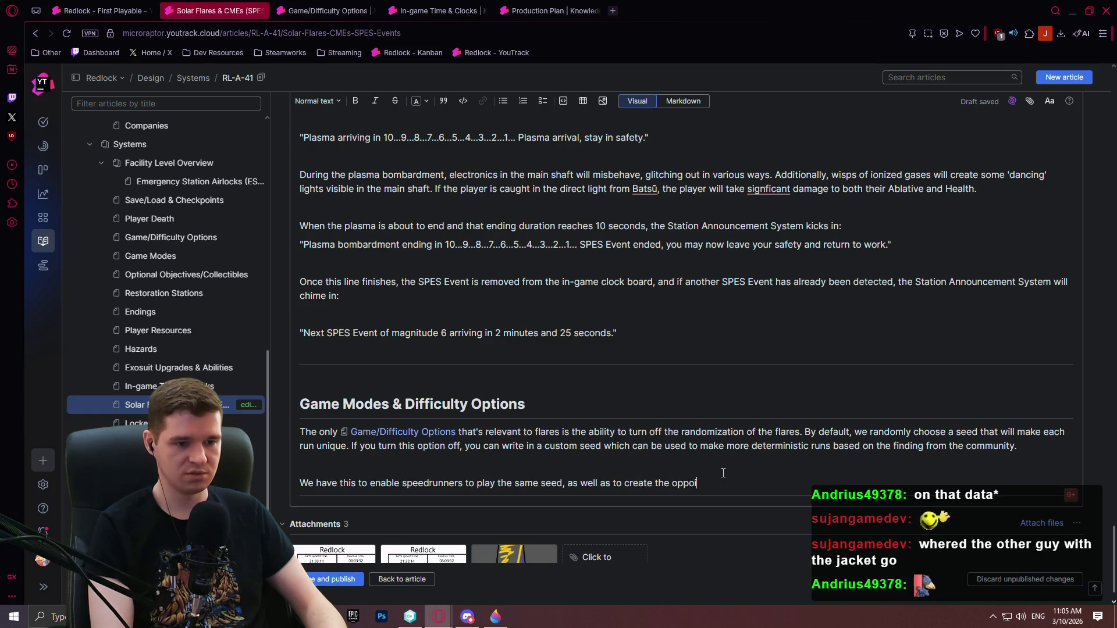
{"action": "type", "text": "unity for"}
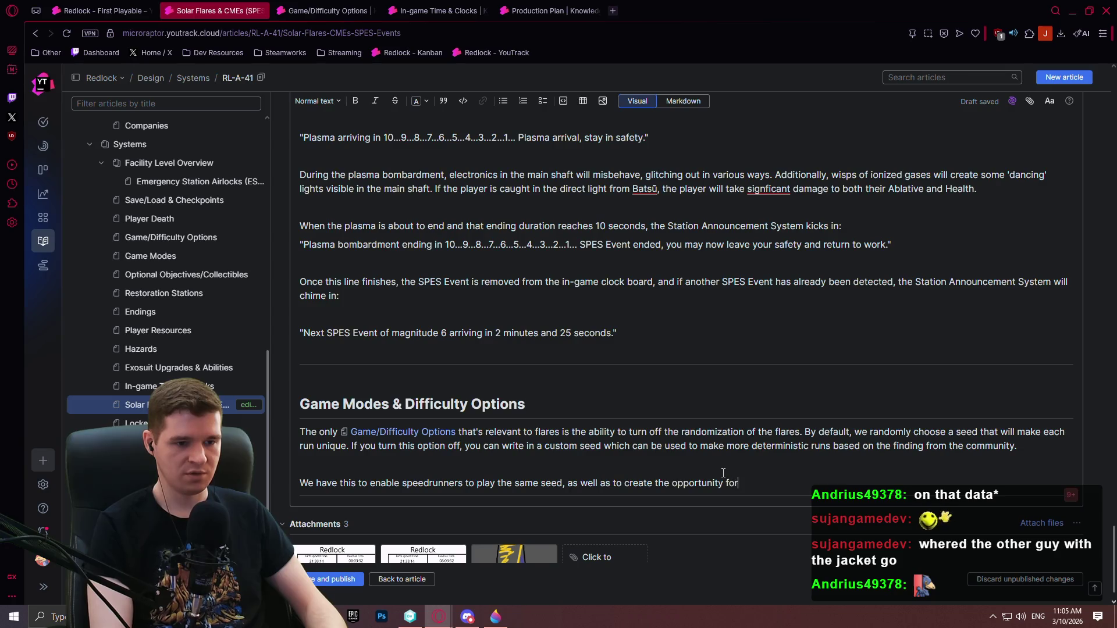
{"action": "type", "text": " players to find"}
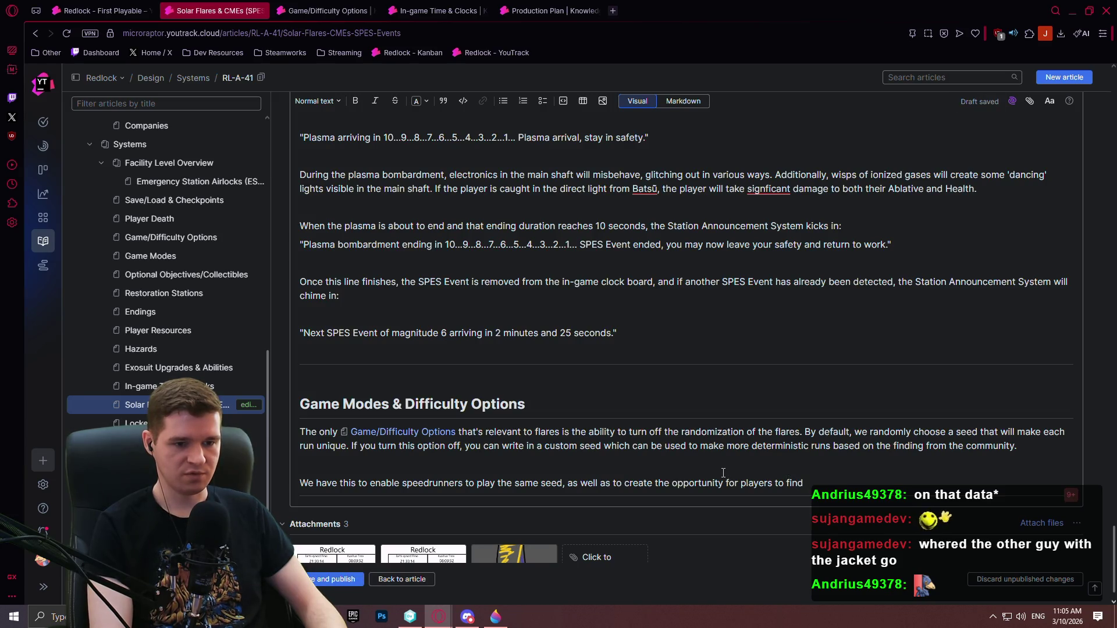
{"action": "type", "text": " mo"}
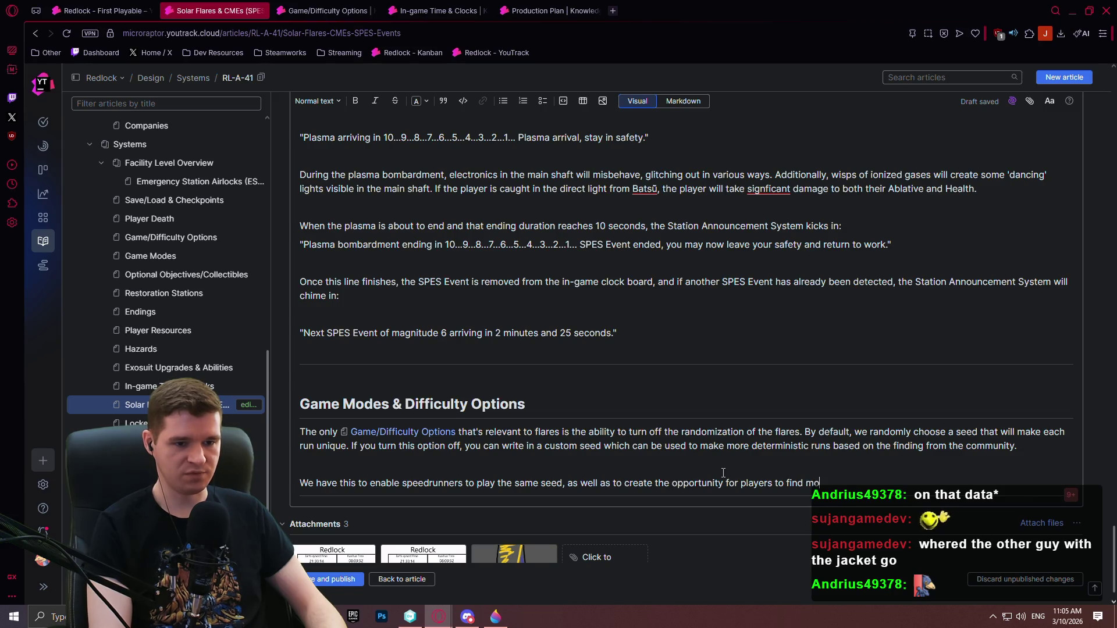
{"action": "type", "text": "re/less danger"}
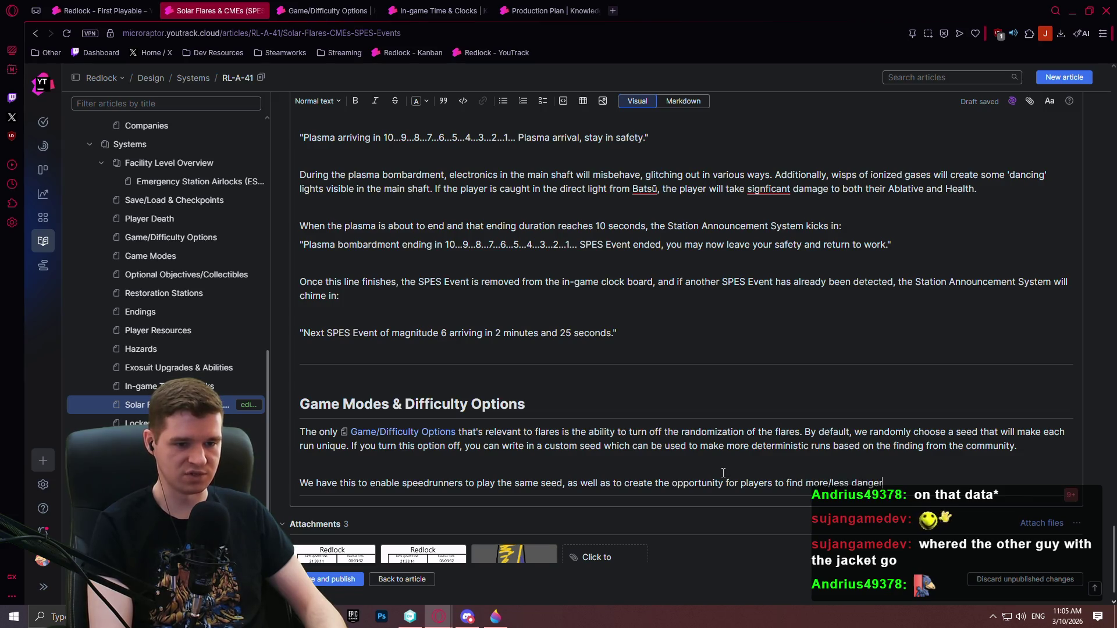
{"action": "type", "text": "ous seeds for challenge runs."}
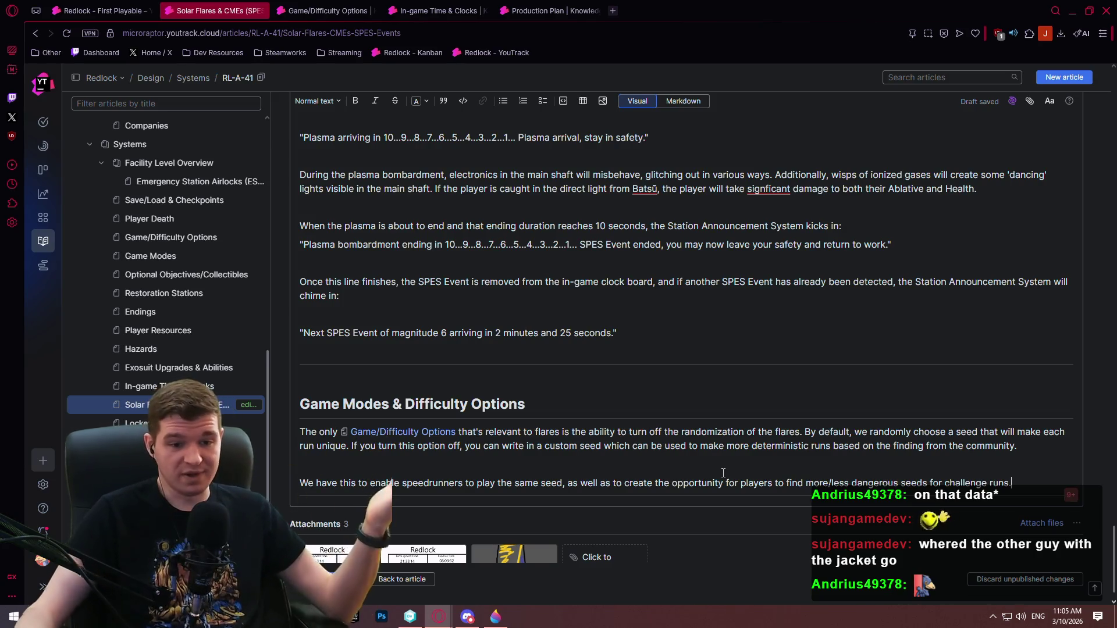
- Review the whole Solar Flares & CMEs draft, then save and publish it
{"action": "scroll", "coordinate": [768, 371], "scroll_direction": "up", "scroll_amount": 1}
{"action": "scroll", "coordinate": [769, 371], "scroll_direction": "up", "scroll_amount": 15}
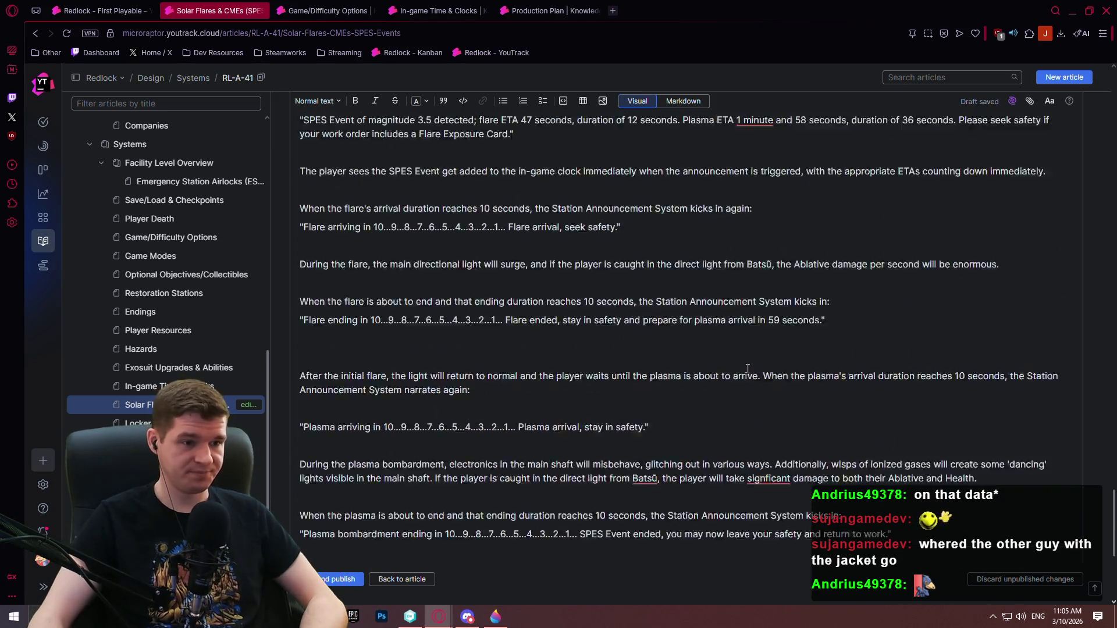
{"action": "scroll", "coordinate": [773, 331], "scroll_direction": "up", "scroll_amount": 10}
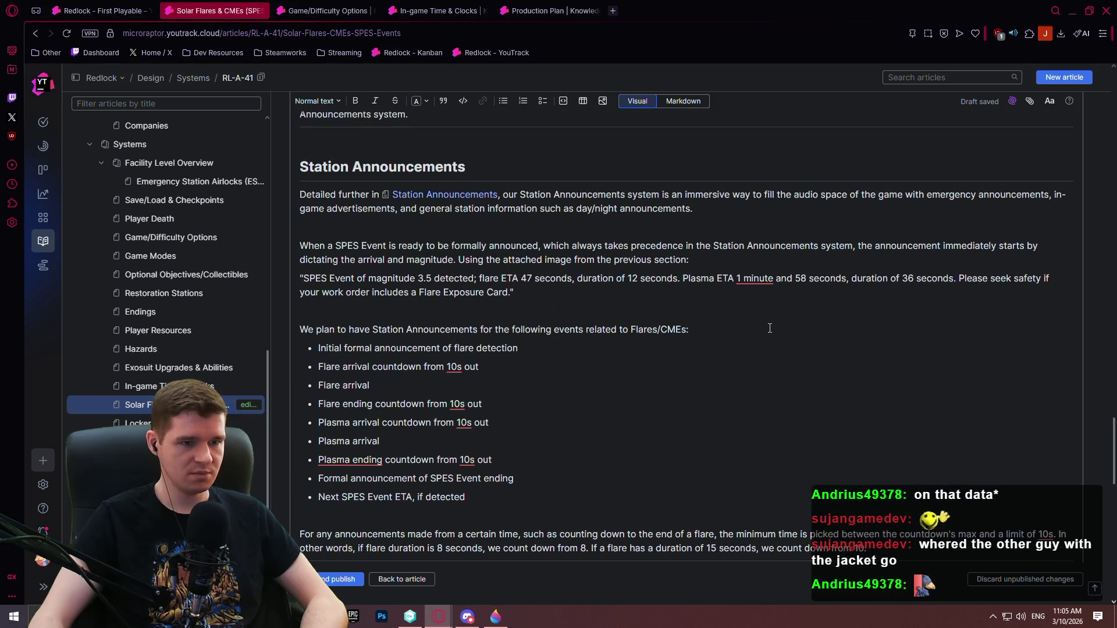
{"action": "scroll", "coordinate": [844, 322], "scroll_direction": "up", "scroll_amount": 9}
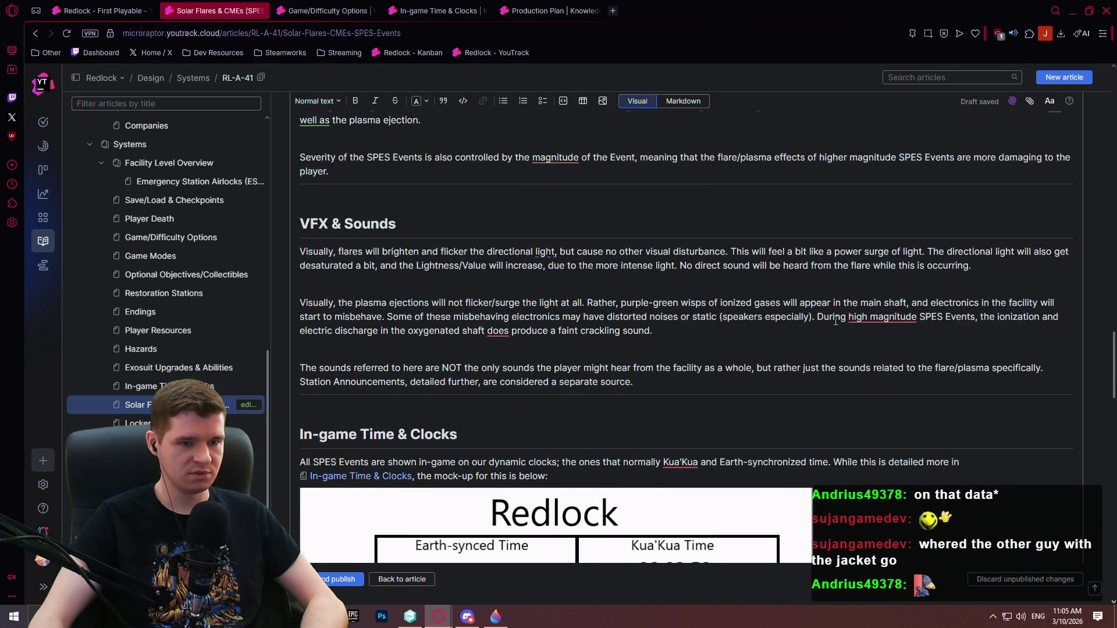
{"action": "scroll", "coordinate": [801, 329], "scroll_direction": "up", "scroll_amount": 8}
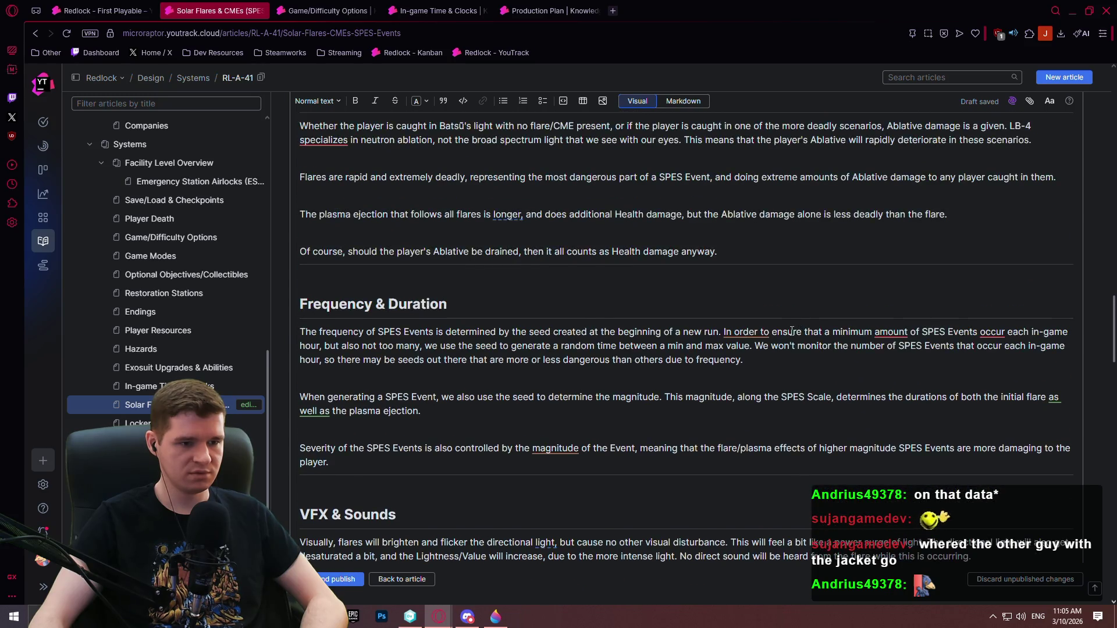
{"action": "scroll", "coordinate": [695, 346], "scroll_direction": "up", "scroll_amount": 4}
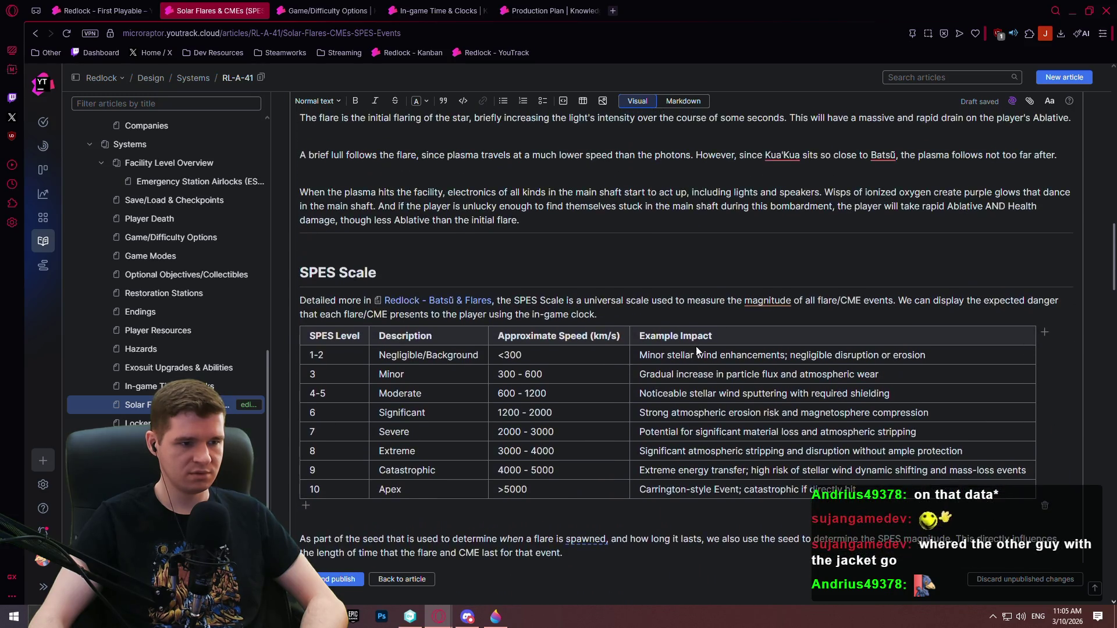
{"action": "scroll", "coordinate": [692, 337], "scroll_direction": "down", "scroll_amount": 3}
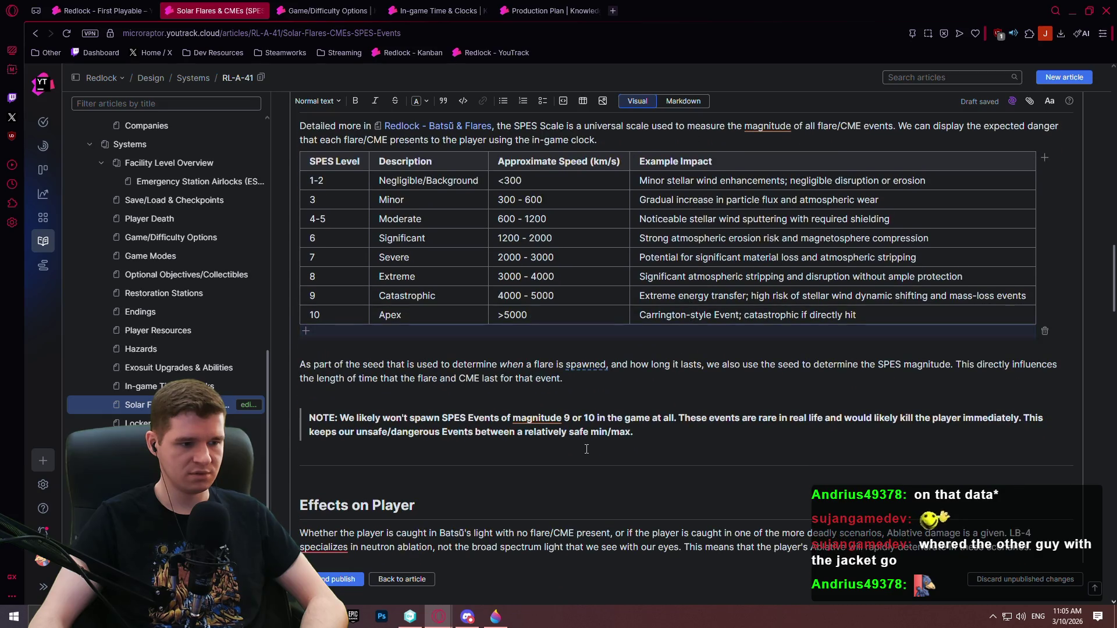
{"action": "mouse_move", "coordinate": [330, 547]}
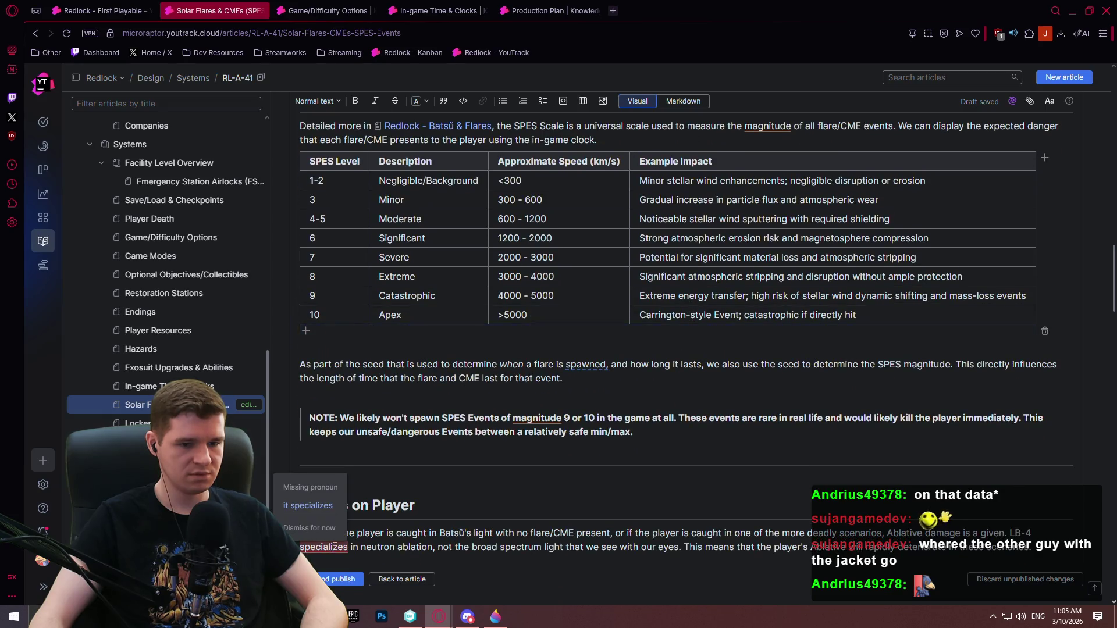
{"action": "scroll", "coordinate": [725, 251], "scroll_direction": "up", "scroll_amount": 10}
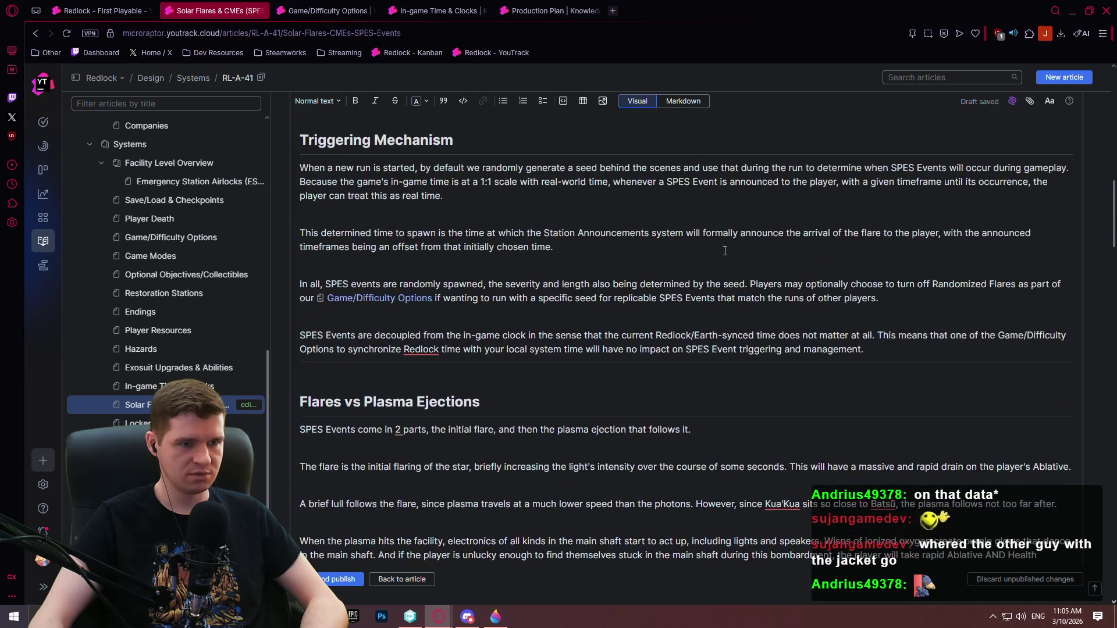
{"action": "scroll", "coordinate": [725, 250], "scroll_direction": "up", "scroll_amount": 12}
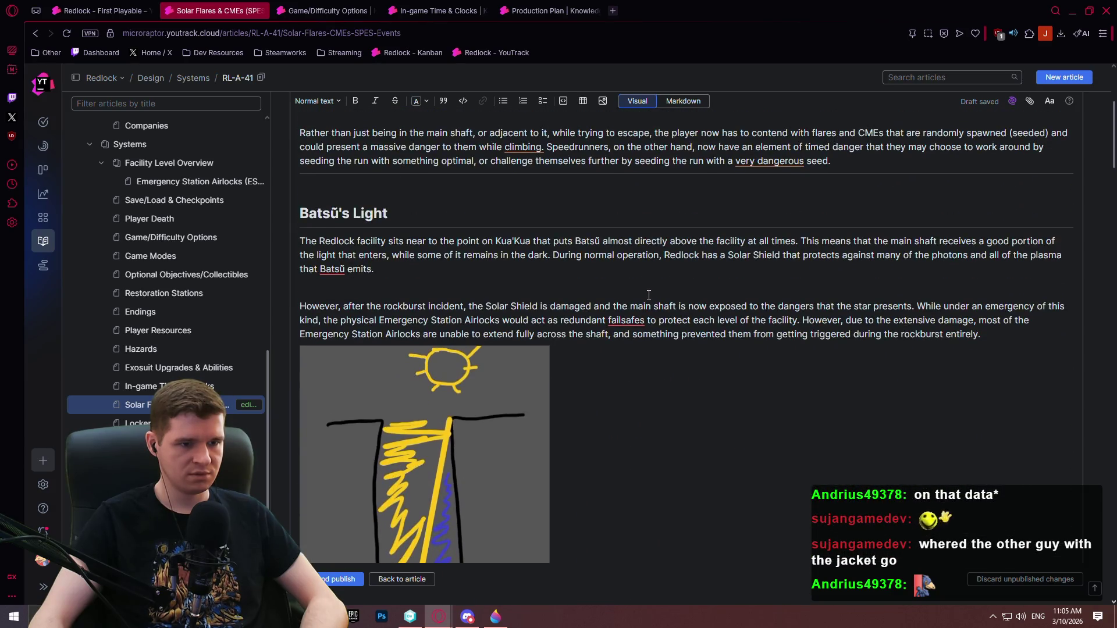
{"action": "scroll", "coordinate": [649, 295], "scroll_direction": "up", "scroll_amount": 4}
{"action": "scroll", "coordinate": [631, 372], "scroll_direction": "down", "scroll_amount": 3}
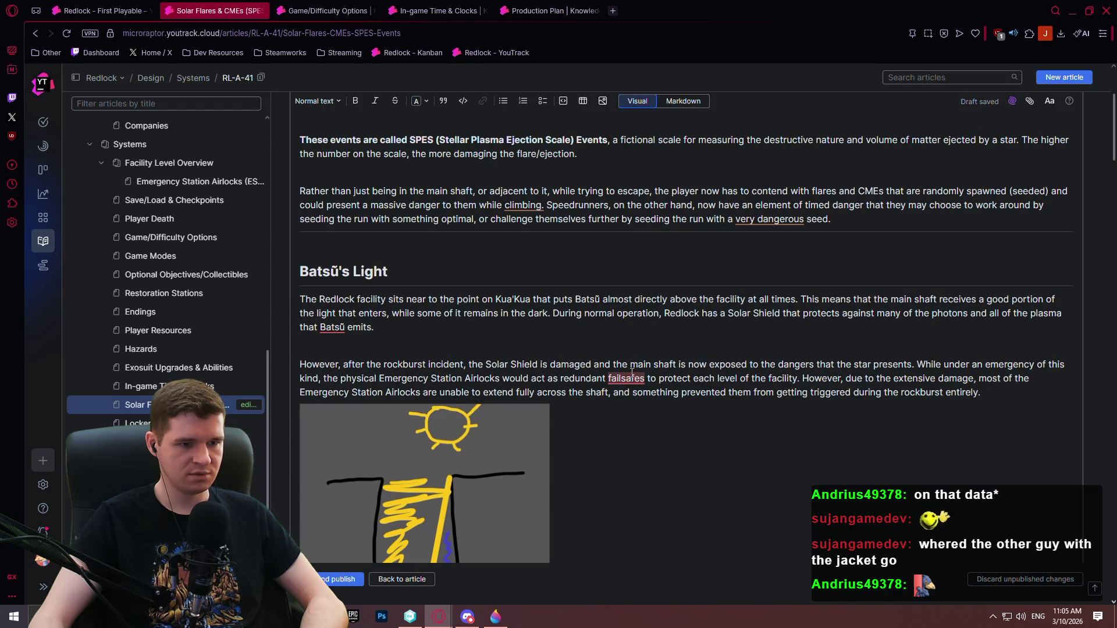
{"action": "mouse_move", "coordinate": [632, 372]}
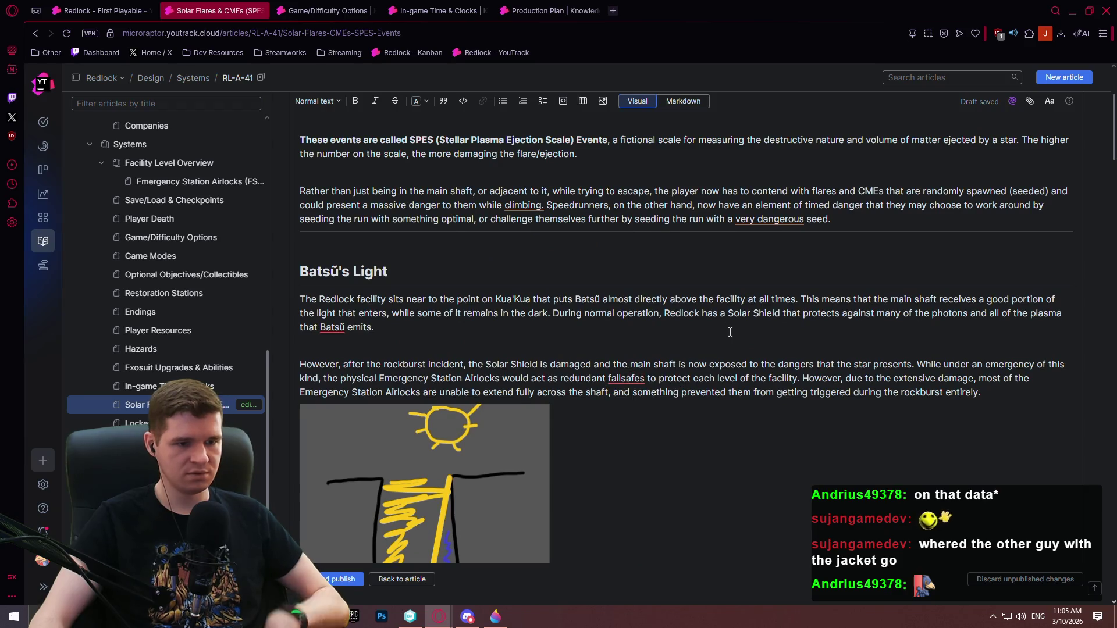
{"action": "scroll", "coordinate": [717, 338], "scroll_direction": "up", "scroll_amount": 3}
{"action": "scroll", "coordinate": [718, 338], "scroll_direction": "down", "scroll_amount": 3}
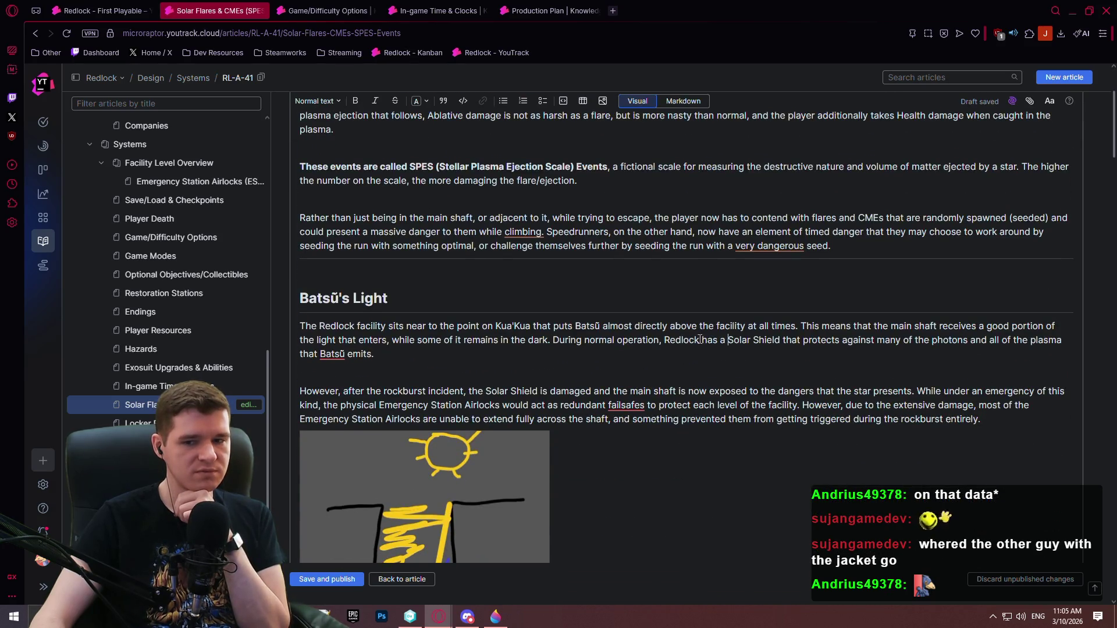
{"action": "scroll", "coordinate": [708, 338], "scroll_direction": "down", "scroll_amount": 4}
{"action": "left_click", "coordinate": [330, 584]}
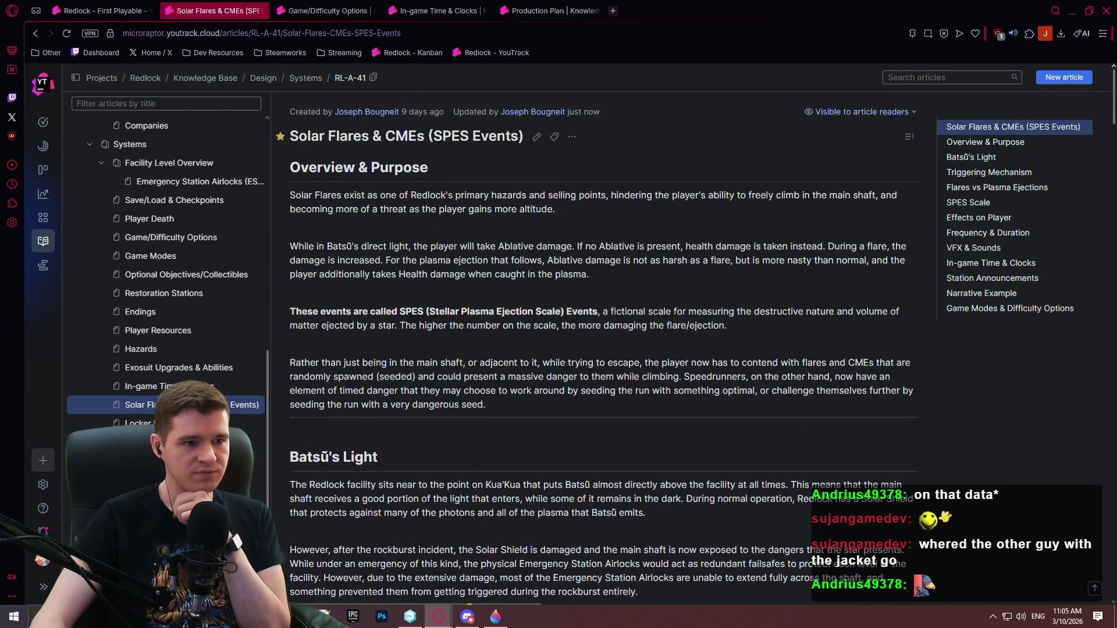
{"action": "mouse_move", "coordinate": [1113, 125]}
{"action": "left_mouse_down"}
{"action": "mouse_move", "coordinate": [1113, 204]}
{"action": "mouse_move", "coordinate": [1083, 316]}
{"action": "mouse_move", "coordinate": [1084, 470]}
{"action": "mouse_move", "coordinate": [1104, 382]}
{"action": "mouse_move", "coordinate": [1099, 405]}
{"action": "left_mouse_up"}
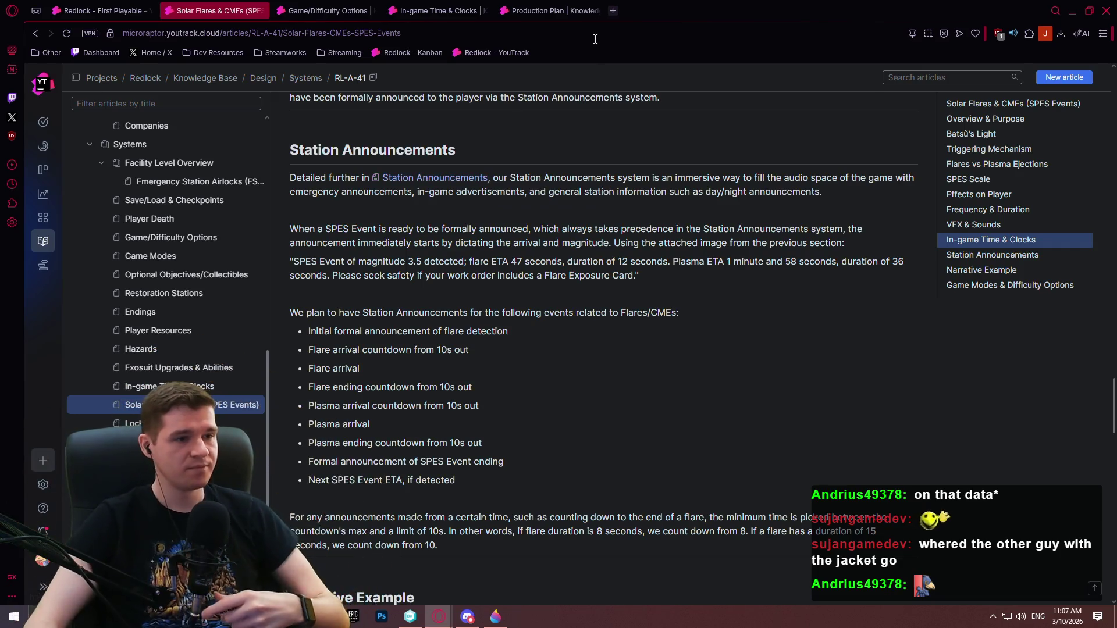
{"action": "scroll", "coordinate": [527, 193], "scroll_direction": "down", "scroll_amount": 3}
{"action": "scroll", "coordinate": [512, 186], "scroll_direction": "down", "scroll_amount": 14}
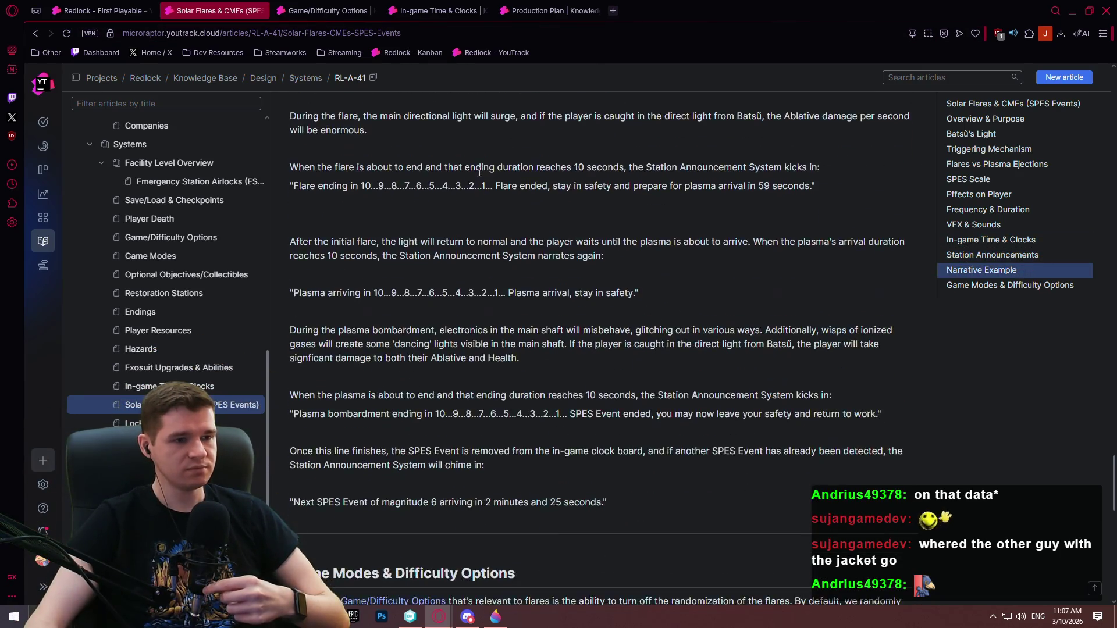
{"action": "scroll", "coordinate": [464, 168], "scroll_direction": "up", "scroll_amount": 8}
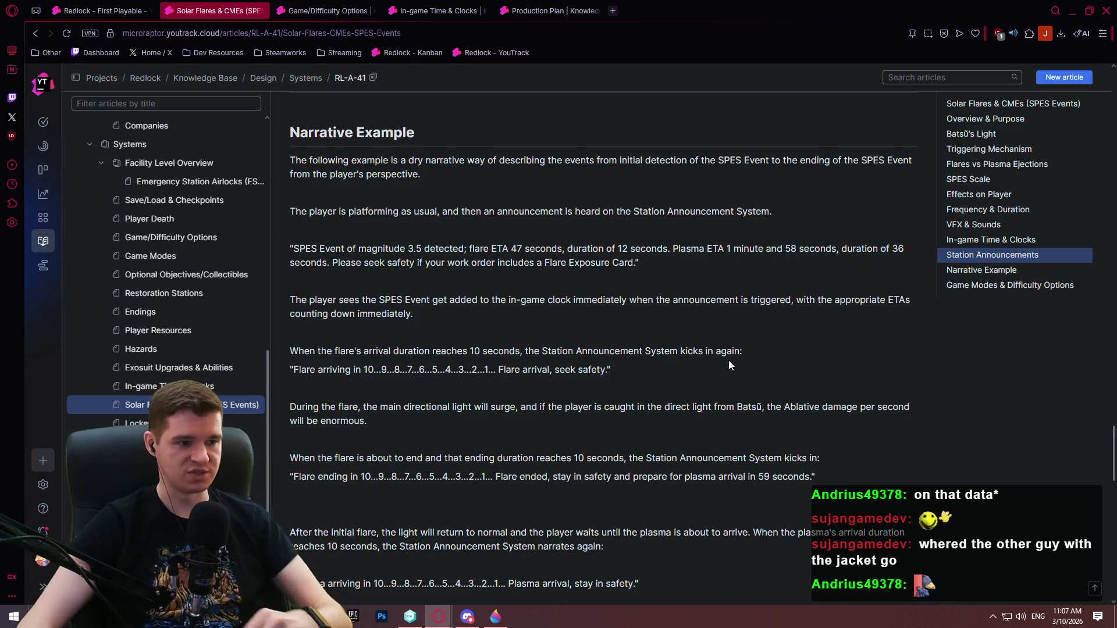
{"action": "scroll", "coordinate": [680, 352], "scroll_direction": "down", "scroll_amount": 2}
{"action": "scroll", "coordinate": [648, 337], "scroll_direction": "up", "scroll_amount": 4}
{"action": "scroll", "coordinate": [648, 338], "scroll_direction": "up", "scroll_amount": 6}
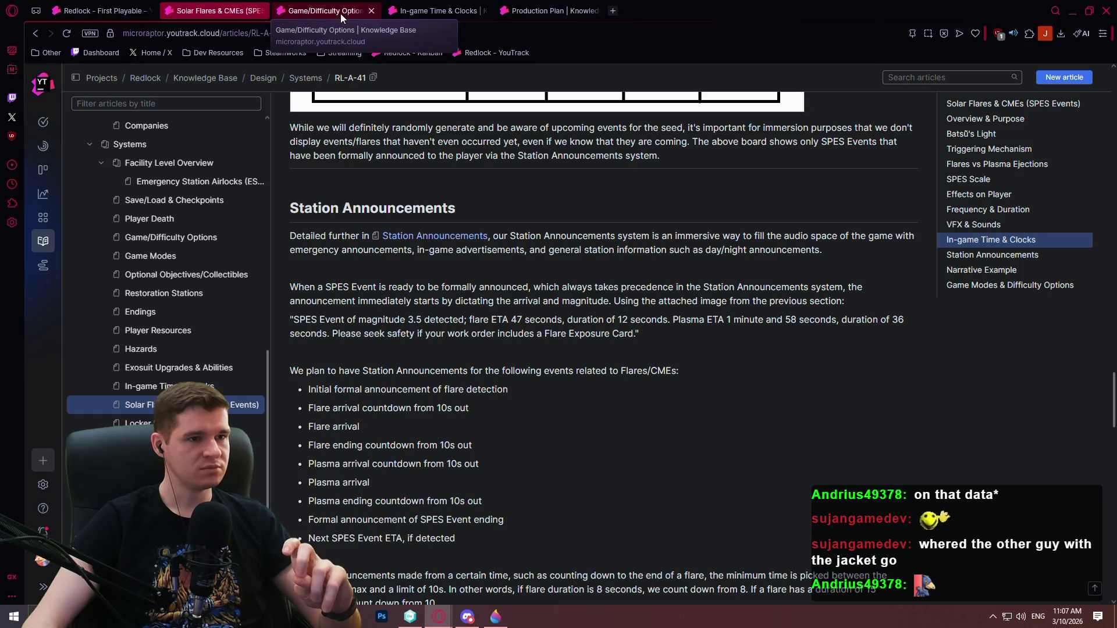
- Compare the Solar Flares article with the Production Plan draft and scroll down to its FP-3 table
{"action": "left_click", "coordinate": [549, 11]}
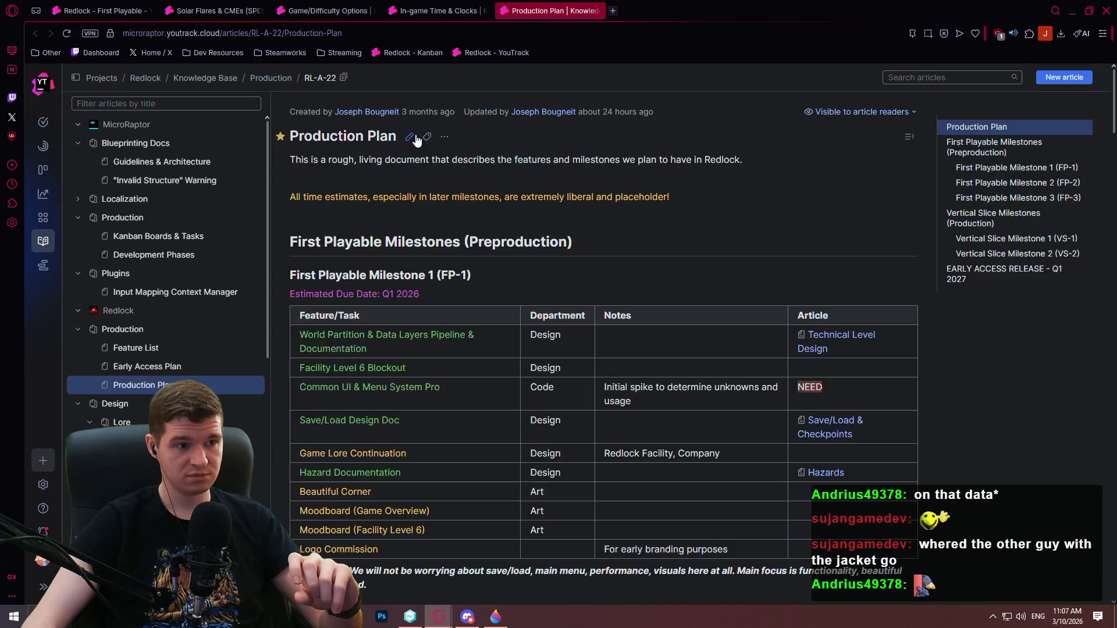
{"action": "scroll", "coordinate": [416, 140], "scroll_direction": "down", "scroll_amount": 4}
{"action": "key", "text": "ctrl+Tab"}
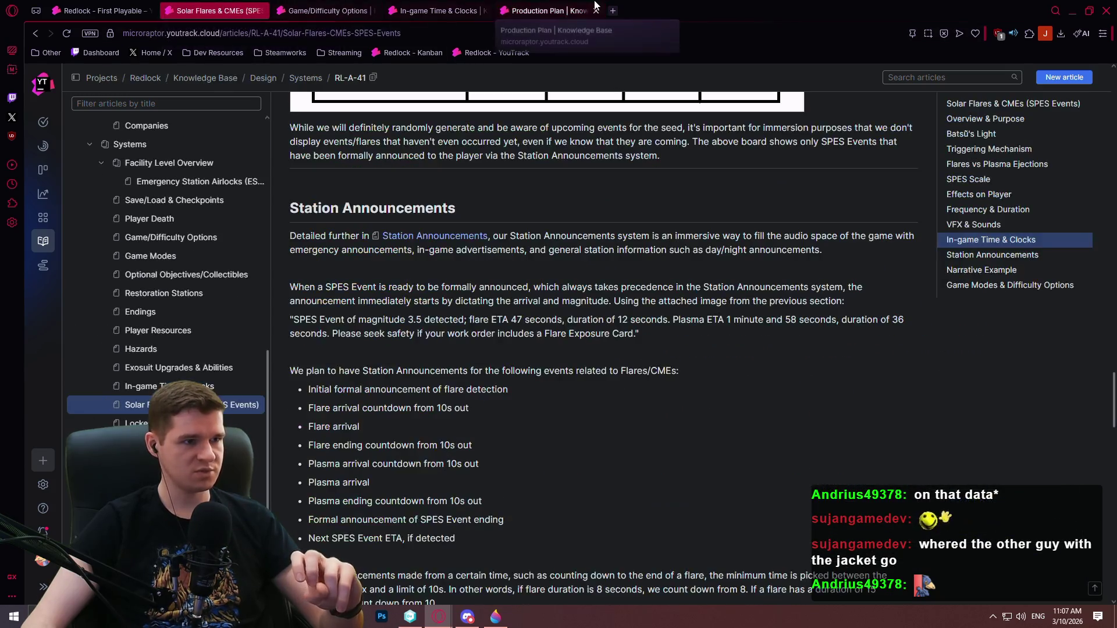
{"action": "left_click", "coordinate": [573, 12]}
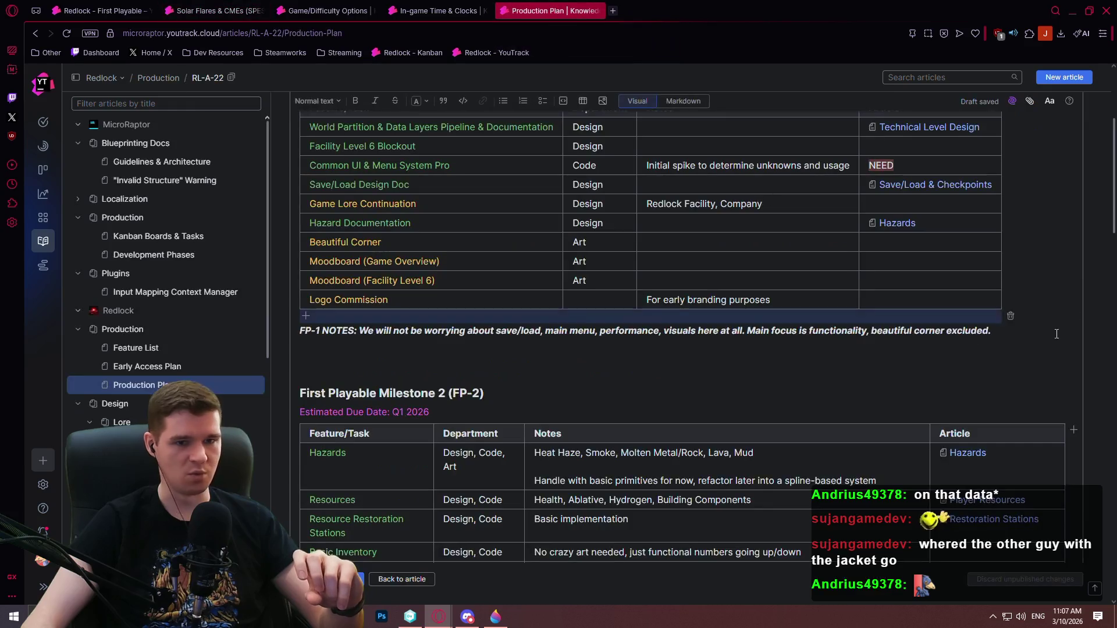
{"action": "scroll", "coordinate": [1112, 179], "scroll_direction": "down", "scroll_amount": 1}
{"action": "left_click_drag", "start_coordinate": [1111, 228], "coordinate": [1109, 336]}
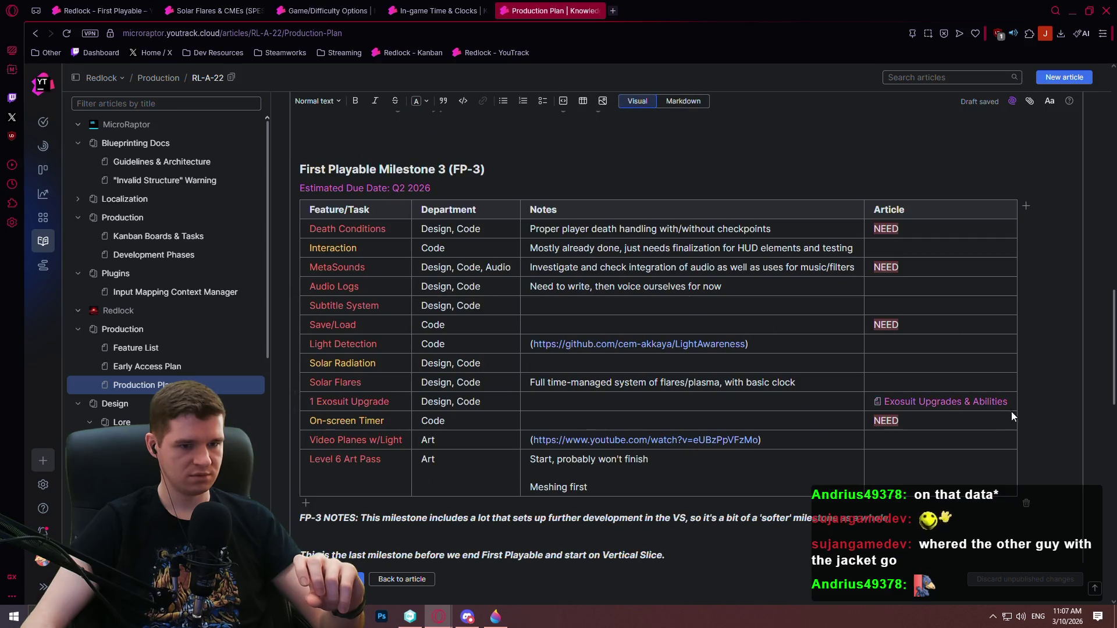
- Link the Solar Flares row's Article cell to RL-A-41 (Solar Flares & CMEs) and remove the trailing space
{"action": "left_click", "coordinate": [895, 384]}
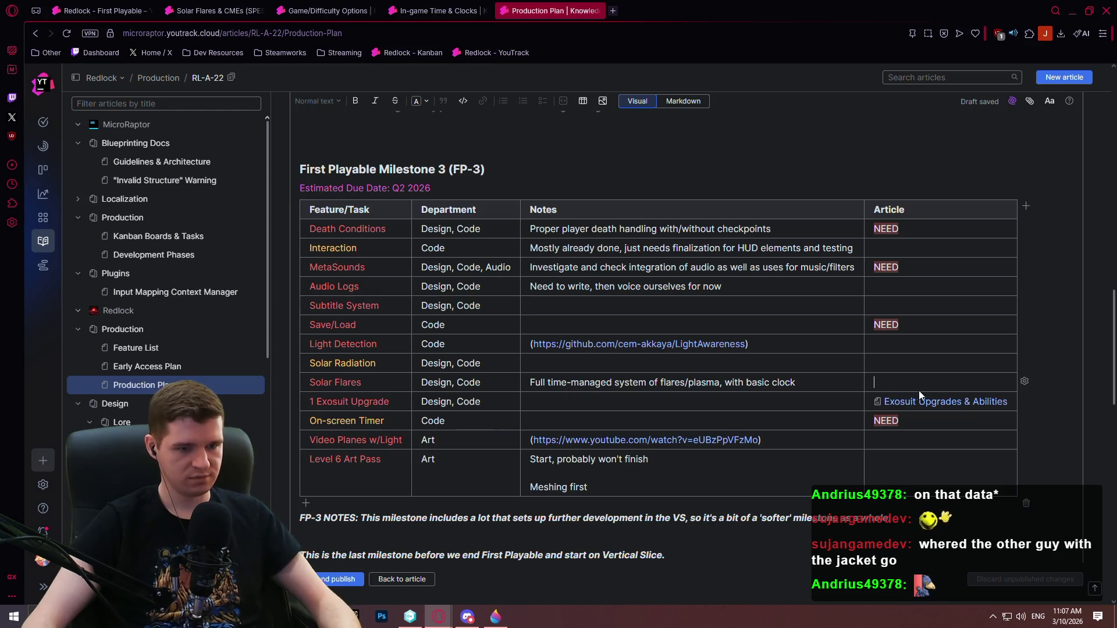
{"action": "type", "text": "R"}
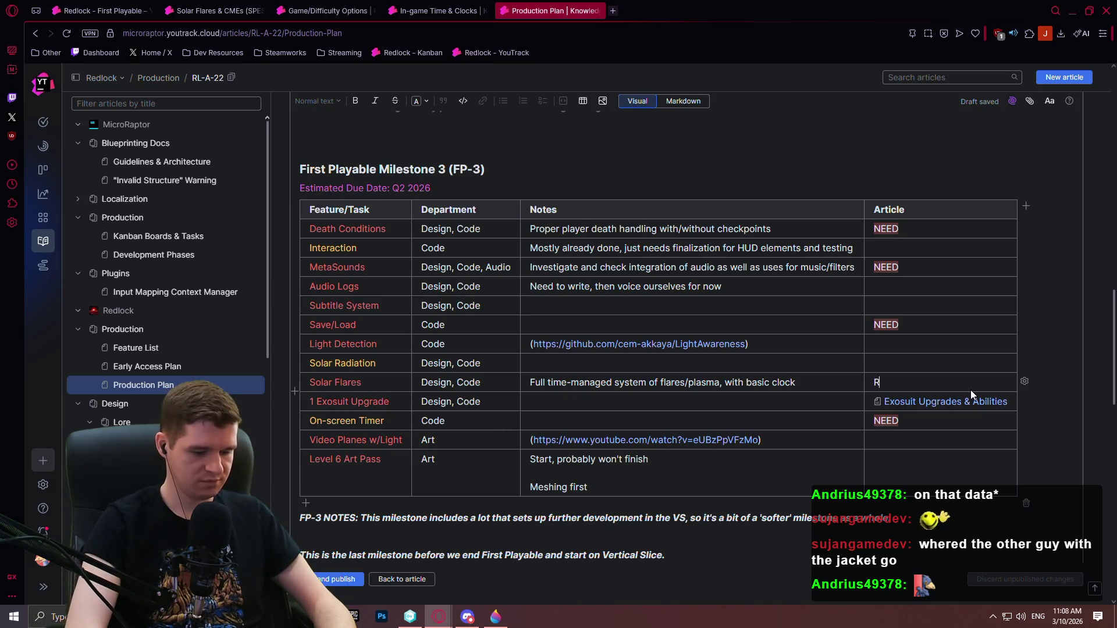
{"action": "type", "text": "L-A-41"}
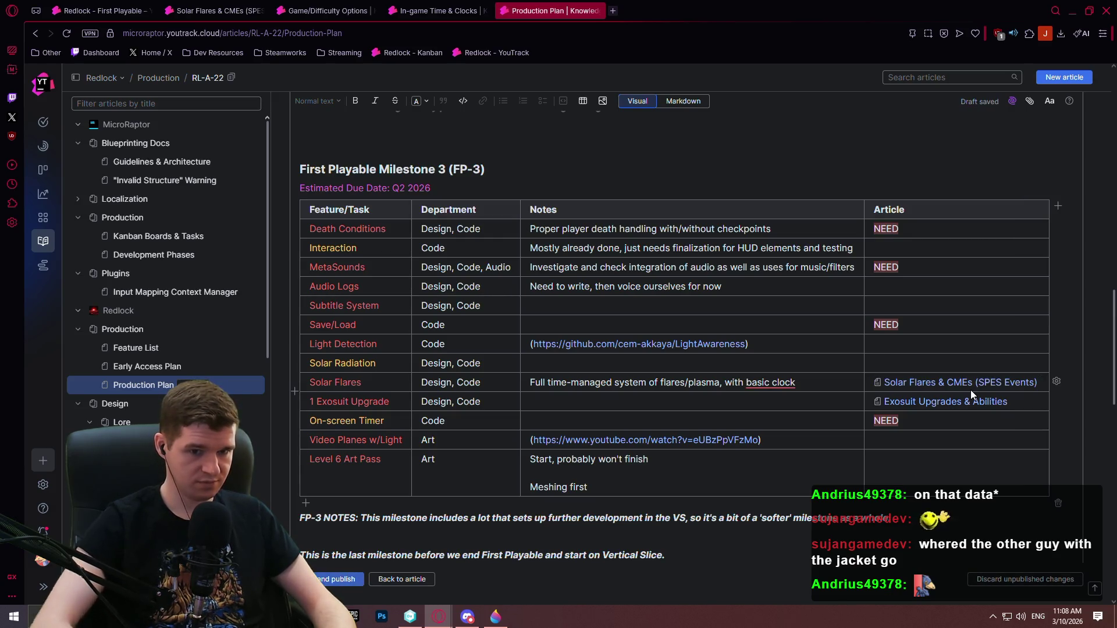
{"action": "key", "text": "BackSpace"}
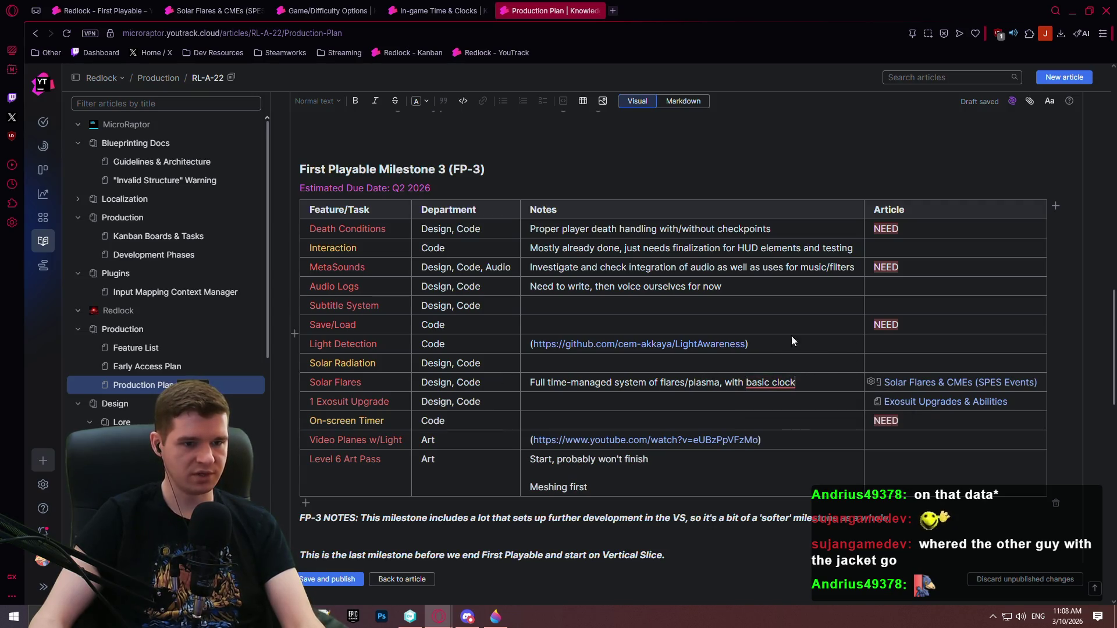
{"action": "left_click", "coordinate": [943, 324]}
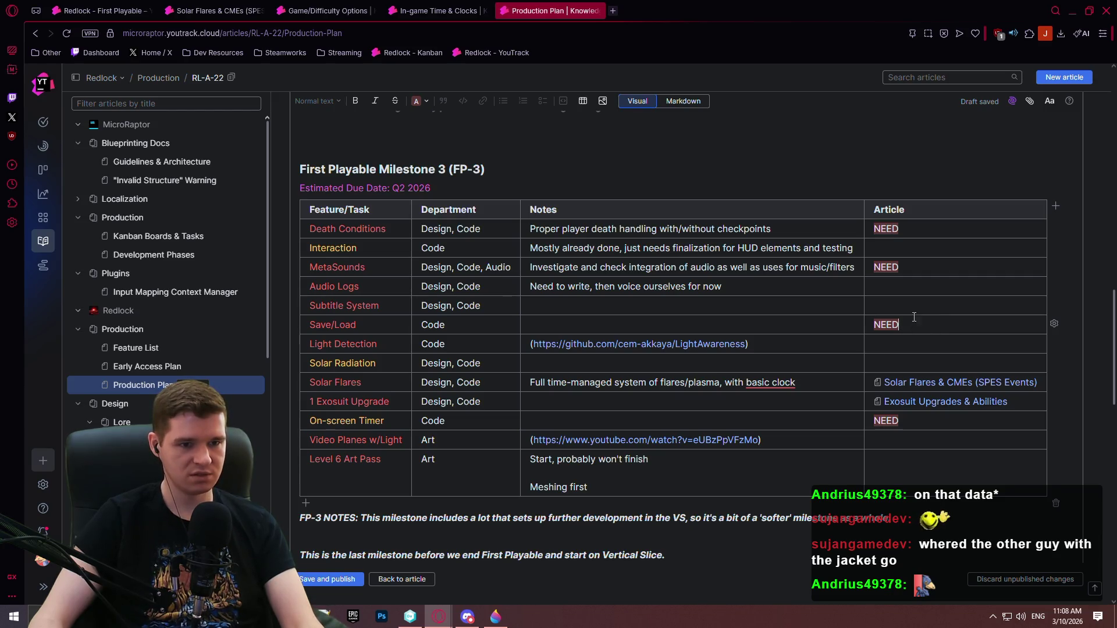
- Replace Save/Load's NEED placeholder with an RL-A-25 Save/Load & Checkpoints link, dropping the trailing comma
{"action": "scroll", "coordinate": [246, 338], "scroll_direction": "down", "scroll_amount": 5}
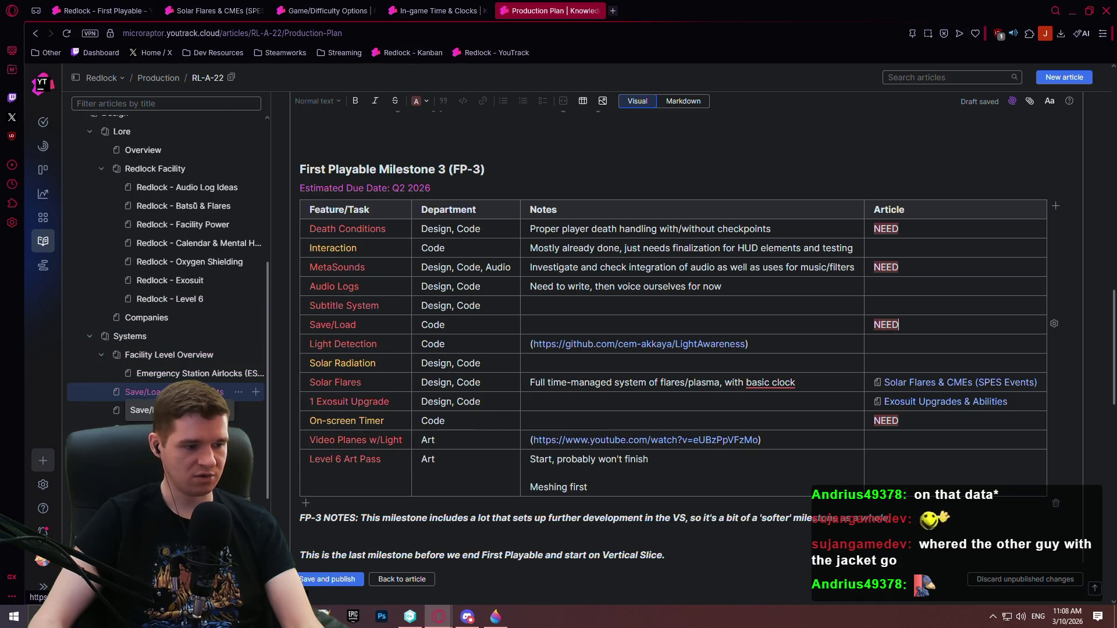
{"action": "double_click", "coordinate": [878, 325]}
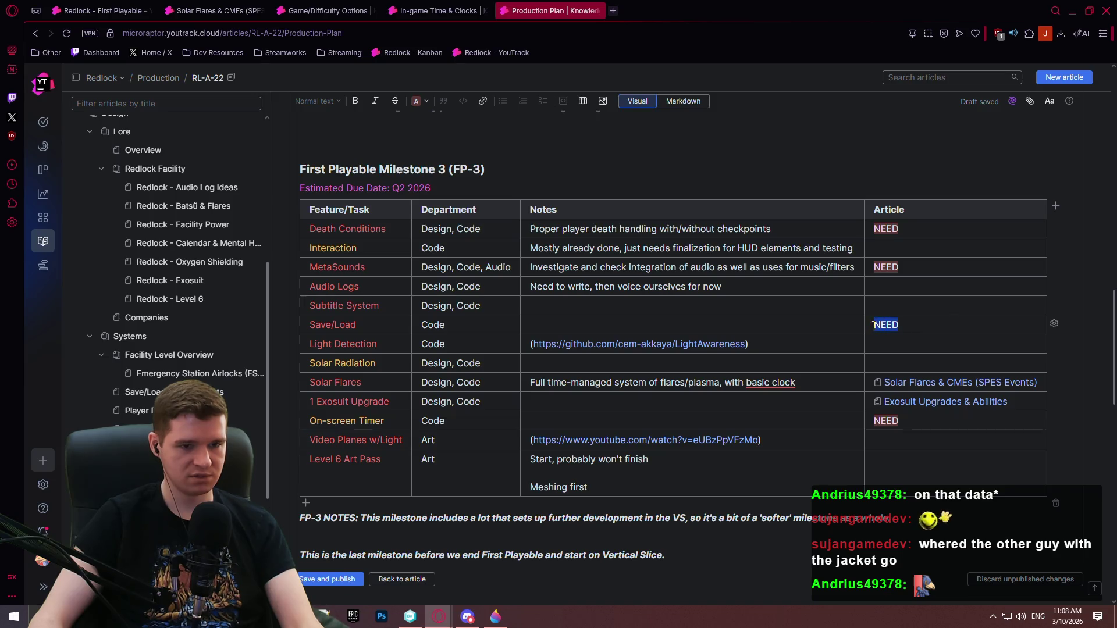
{"action": "type", "text": "RL-A"}
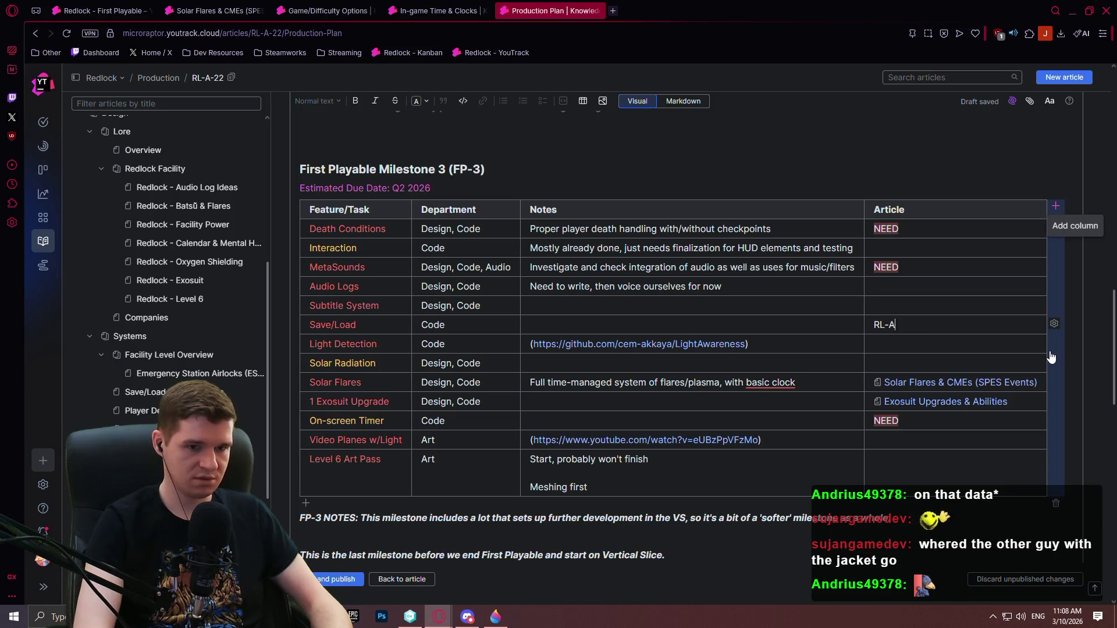
{"action": "type", "text": "-25,"}
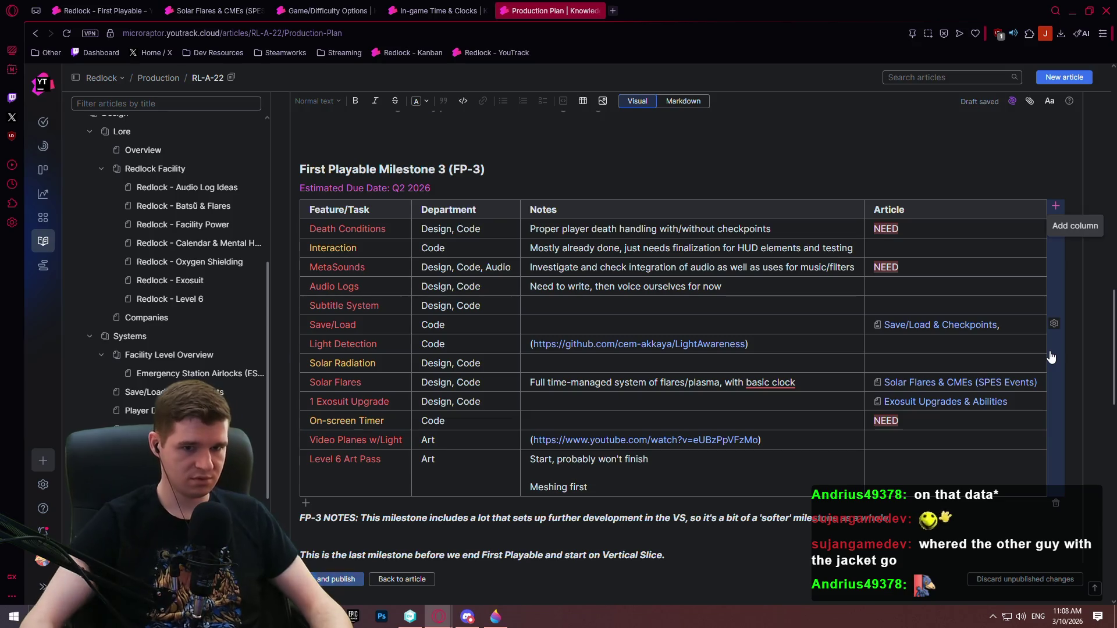
{"action": "key", "text": "BackSpace"}
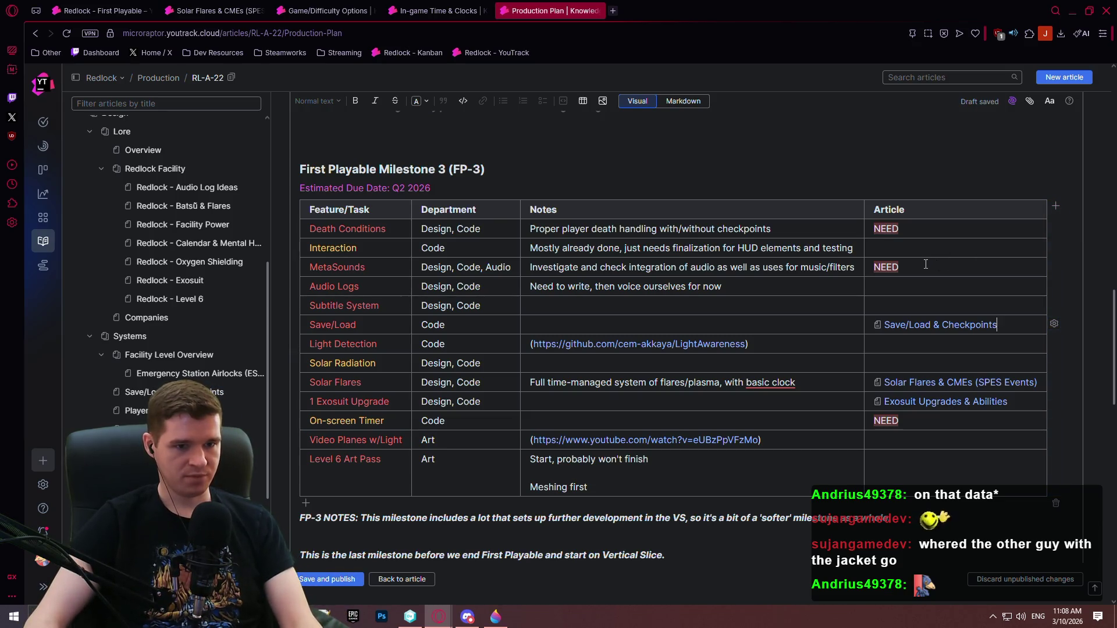
{"action": "left_click", "coordinate": [923, 266]}
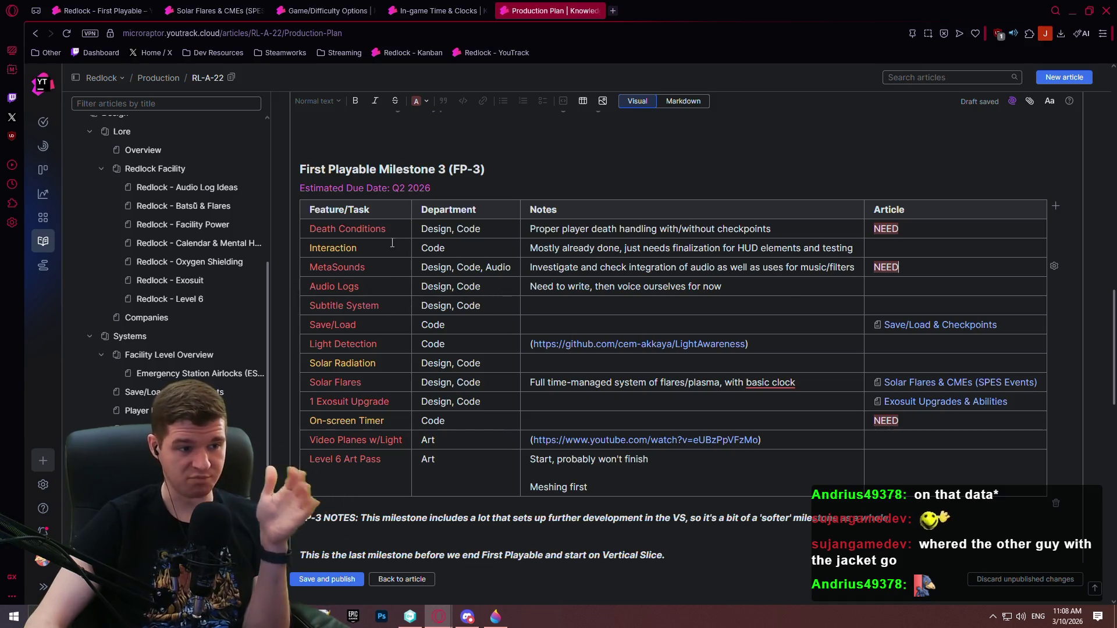
{"action": "left_click", "coordinate": [907, 229]}
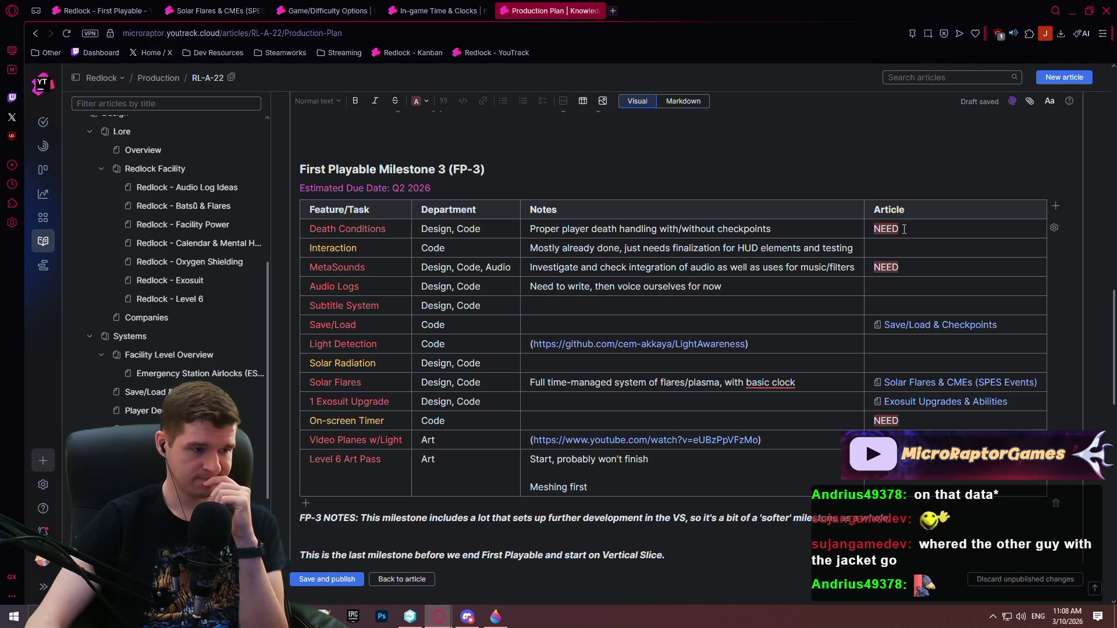
{"action": "scroll", "coordinate": [241, 354], "scroll_direction": "down", "scroll_amount": 2}
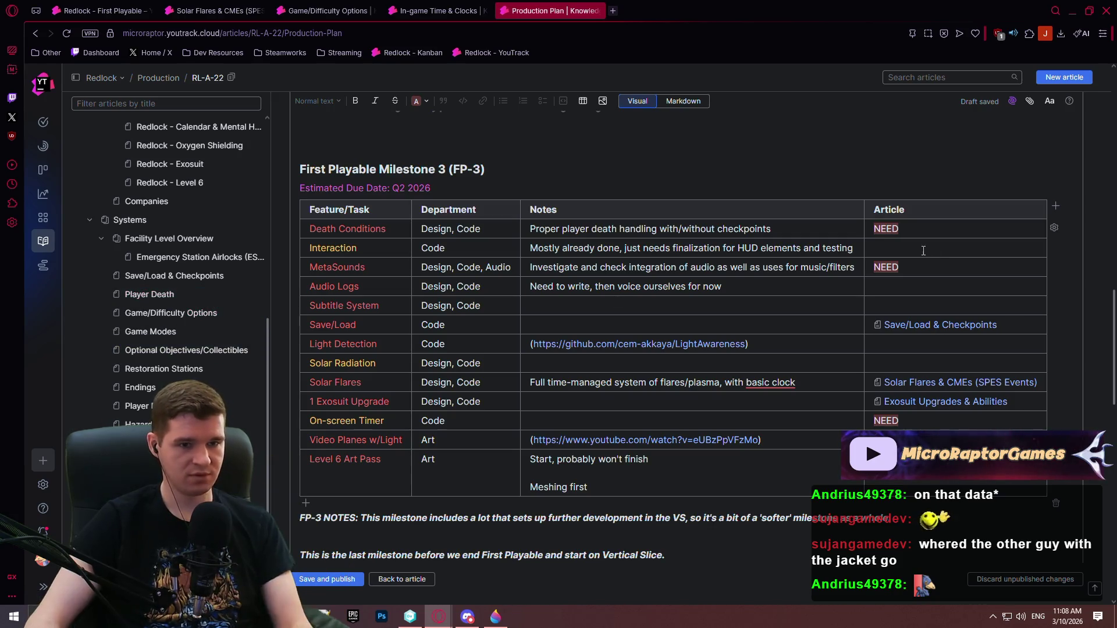
- Replace NEED in the Death Conditions Article cell with a link to the Player Death article
{"action": "left_click", "coordinate": [906, 228]}
{"action": "type", "text": "RL"}
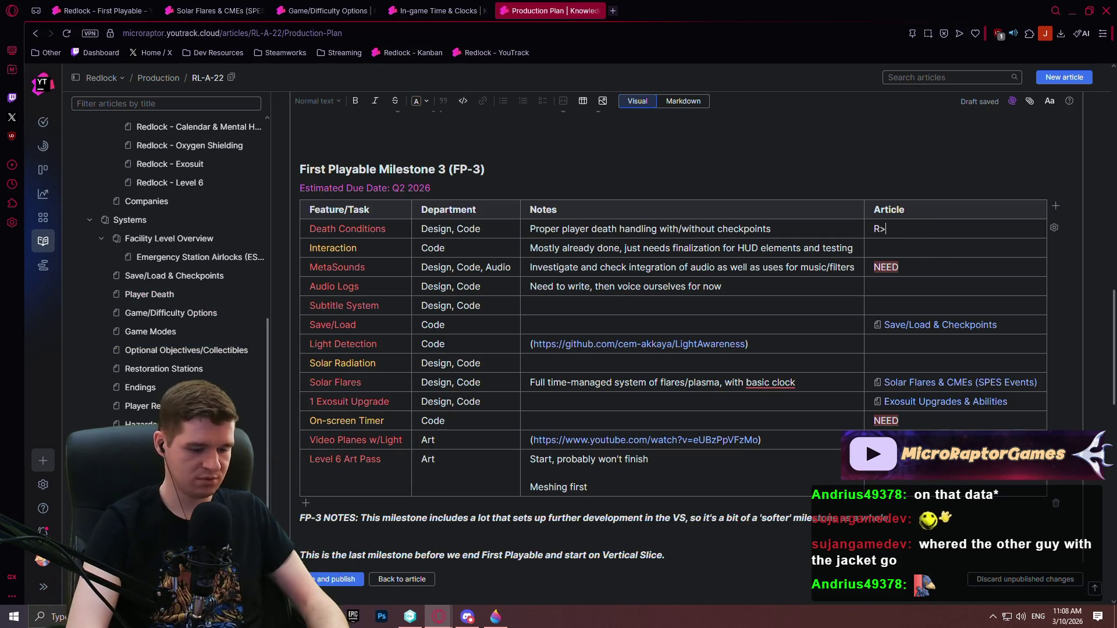
{"action": "type", "text": "-A-33"}
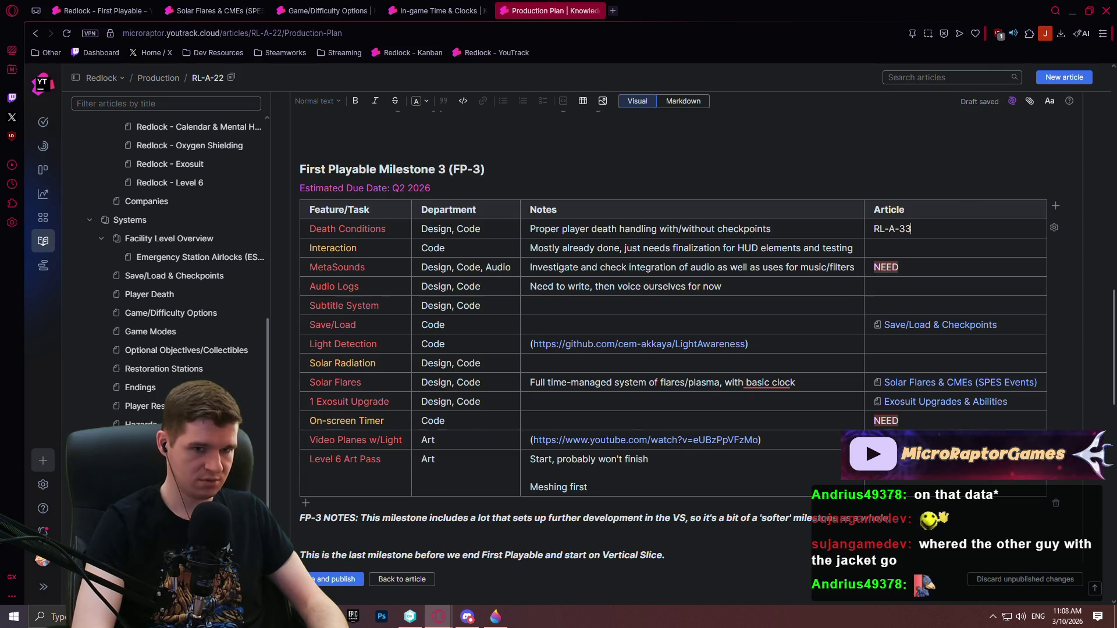
{"action": "key", "text": "Return"}
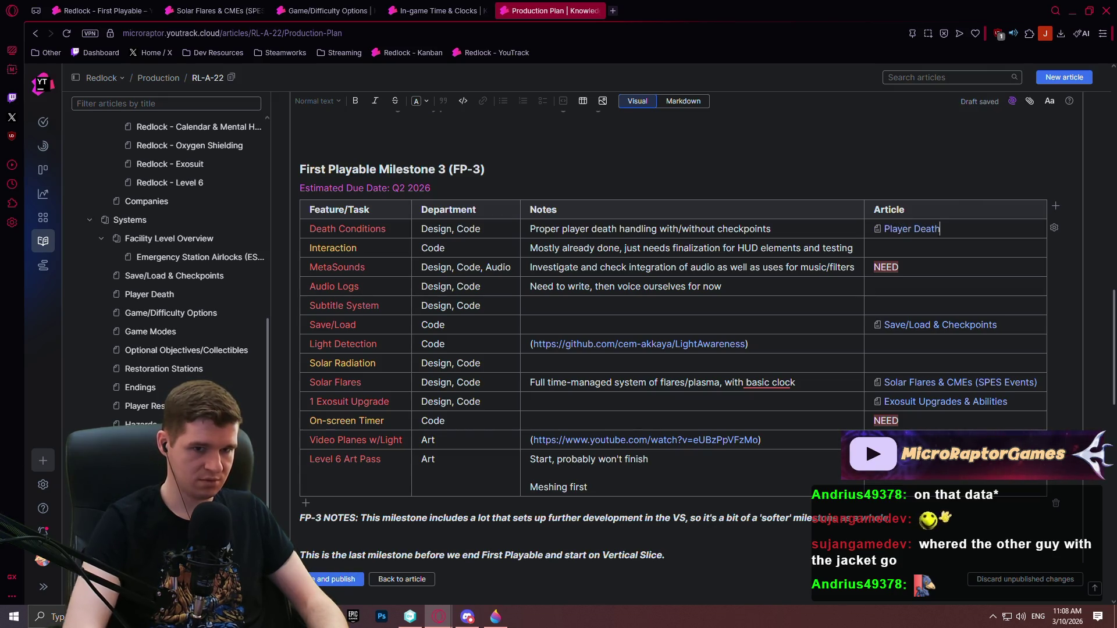
{"action": "key", "text": "Down"}
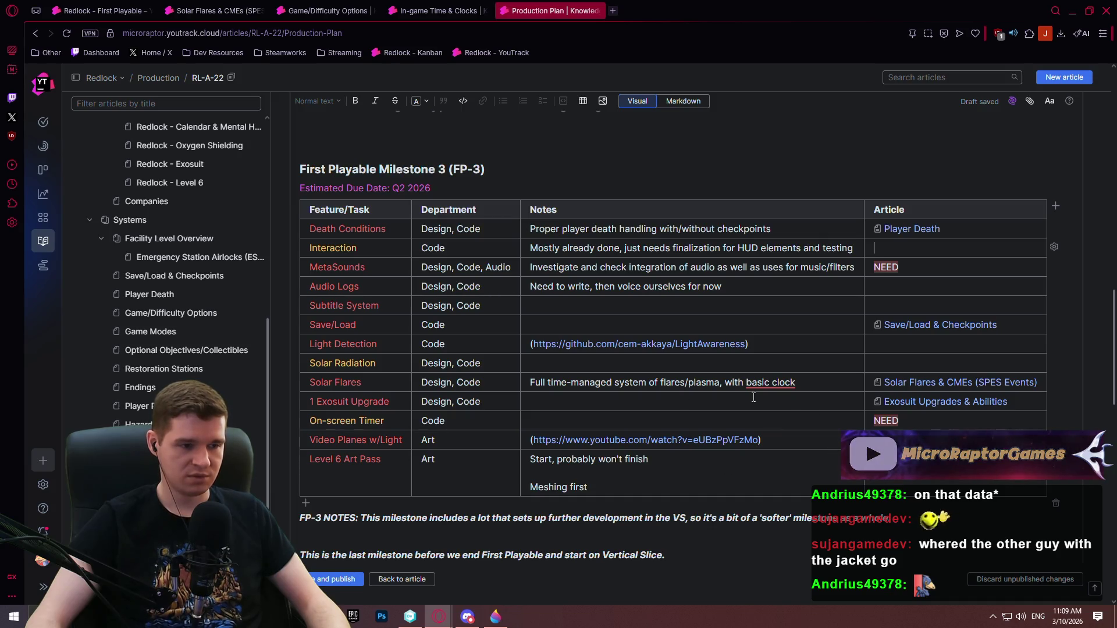
{"action": "left_click", "coordinate": [899, 423]}
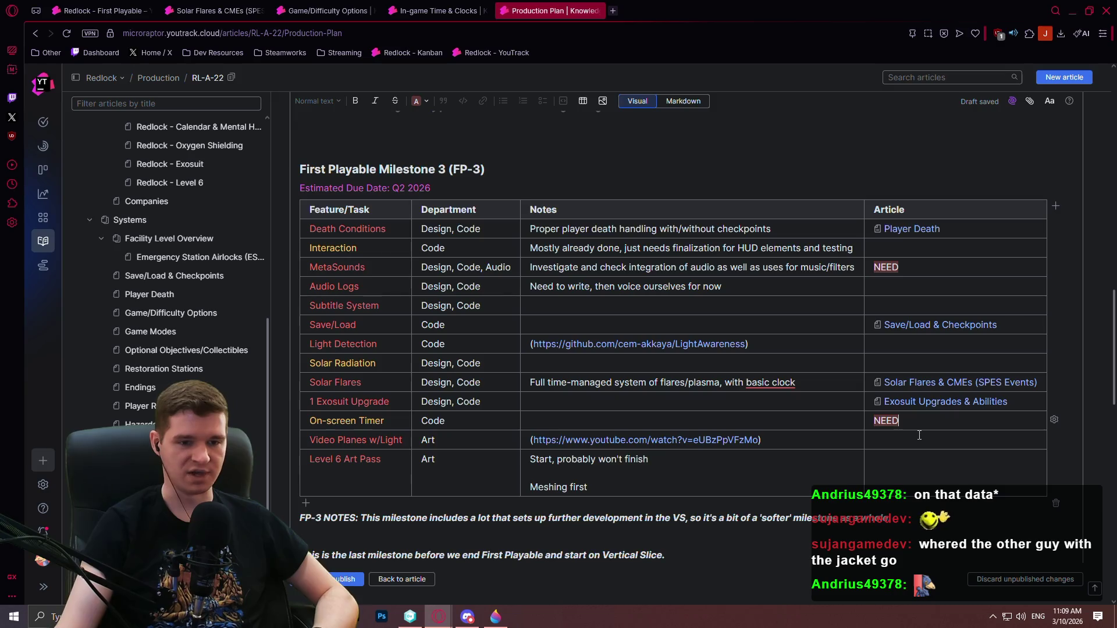
- Note in the On-screen Timer row that it needs metrics on time spent in certain levels/rooms
{"action": "left_click", "coordinate": [656, 420]}
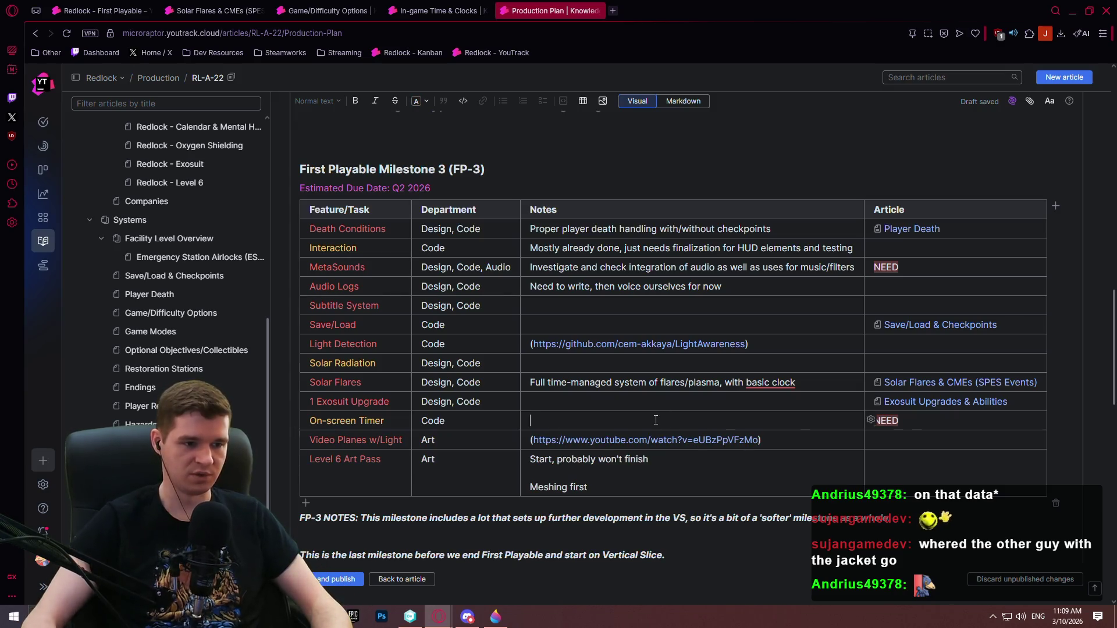
{"action": "type", "text": "Needs to co"}
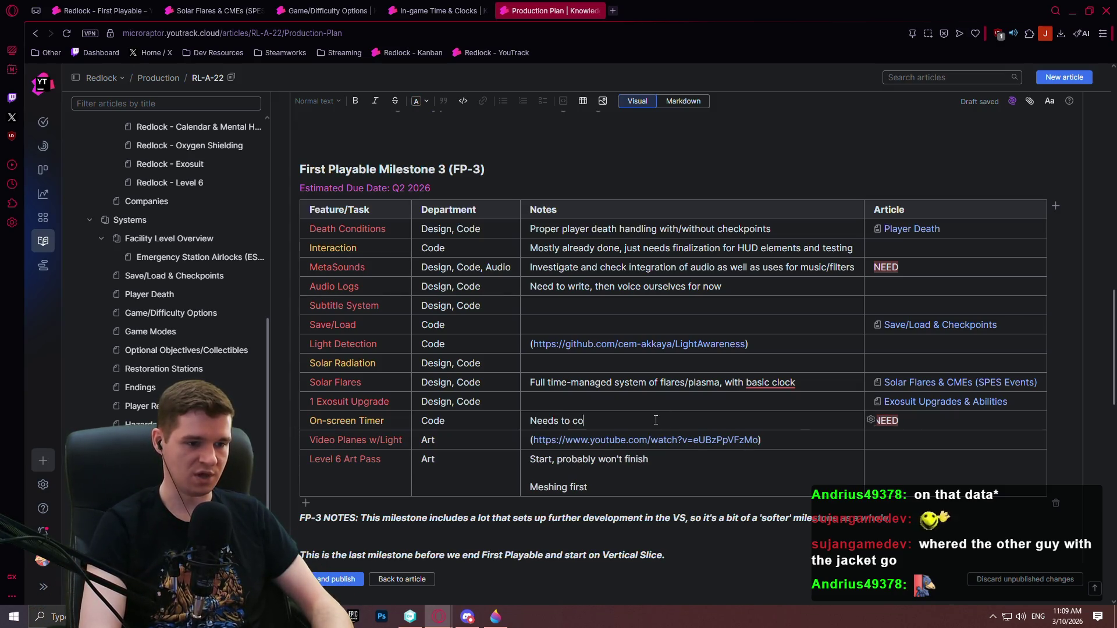
{"action": "type", "text": "ver more than j"}
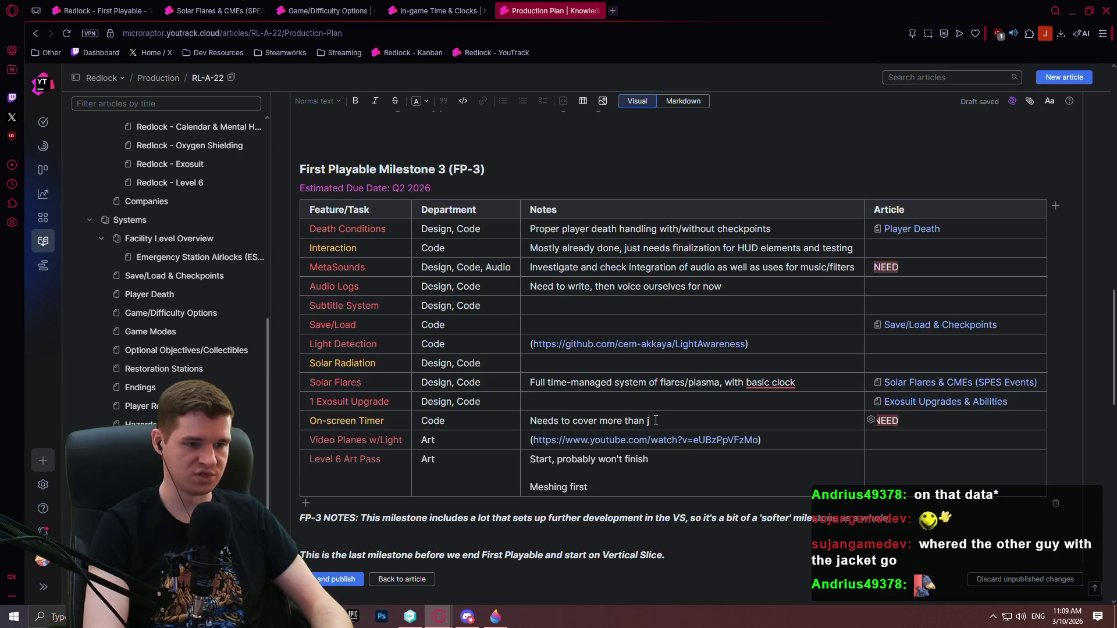
{"action": "type", "text": "ust a time, "}
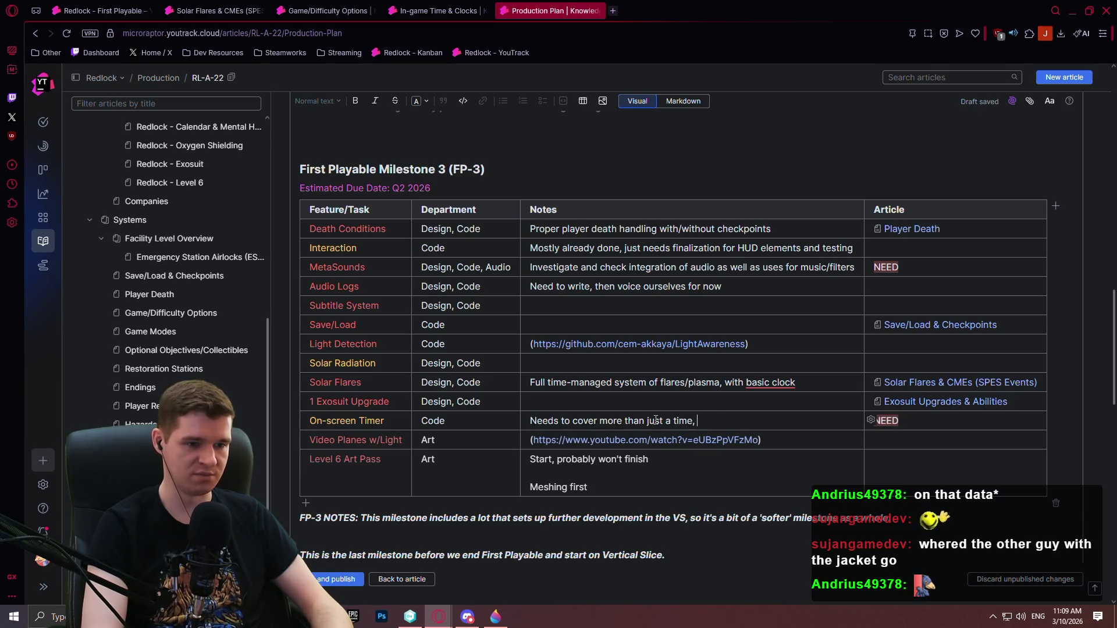
{"action": "type", "text": "but also metrics for"}
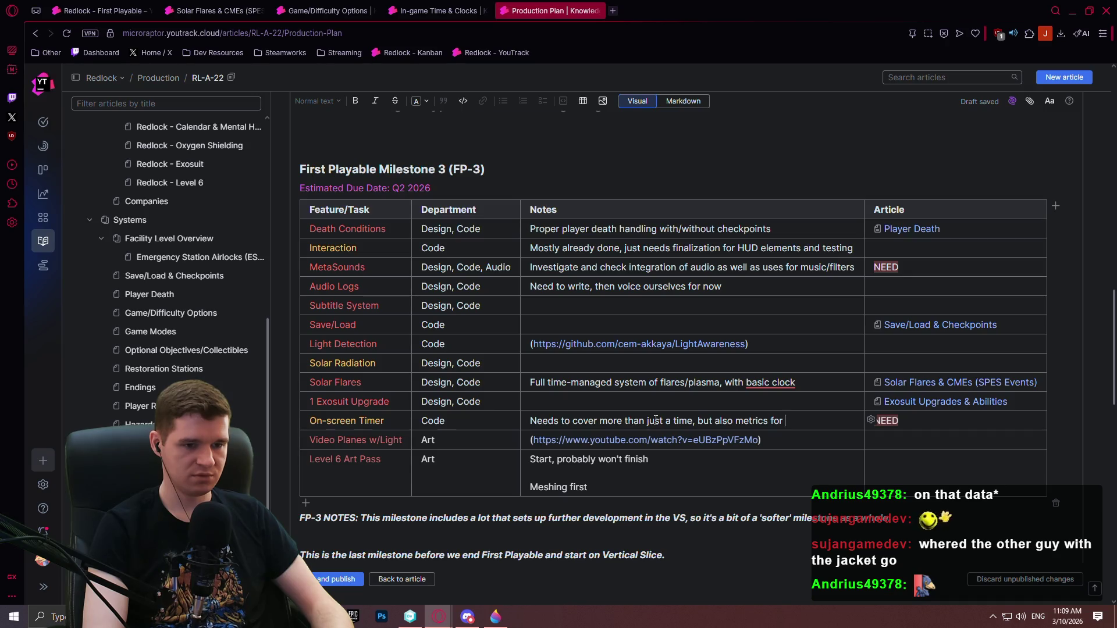
{"action": "type", "text": "king "}
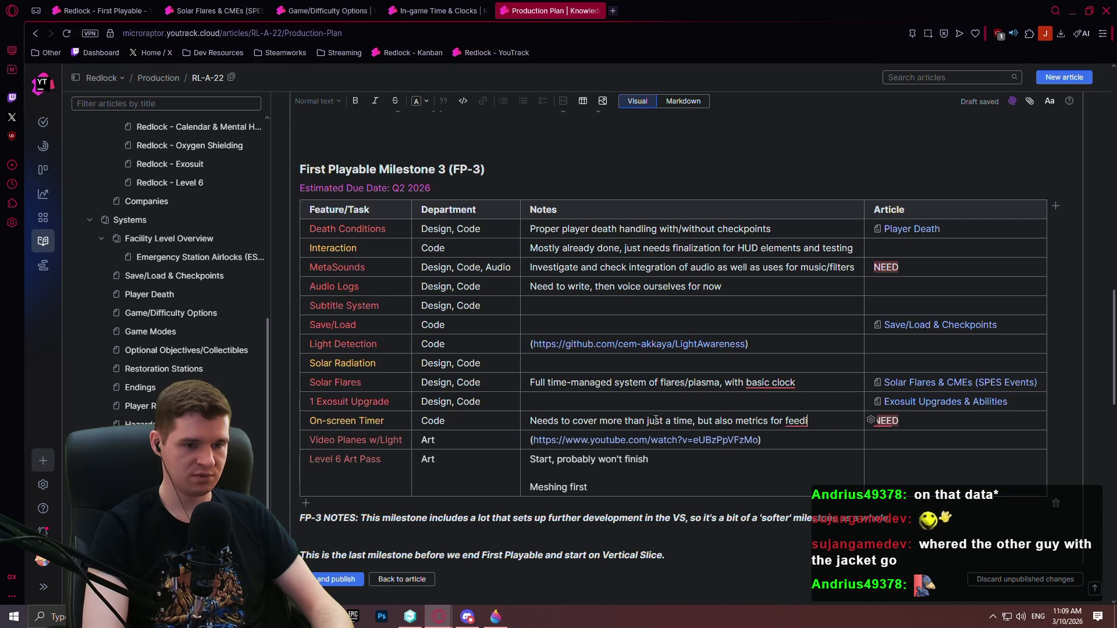
{"action": "type", "text": "ng back info on time s"}
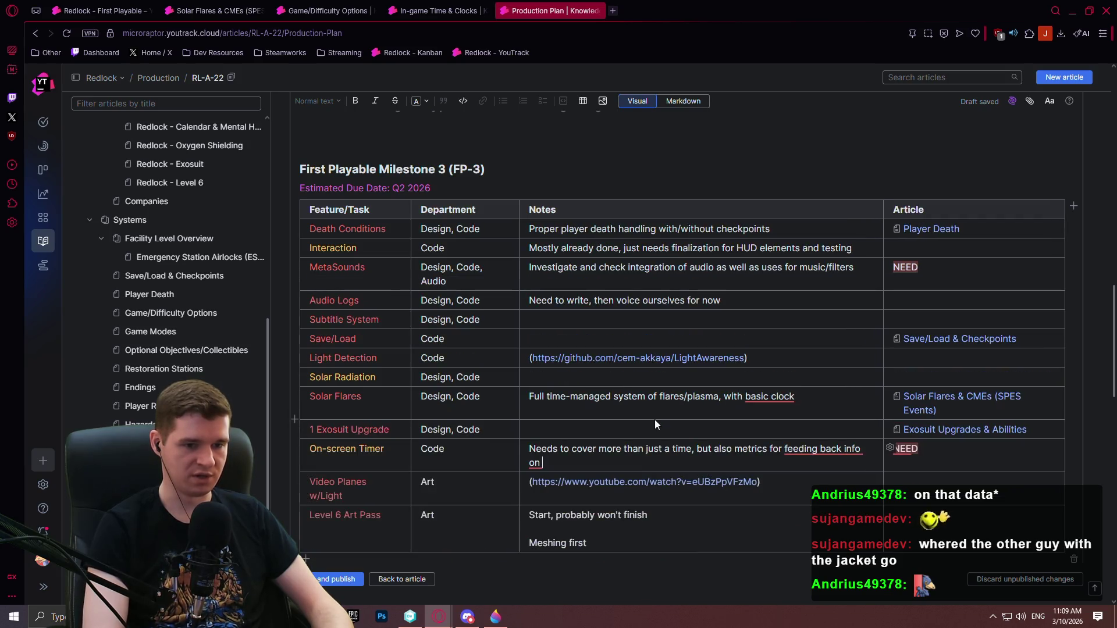
{"action": "type", "text": "pent in c"}
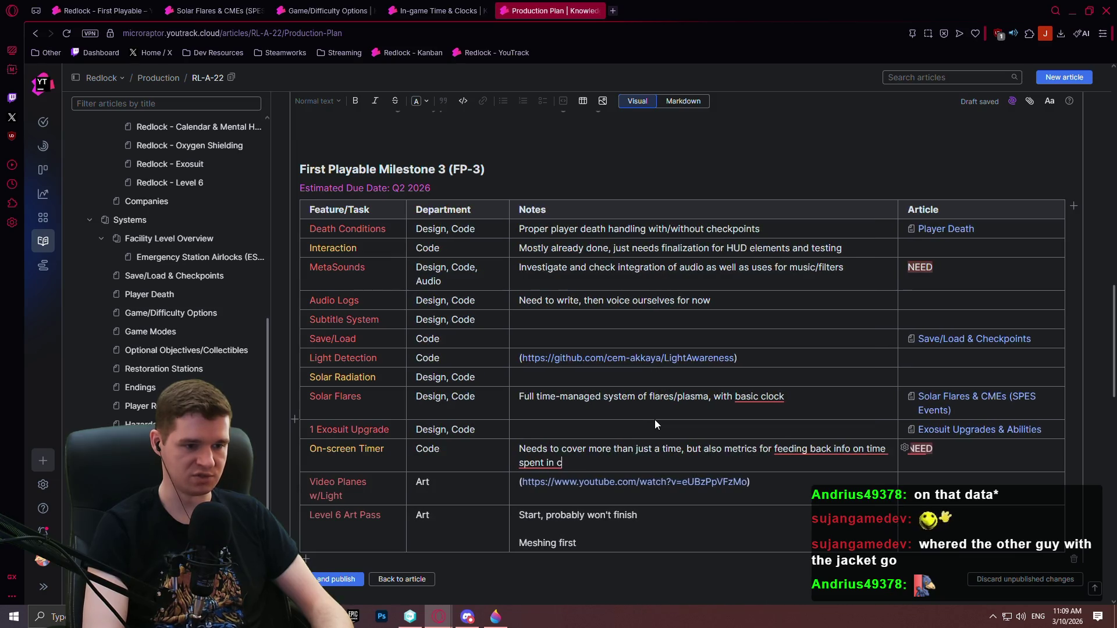
{"action": "type", "text": "ertain levels/rooms"}
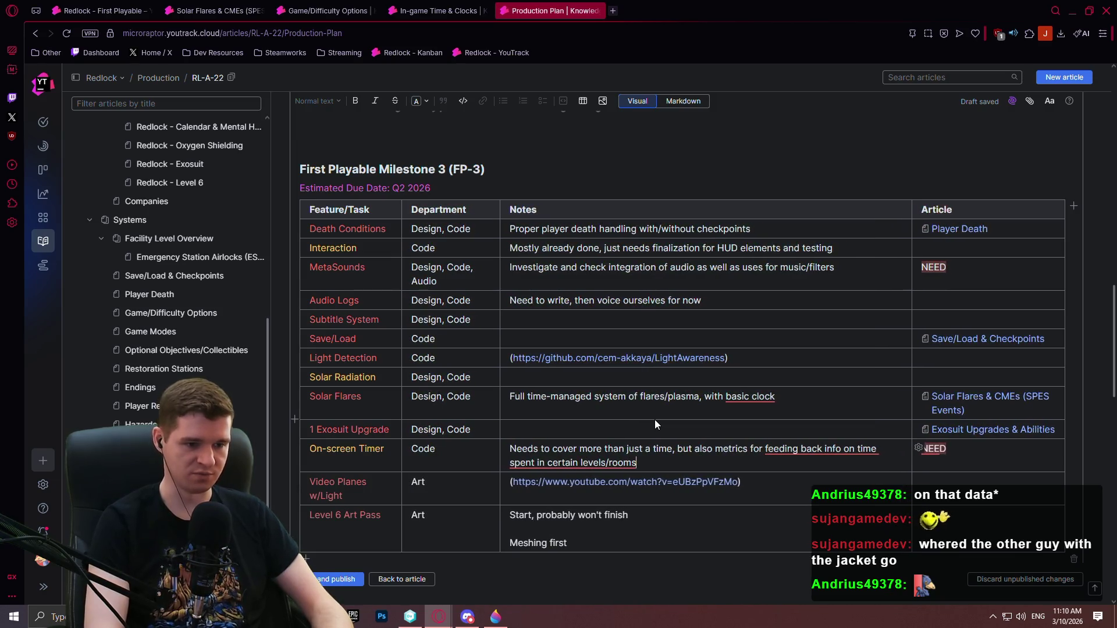
{"action": "scroll", "coordinate": [647, 375], "scroll_direction": "down", "scroll_amount": 1}
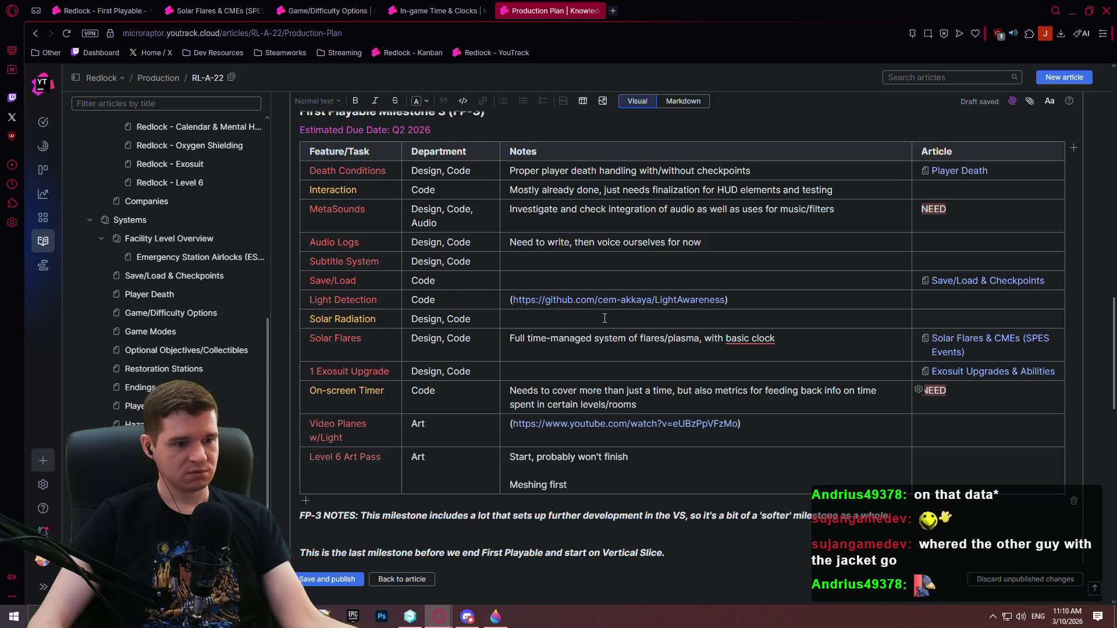
{"action": "scroll", "coordinate": [609, 324], "scroll_direction": "up", "scroll_amount": 2}
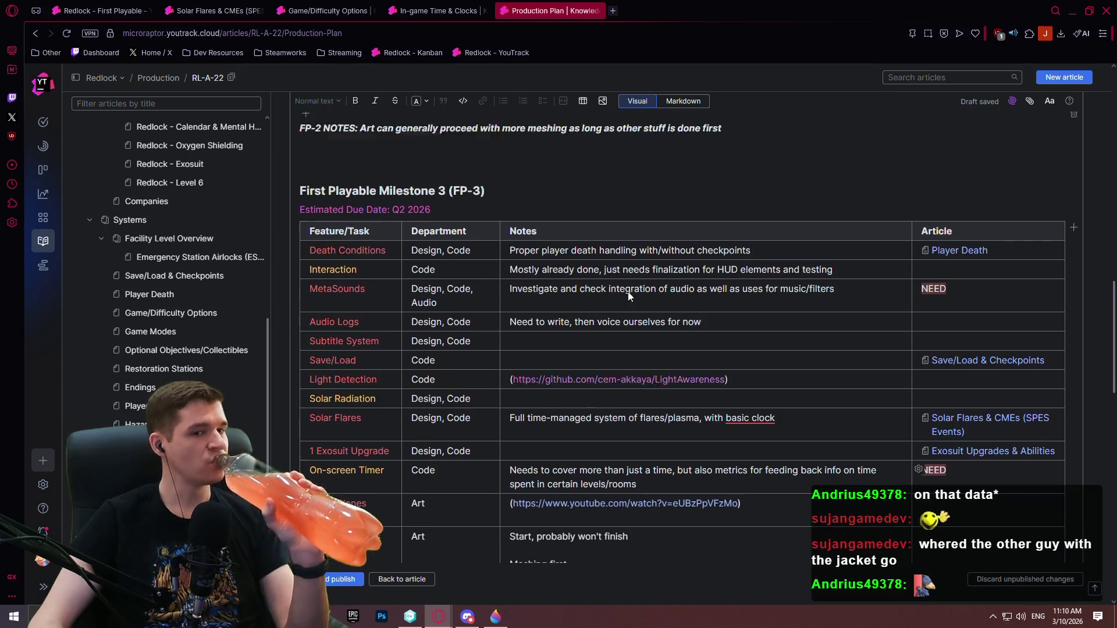
{"action": "scroll", "coordinate": [628, 297], "scroll_direction": "up", "scroll_amount": 5}
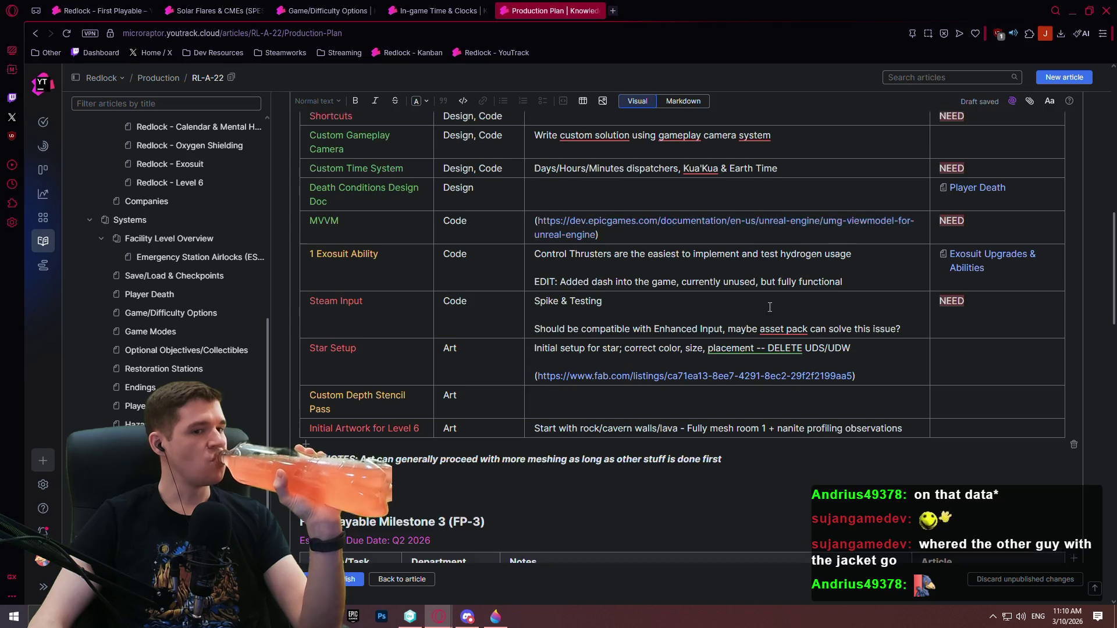
{"action": "scroll", "coordinate": [769, 307], "scroll_direction": "up", "scroll_amount": 1}
{"action": "scroll", "coordinate": [773, 305], "scroll_direction": "up", "scroll_amount": 2}
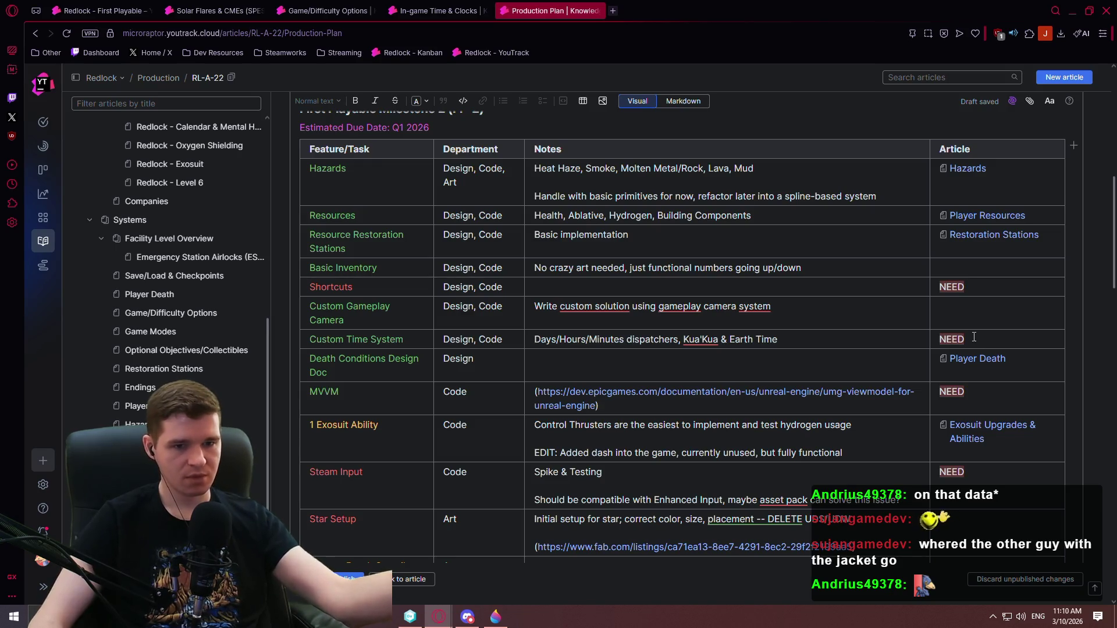
{"action": "left_click", "coordinate": [979, 344]}
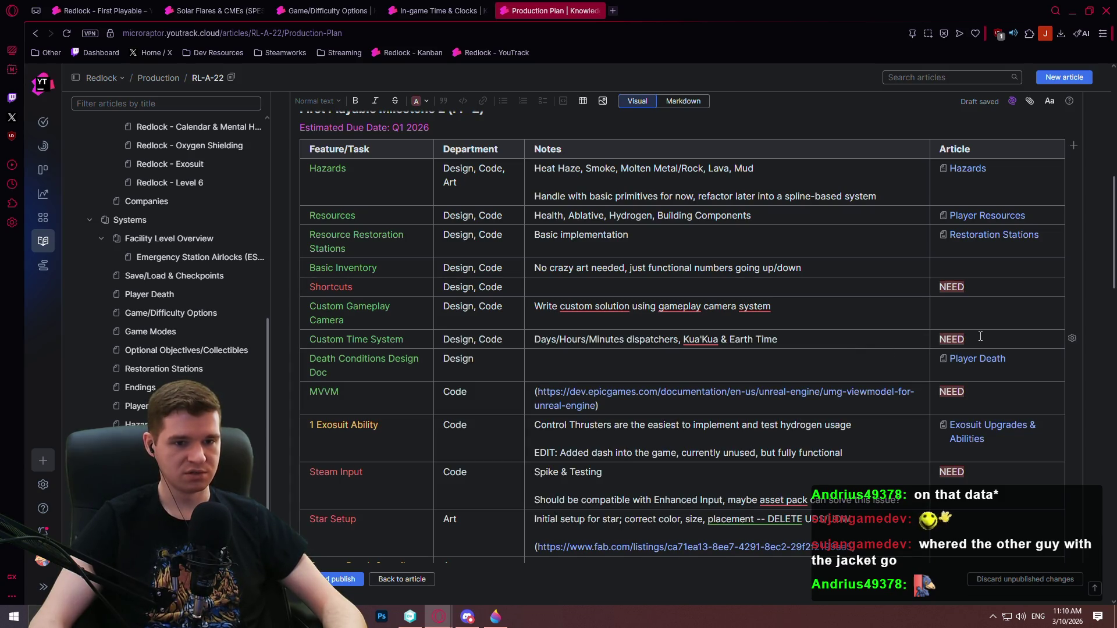
{"action": "left_click", "coordinate": [979, 335]}
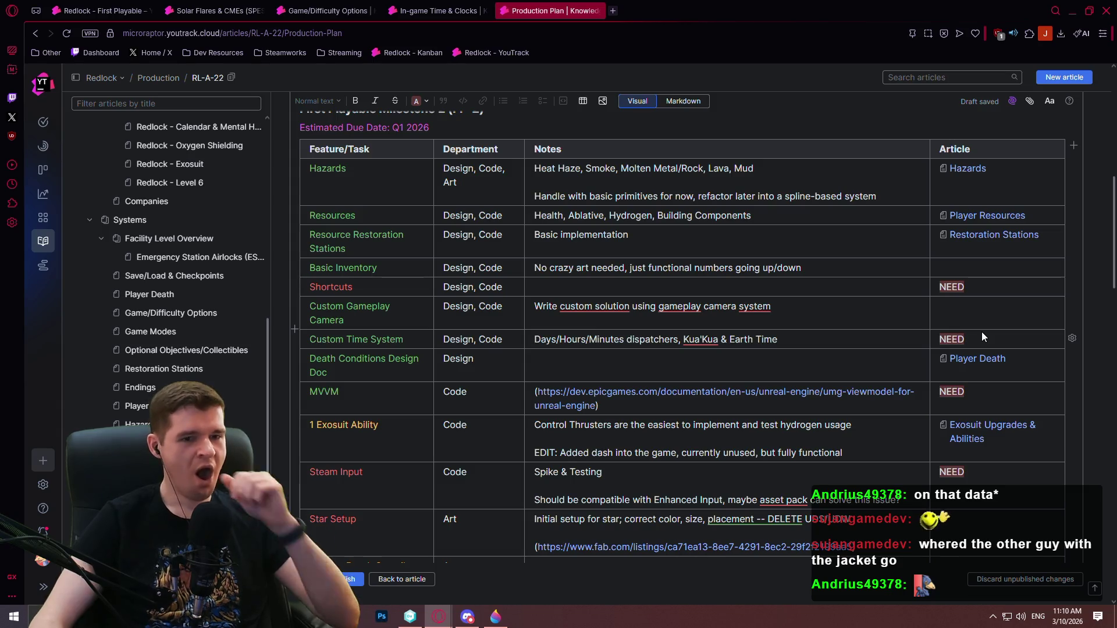
{"action": "mouse_move", "coordinate": [899, 321]}
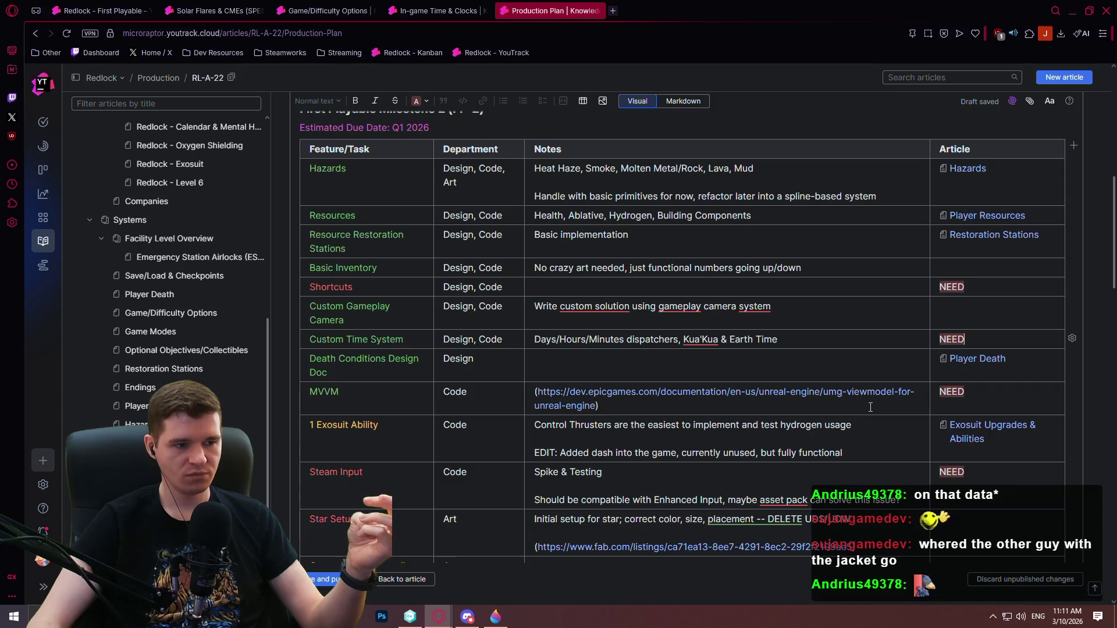
{"action": "scroll", "coordinate": [878, 418], "scroll_direction": "down", "scroll_amount": 1}
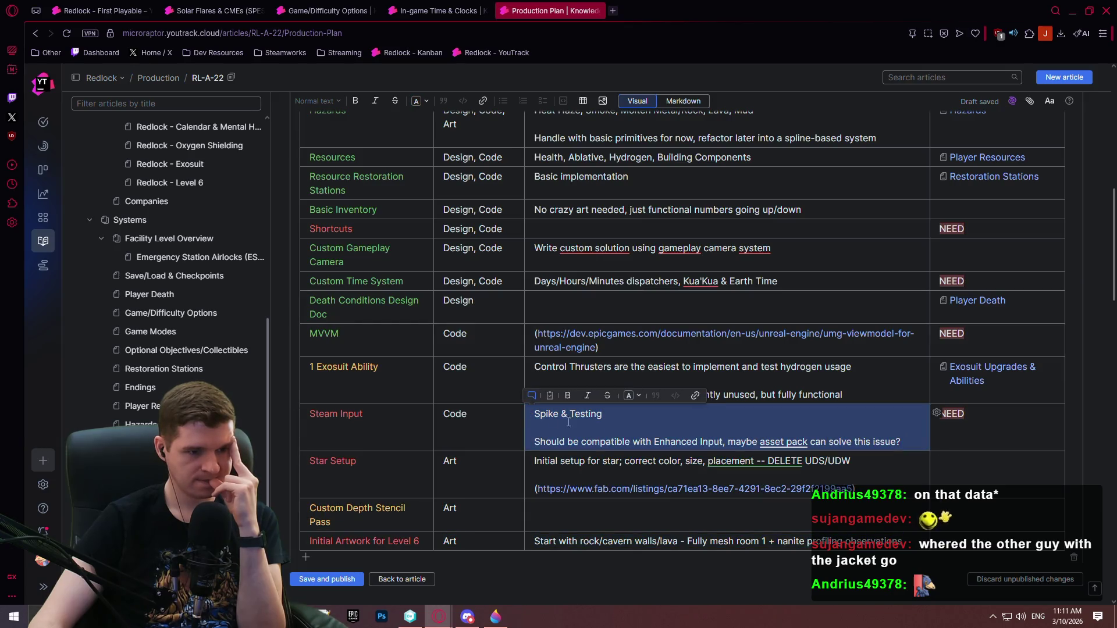
{"action": "left_click", "coordinate": [630, 439]}
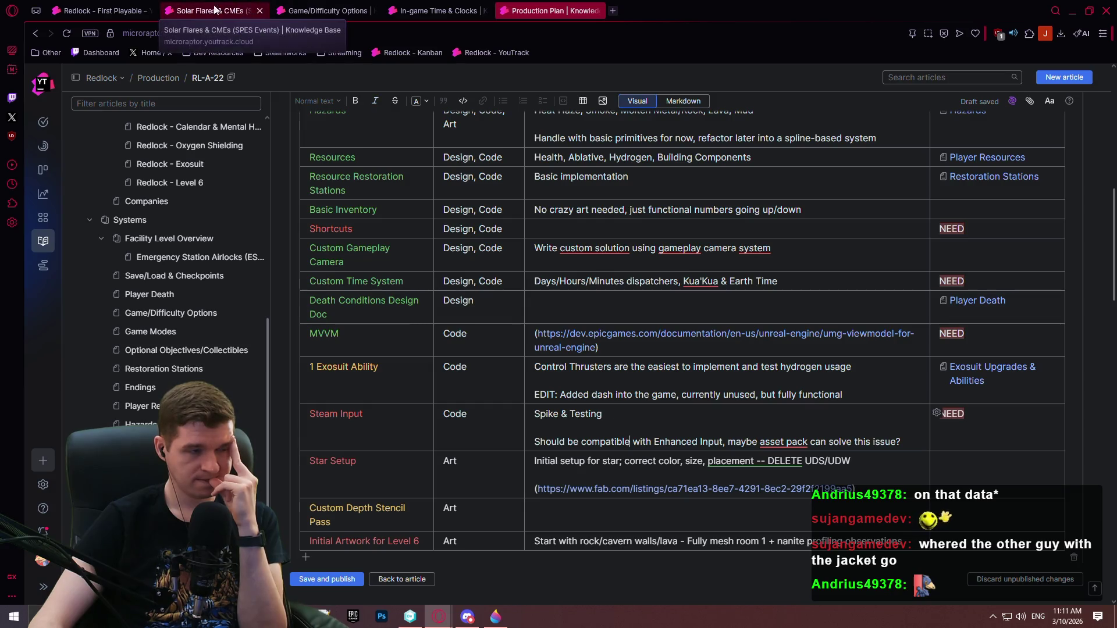
- Move card RL-21 Documentation - Solar Flares from In Progress to Finished
{"action": "left_click", "coordinate": [110, 11]}
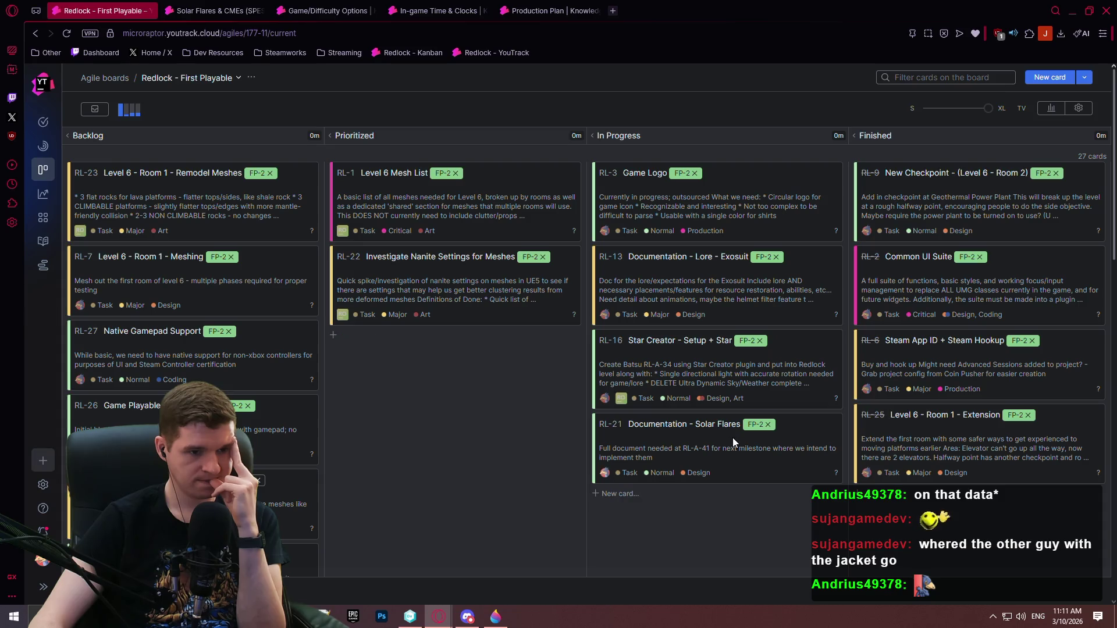
{"action": "left_click_drag", "start_coordinate": [731, 441], "coordinate": [969, 526]}
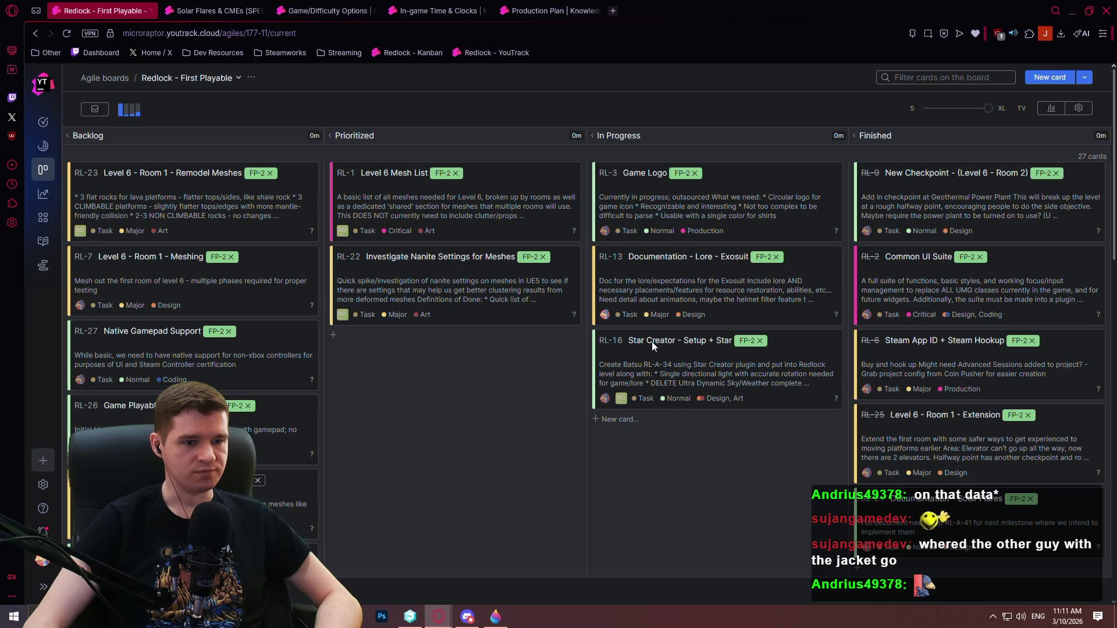
{"action": "left_click", "coordinate": [410, 616]}
{"action": "left_click", "coordinate": [98, 90]}
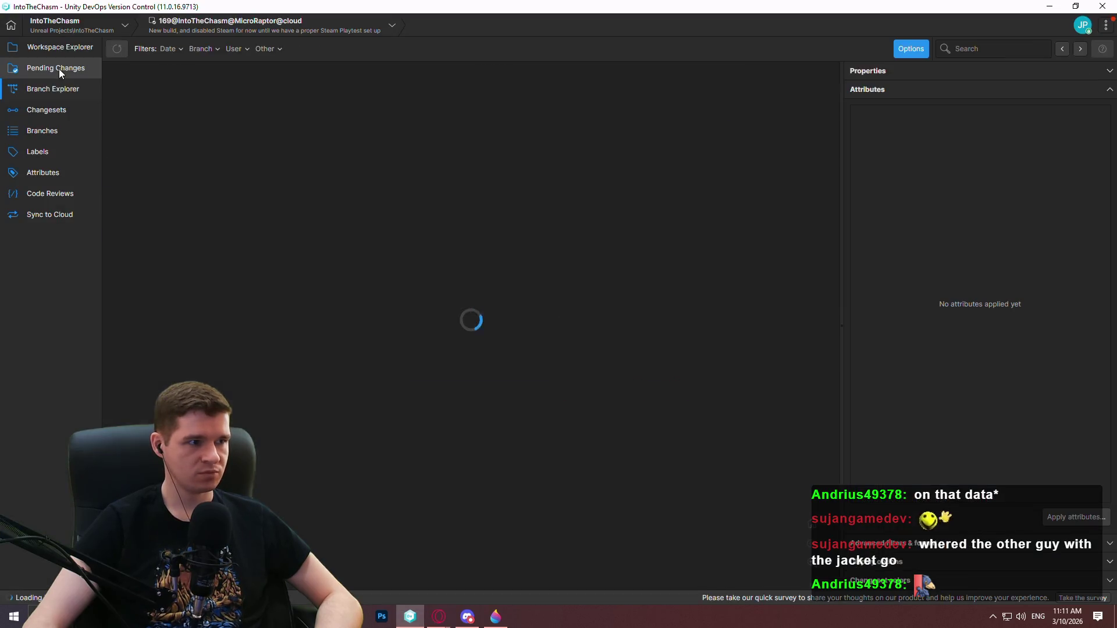
{"action": "left_click", "coordinate": [117, 48]}
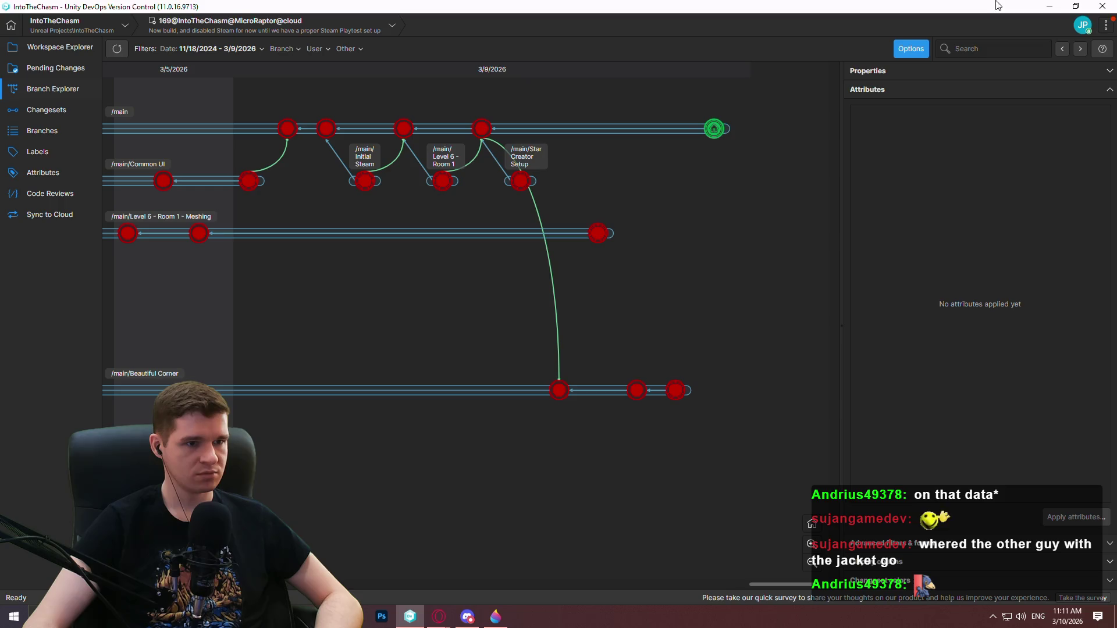
{"action": "left_click", "coordinate": [1101, 8]}
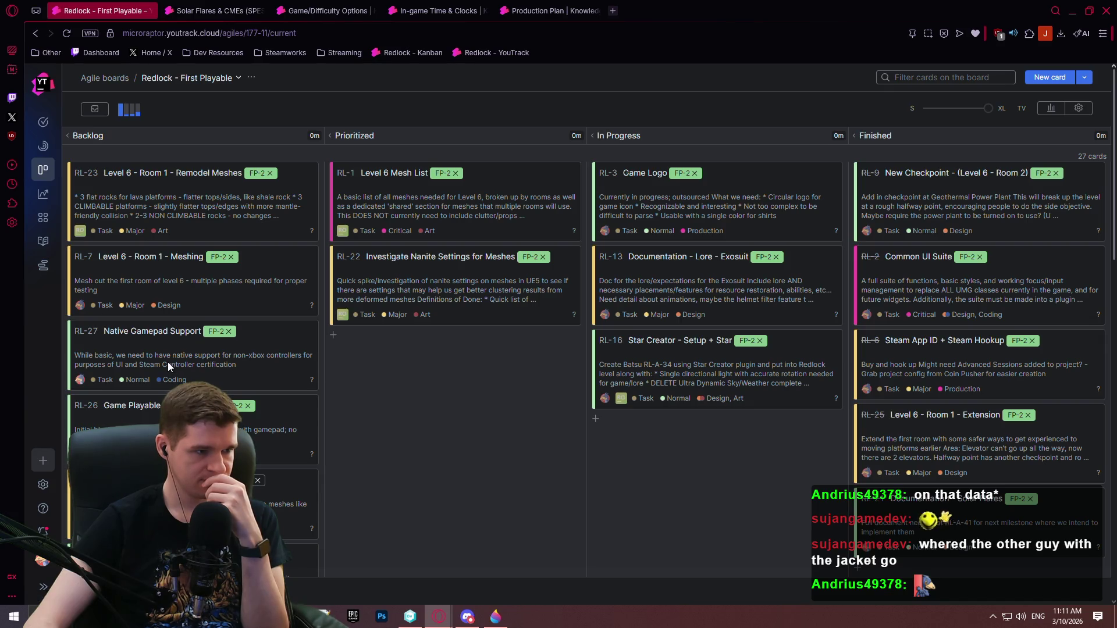
- Drag card RL-27 Native Gamepad Support from Backlog into In Progress
{"action": "mouse_move", "coordinate": [168, 362]}
{"action": "left_mouse_down"}
{"action": "mouse_move", "coordinate": [358, 397]}
{"action": "mouse_move", "coordinate": [446, 395]}
{"action": "mouse_move", "coordinate": [644, 453]}
{"action": "left_mouse_up"}
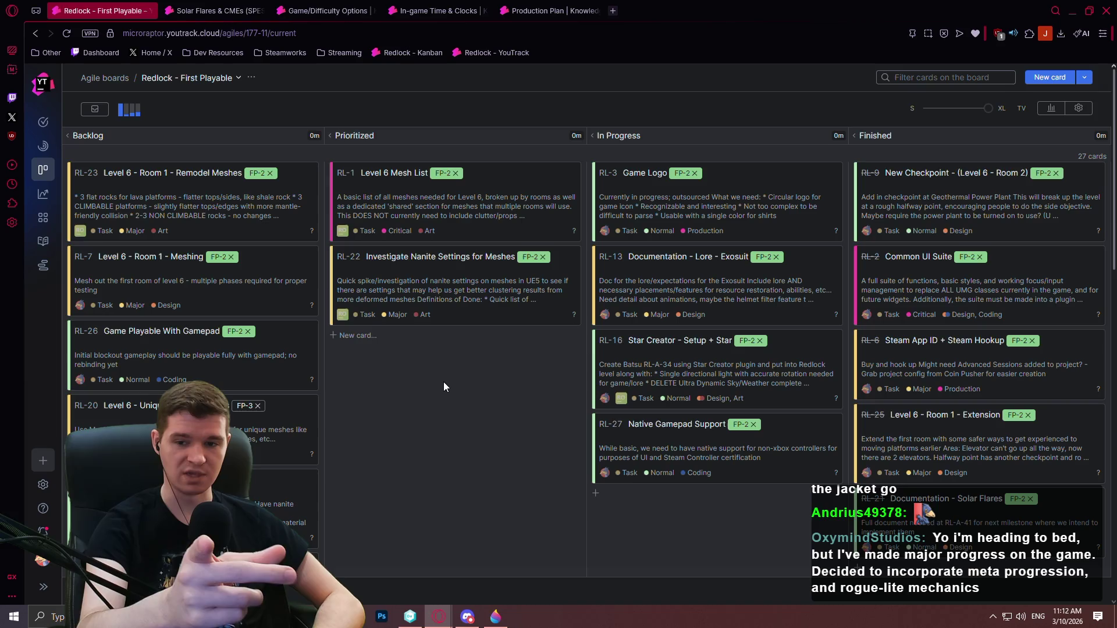
- Branch the latest main changeset as 'PS4 + PS5 Gamepad Support', removing the disallowed slash, and switch to it
{"action": "key", "text": "alt+Tab"}
{"action": "right_click", "coordinate": [714, 130]}
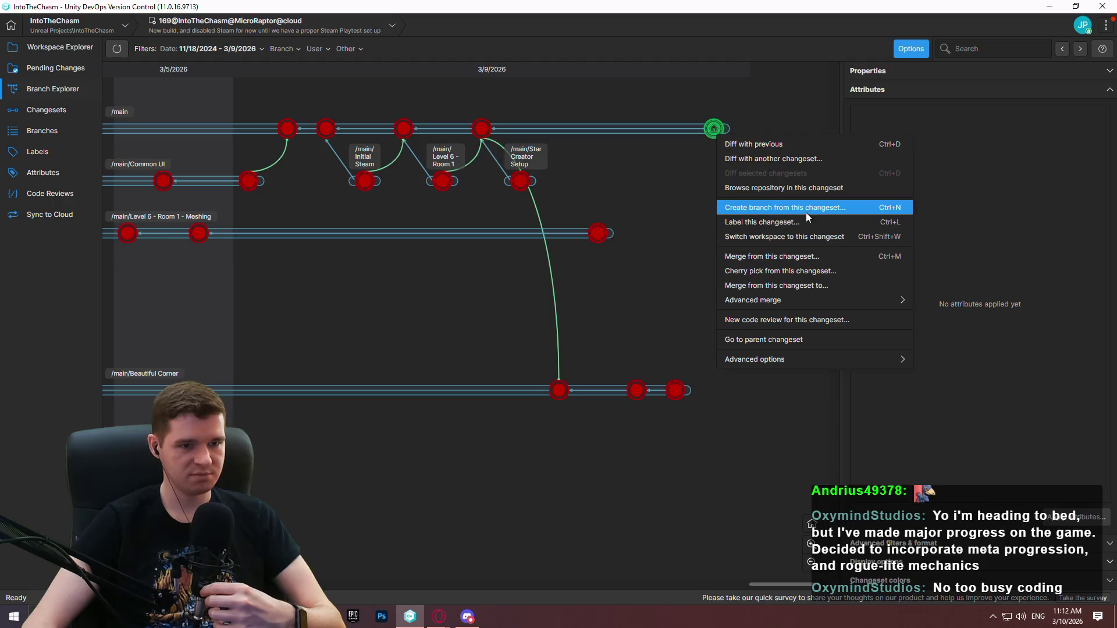
{"action": "left_click", "coordinate": [808, 211]}
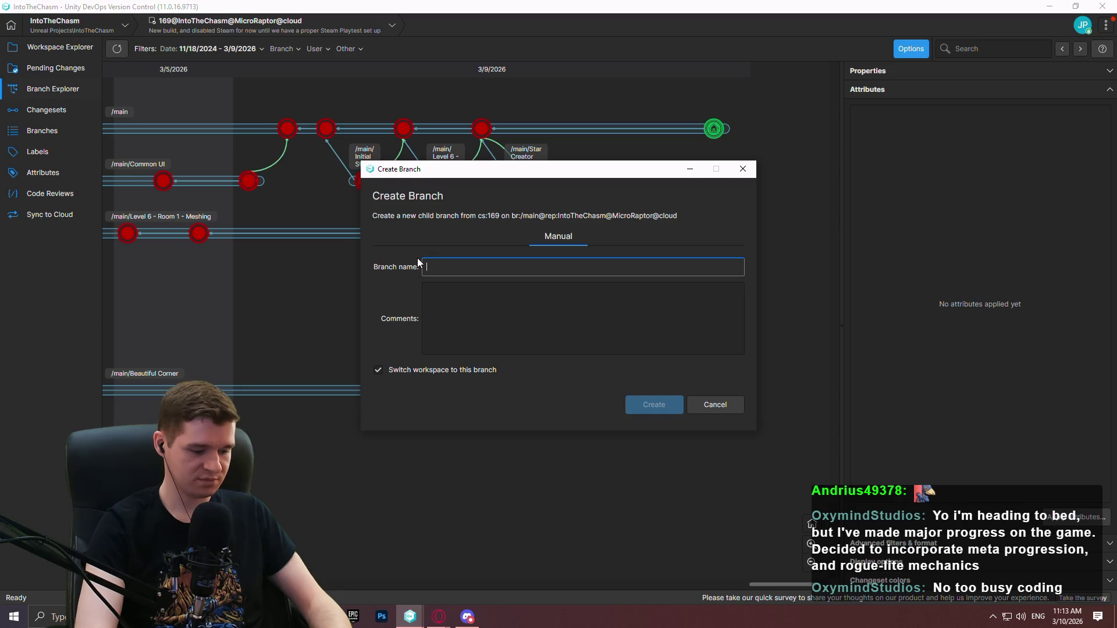
{"action": "type", "text": "PS4"}
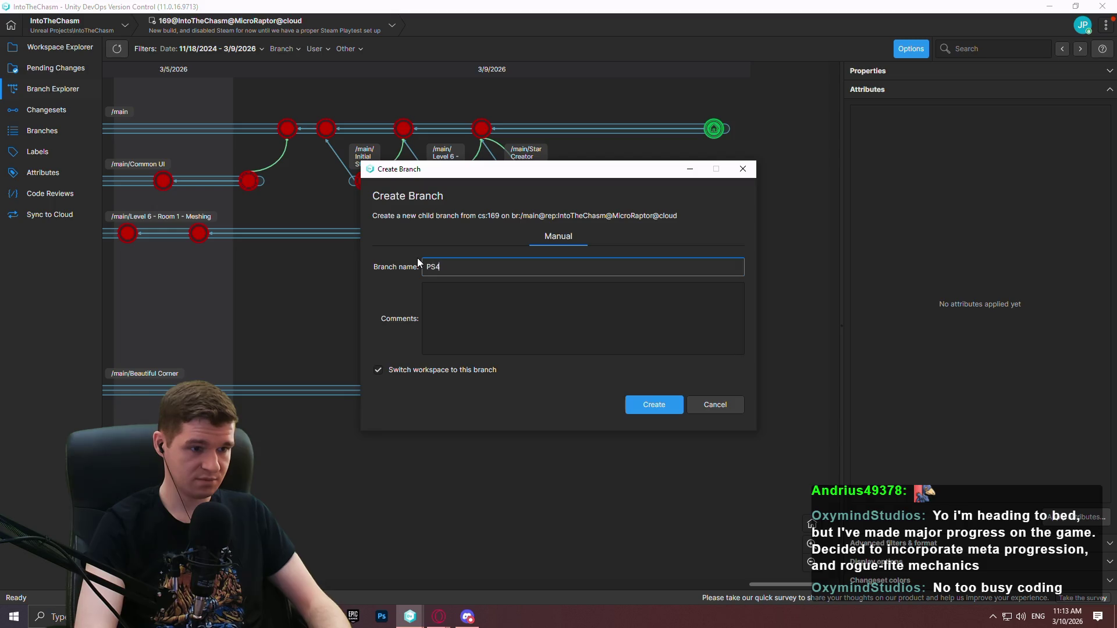
{"action": "type", "text": "/PS5 Gamepa"}
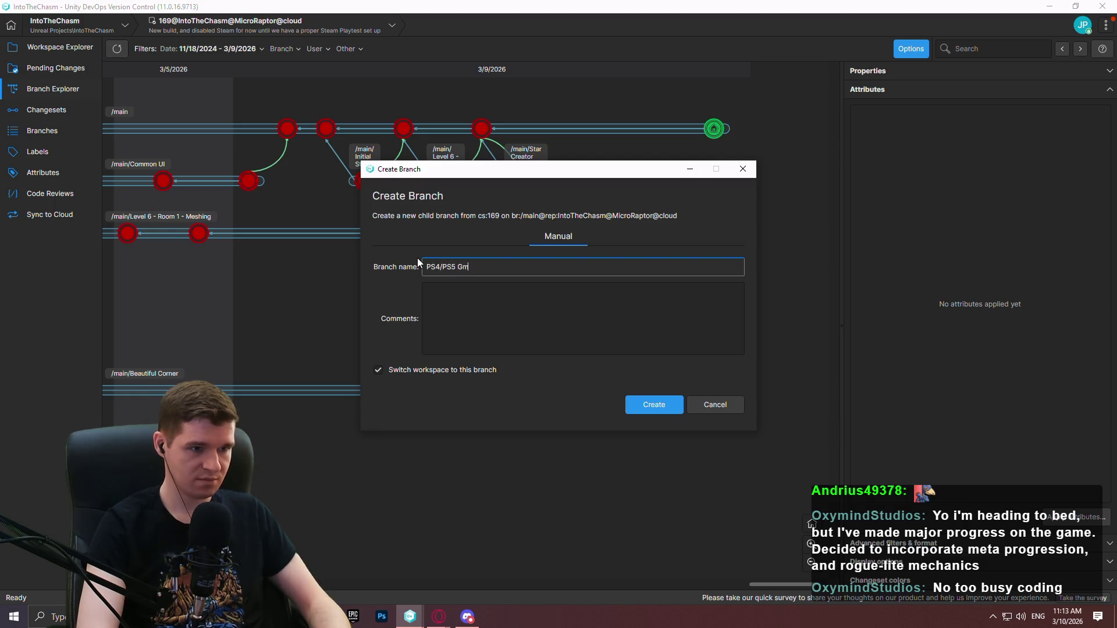
{"action": "type", "text": "d Support"}
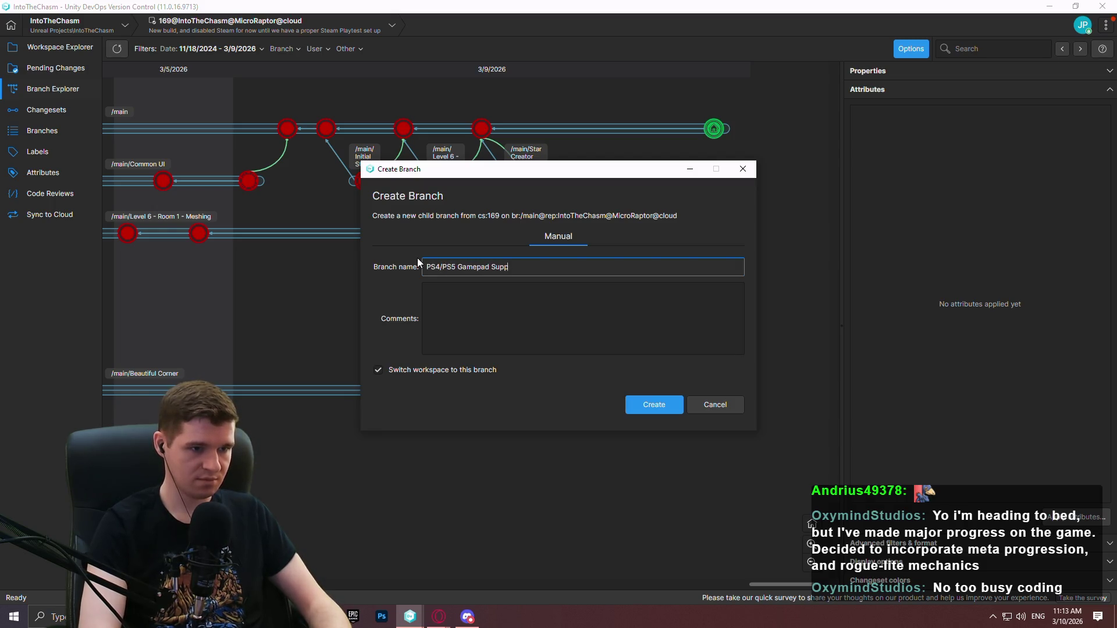
{"action": "left_click", "coordinate": [651, 403]}
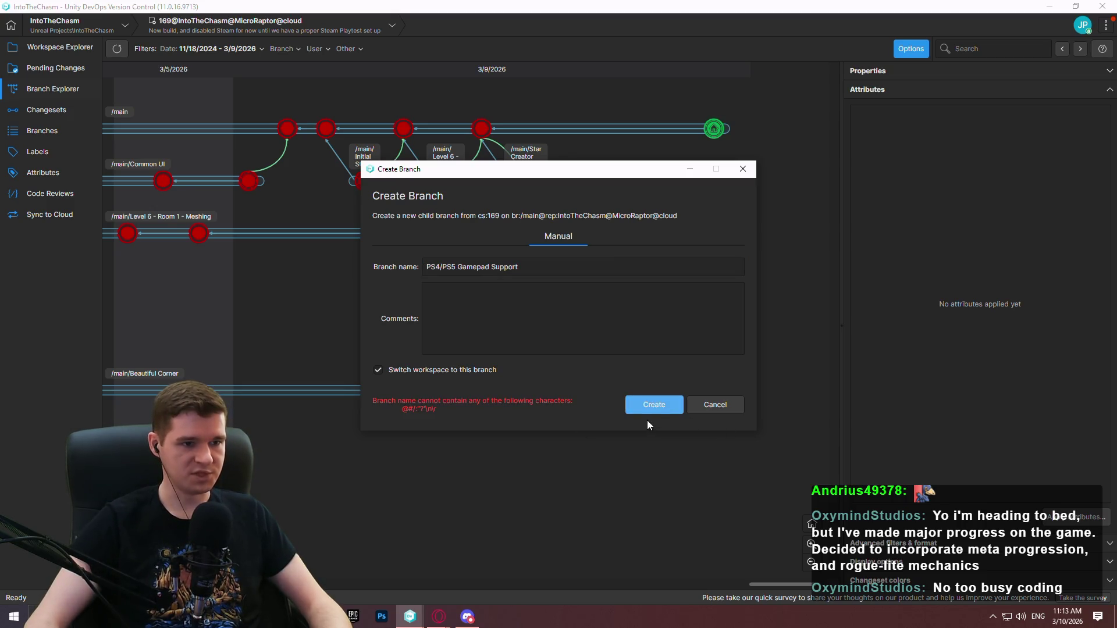
{"action": "left_click", "coordinate": [440, 266]}
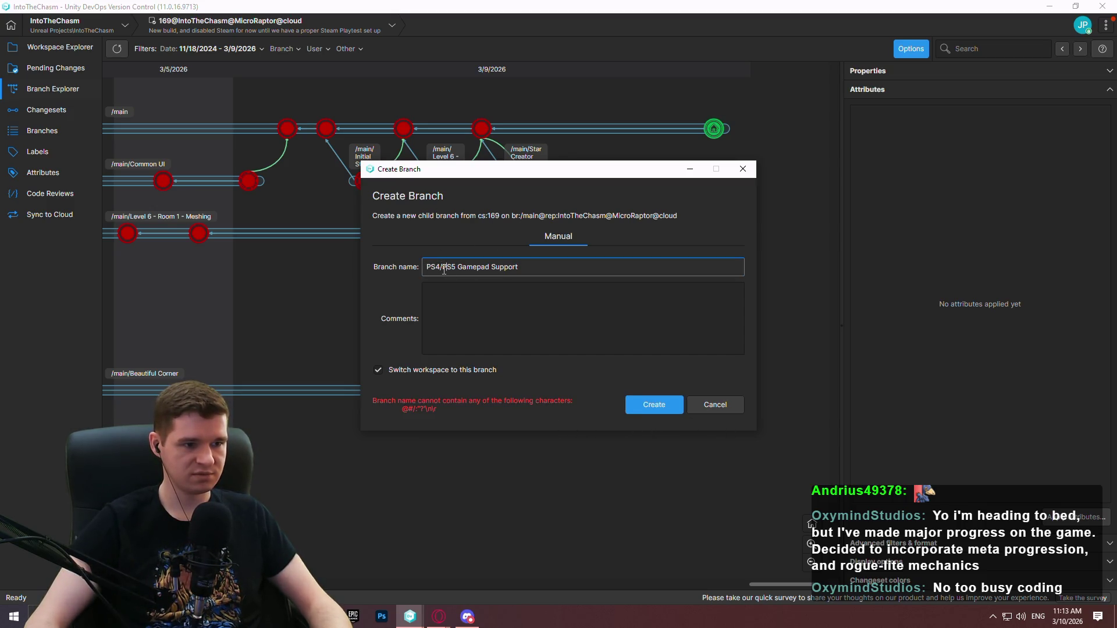
{"action": "key", "text": "BackSpace"}
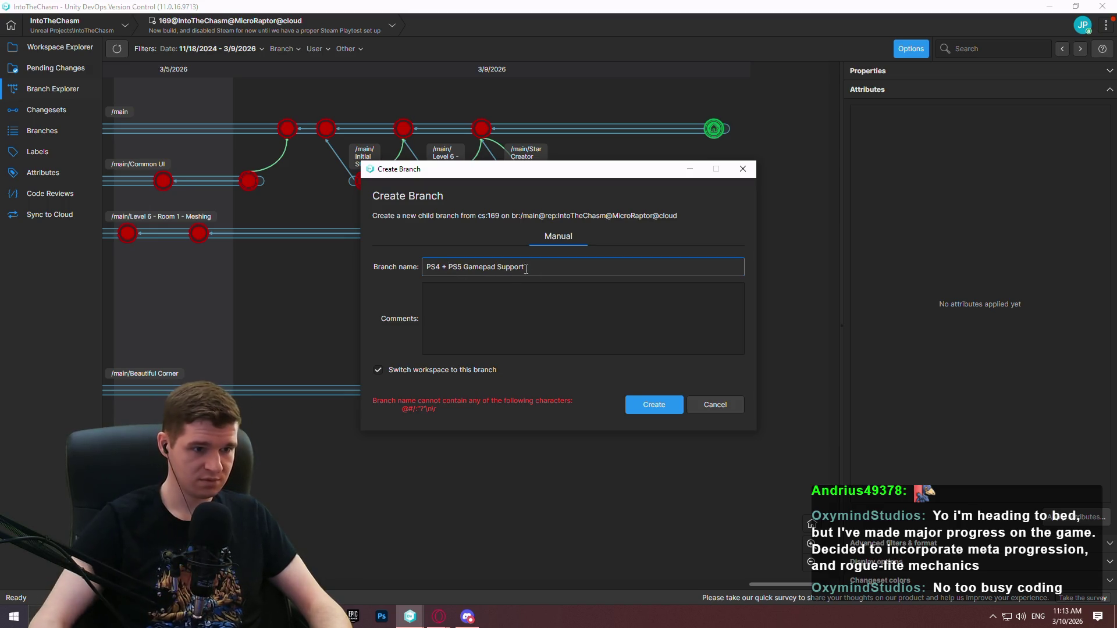
{"action": "left_click", "coordinate": [635, 404]}
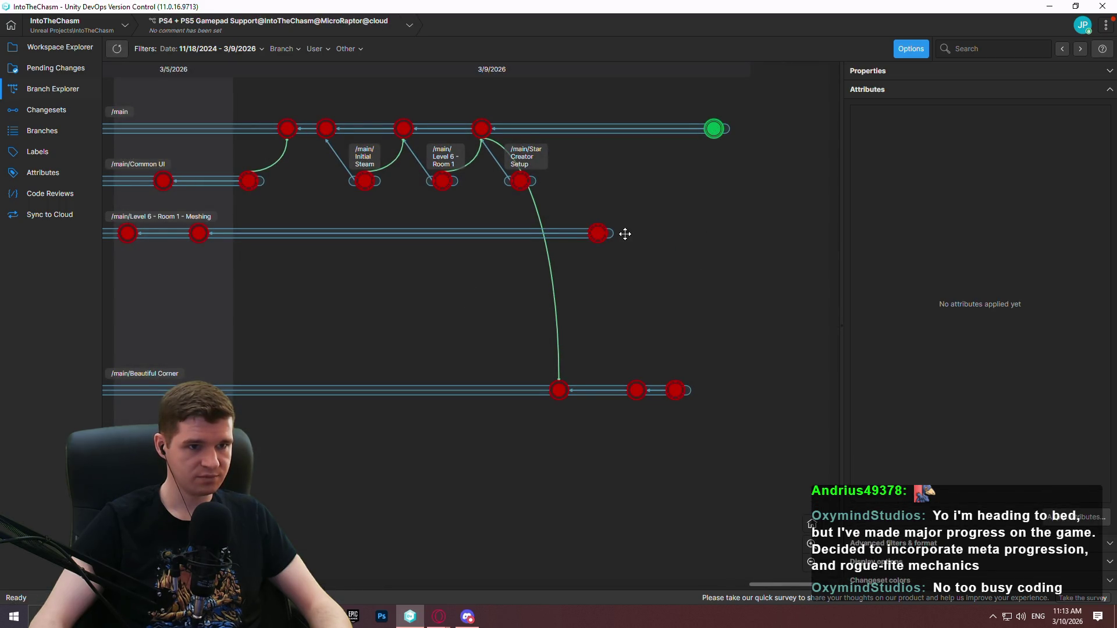
- Limit the graph to the last 3 months, then launch Redlock.uproject from the workspace tree
{"action": "left_click", "coordinate": [195, 50]}
{"action": "left_click", "coordinate": [198, 109]}
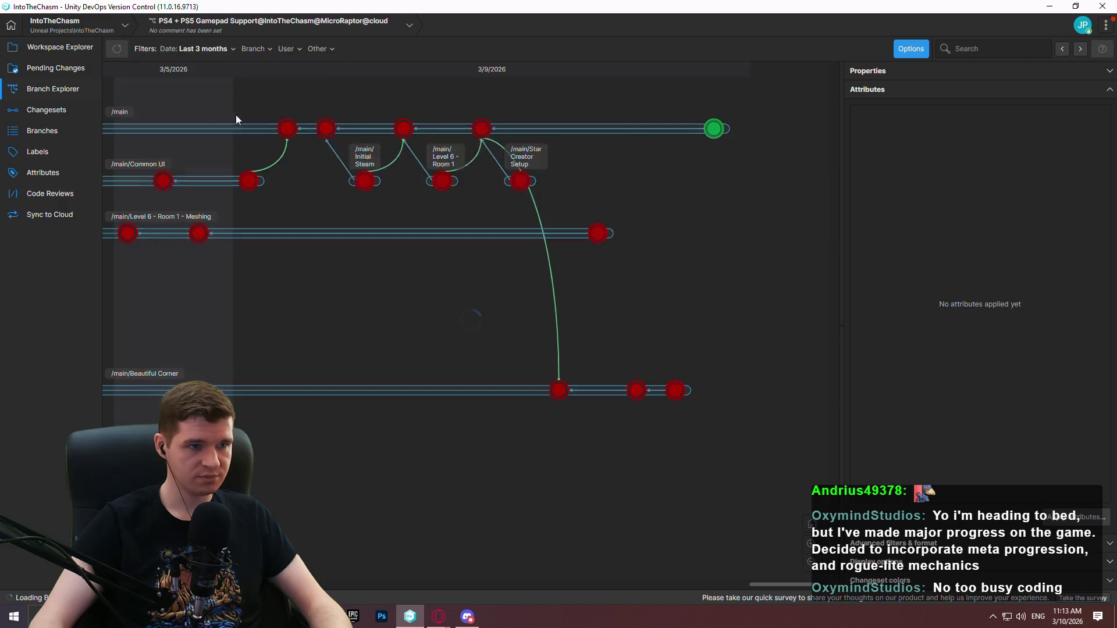
{"action": "left_click", "coordinate": [62, 46]}
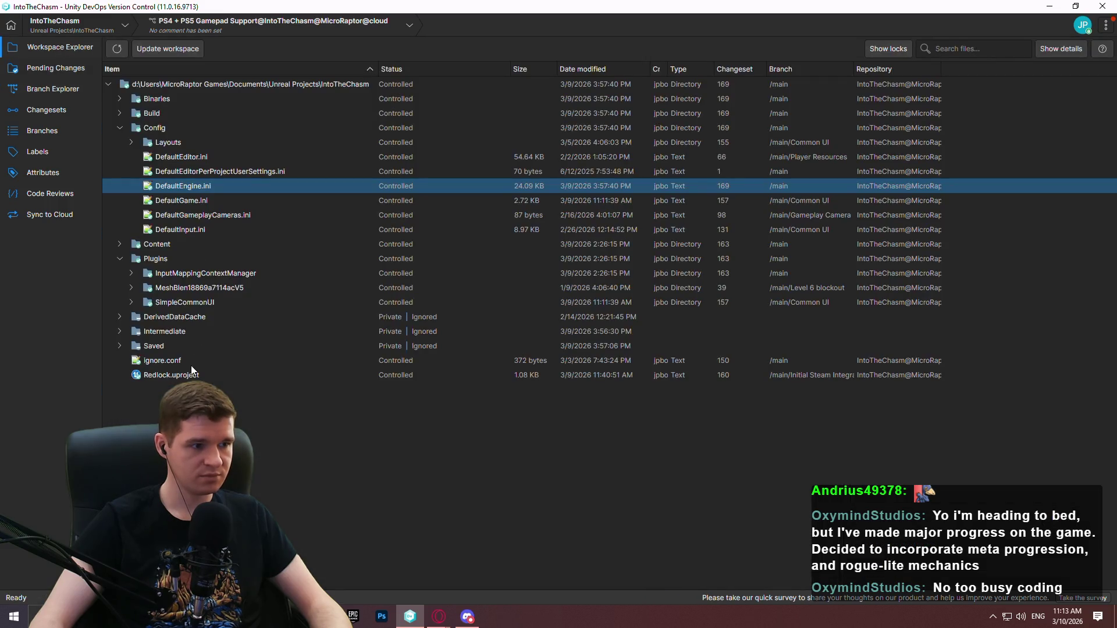
{"action": "left_click", "coordinate": [186, 372]}
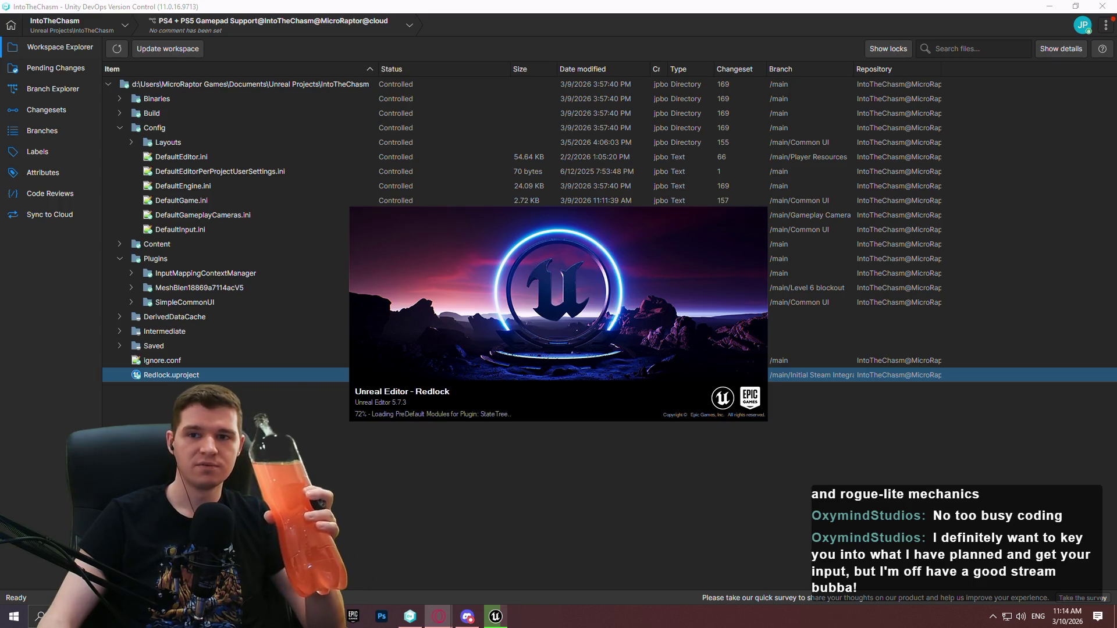
{"action": "key", "text": "alt+Tab"}
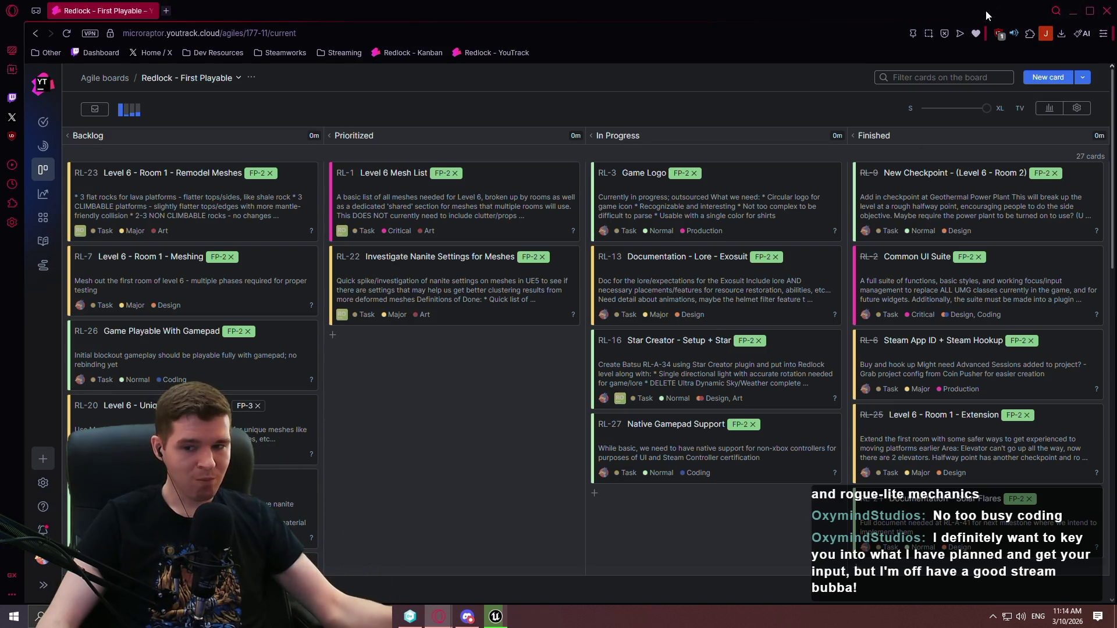
- Maximize and then minimize the browser to reveal the version control workspace
{"action": "left_click", "coordinate": [1089, 11]}
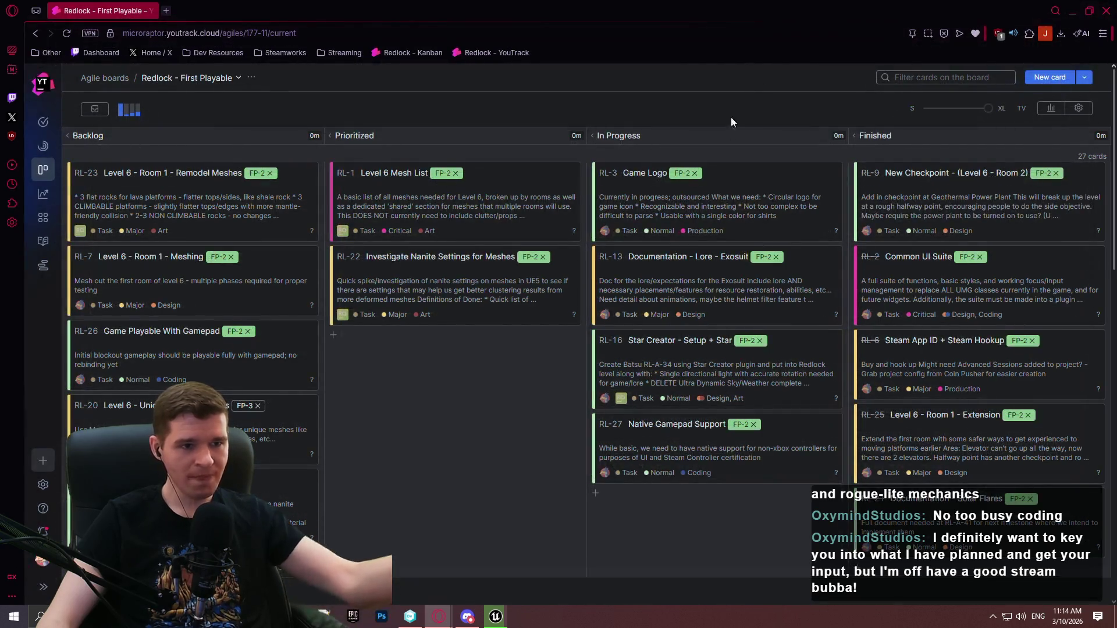
{"action": "left_click", "coordinate": [1069, 10]}
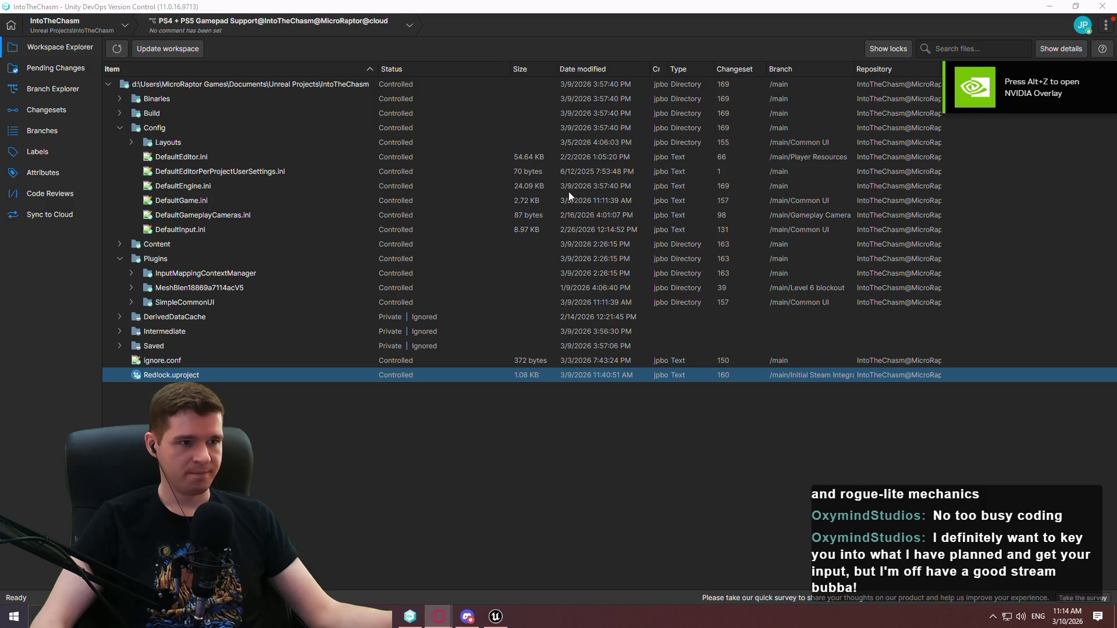
- Bring Unreal Editor forward, widen the level viewport, and run then stop a Play-In-Editor test of Redlock
{"action": "left_click", "coordinate": [504, 623]}
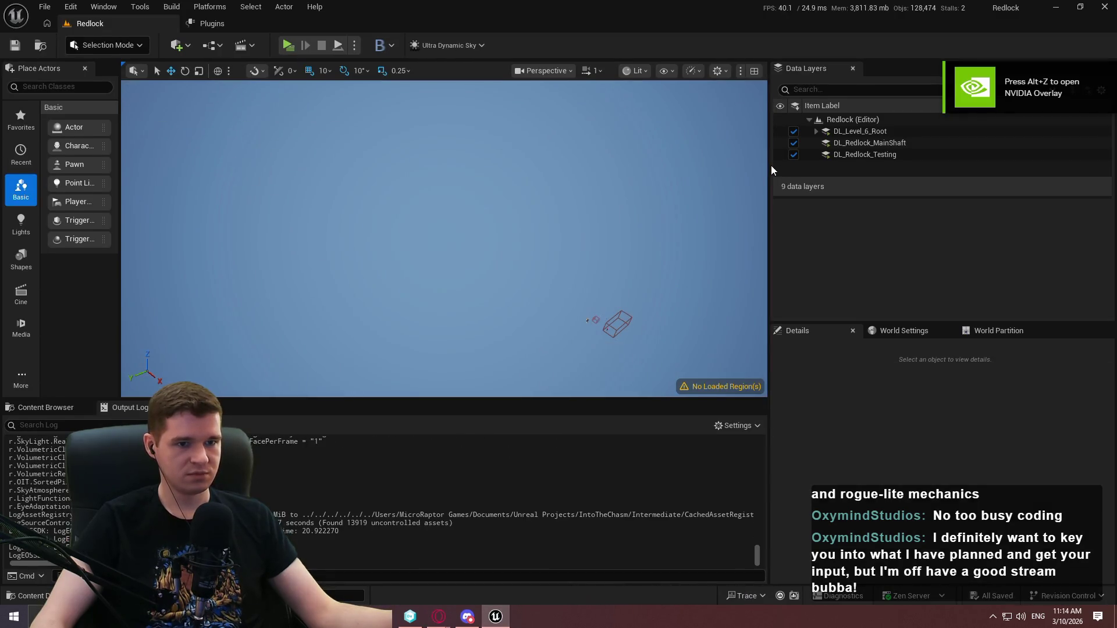
{"action": "mouse_move", "coordinate": [769, 164]}
{"action": "left_mouse_down"}
{"action": "mouse_move", "coordinate": [901, 197]}
{"action": "mouse_move", "coordinate": [891, 246]}
{"action": "left_mouse_up"}
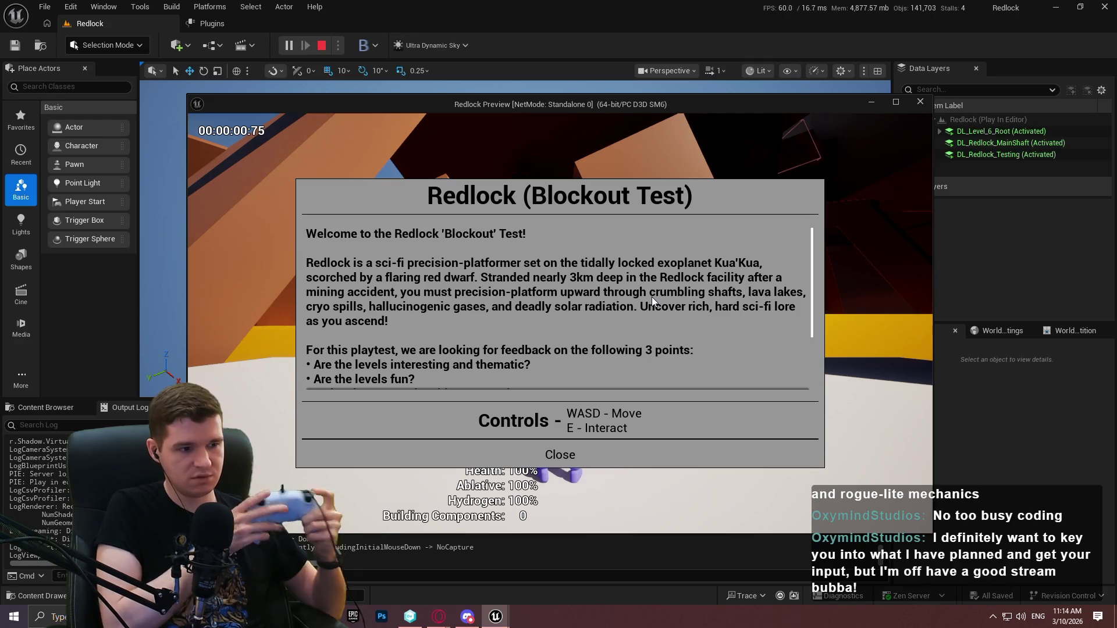
{"action": "key", "text": "Escape"}
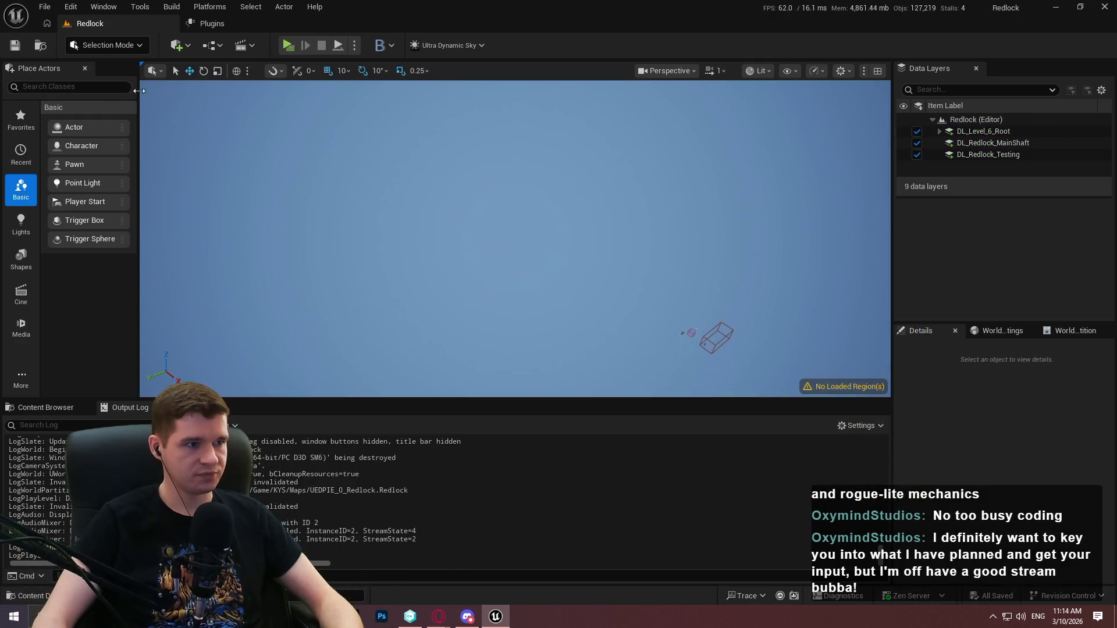
- Open the Plugins browser from Edit and search for 'input'
{"action": "left_click", "coordinate": [70, 7]}
{"action": "left_click", "coordinate": [88, 211]}
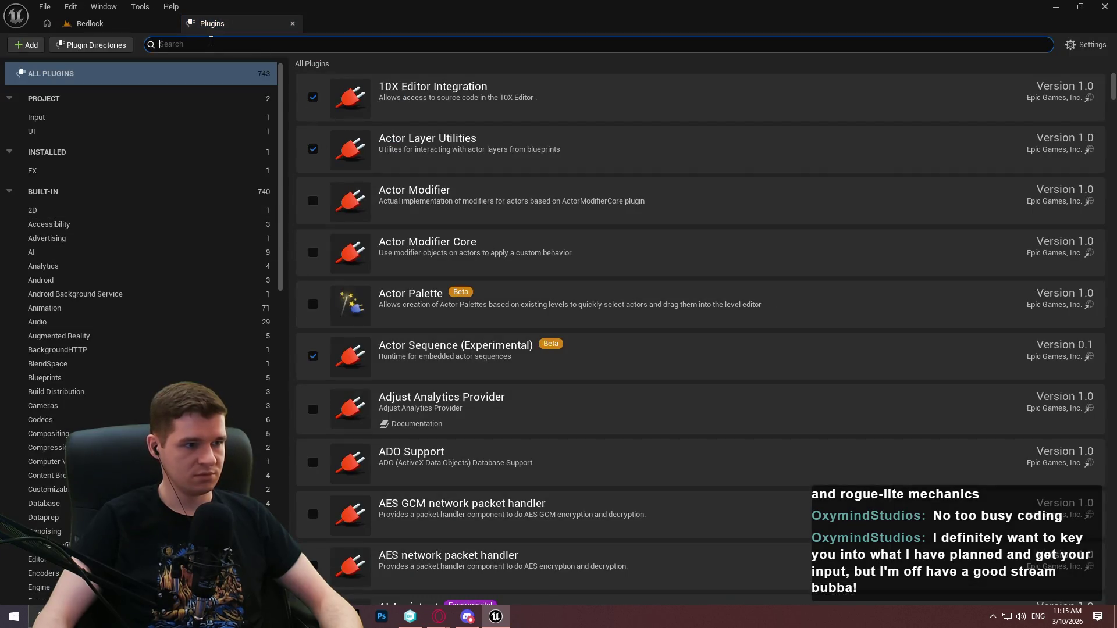
{"action": "type", "text": "input"}
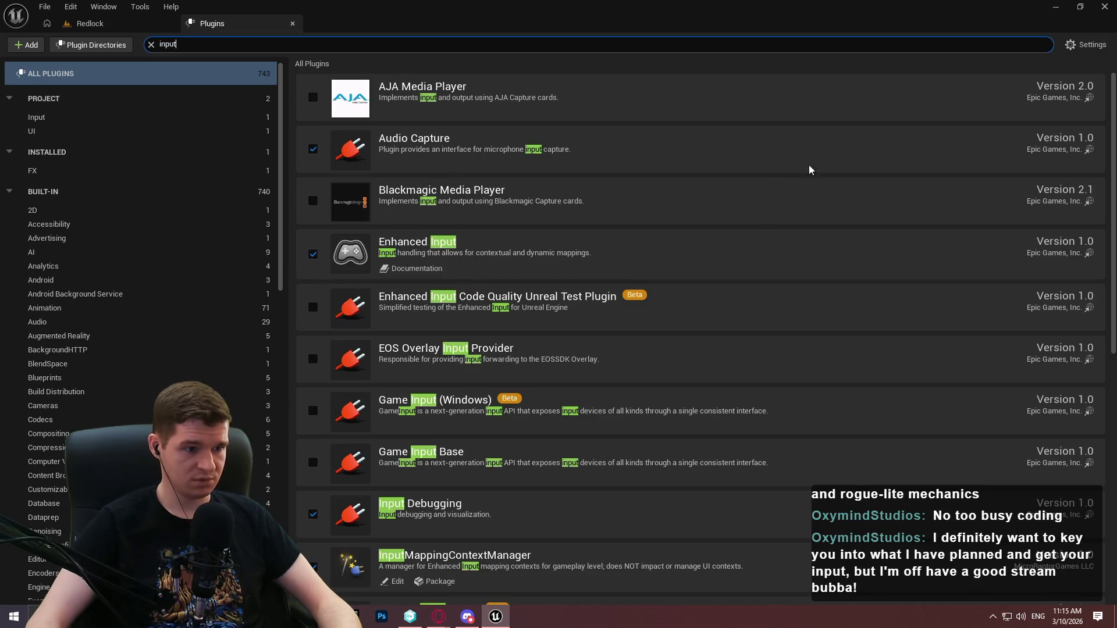
{"action": "scroll", "coordinate": [546, 345], "scroll_direction": "down", "scroll_amount": 1}
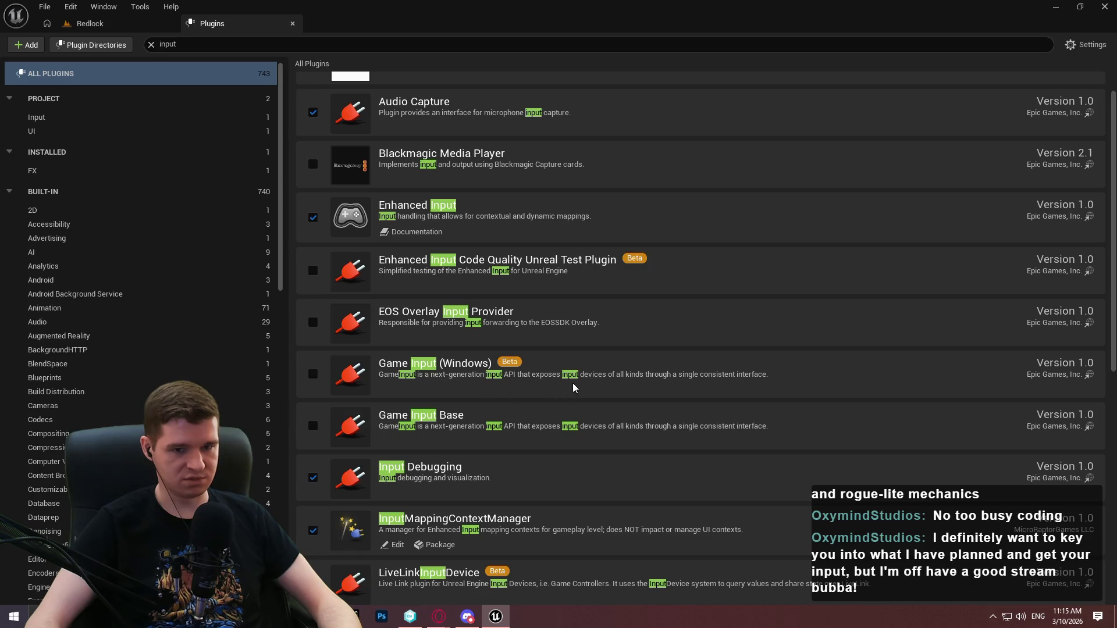
- Enable Game Input Base and Game Input (Windows), accept the beta warning, and restart the editor
{"action": "left_click", "coordinate": [314, 427]}
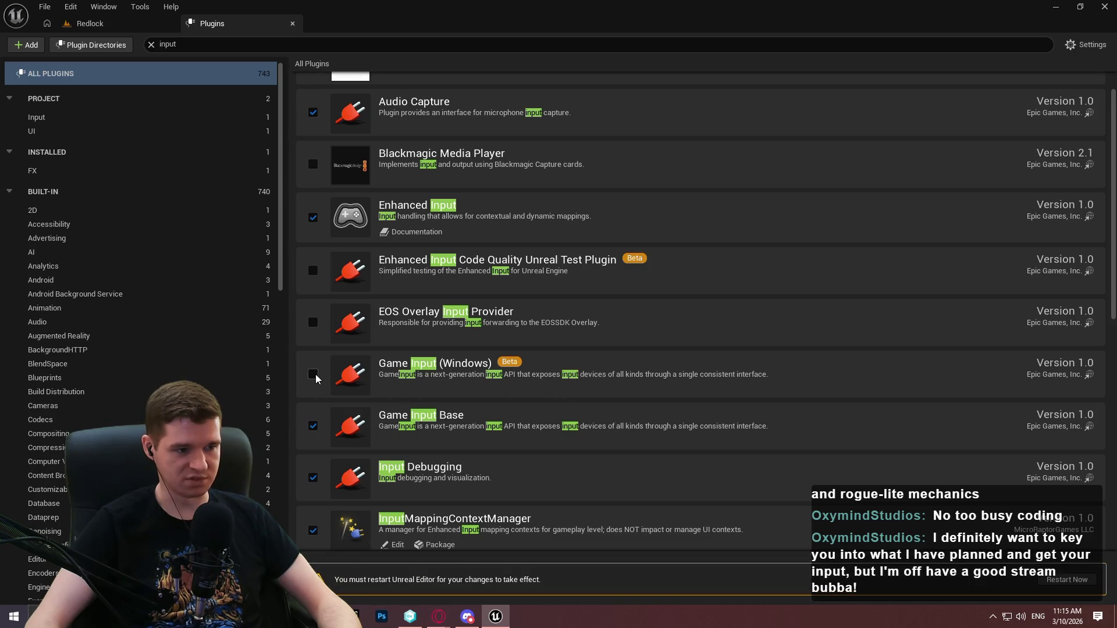
{"action": "left_click", "coordinate": [314, 375]}
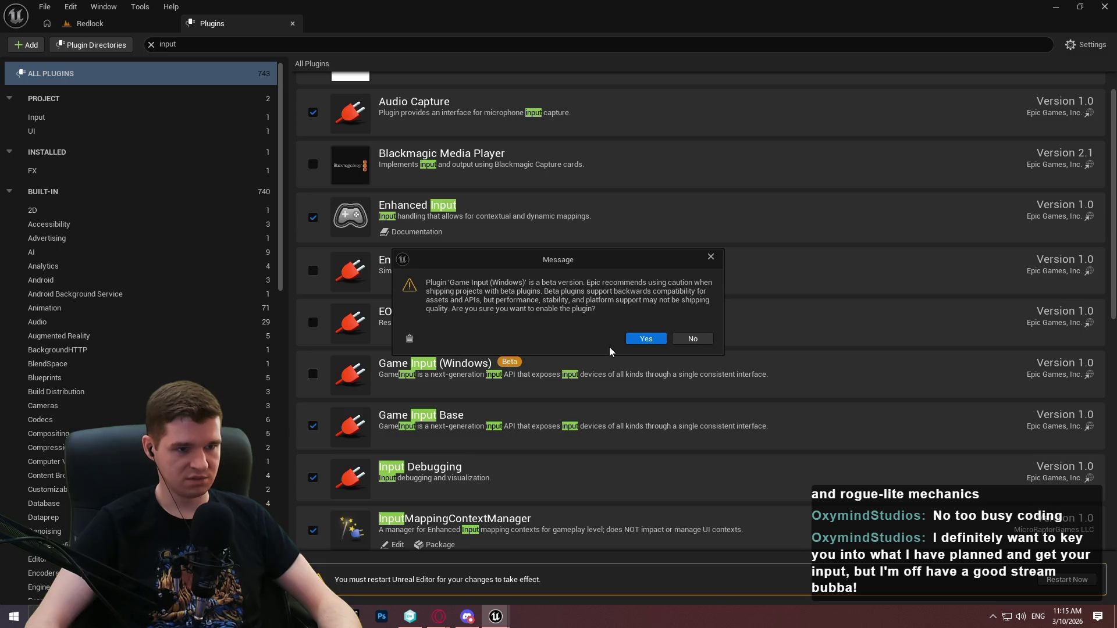
{"action": "left_click", "coordinate": [645, 339]}
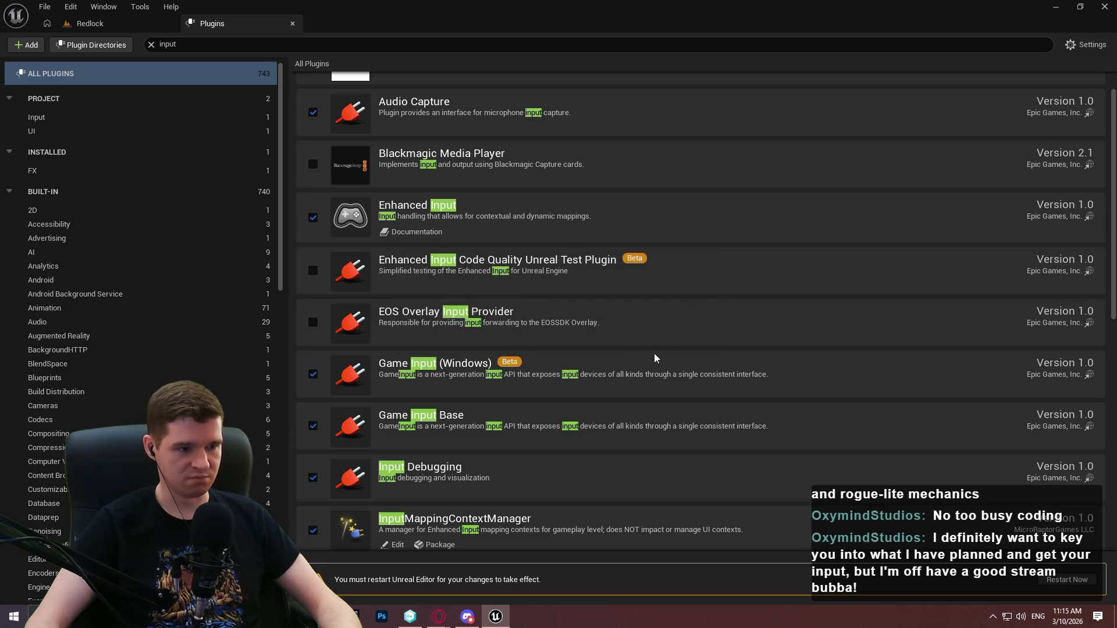
{"action": "left_click", "coordinate": [1058, 580]}
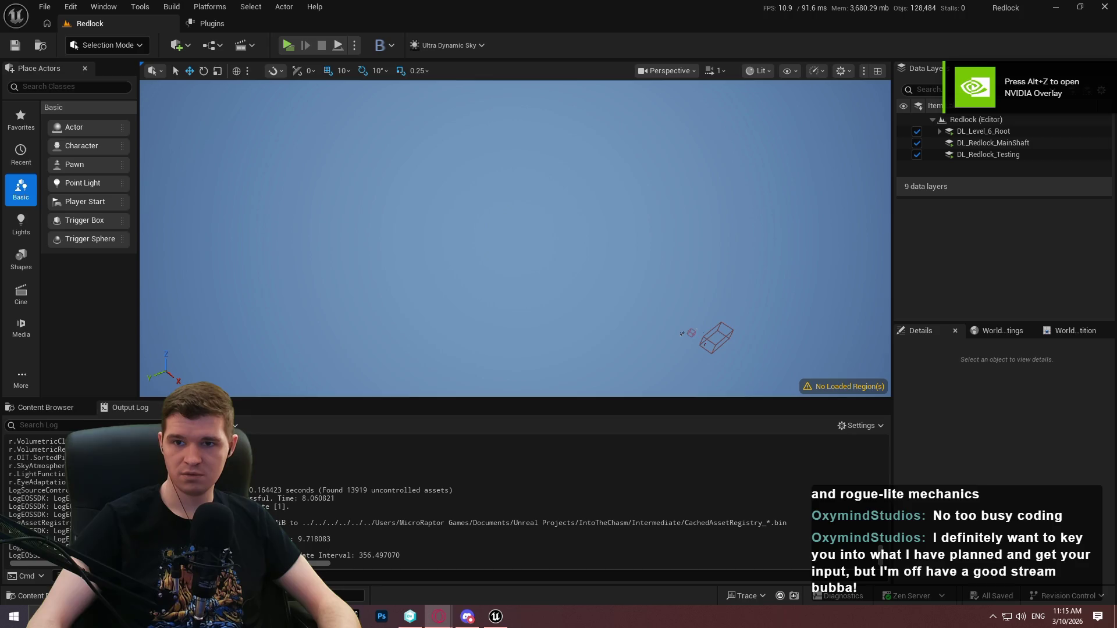
- In the relaunched editor, open Edit > Project Settings and go to Plugins > Game Input Device Settings
{"action": "left_click", "coordinate": [1056, 8]}
{"action": "left_click", "coordinate": [1072, 10]}
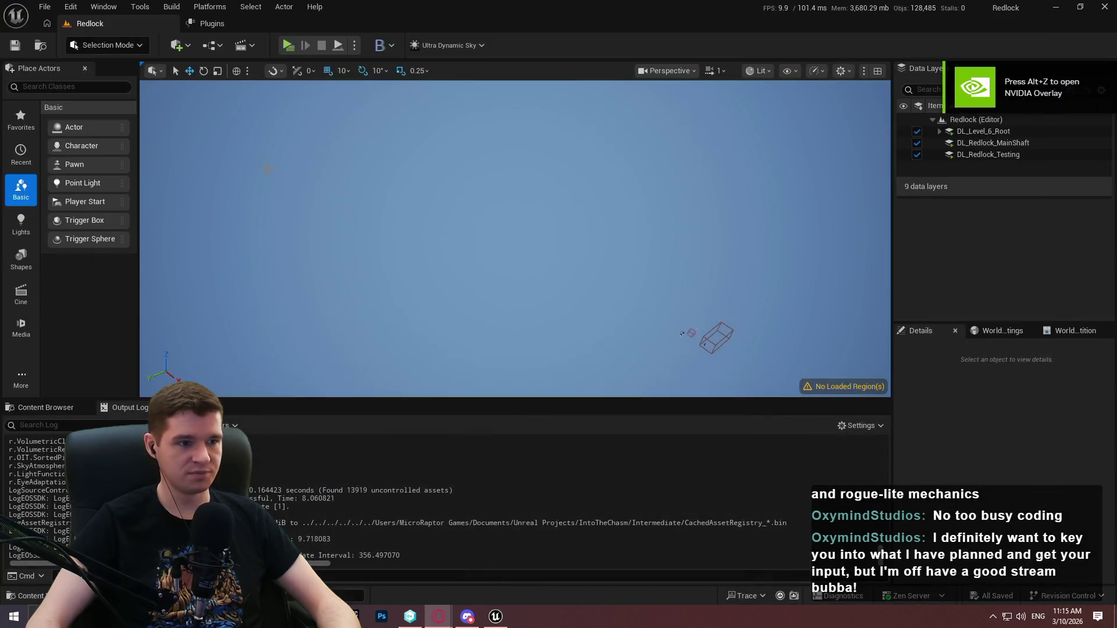
{"action": "left_click", "coordinate": [70, 7]}
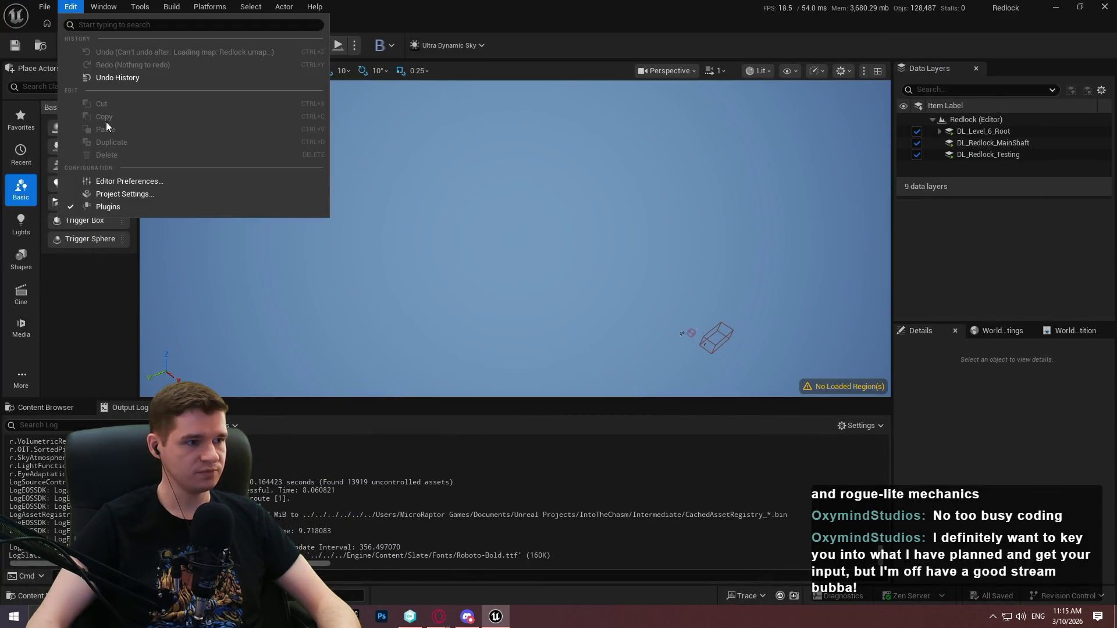
{"action": "left_click", "coordinate": [121, 194]}
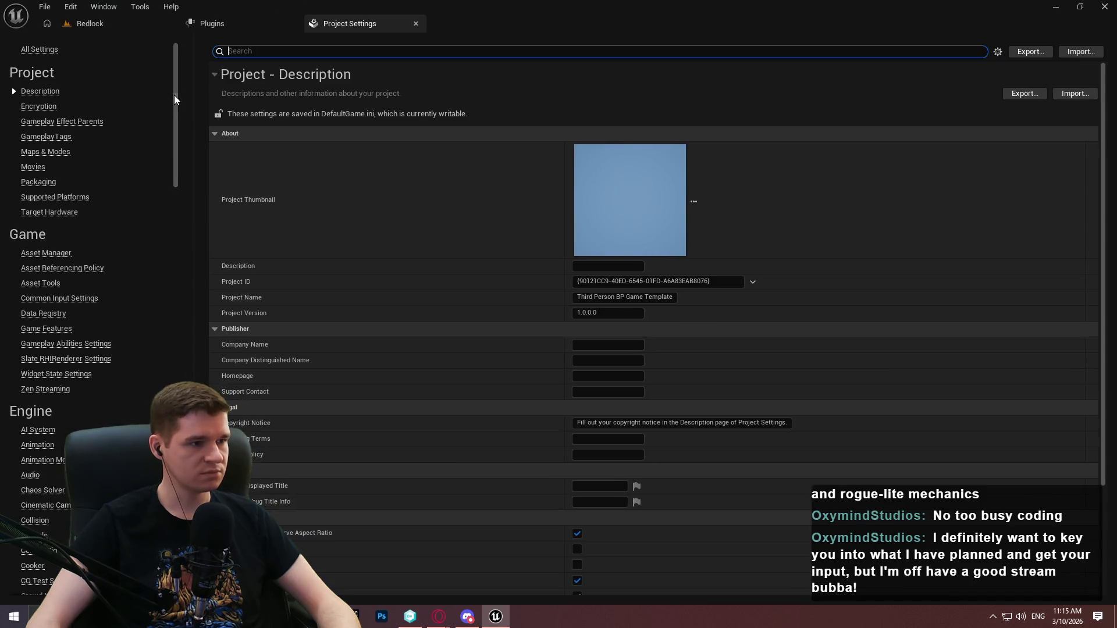
{"action": "left_click_drag", "start_coordinate": [175, 97], "coordinate": [183, 225]}
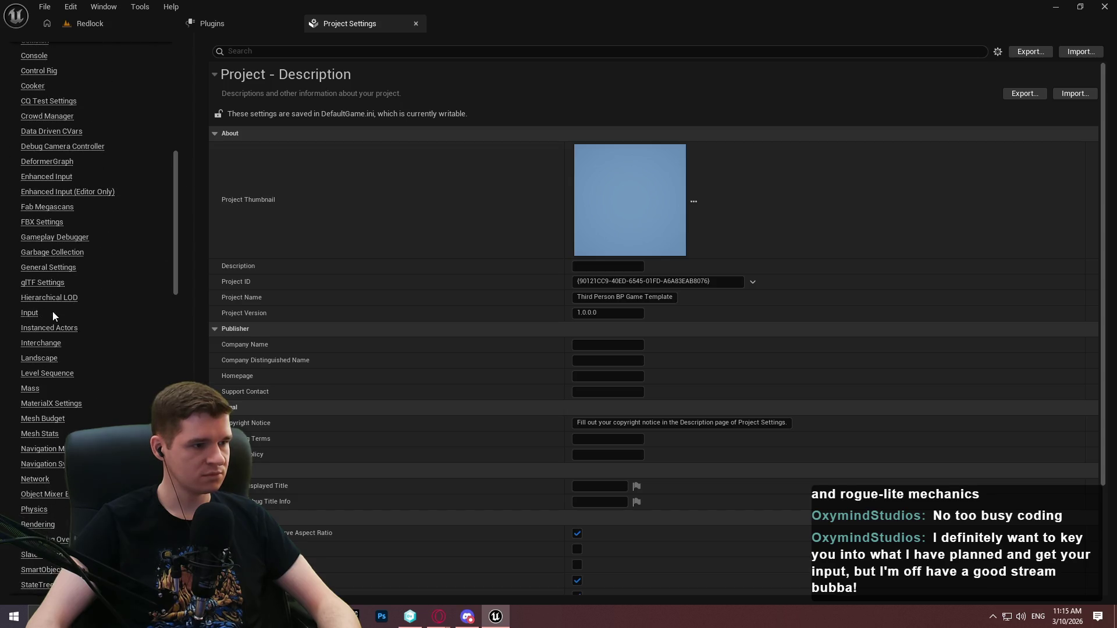
{"action": "left_click", "coordinate": [52, 312]}
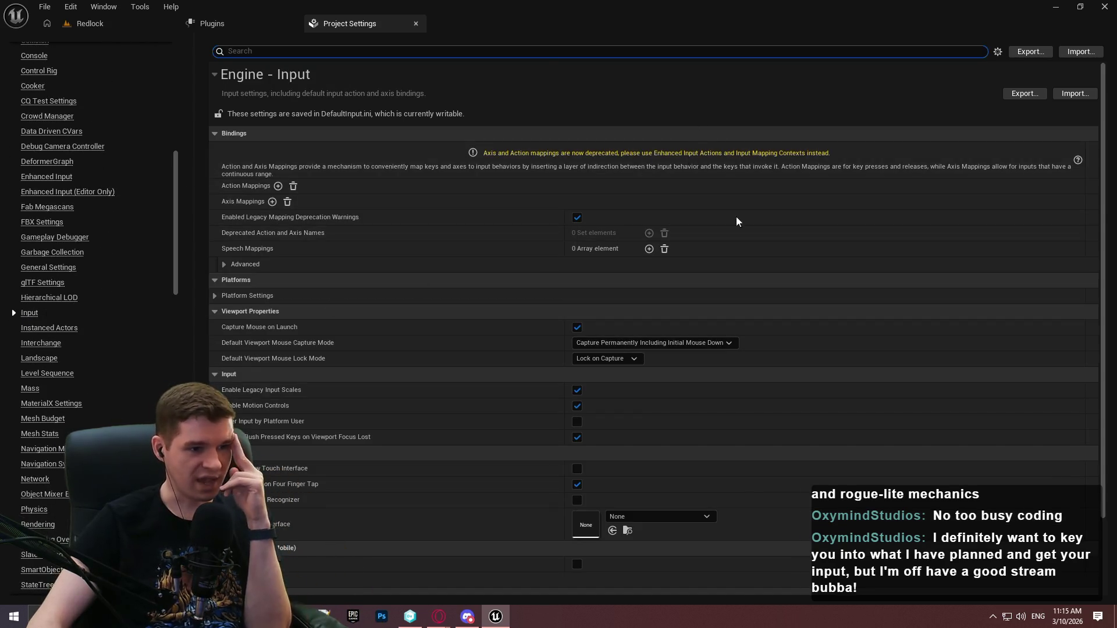
{"action": "scroll", "coordinate": [661, 284], "scroll_direction": "down", "scroll_amount": 2}
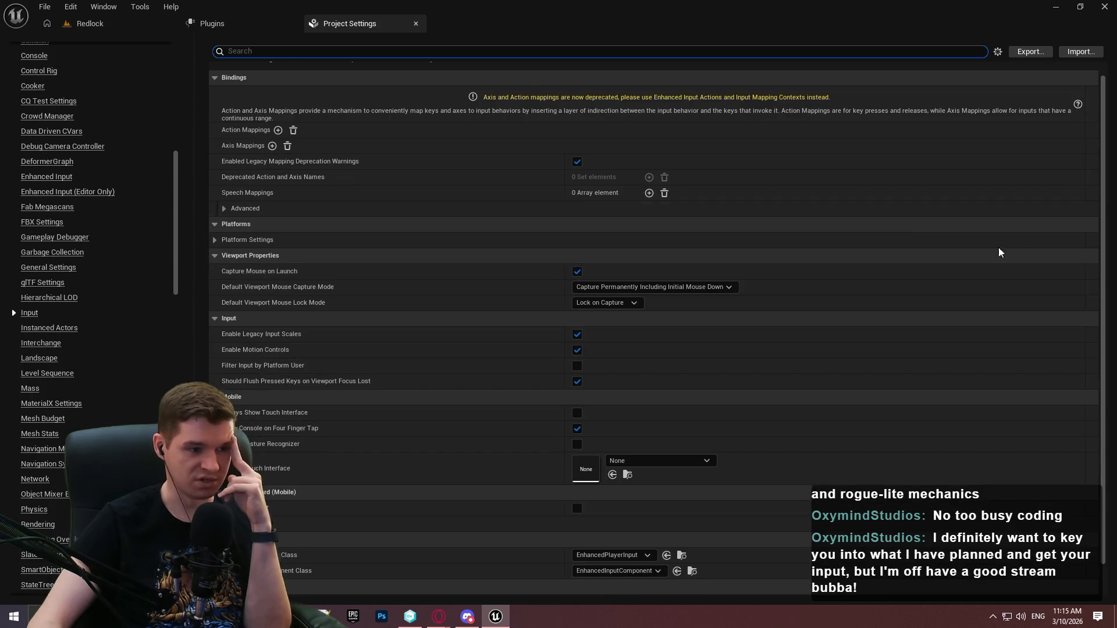
{"action": "left_click_drag", "start_coordinate": [174, 222], "coordinate": [174, 445]}
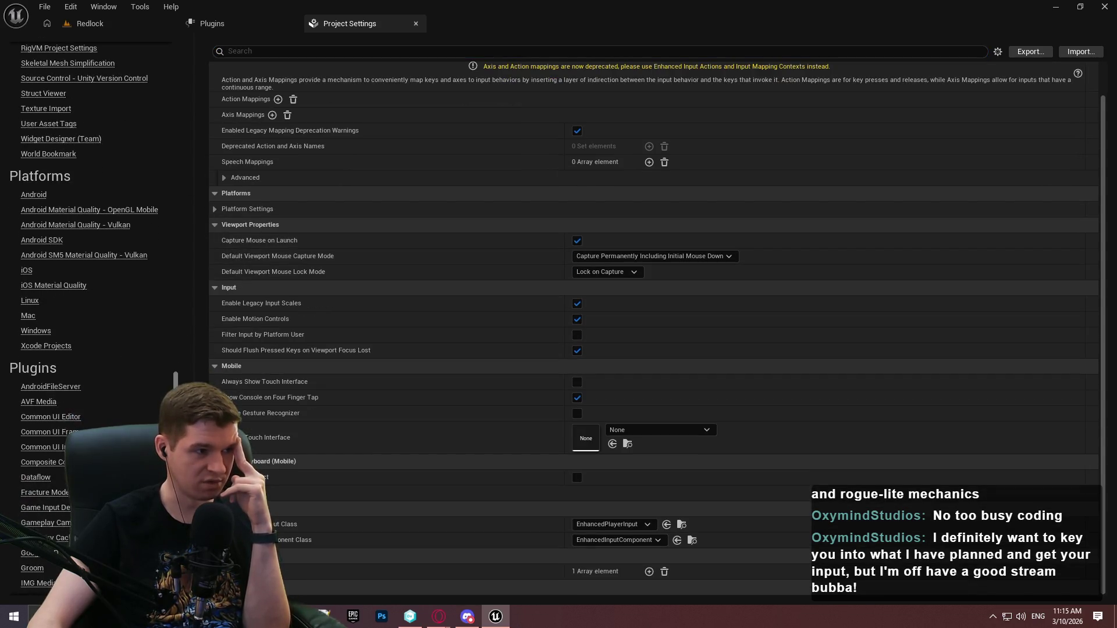
{"action": "scroll", "coordinate": [113, 418], "scroll_direction": "down", "scroll_amount": 4}
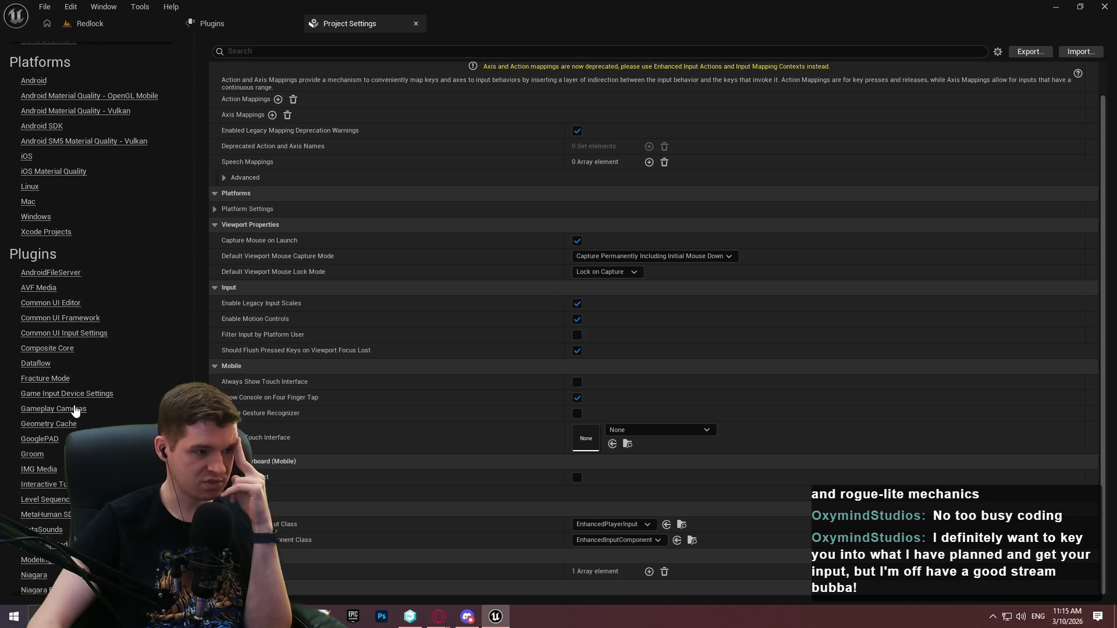
{"action": "left_click", "coordinate": [67, 393]}
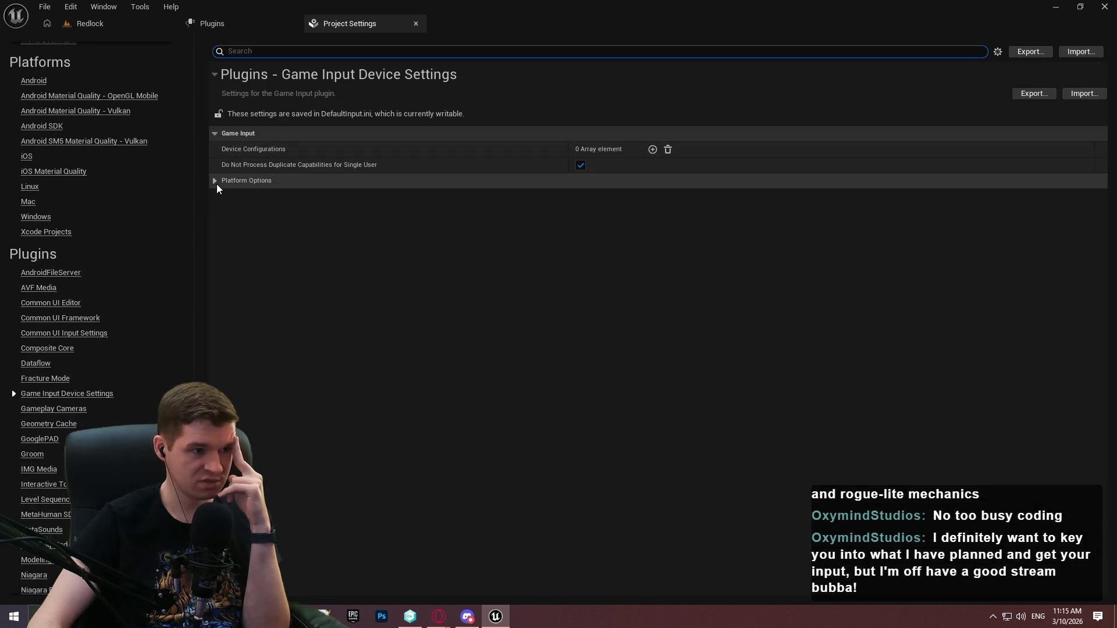
- Expand Platform Options > Platform Specific Settings > Windows, then Processing Options and Require Configuration
{"action": "left_click", "coordinate": [217, 184]}
{"action": "left_click", "coordinate": [225, 196]}
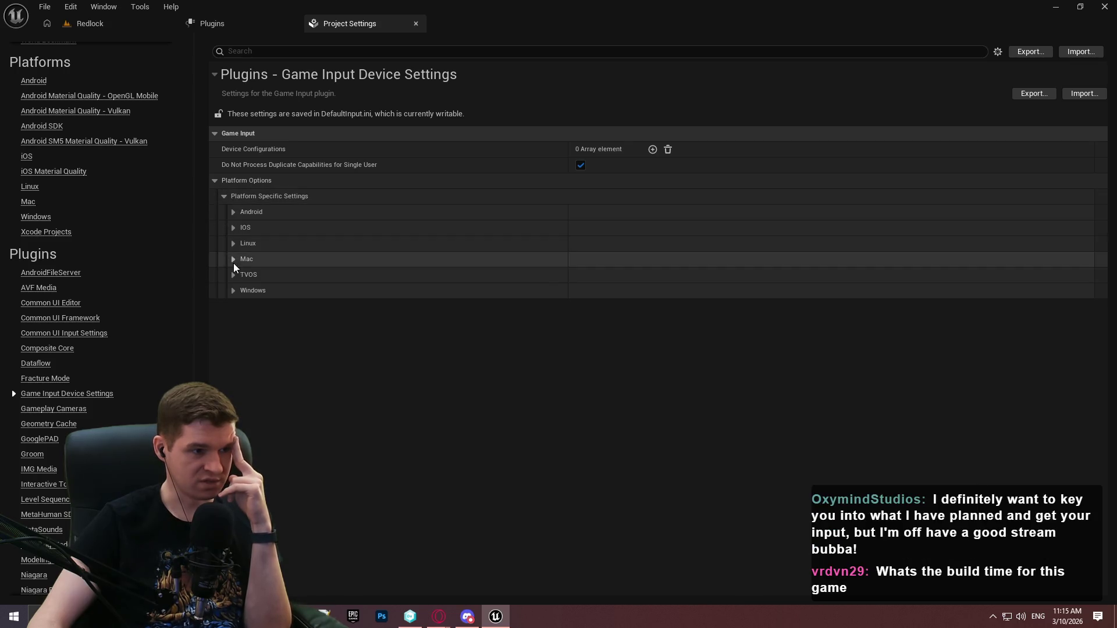
{"action": "left_click", "coordinate": [234, 291]}
{"action": "left_click", "coordinate": [243, 308]}
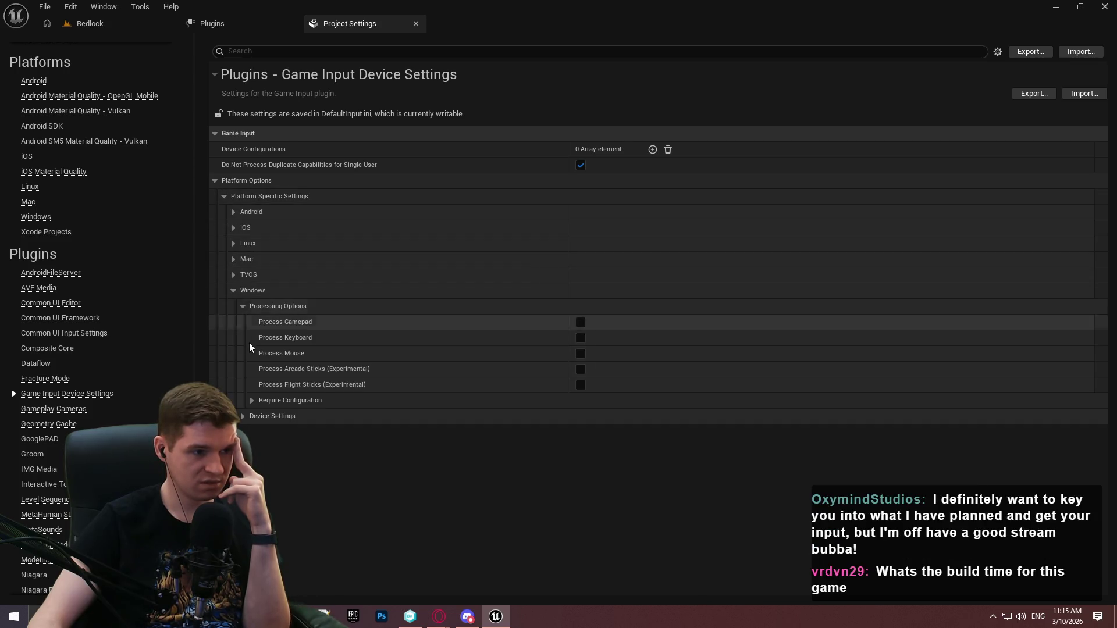
{"action": "left_click", "coordinate": [252, 400]}
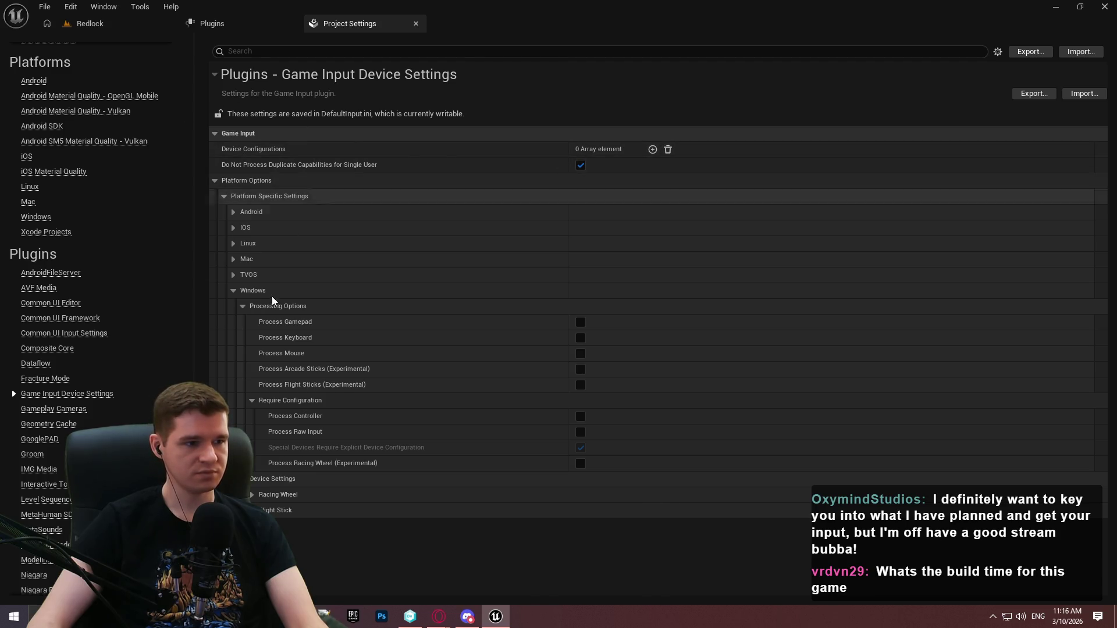
{"action": "mouse_move", "coordinate": [291, 321]}
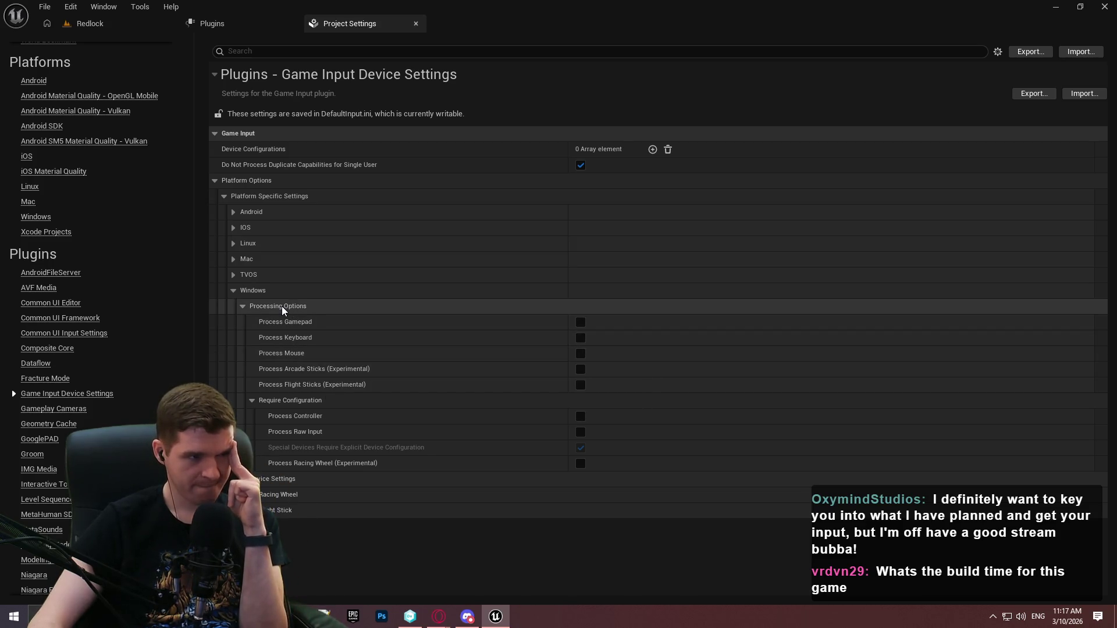
{"action": "mouse_move", "coordinate": [298, 413]}
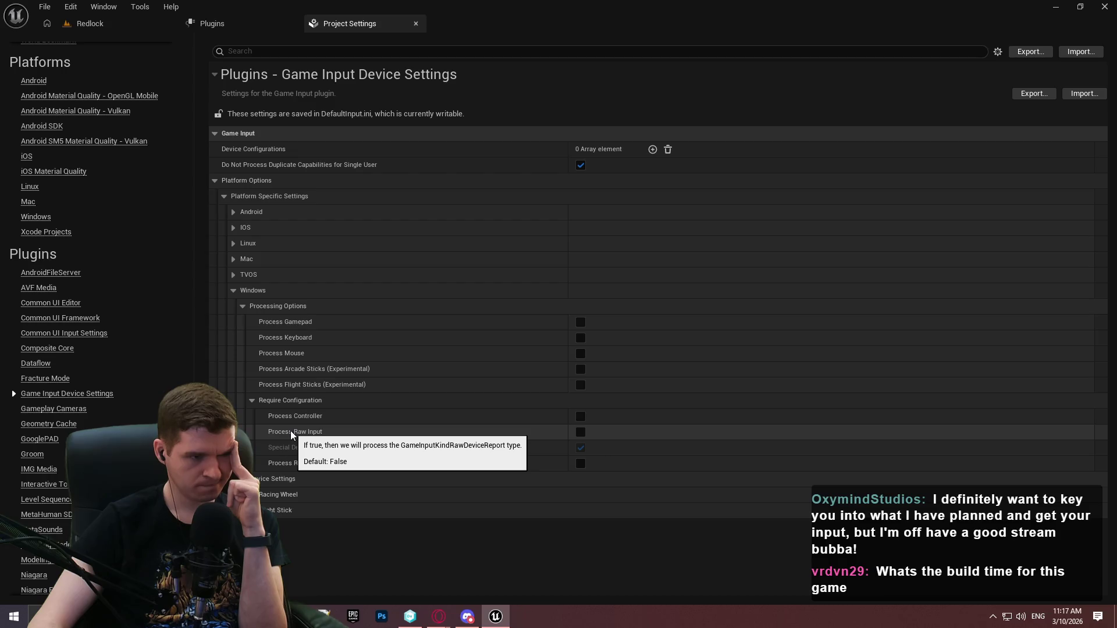
{"action": "mouse_move", "coordinate": [330, 462]}
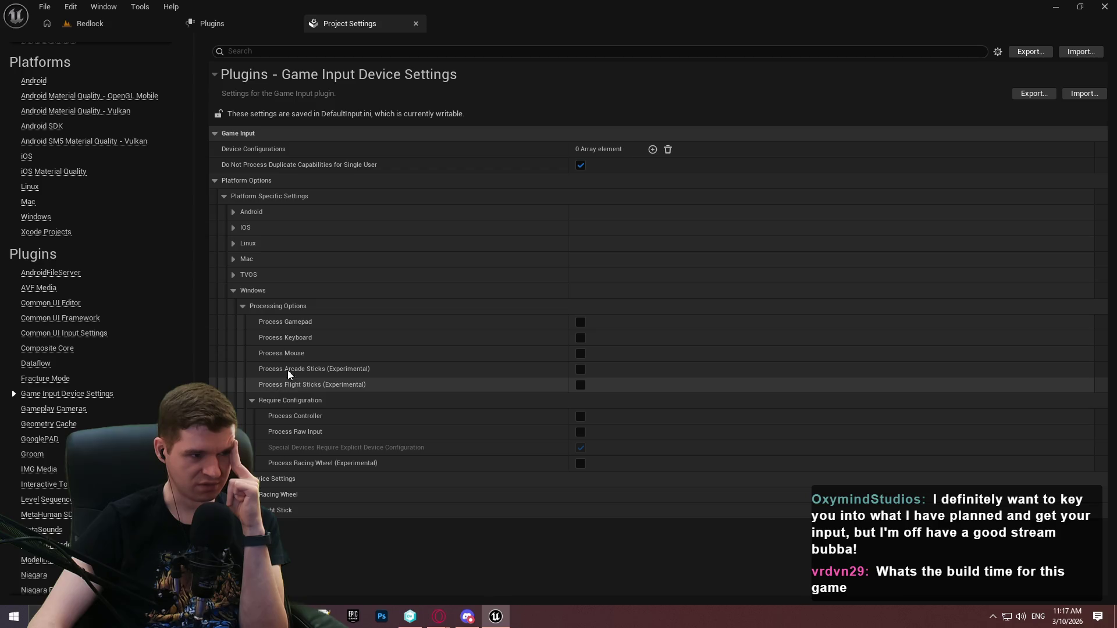
{"action": "mouse_move", "coordinate": [289, 354]}
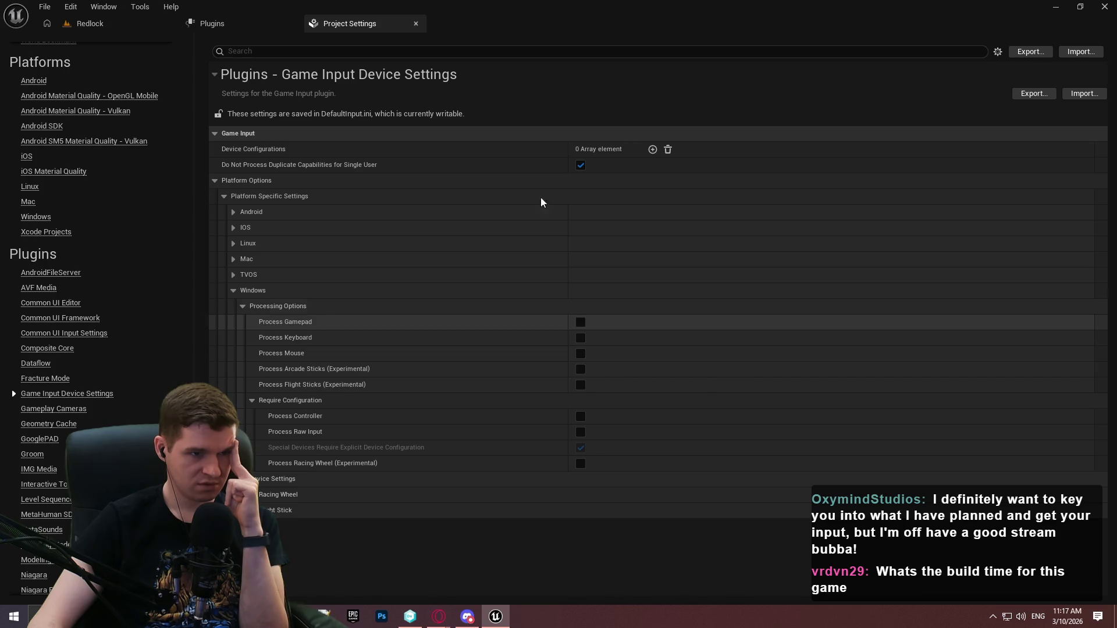
- Add a device configuration with Vendor and Product Id left at 0, adding then removing a button mapping
{"action": "left_click", "coordinate": [652, 149]}
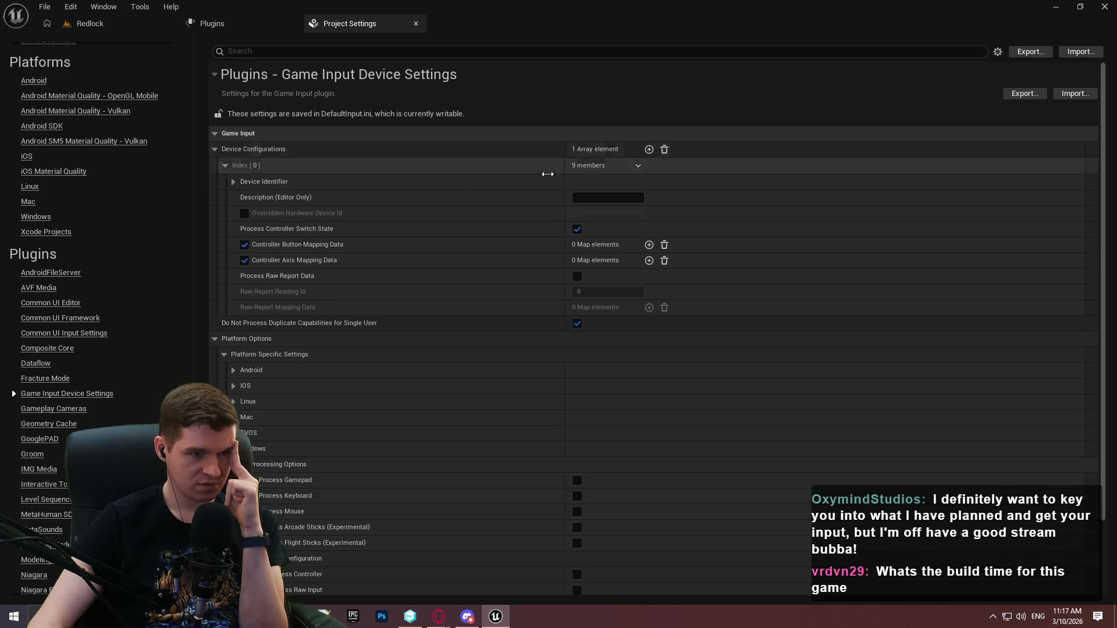
{"action": "left_click", "coordinate": [233, 182]}
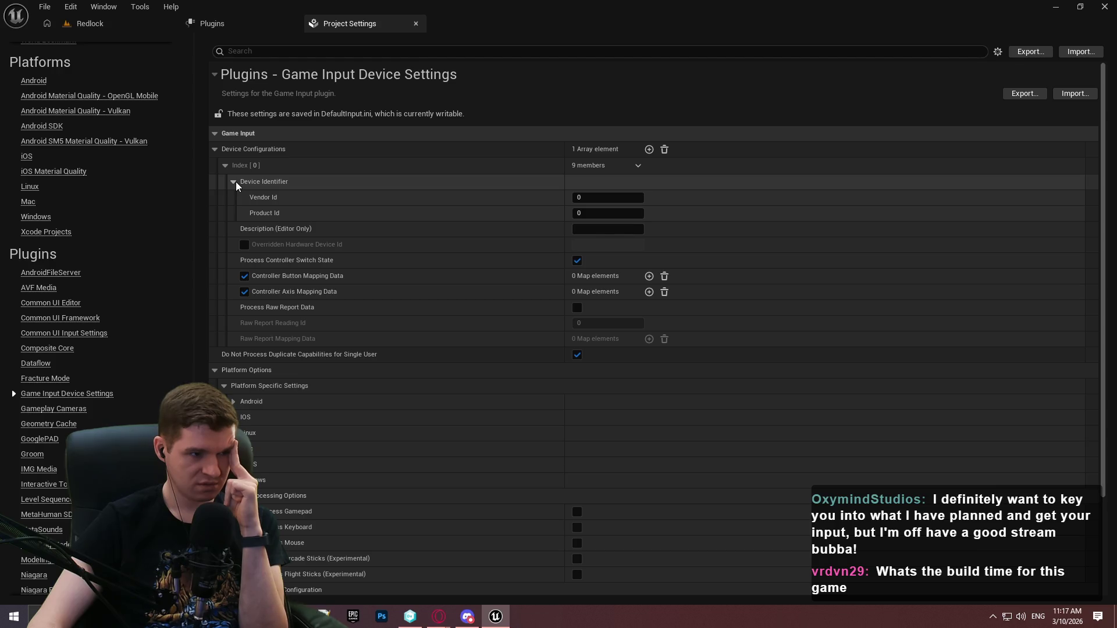
{"action": "left_click", "coordinate": [648, 276]}
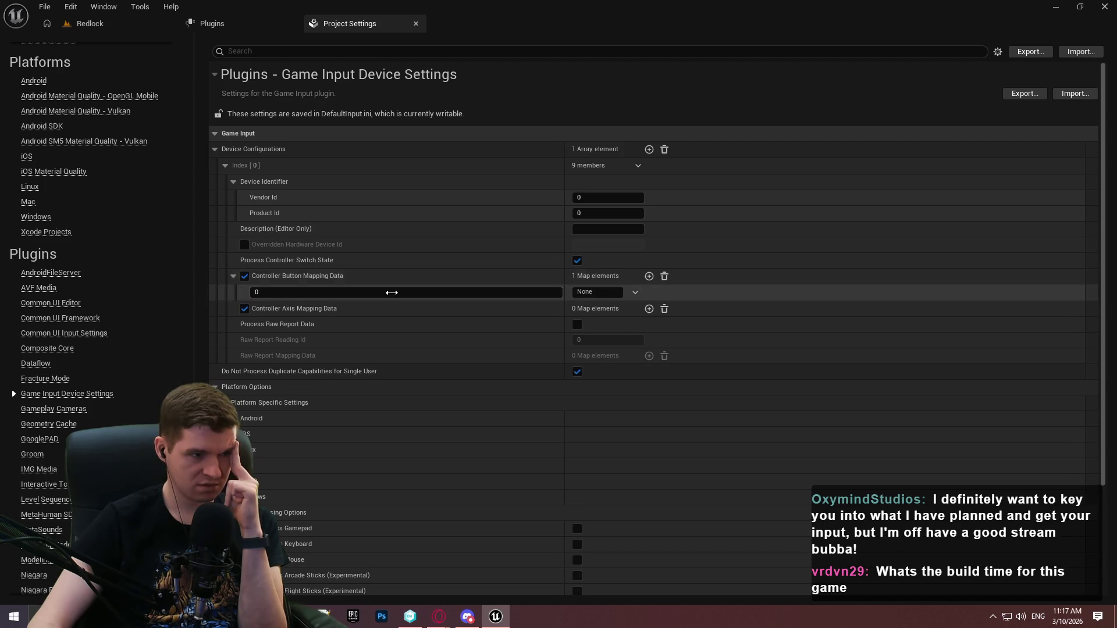
{"action": "key", "text": "Return"}
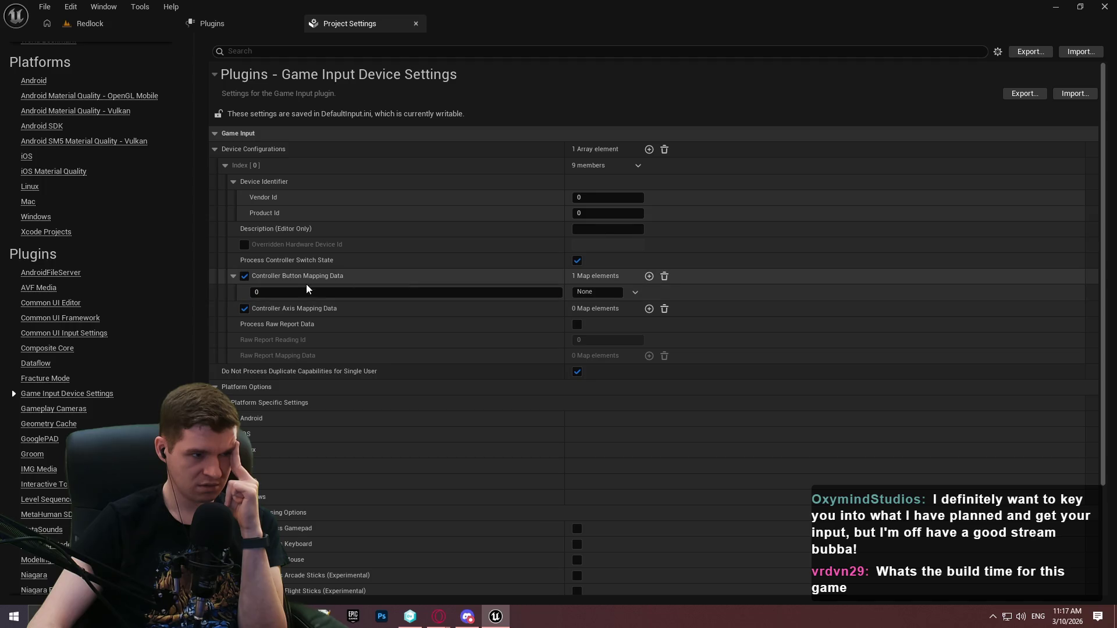
{"action": "left_click_drag", "start_coordinate": [303, 291], "coordinate": [306, 291]}
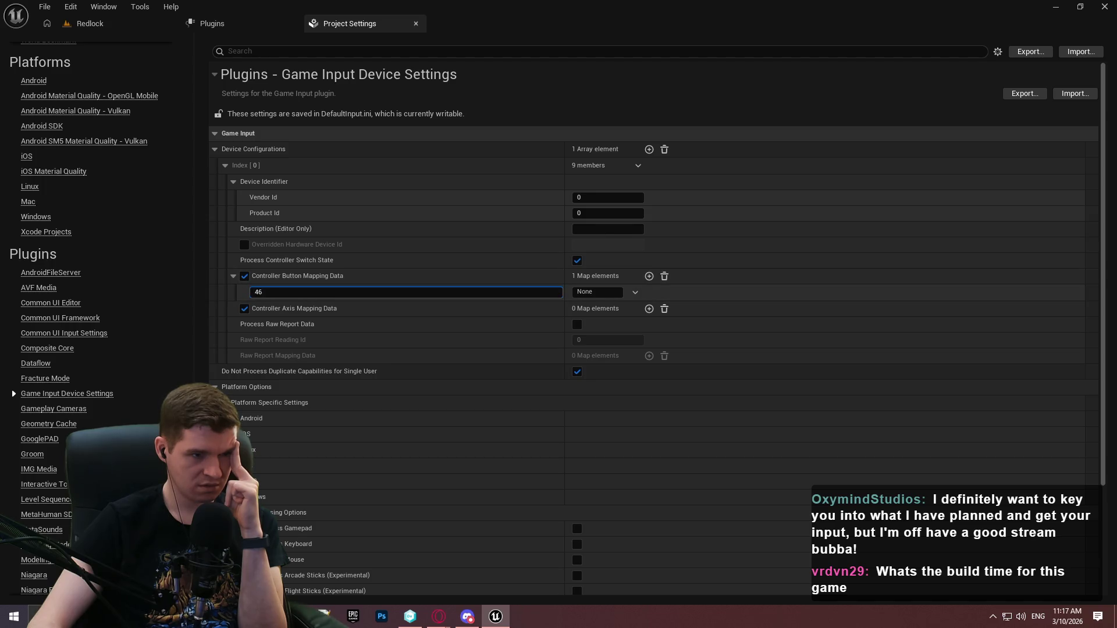
{"action": "left_click", "coordinate": [667, 273]}
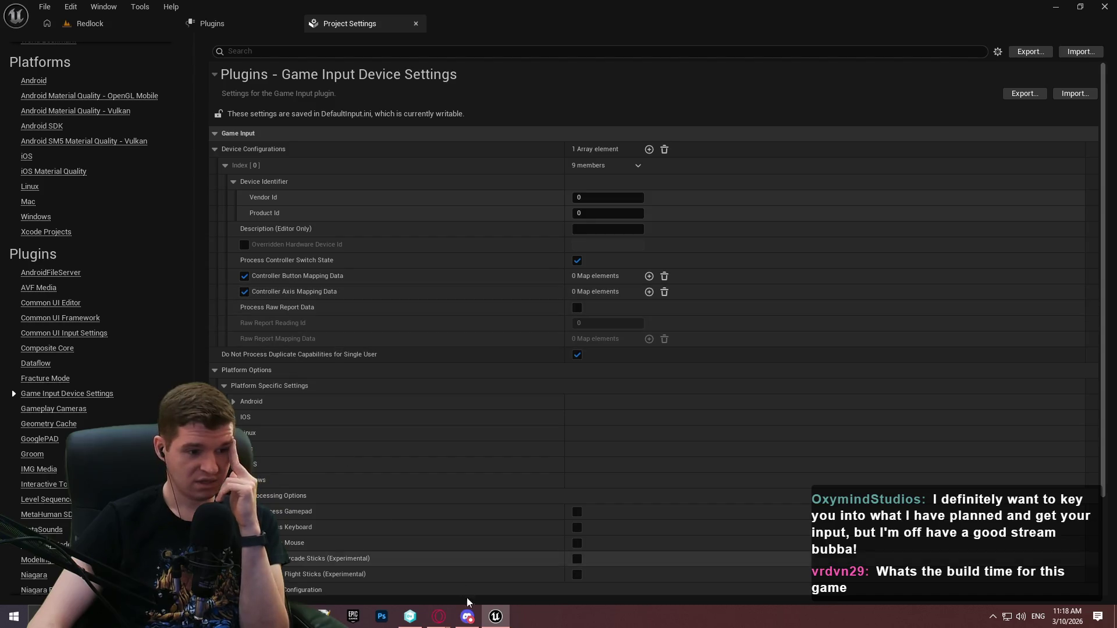
- Open the Game Input for Windows tutorial in Chrome and scroll down to Example Device Configurations
{"action": "left_click", "coordinate": [438, 616]}
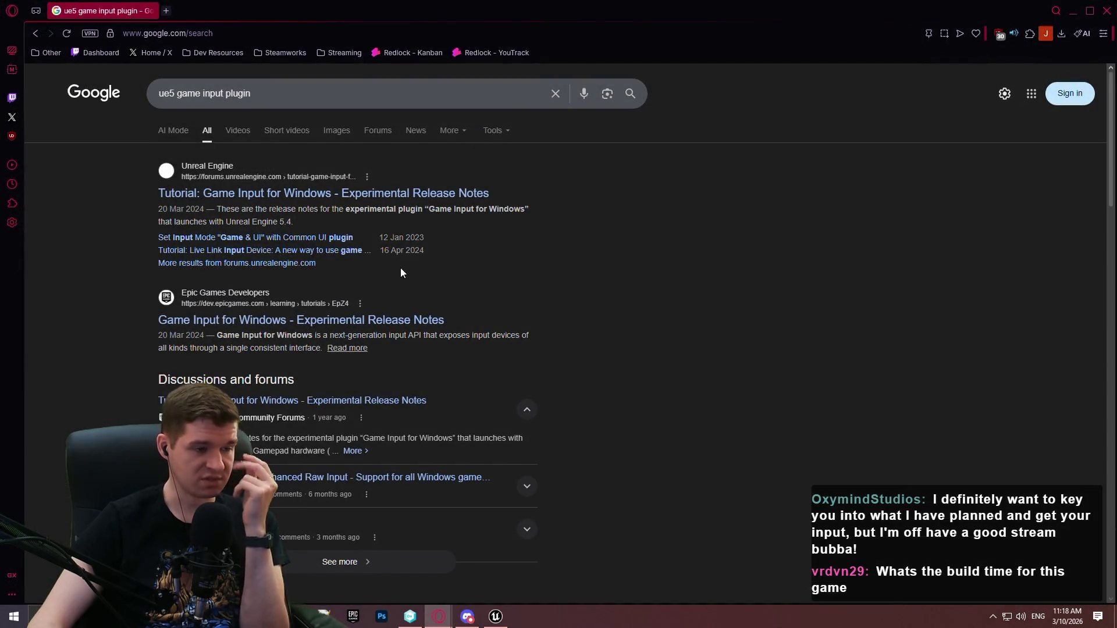
{"action": "left_click", "coordinate": [369, 321]}
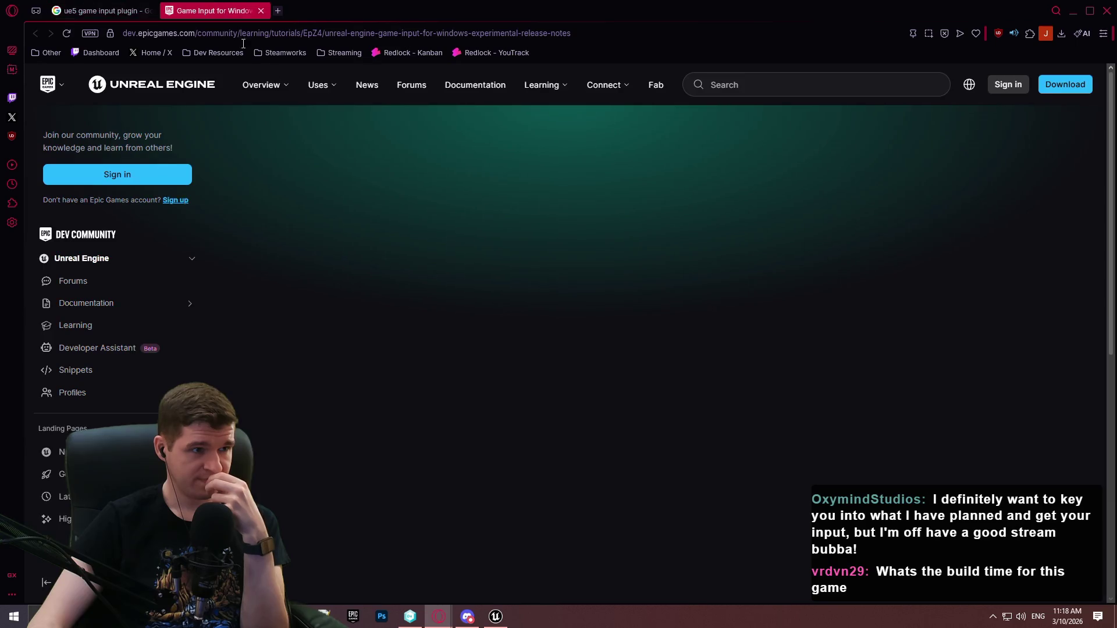
{"action": "scroll", "coordinate": [474, 185], "scroll_direction": "down", "scroll_amount": 8}
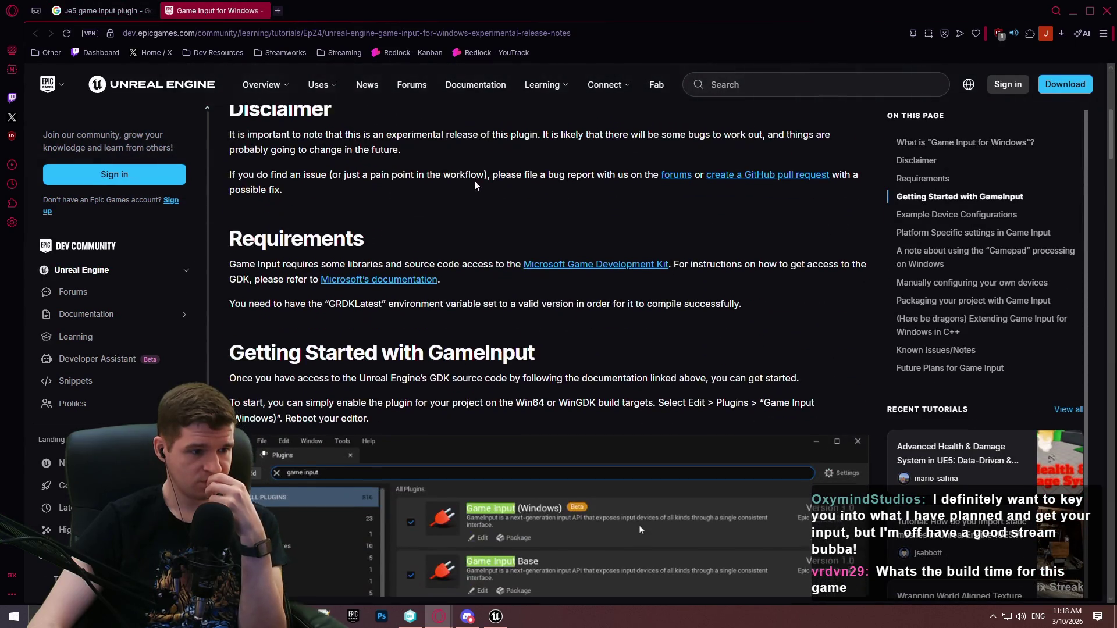
{"action": "scroll", "coordinate": [475, 185], "scroll_direction": "down", "scroll_amount": 5}
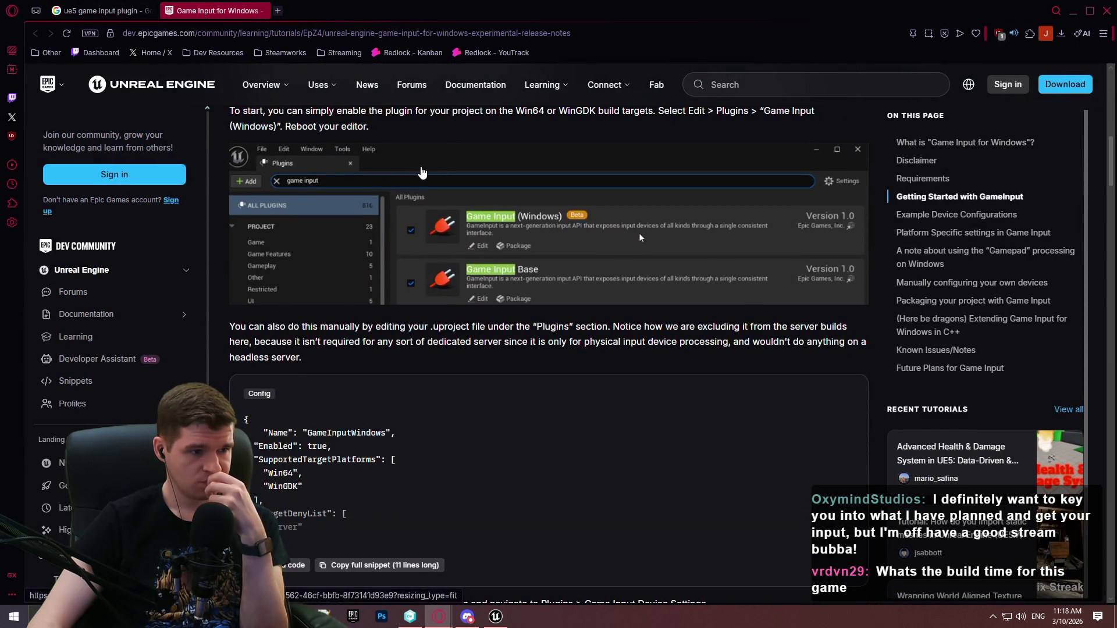
{"action": "scroll", "coordinate": [425, 172], "scroll_direction": "down", "scroll_amount": 2}
{"action": "scroll", "coordinate": [402, 152], "scroll_direction": "down", "scroll_amount": 3}
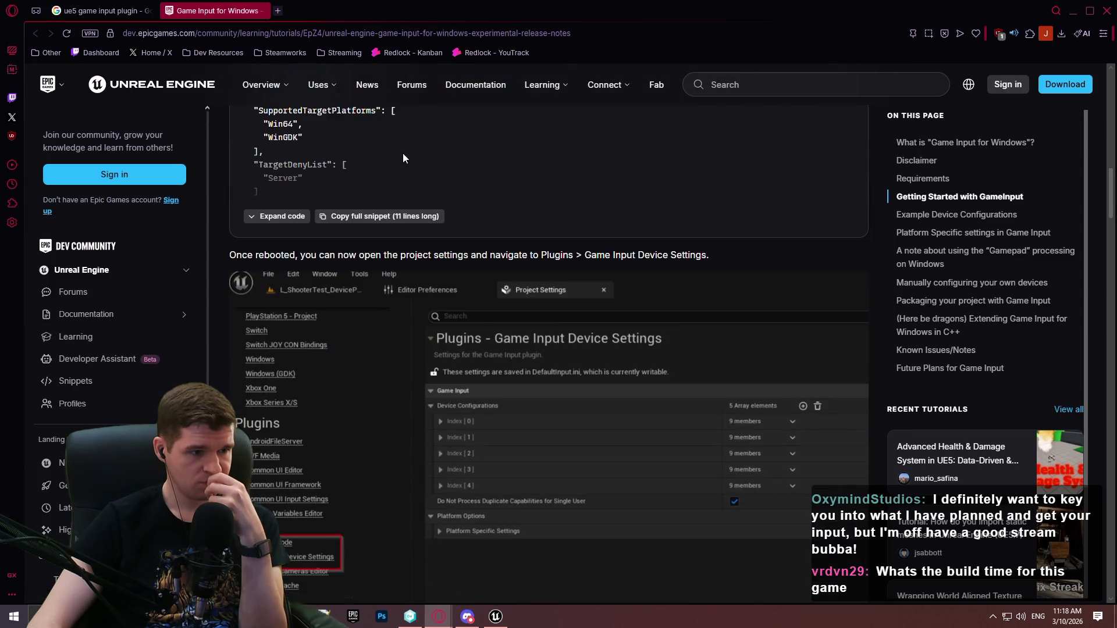
{"action": "scroll", "coordinate": [401, 151], "scroll_direction": "down", "scroll_amount": 5}
{"action": "scroll", "coordinate": [389, 145], "scroll_direction": "up", "scroll_amount": 1}
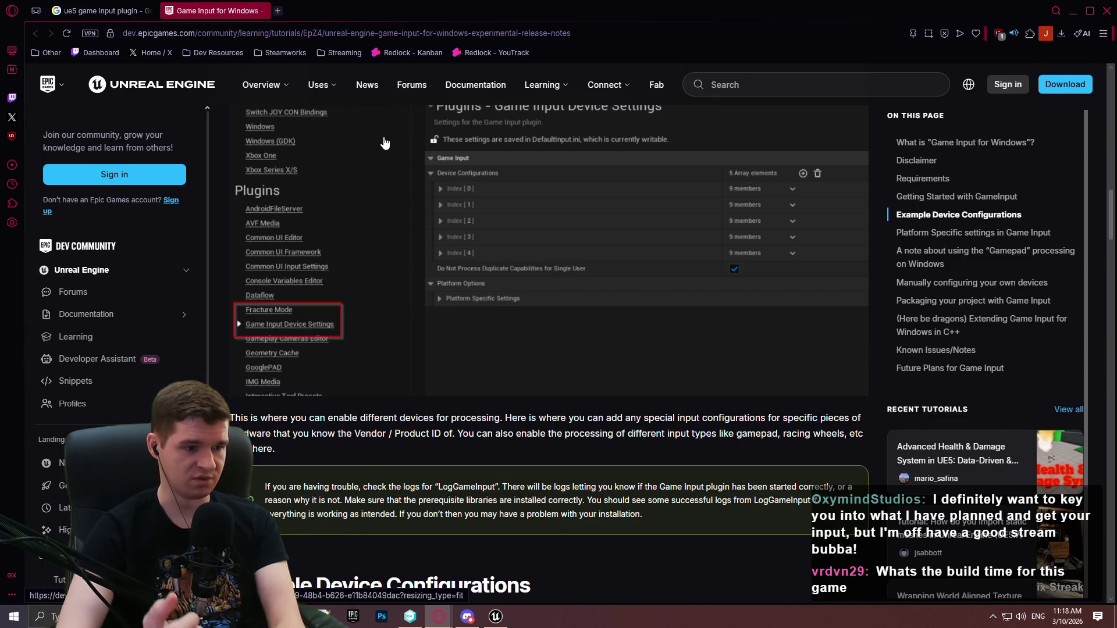
{"action": "scroll", "coordinate": [423, 296], "scroll_direction": "down", "scroll_amount": 5}
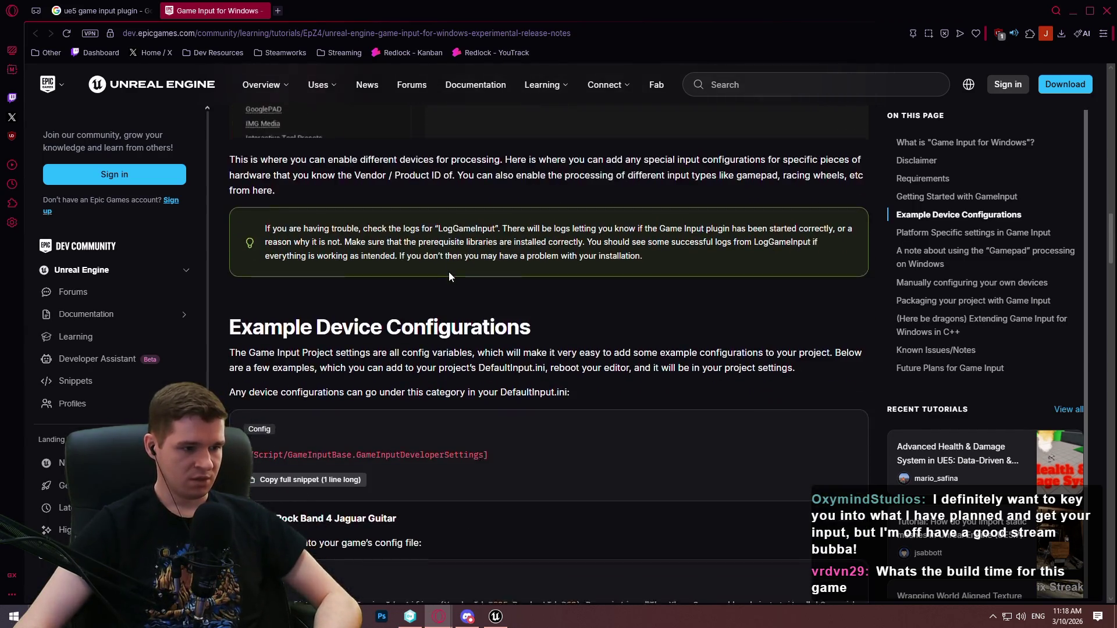
{"action": "scroll", "coordinate": [444, 271], "scroll_direction": "down", "scroll_amount": 2}
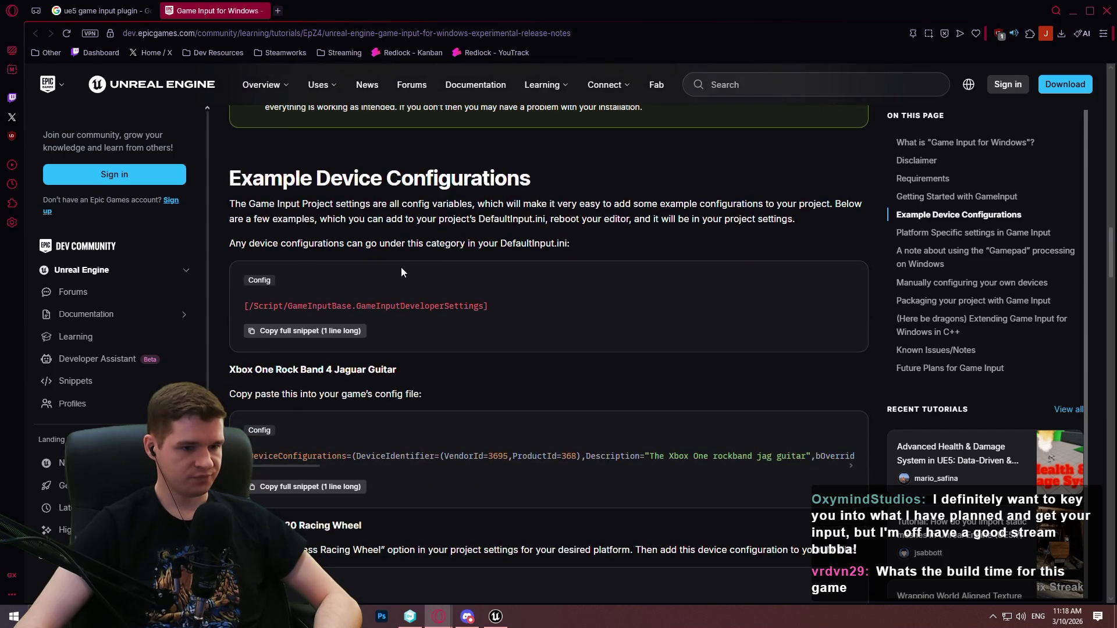
{"action": "scroll", "coordinate": [447, 301], "scroll_direction": "down", "scroll_amount": 3}
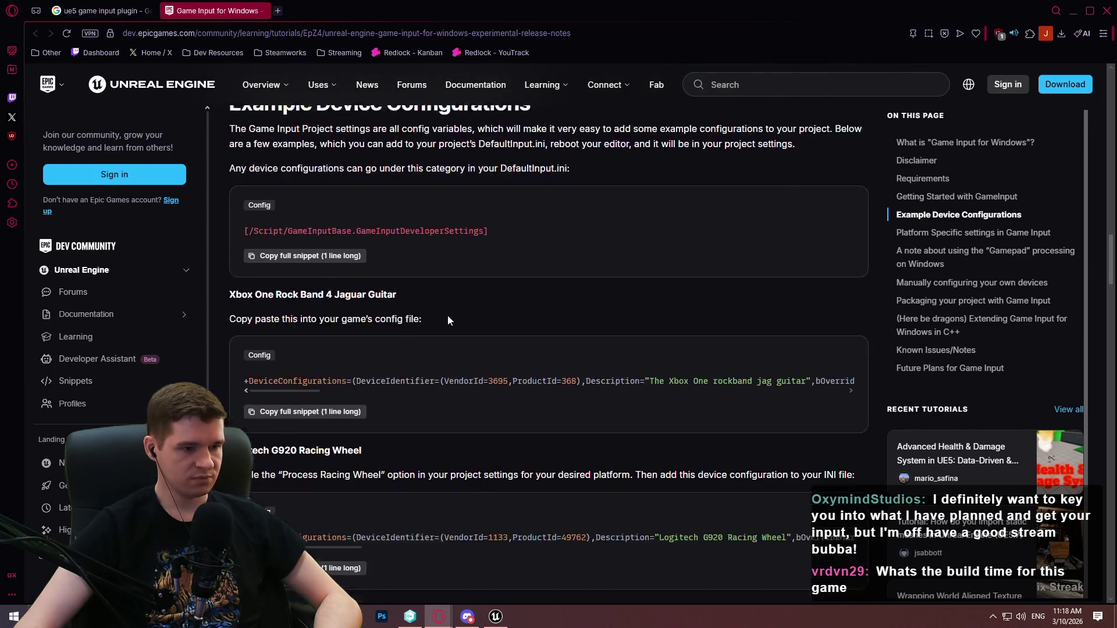
{"action": "scroll", "coordinate": [453, 293], "scroll_direction": "down", "scroll_amount": 3}
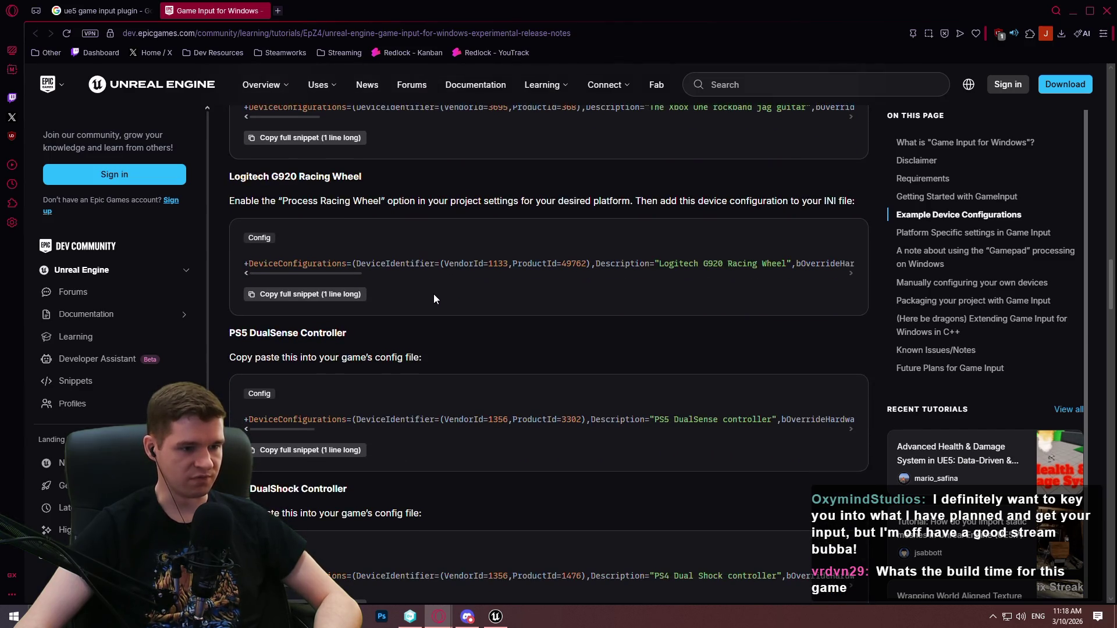
- Scroll across the PS5 DualSense configuration snippet, then go back to Unreal Editor
{"action": "mouse_move", "coordinate": [295, 431]}
{"action": "left_mouse_down"}
{"action": "mouse_move", "coordinate": [511, 437]}
{"action": "mouse_move", "coordinate": [423, 438]}
{"action": "left_mouse_up"}
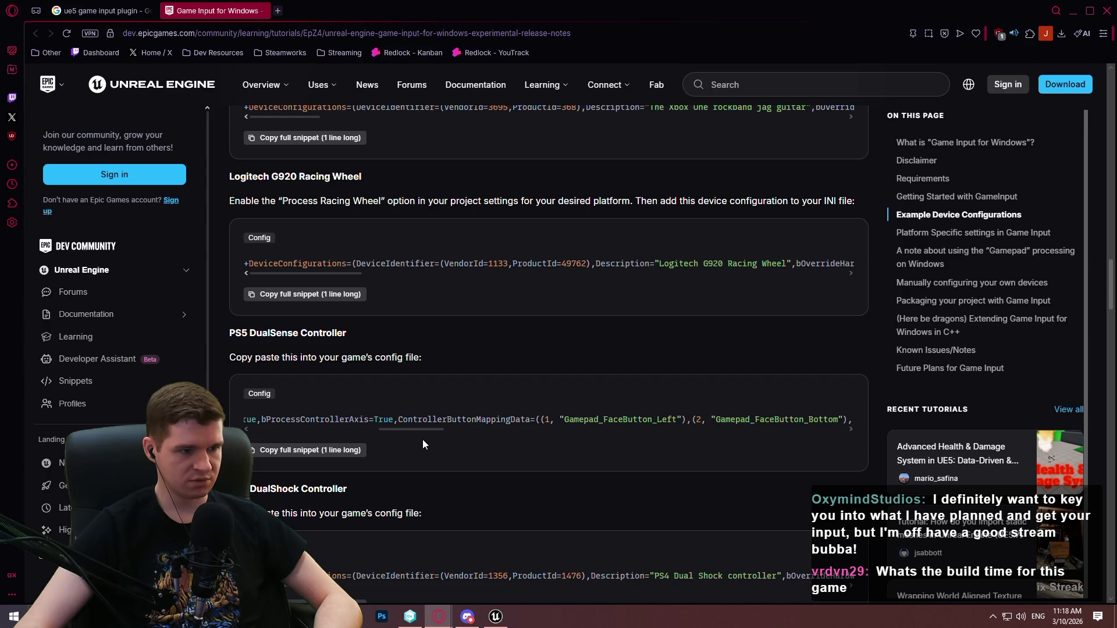
{"action": "mouse_move", "coordinate": [422, 438]}
{"action": "left_mouse_down"}
{"action": "mouse_move", "coordinate": [258, 449]}
{"action": "mouse_move", "coordinate": [852, 447]}
{"action": "left_mouse_up"}
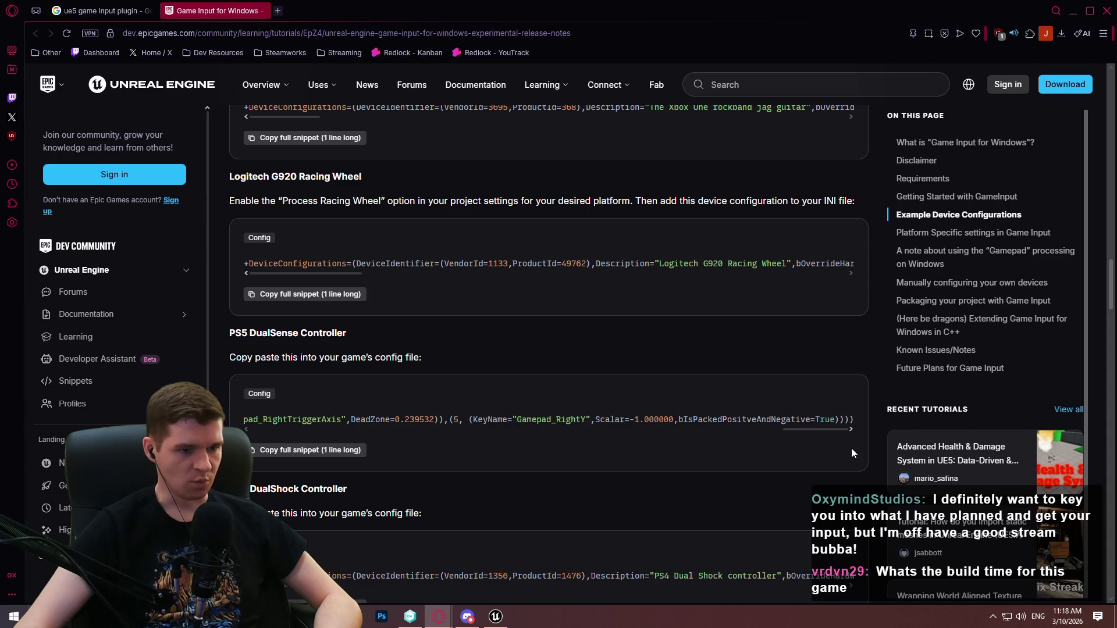
{"action": "key", "text": "alt+Tab"}
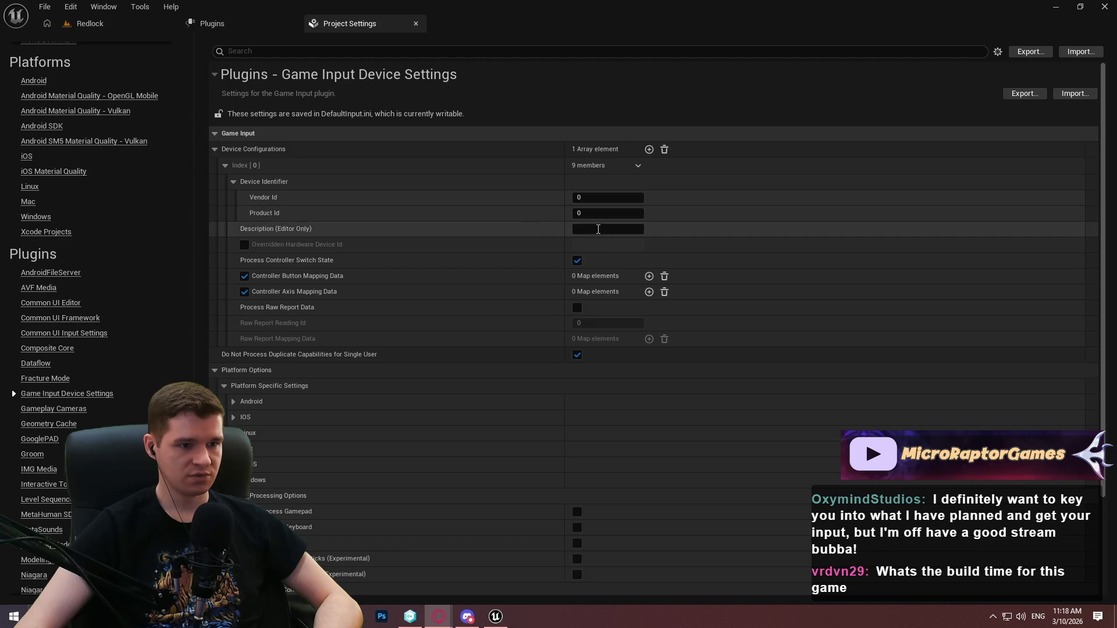
- Enter PS5 as the Description (Editor Only) of device configuration Index [0]
{"action": "left_click", "coordinate": [608, 229]}
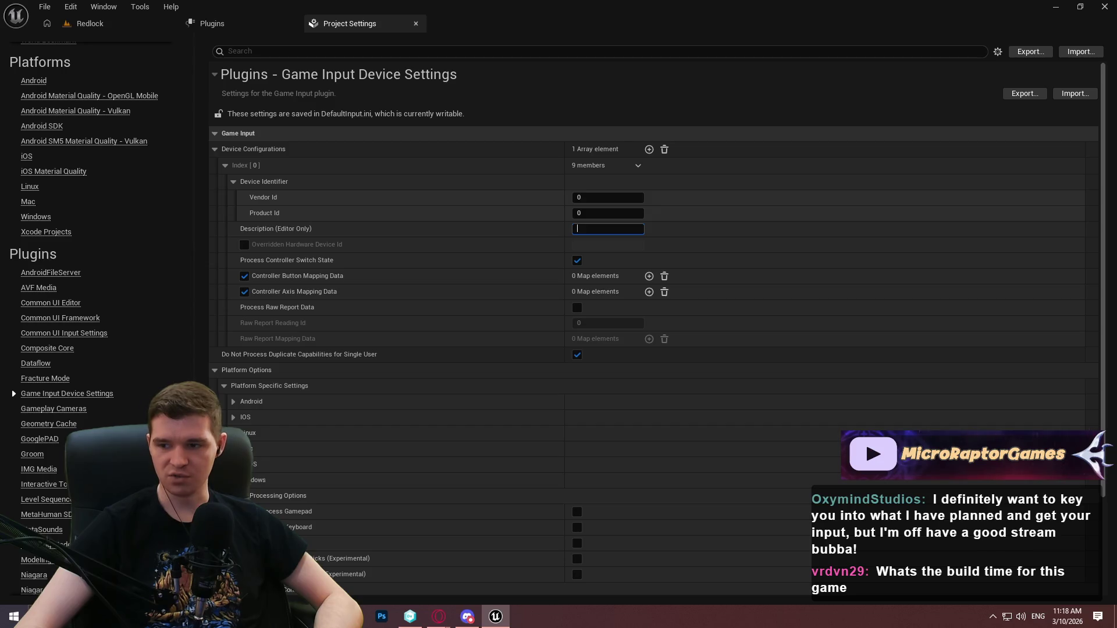
{"action": "key", "text": "alt+Tab"}
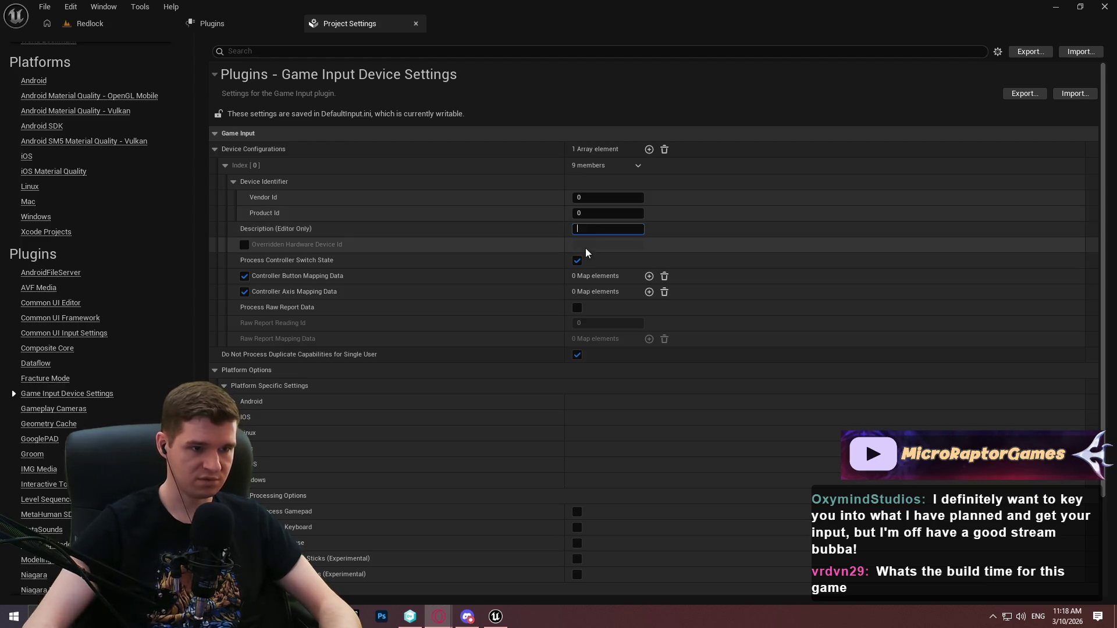
{"action": "type", "text": "sdfa"}
{"action": "key", "text": "Escape"}
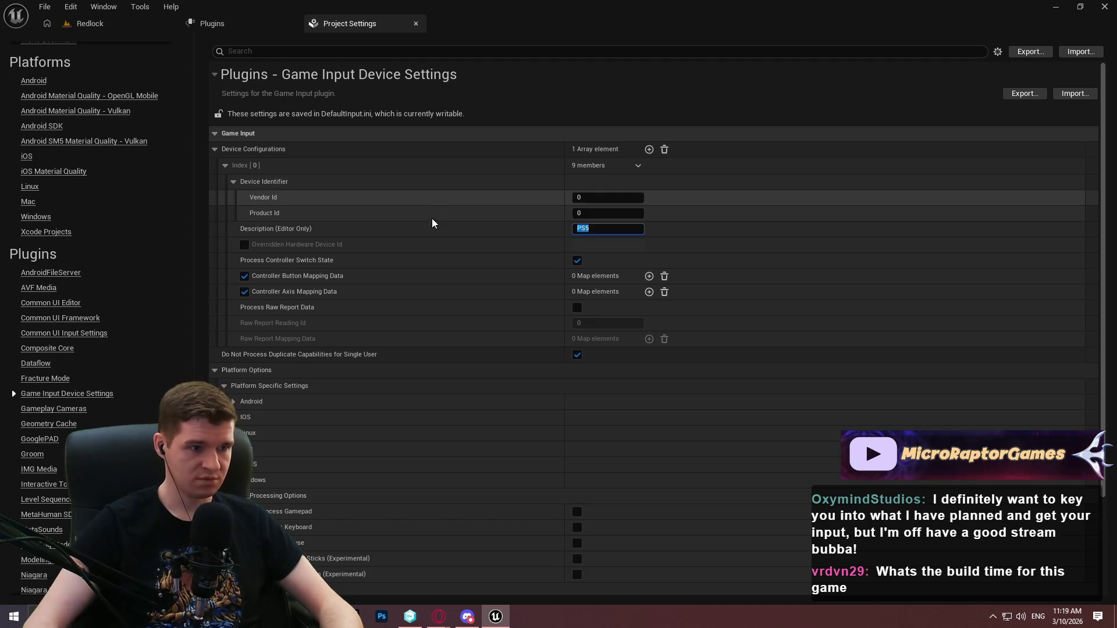
{"action": "key", "text": "Escape"}
- View the DefaultInput.ini diff in the version control client's Pending Changes, then close it
{"action": "left_click", "coordinate": [421, 621]}
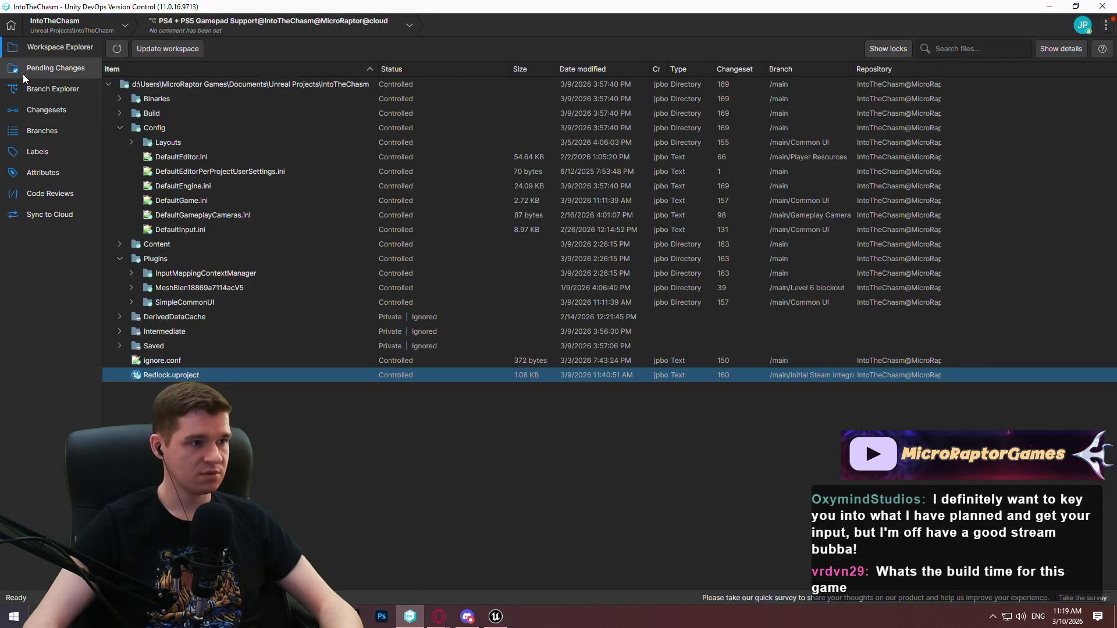
{"action": "left_click", "coordinate": [35, 71]}
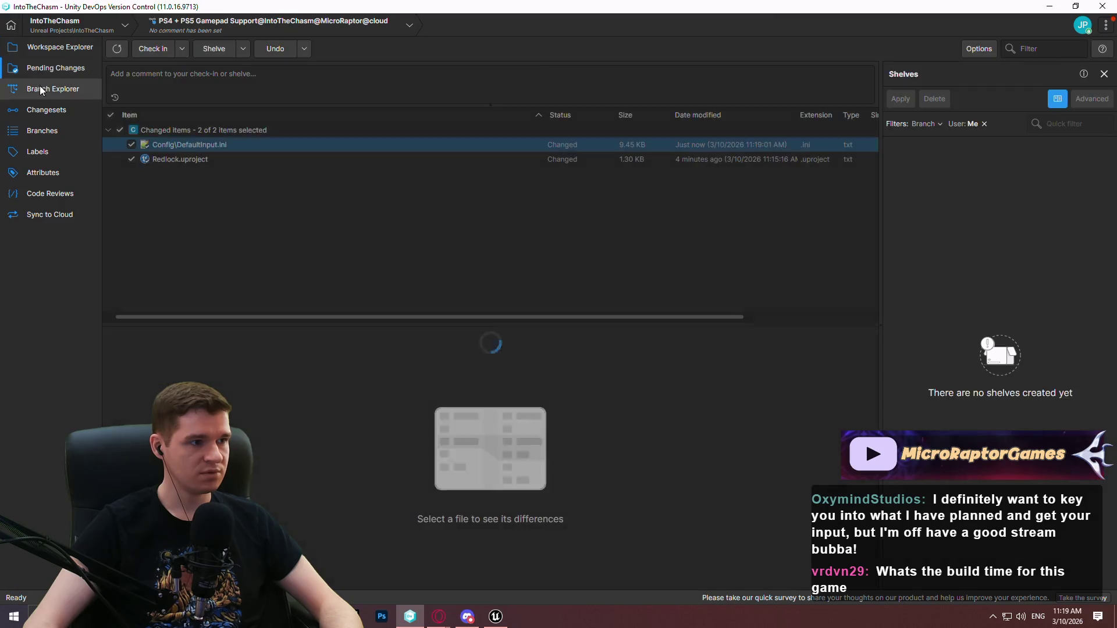
{"action": "double_click", "coordinate": [179, 144]}
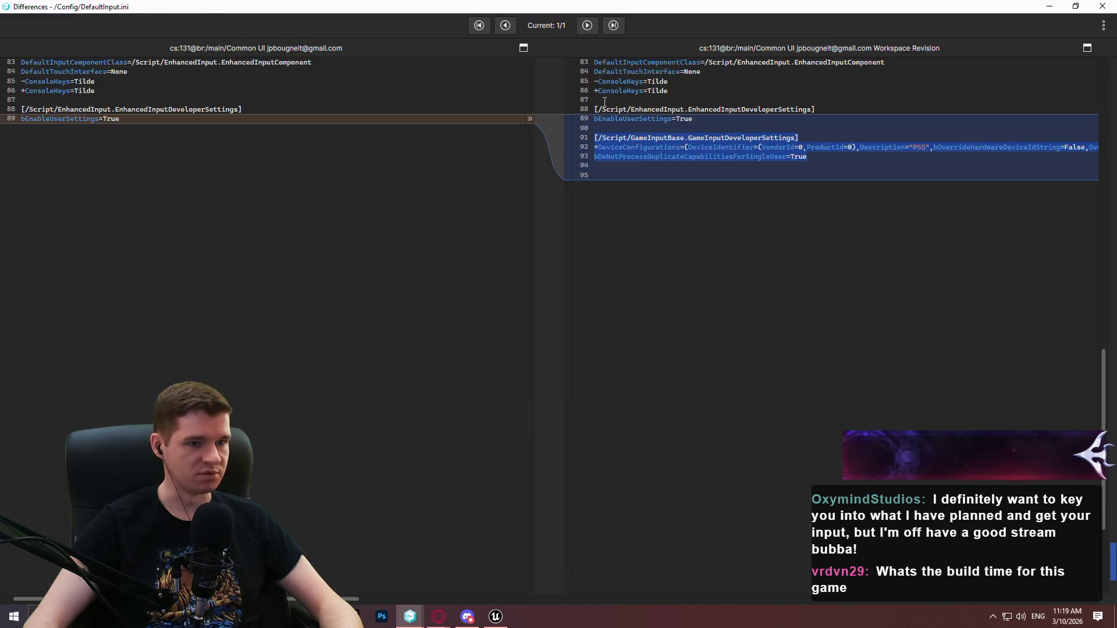
{"action": "left_click", "coordinate": [1103, 7]}
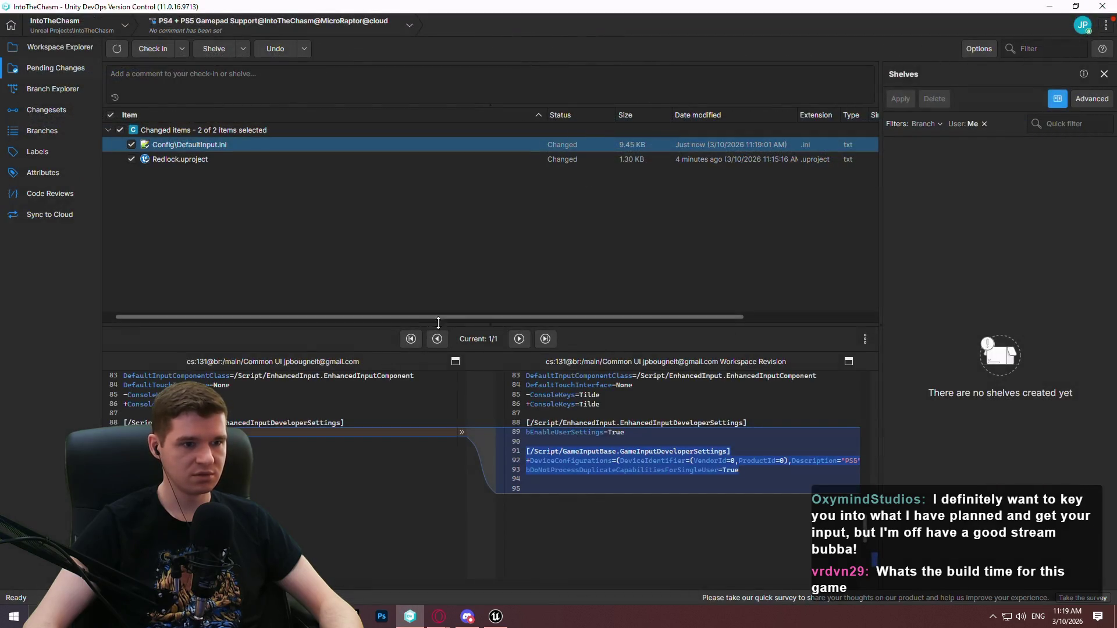
- Open DefaultInput.ini in Notepad++ from its right-click Open menu
{"action": "right_click", "coordinate": [172, 145]}
{"action": "mouse_move", "coordinate": [240, 154]}
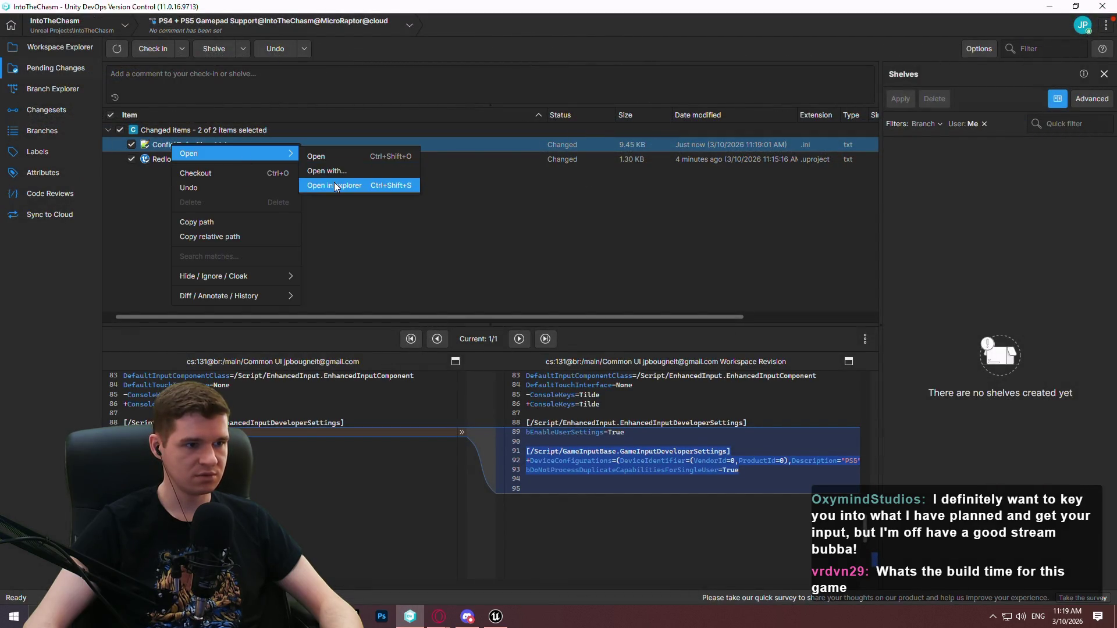
{"action": "left_click", "coordinate": [340, 157]}
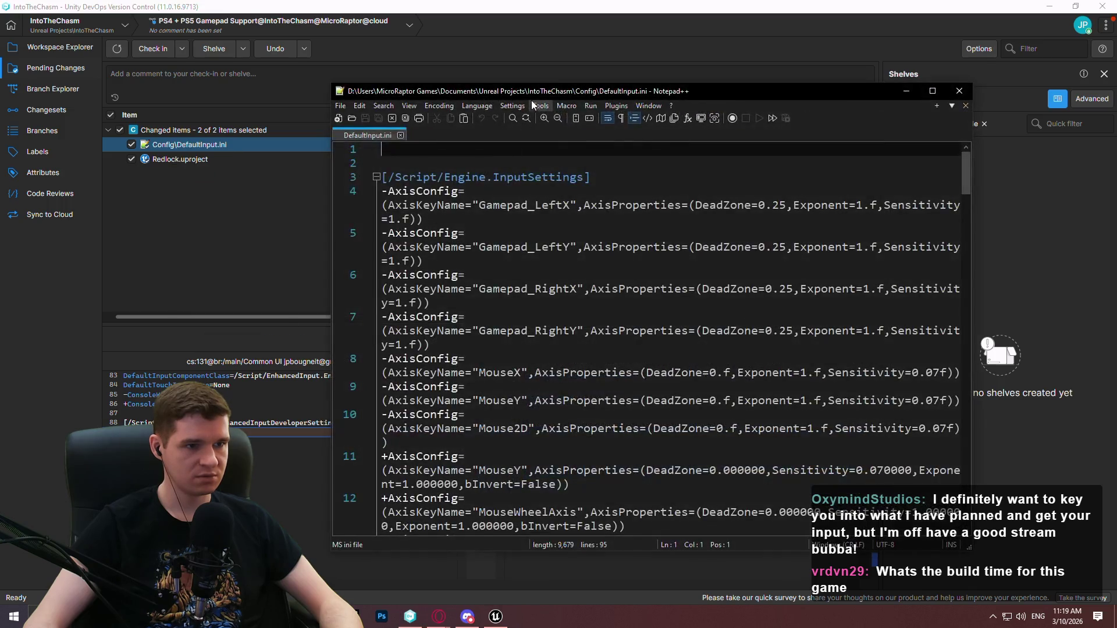
- Replace line 92 with the pasted PS5 DualSense DeviceConfigurations entry and save
{"action": "scroll", "coordinate": [1079, 311], "scroll_direction": "down", "scroll_amount": 20}
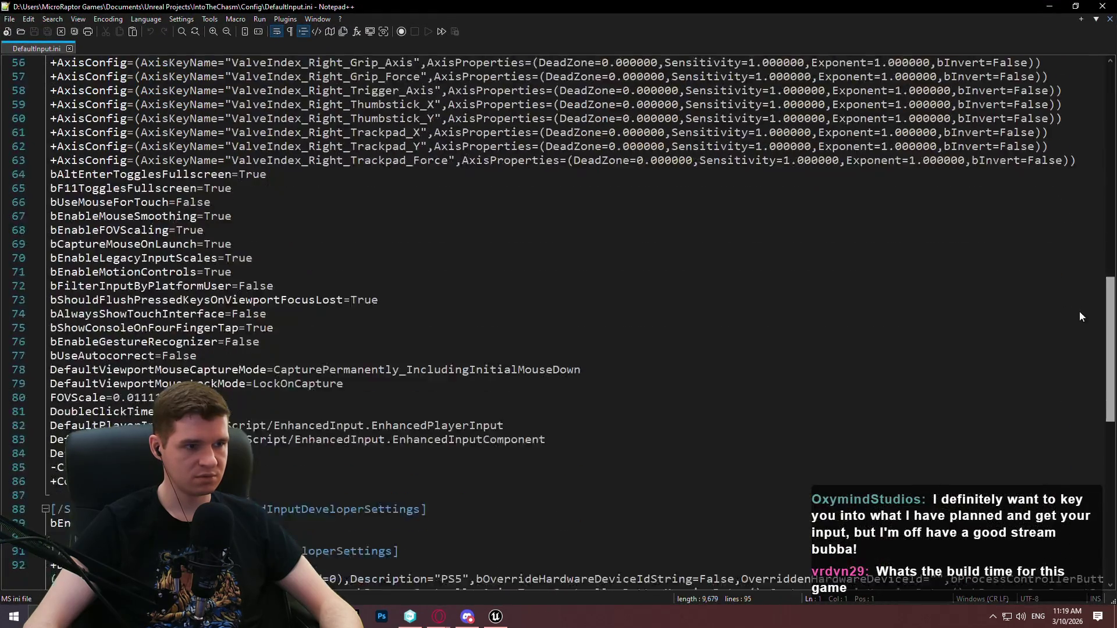
{"action": "left_click", "coordinate": [139, 272]}
{"action": "left_click", "coordinate": [168, 328]}
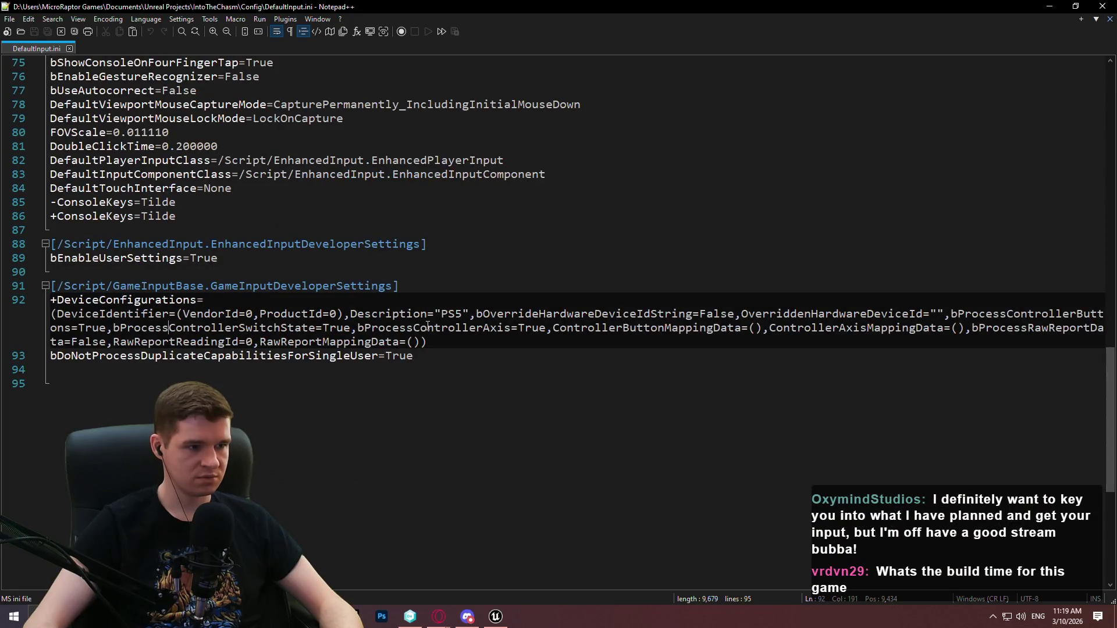
{"action": "key", "text": "shift+Home"}
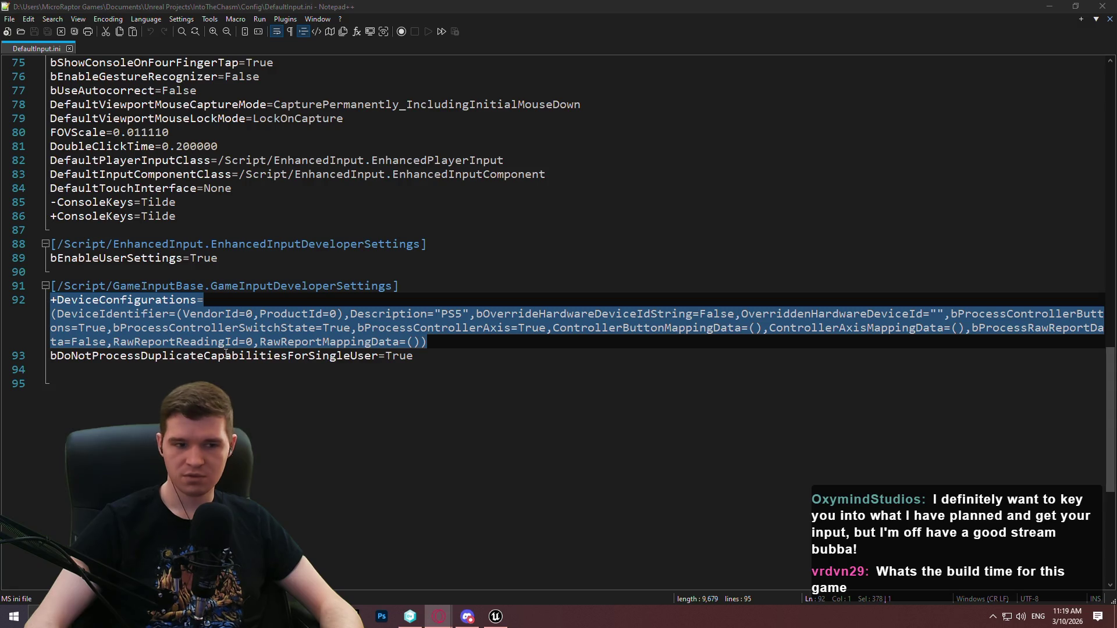
{"action": "key", "text": "ctrl+v"}
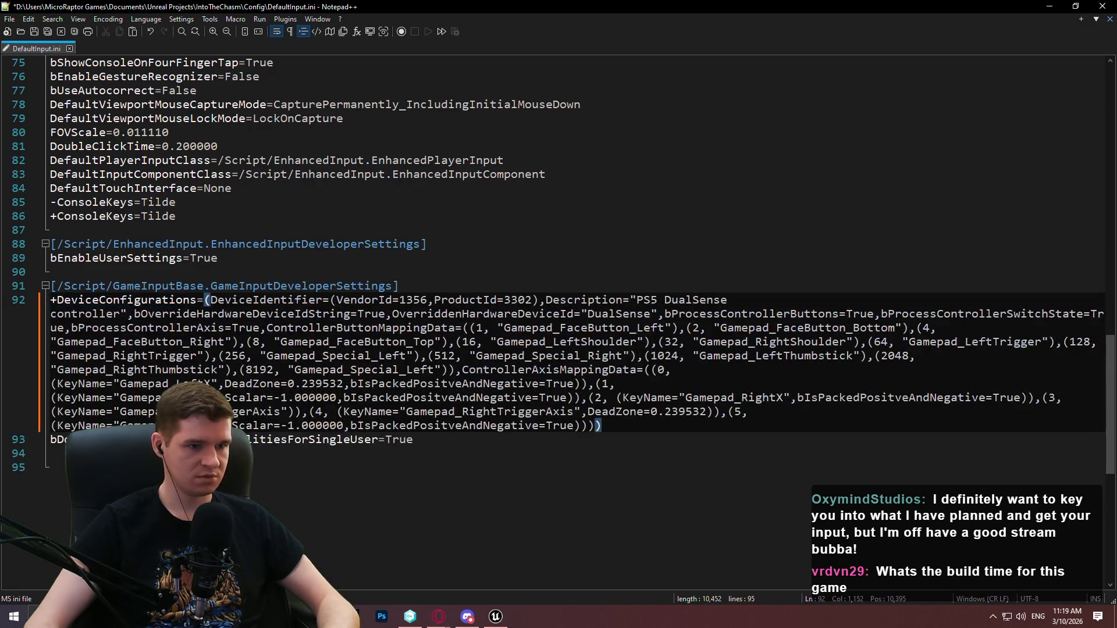
{"action": "key", "text": "ctrl+s"}
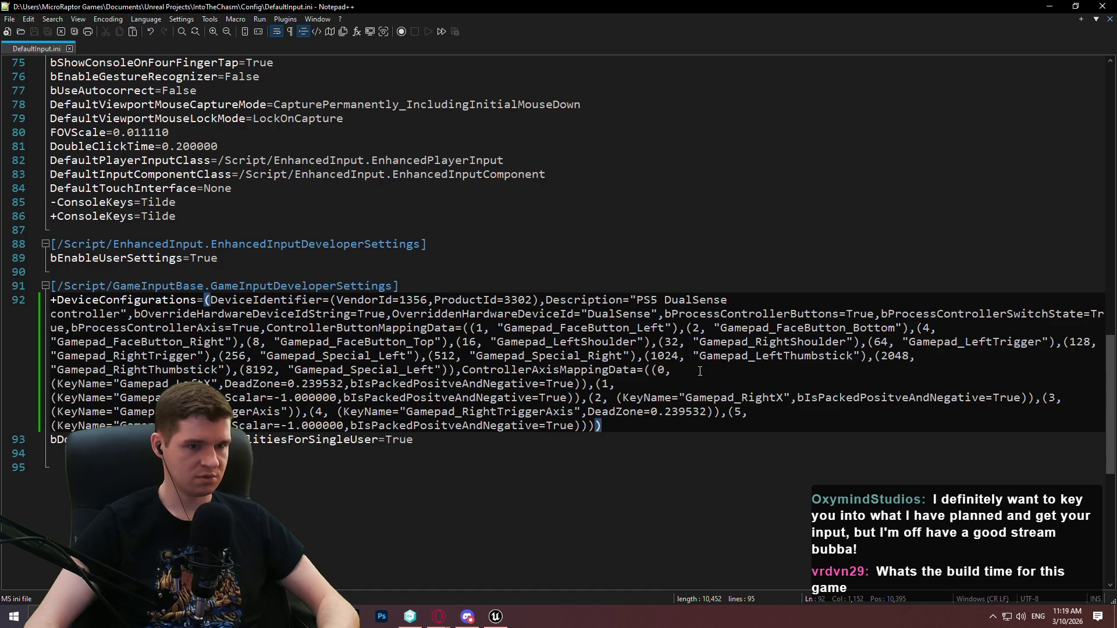
- Paste the PS4 DualShock configuration on a new line 93 and save the file again
{"action": "key", "text": "alt+Tab"}
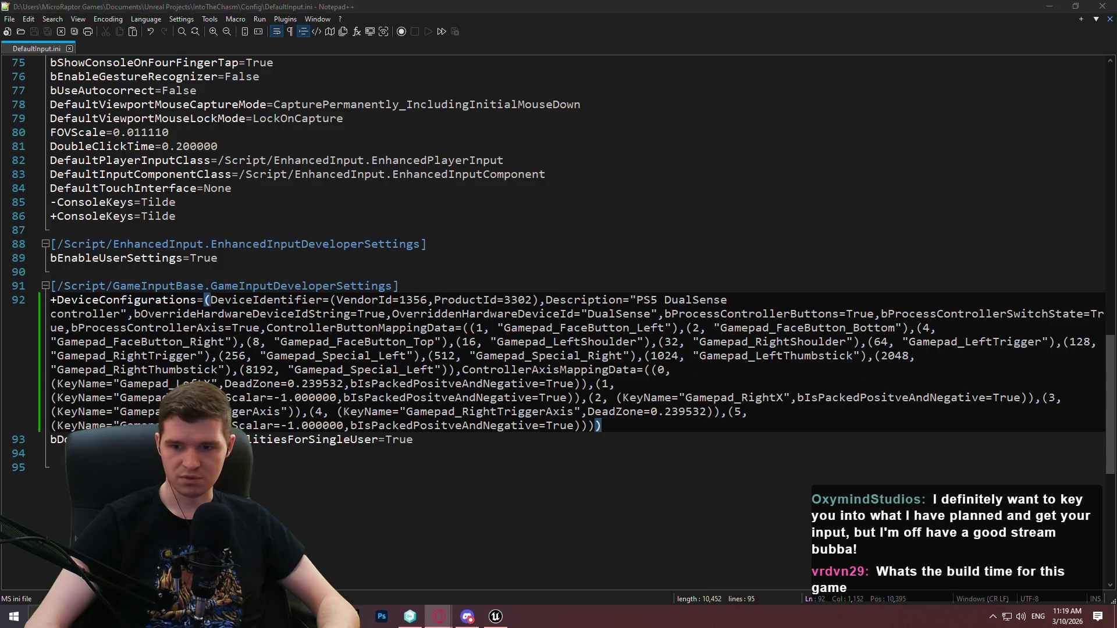
{"action": "key", "text": "alt+Tab"}
{"action": "key", "text": "Return"}
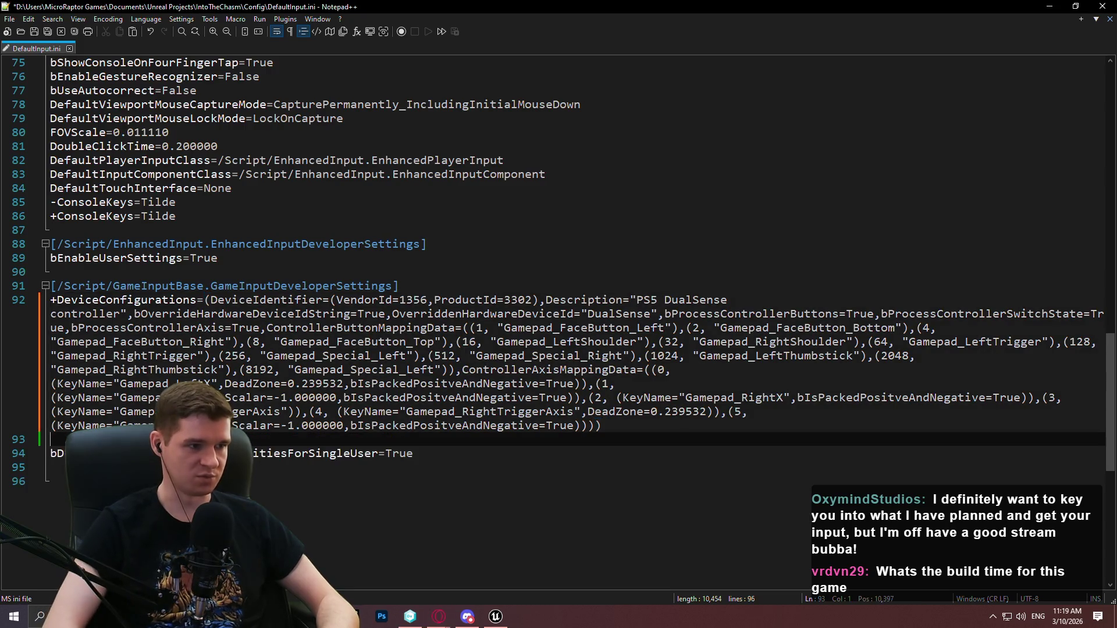
{"action": "key", "text": "ctrl+v"}
{"action": "key", "text": "ctrl+s"}
{"action": "left_click_drag", "start_coordinate": [568, 7], "coordinate": [522, 88]}
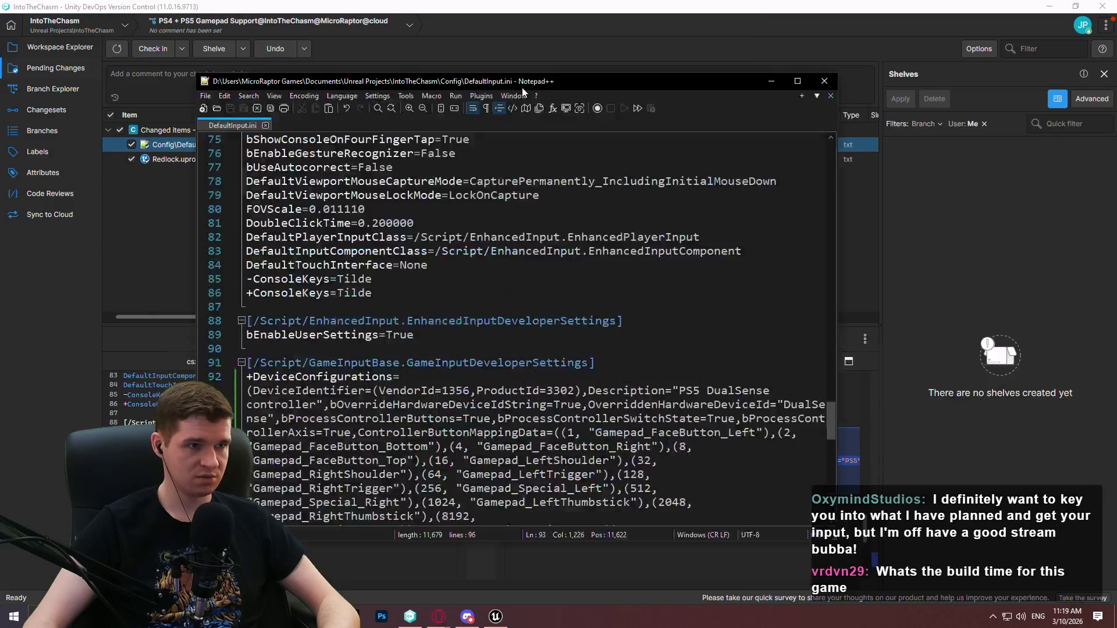
{"action": "left_click", "coordinate": [731, 188]}
{"action": "key", "text": "alt+Tab"}
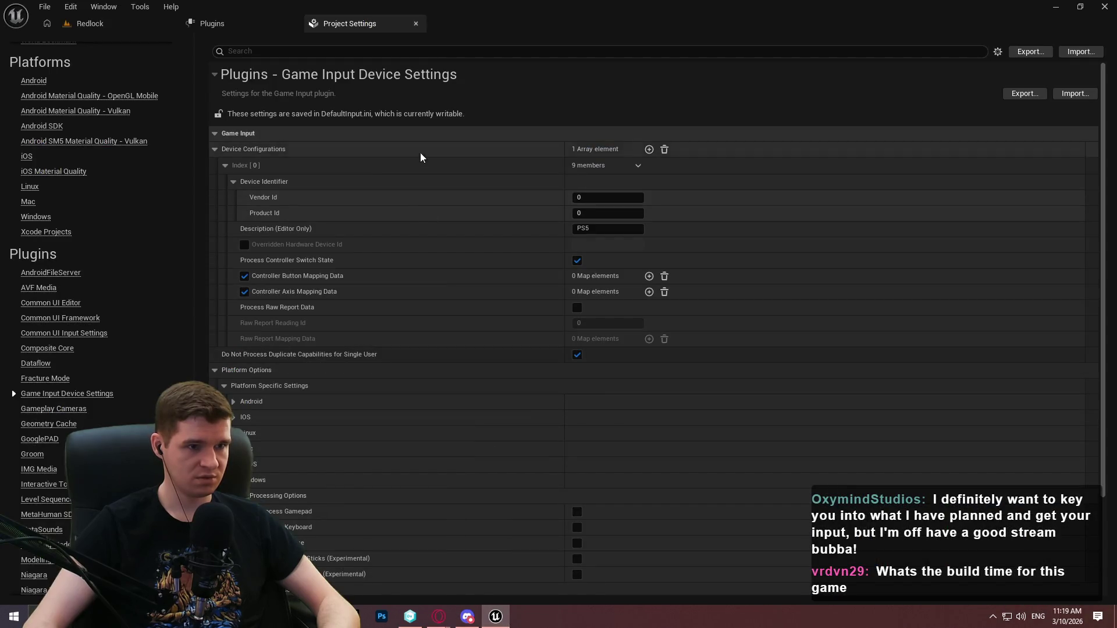
- Collapse the first device configuration and its Device Identifier group, then switch to DefaultInput.ini in Notepad++
{"action": "left_click", "coordinate": [43, 408]}
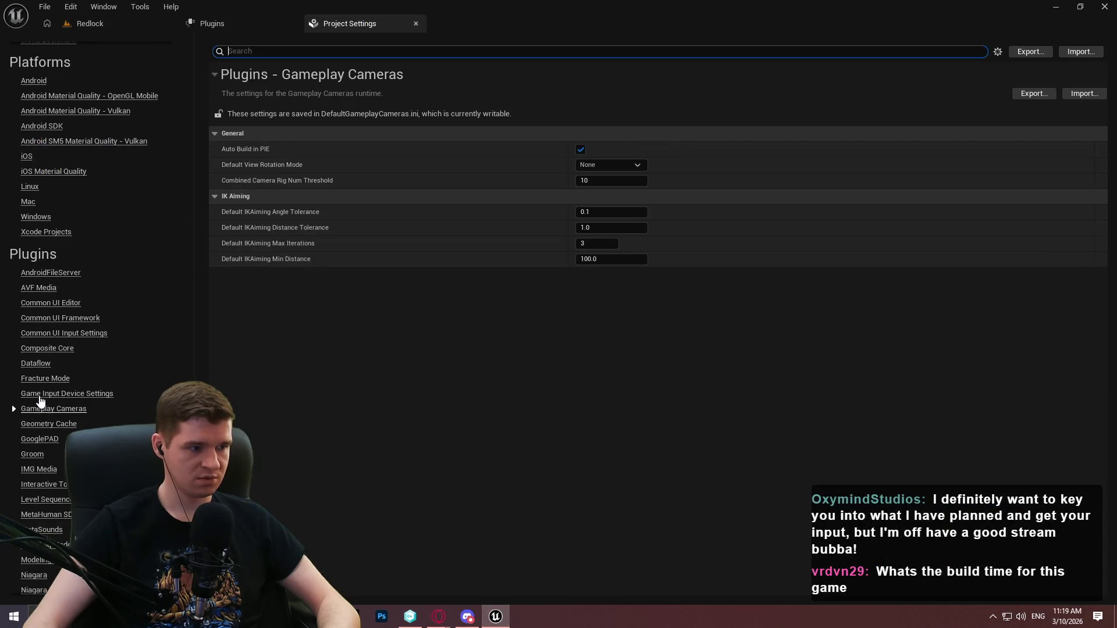
{"action": "left_click", "coordinate": [34, 394]}
{"action": "left_click", "coordinate": [234, 181]}
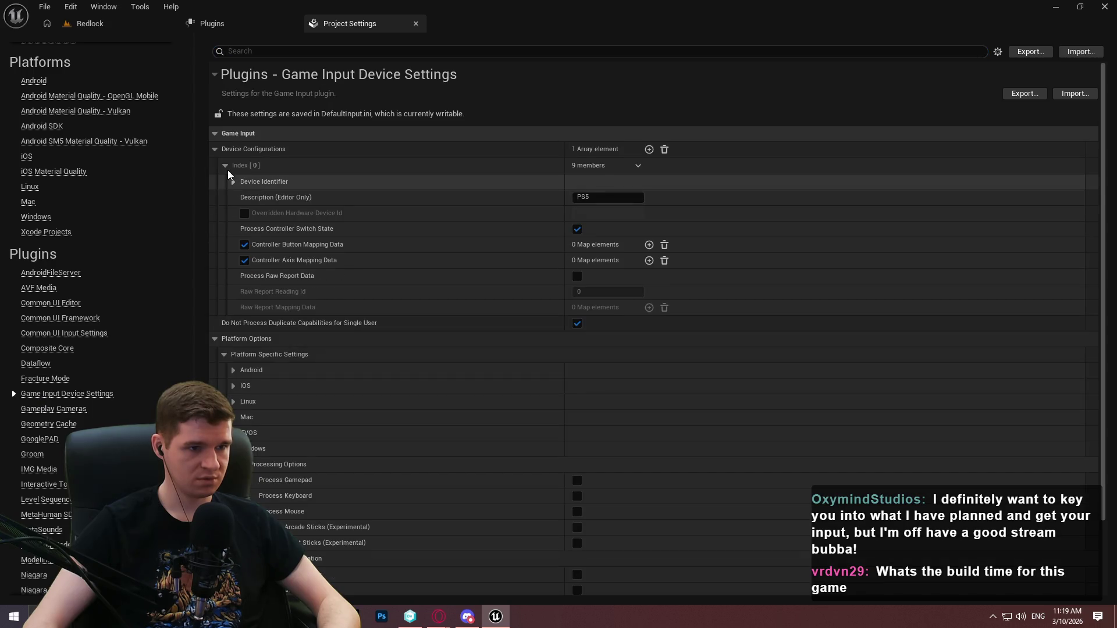
{"action": "left_click", "coordinate": [225, 166]}
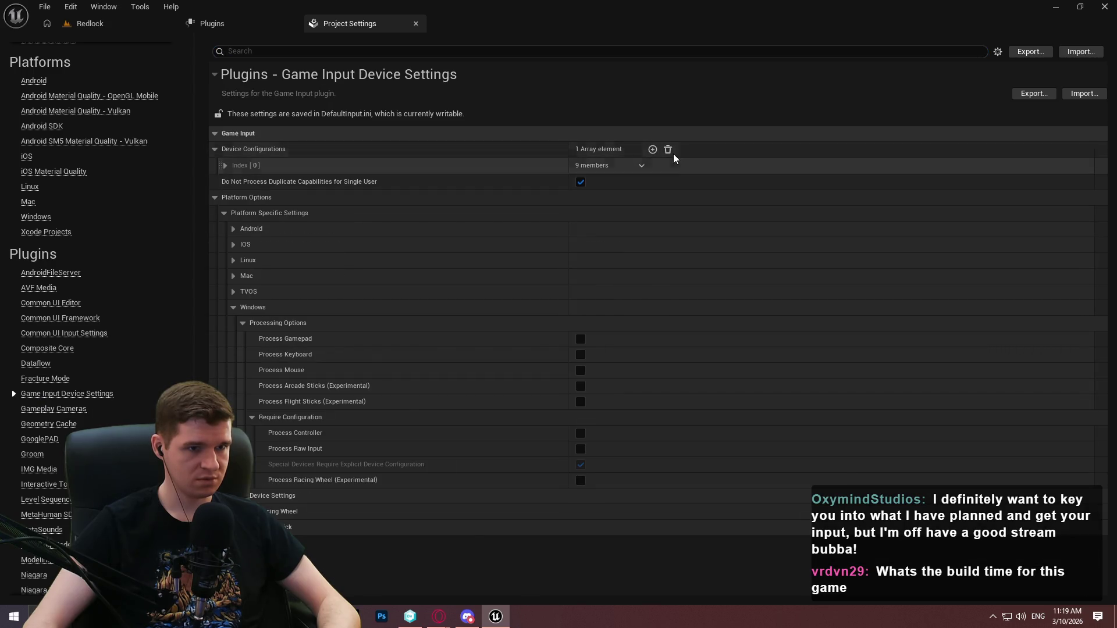
{"action": "key", "text": "alt+Tab"}
- Maximize Notepad++ and scroll to the PS5 and PS4 DeviceConfigurations on lines 92–93
{"action": "double_click", "coordinate": [455, 5]}
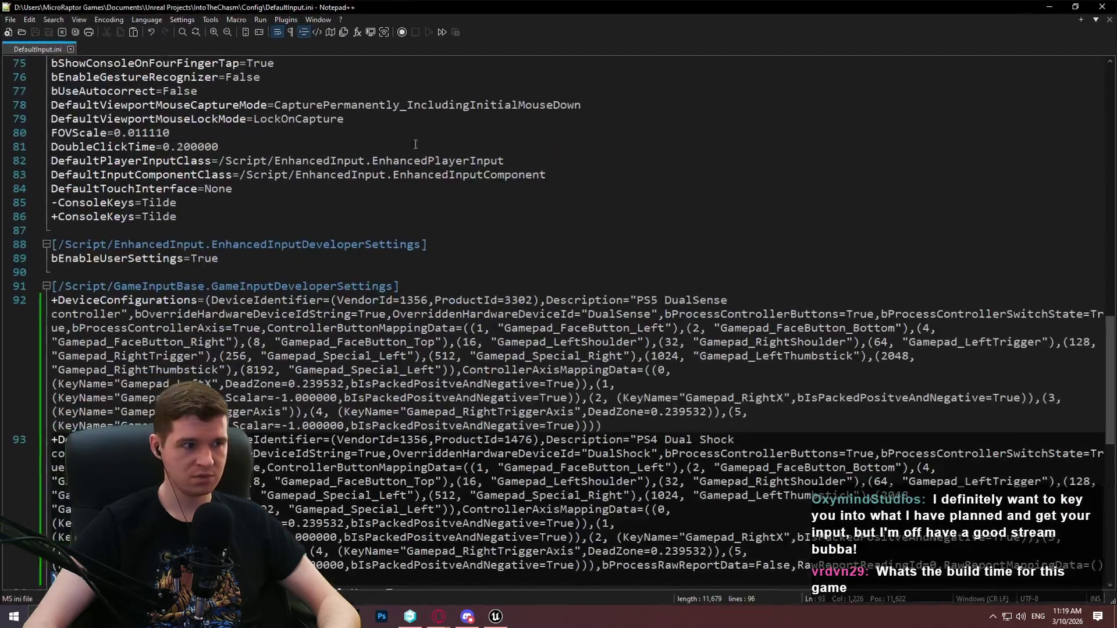
{"action": "scroll", "coordinate": [484, 304], "scroll_direction": "down", "scroll_amount": 3}
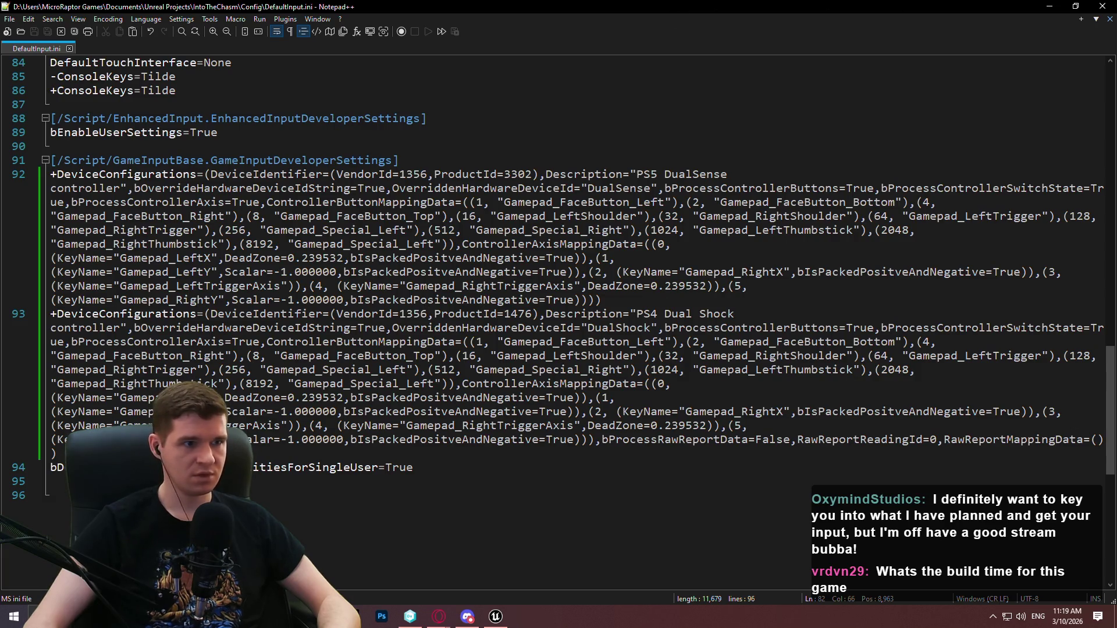
- Close Project Settings and reopen it from the Edit menu
{"action": "key", "text": "alt+Tab"}
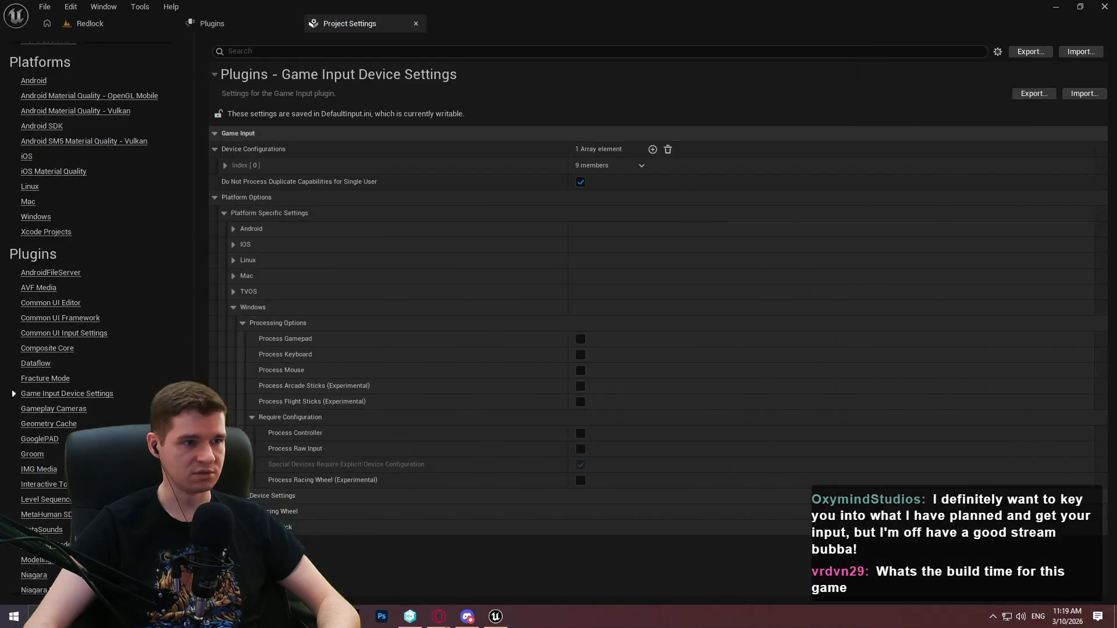
{"action": "left_click", "coordinate": [416, 23]}
{"action": "left_click", "coordinate": [70, 7]}
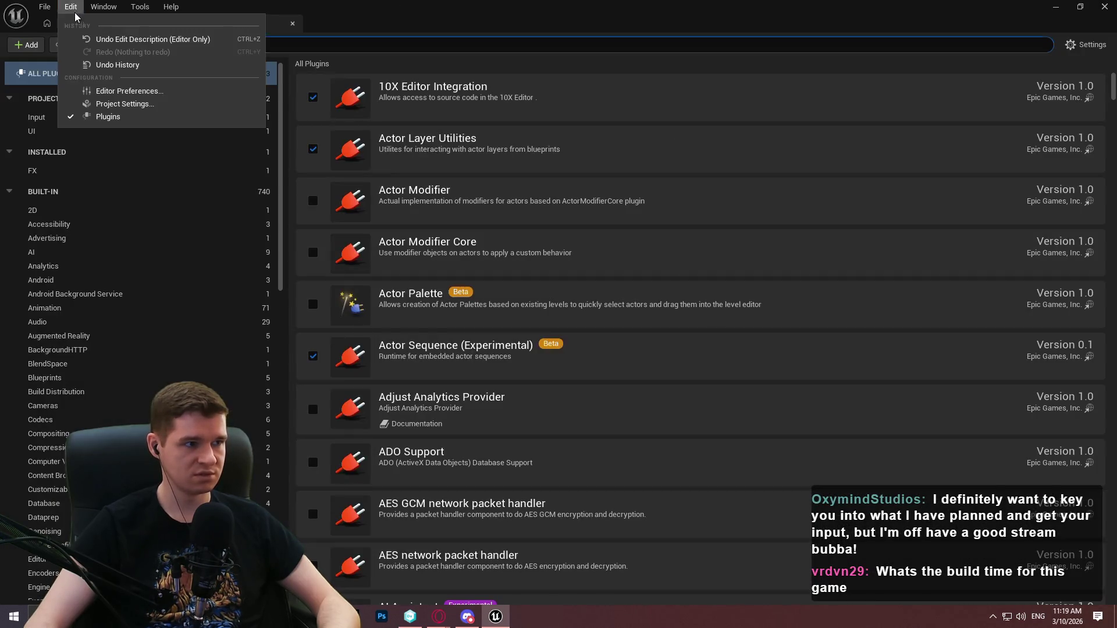
{"action": "left_click", "coordinate": [117, 103]}
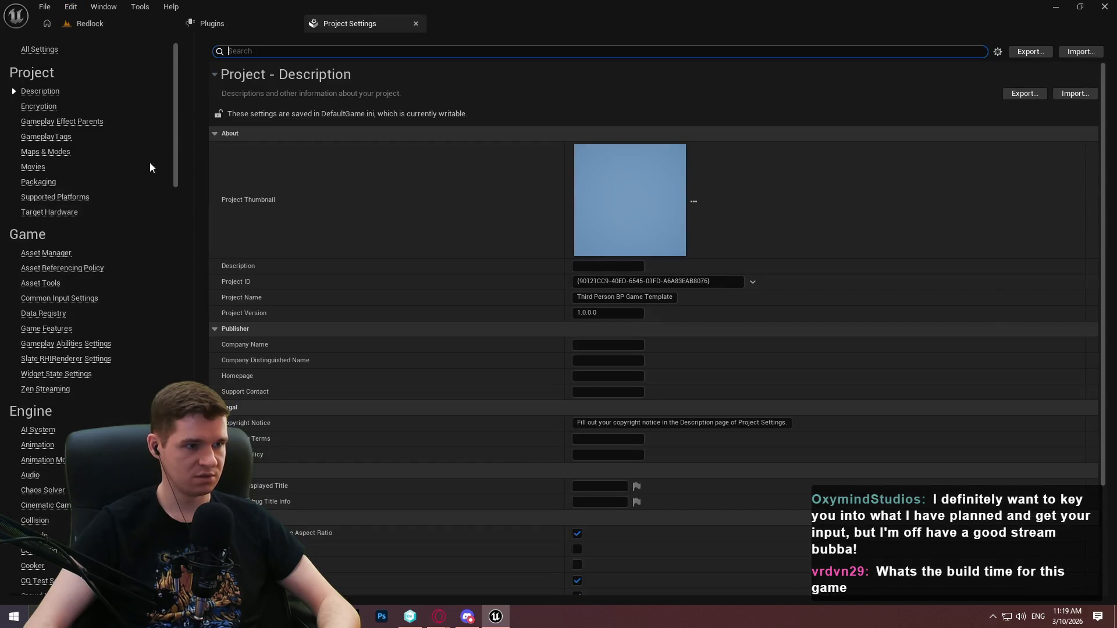
- Go to Game Input Device Settings, then close Unreal and view the Unity DevOps workspace tree
{"action": "scroll", "coordinate": [53, 342], "scroll_direction": "down", "scroll_amount": 20}
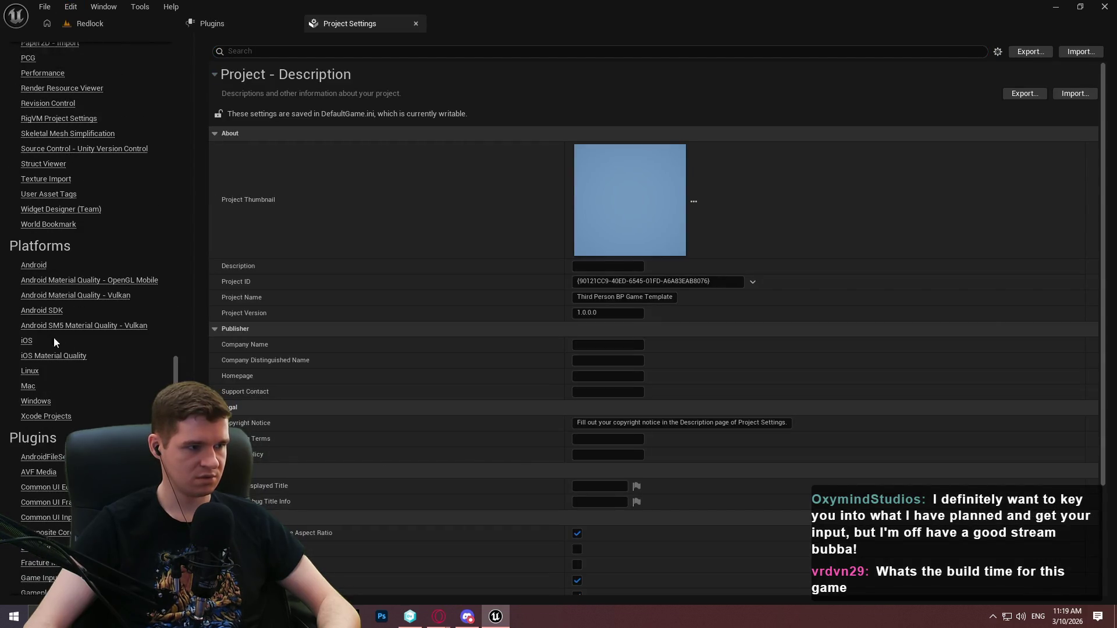
{"action": "scroll", "coordinate": [65, 489], "scroll_direction": "down", "scroll_amount": 1}
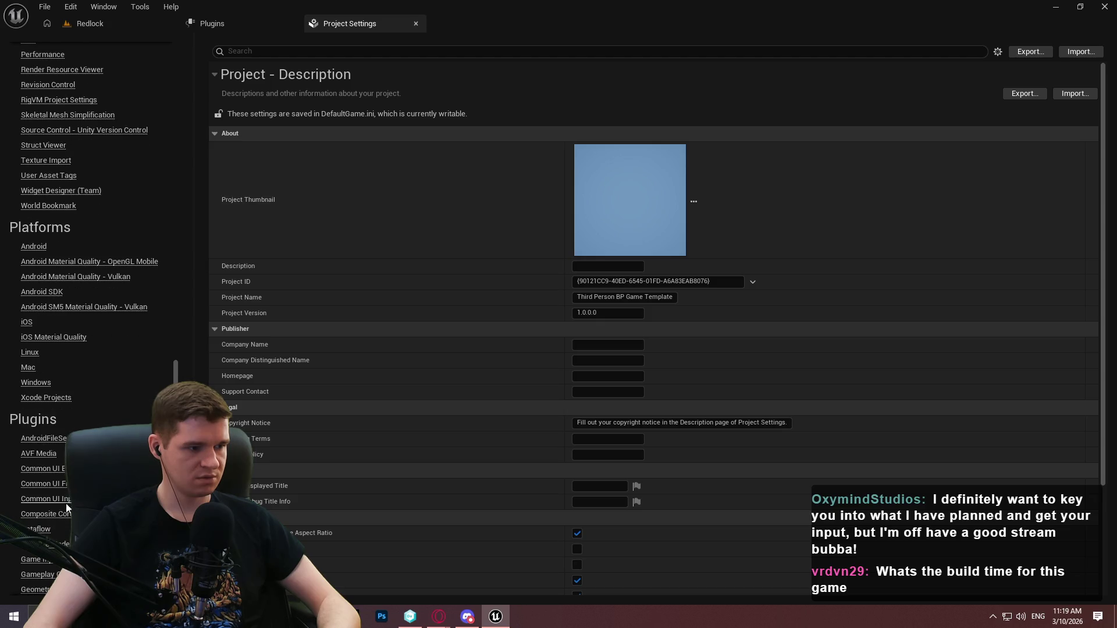
{"action": "scroll", "coordinate": [66, 508], "scroll_direction": "down", "scroll_amount": 2}
{"action": "left_click", "coordinate": [58, 522]}
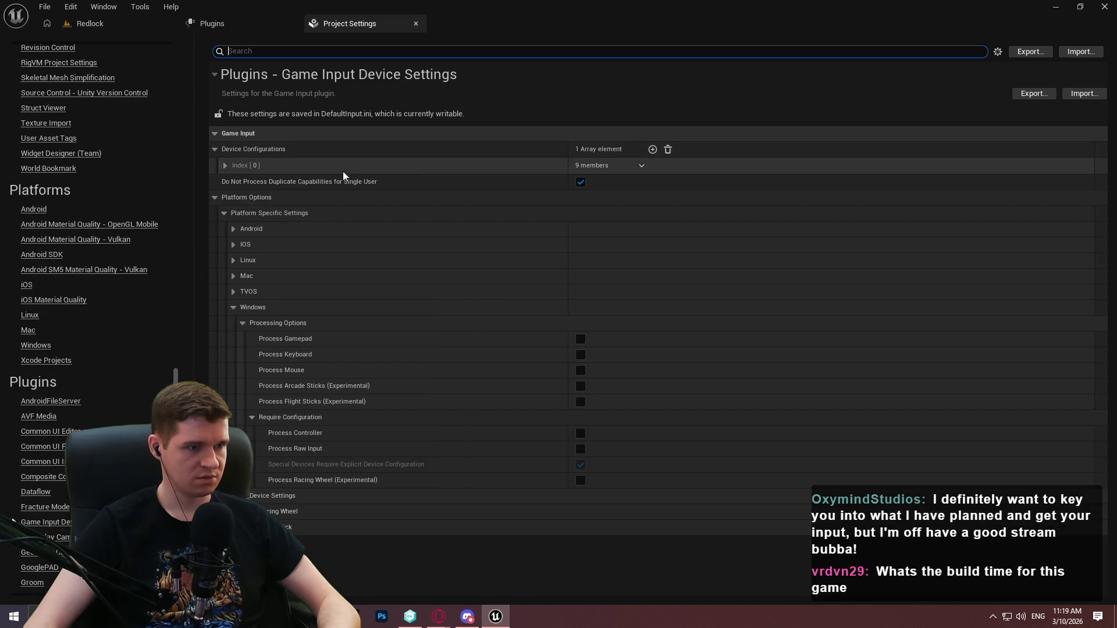
{"action": "left_click", "coordinate": [1101, 6]}
{"action": "left_click", "coordinate": [55, 52]}
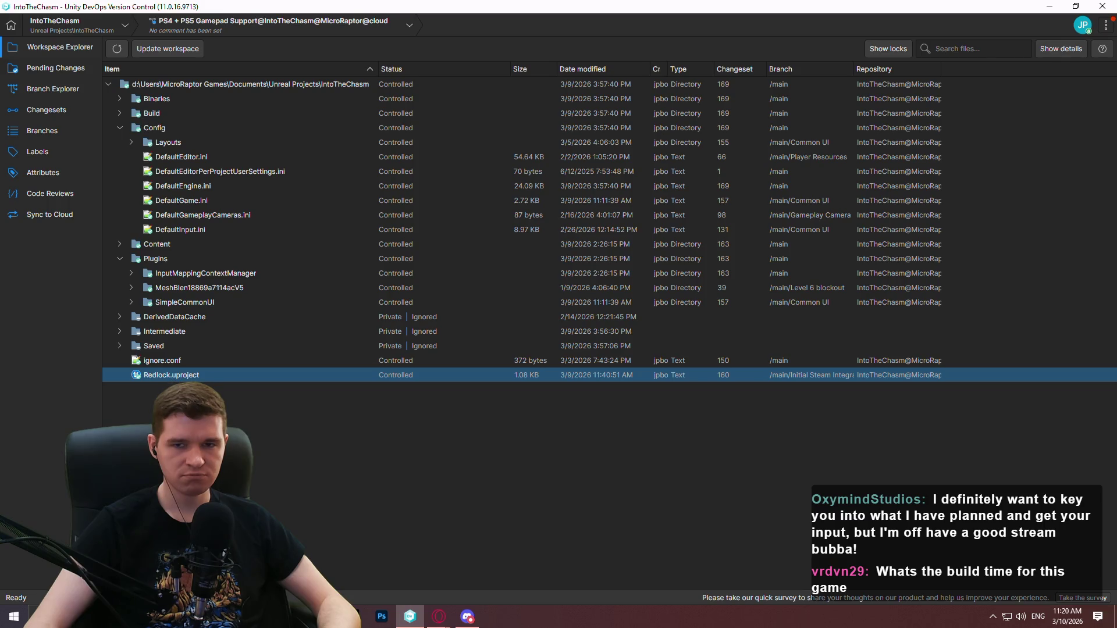
- Open Config/DefaultInput.ini in Notepad++, then bring up the Game Input for Windows tutorial
{"action": "double_click", "coordinate": [181, 230]}
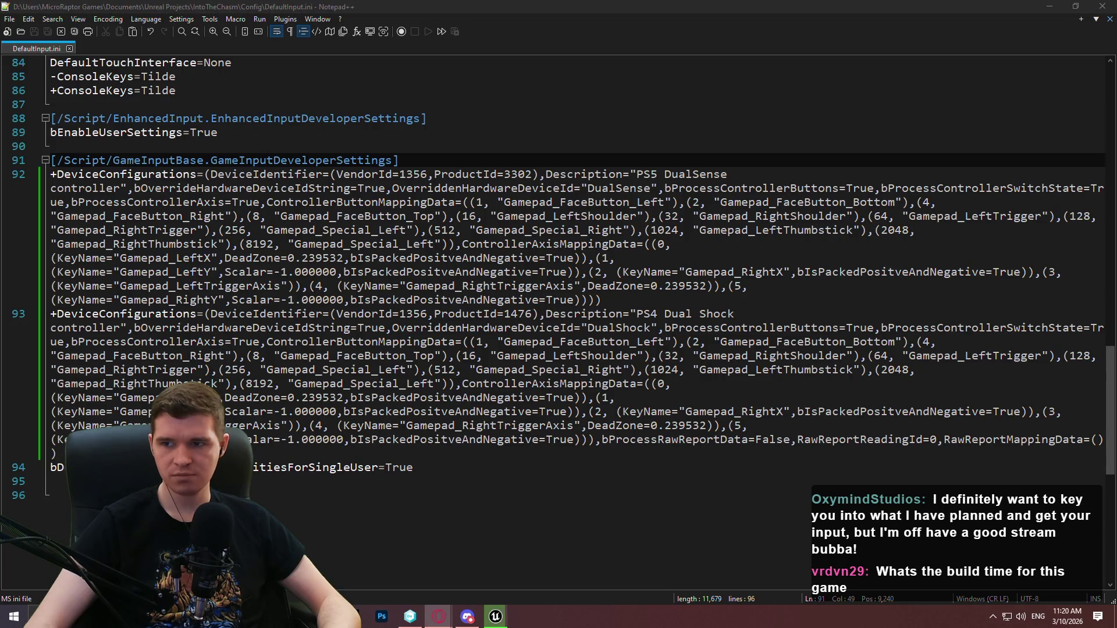
{"action": "key", "text": "alt+Tab"}
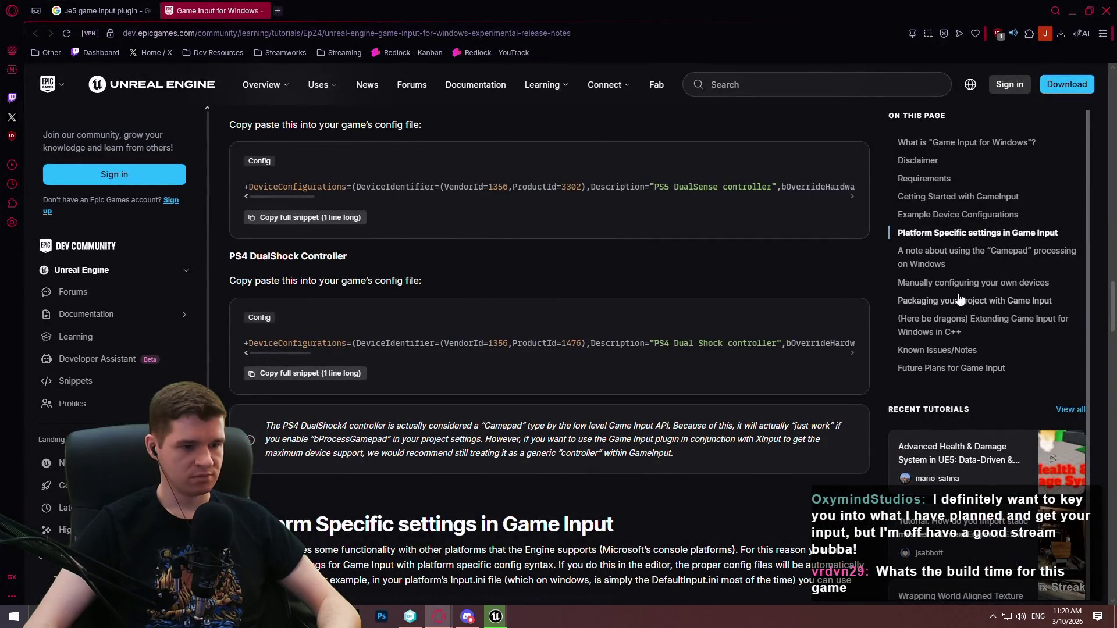
- Scroll the Game Input tutorial to its Platform Specific settings section, then minimize the browser
{"action": "left_click_drag", "start_coordinate": [1113, 294], "coordinate": [1112, 324]}
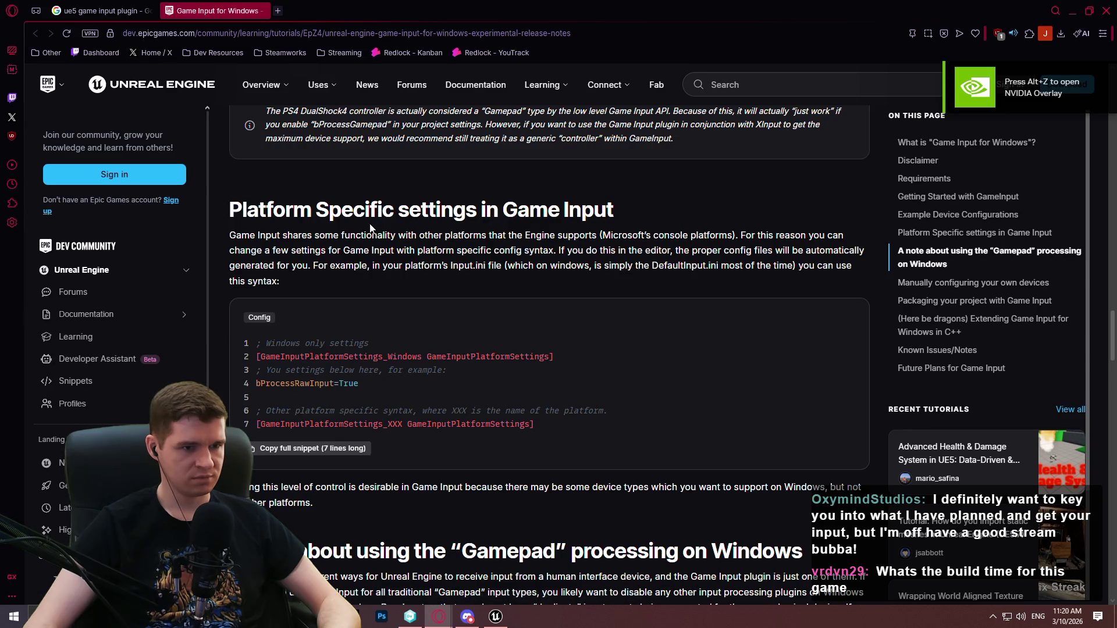
{"action": "scroll", "coordinate": [374, 283], "scroll_direction": "down", "scroll_amount": 3}
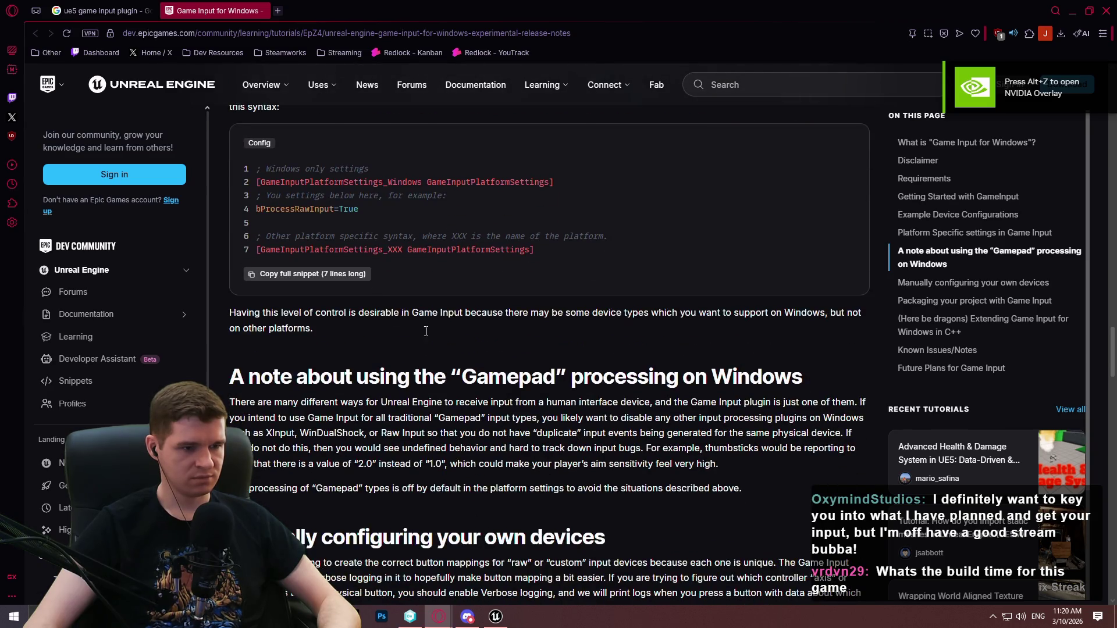
{"action": "scroll", "coordinate": [411, 419], "scroll_direction": "up", "scroll_amount": 5}
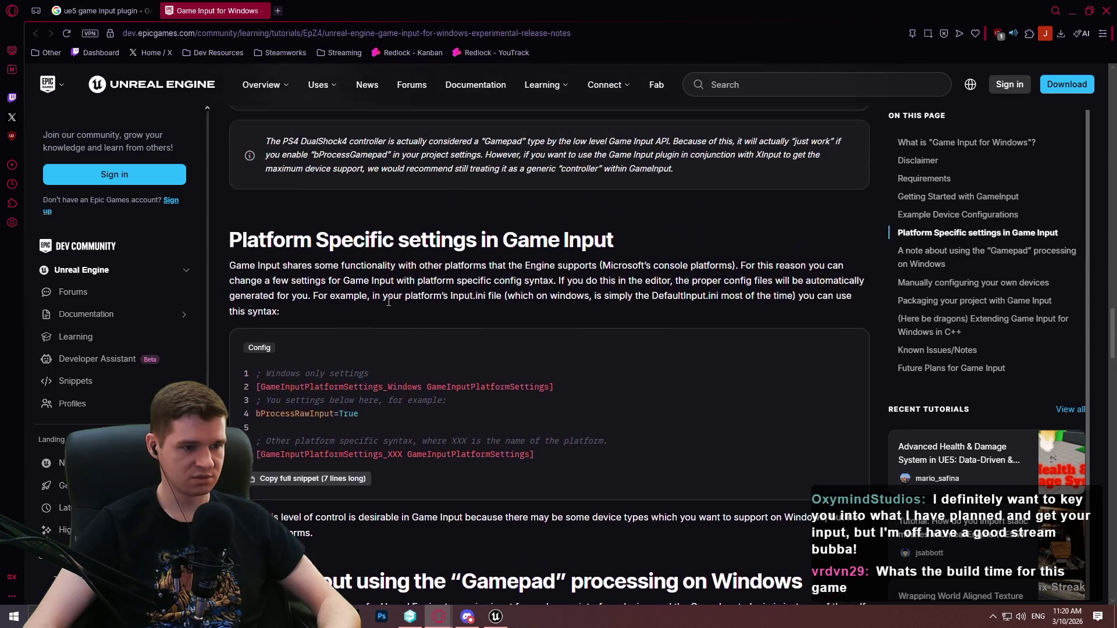
{"action": "scroll", "coordinate": [330, 456], "scroll_direction": "up", "scroll_amount": 5}
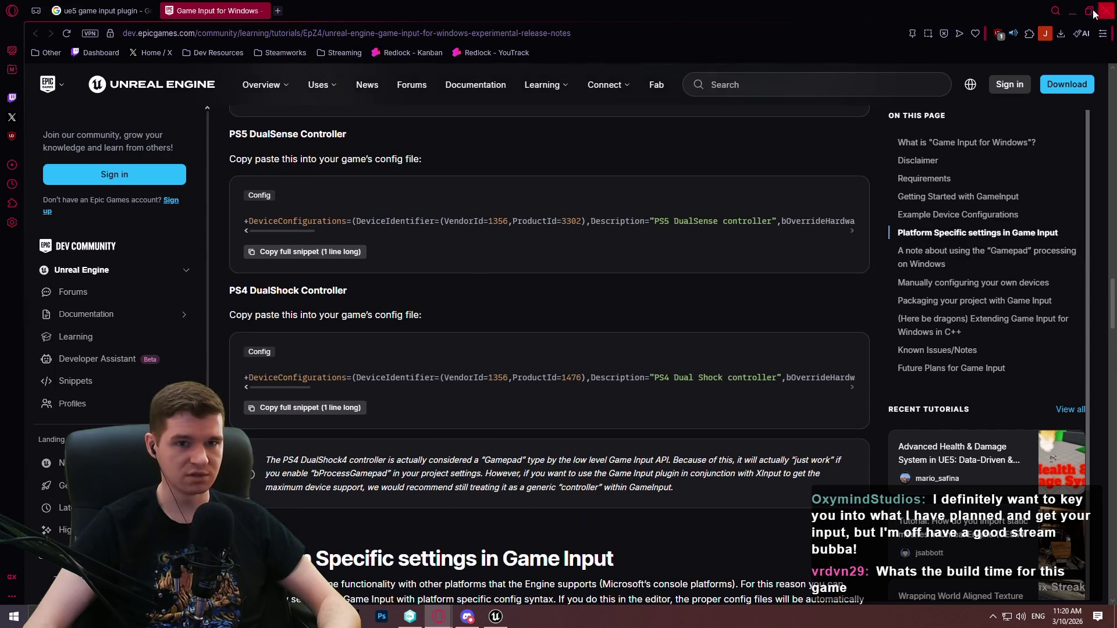
{"action": "left_click", "coordinate": [1065, 17]}
{"action": "key", "text": "alt+Tab"}
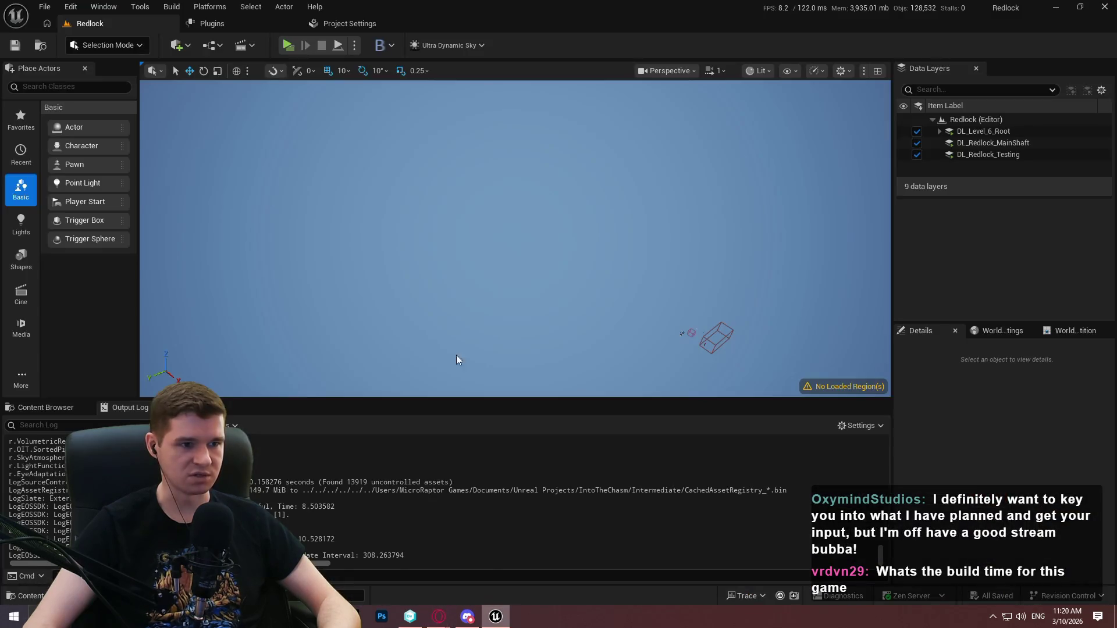
{"action": "left_click", "coordinate": [288, 45]}
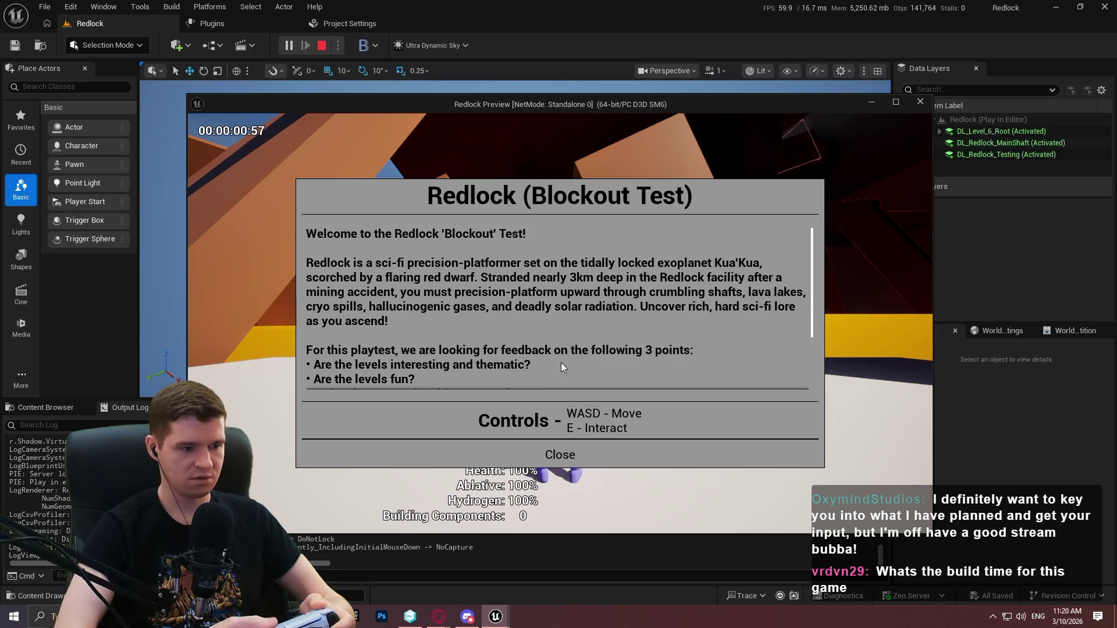
{"action": "left_click", "coordinate": [560, 455]}
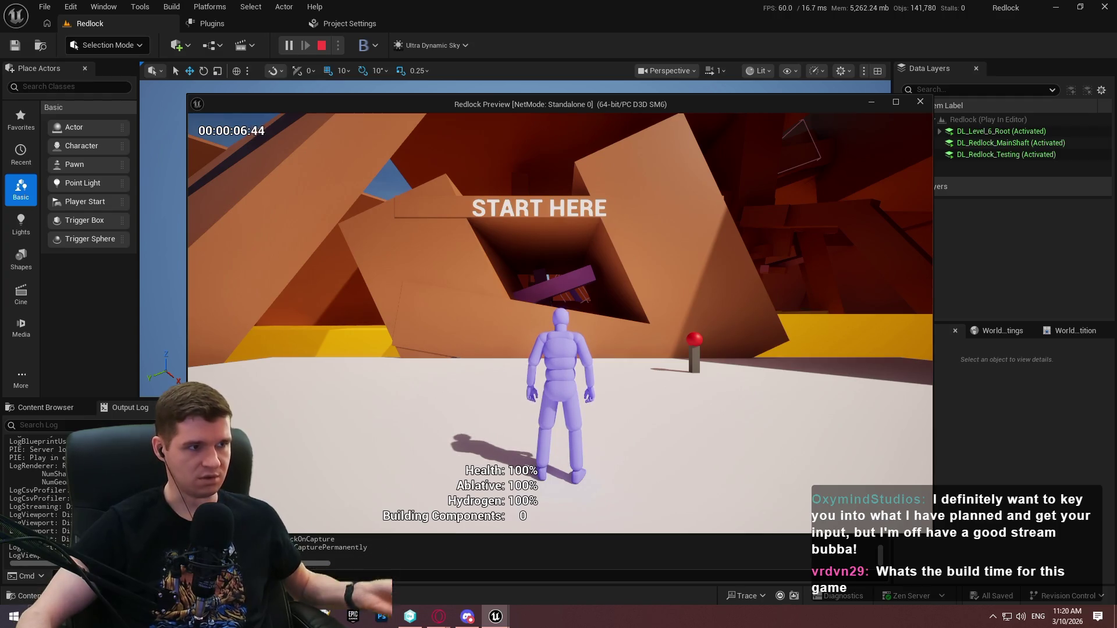
{"action": "key", "text": "Escape"}
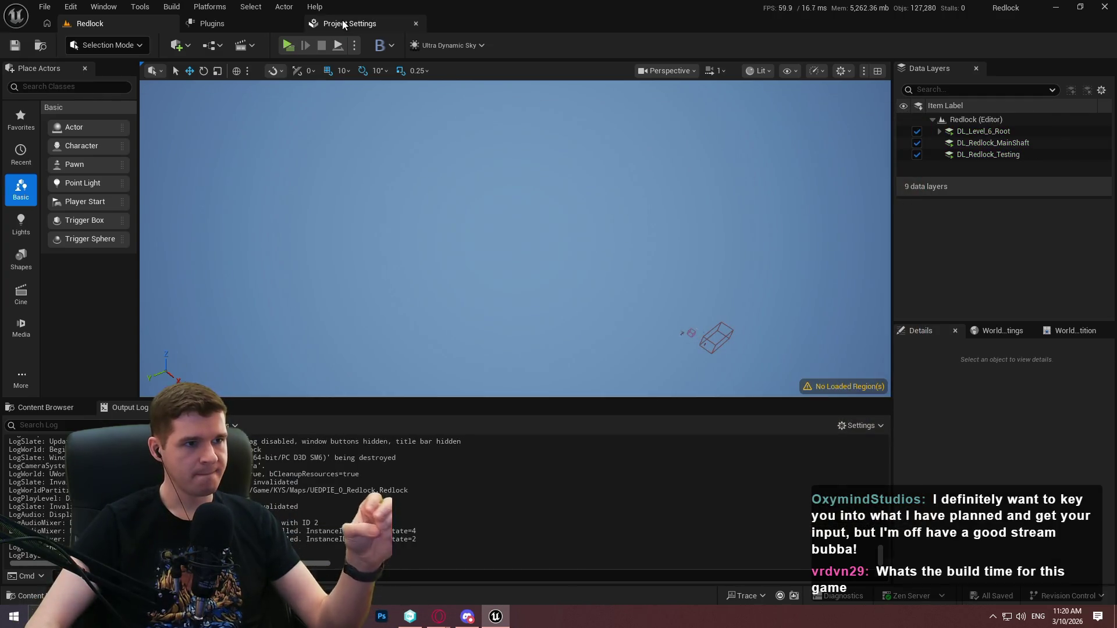
- In Game Input Device Settings, expand the Index [0] PS5 DualSense and [1] PS4 Dual Shock configurations
{"action": "left_click", "coordinate": [343, 24]}
{"action": "left_click_drag", "start_coordinate": [178, 98], "coordinate": [194, 319]}
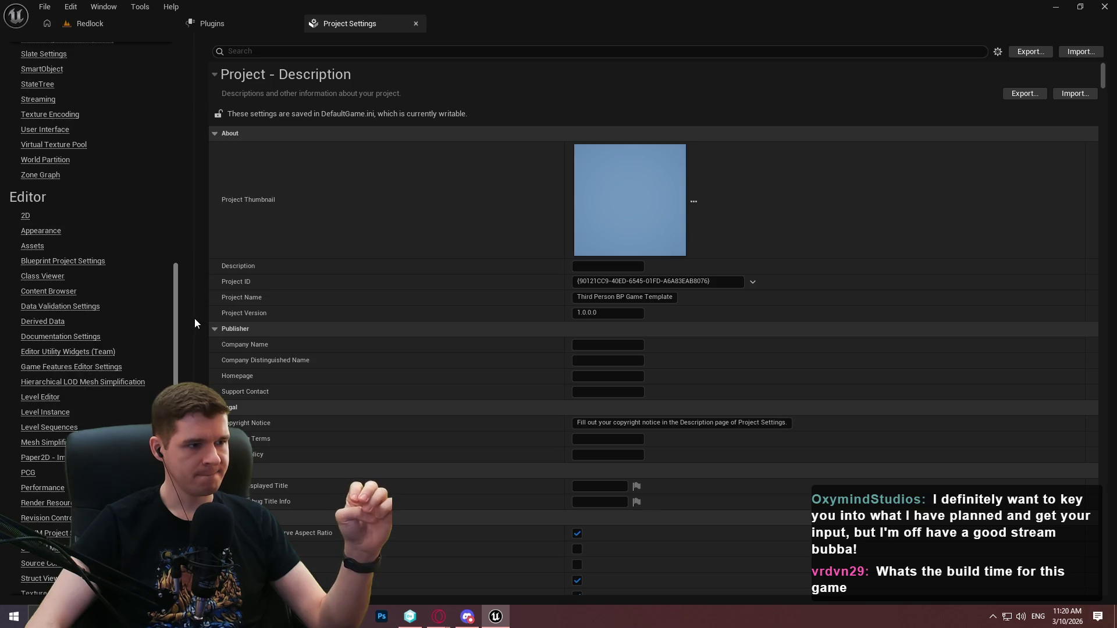
{"action": "scroll", "coordinate": [195, 320], "scroll_direction": "down", "scroll_amount": 1}
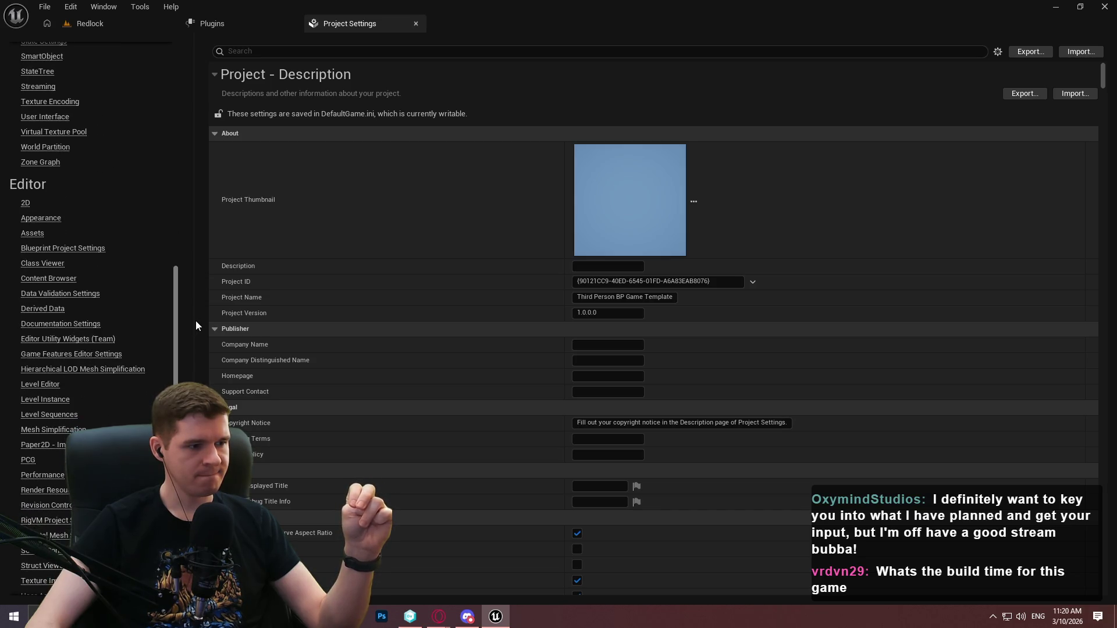
{"action": "scroll", "coordinate": [194, 285], "scroll_direction": "down", "scroll_amount": 8}
{"action": "scroll", "coordinate": [59, 460], "scroll_direction": "down", "scroll_amount": 2}
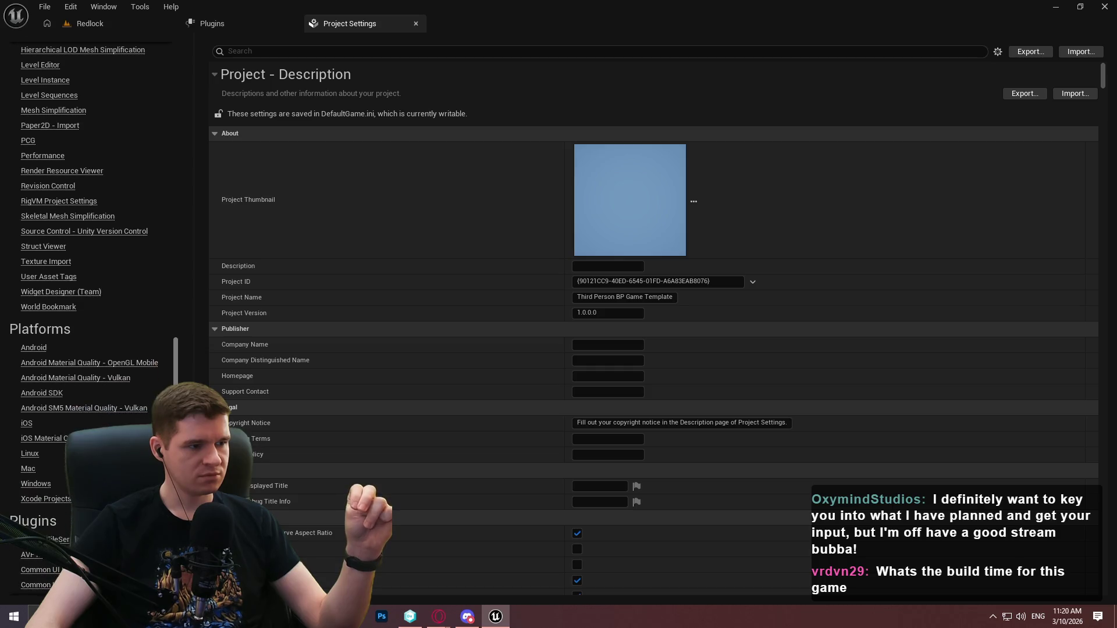
{"action": "scroll", "coordinate": [60, 460], "scroll_direction": "down", "scroll_amount": 5}
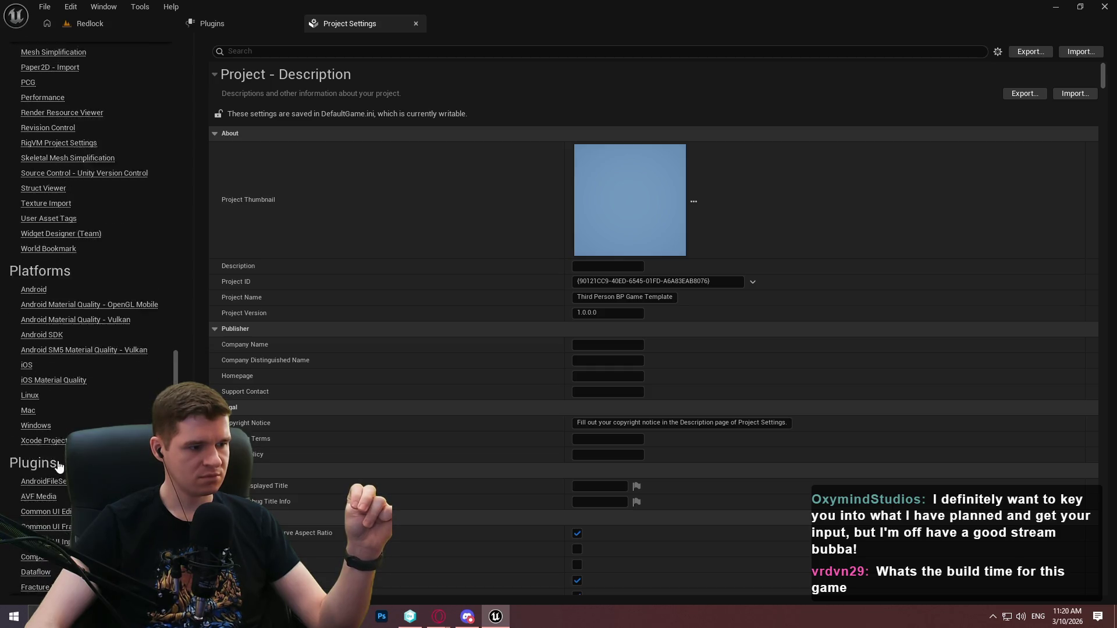
{"action": "left_click", "coordinate": [44, 509]}
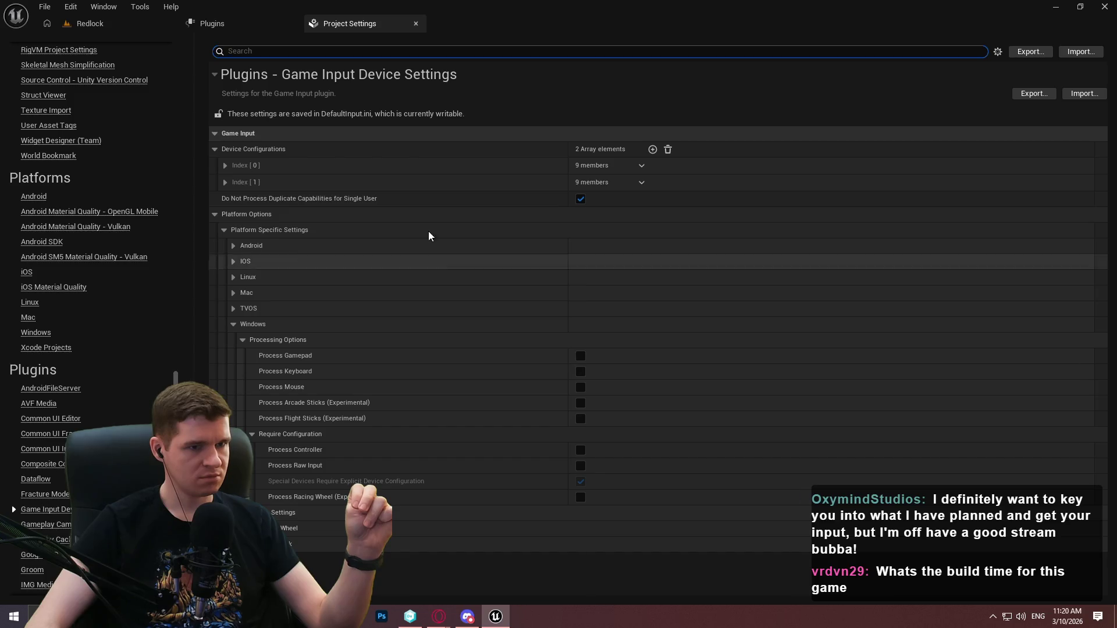
{"action": "left_click", "coordinate": [225, 169]}
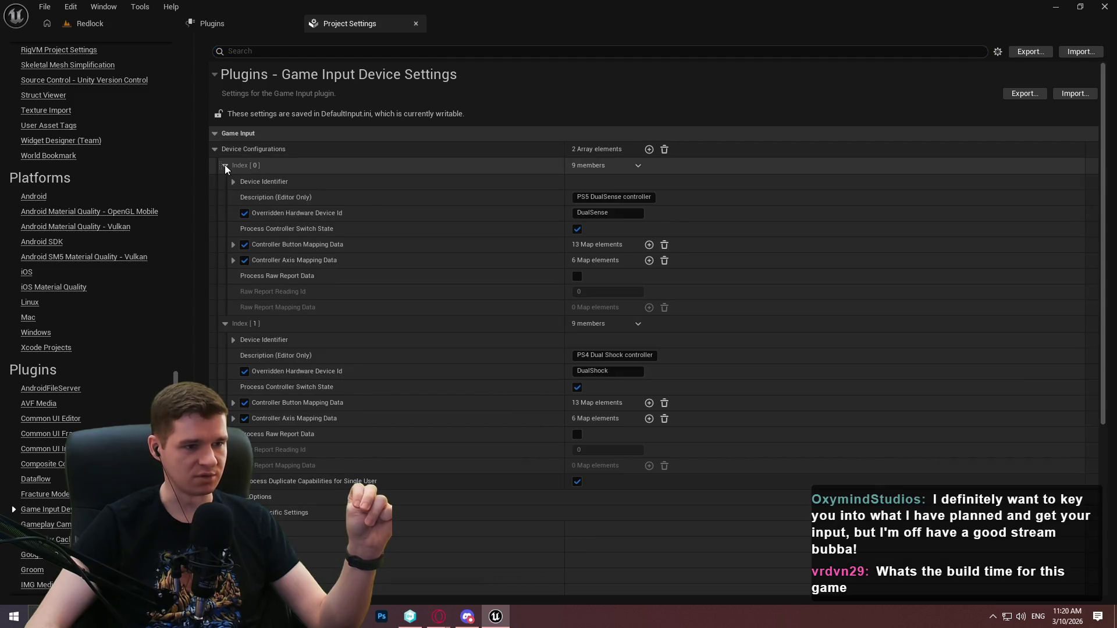
{"action": "mouse_move", "coordinate": [277, 274]}
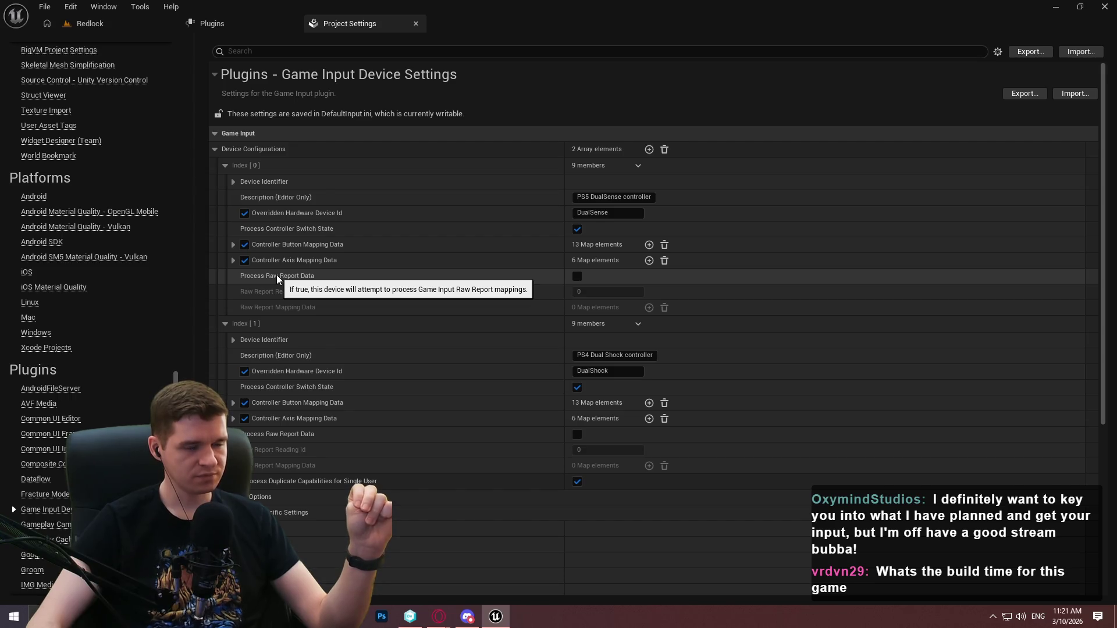
- Bring the tutorial forward, search it for 'enhanced', then close the find bar
{"action": "mouse_move", "coordinate": [439, 616]}
{"action": "left_click", "coordinate": [506, 573]}
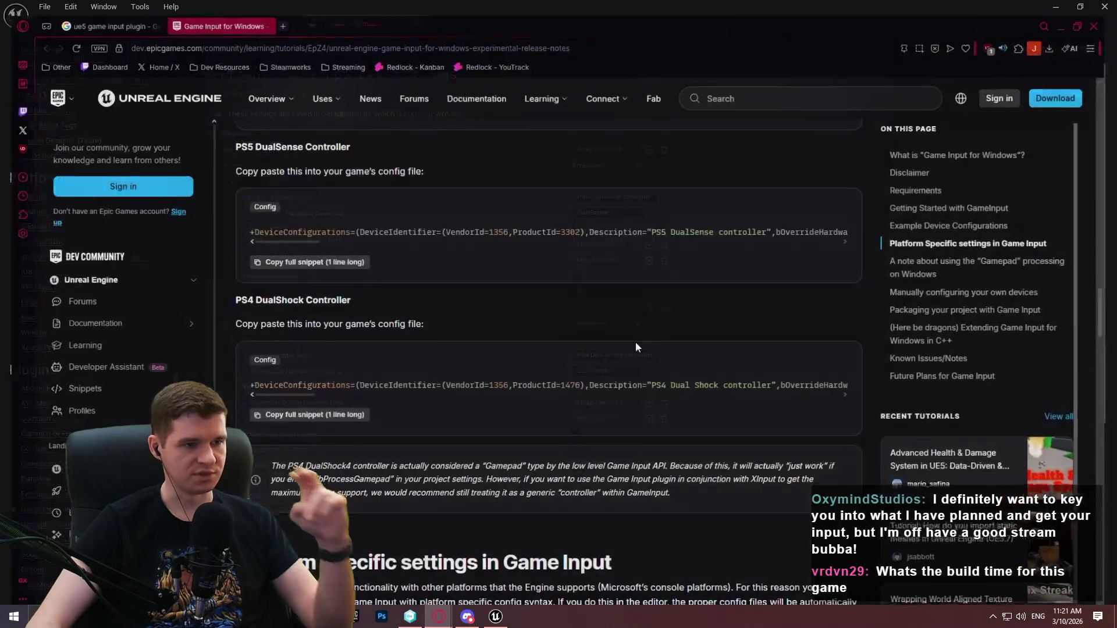
{"action": "scroll", "coordinate": [644, 193], "scroll_direction": "up", "scroll_amount": 3}
{"action": "scroll", "coordinate": [911, 291], "scroll_direction": "up", "scroll_amount": 2}
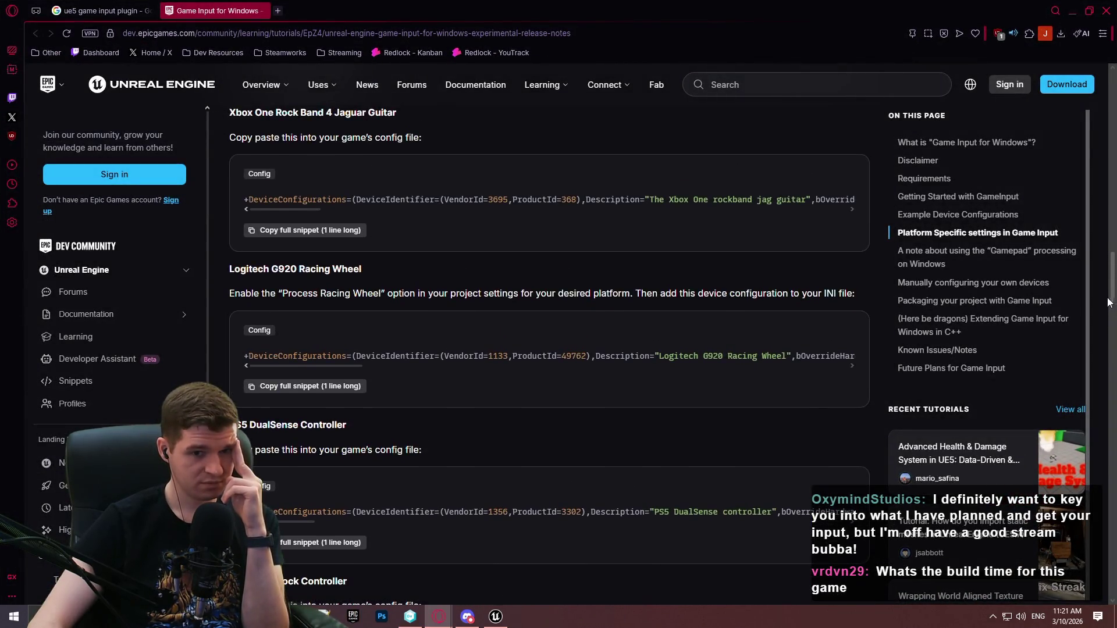
{"action": "left_click_drag", "start_coordinate": [1114, 278], "coordinate": [1112, 246]}
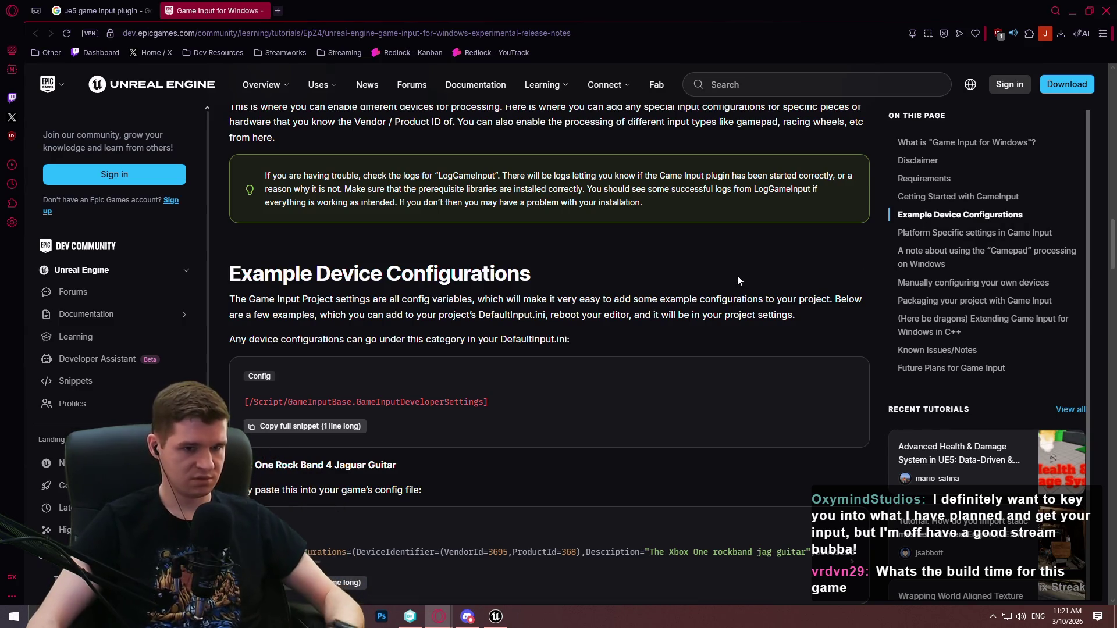
{"action": "key", "text": "ctrl+f"}
{"action": "type", "text": "enhanced"}
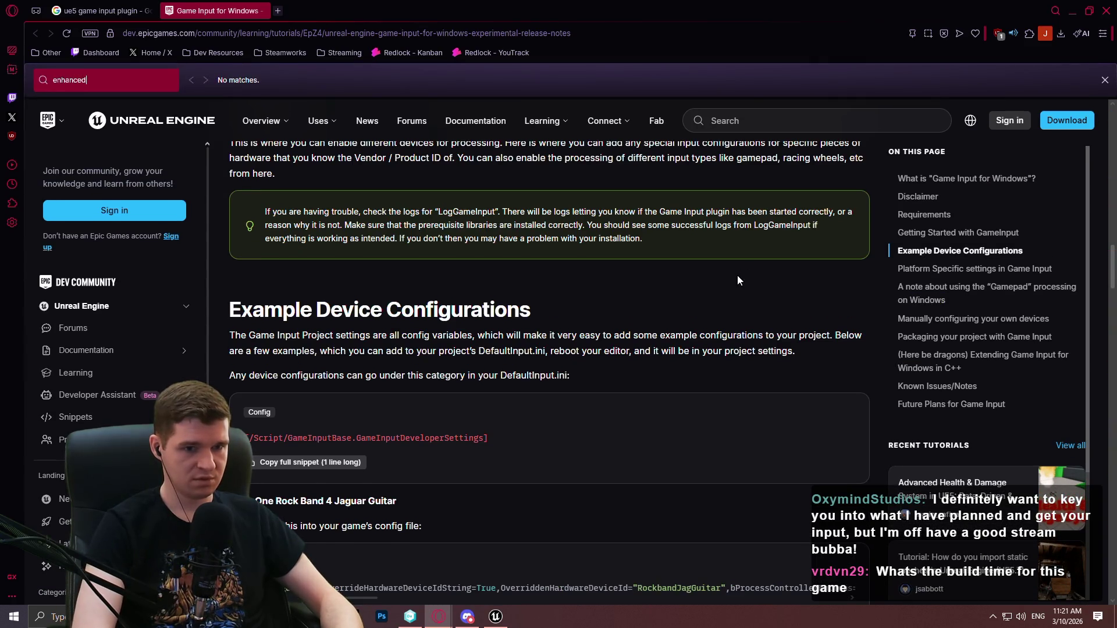
{"action": "left_click", "coordinate": [1104, 79]}
- Review Platform Specific settings, then scroll the editor's Game Input settings to the Windows processing options
{"action": "mouse_move", "coordinate": [1111, 245]}
{"action": "left_mouse_down"}
{"action": "mouse_move", "coordinate": [1112, 390]}
{"action": "mouse_move", "coordinate": [1111, 330]}
{"action": "left_mouse_up"}
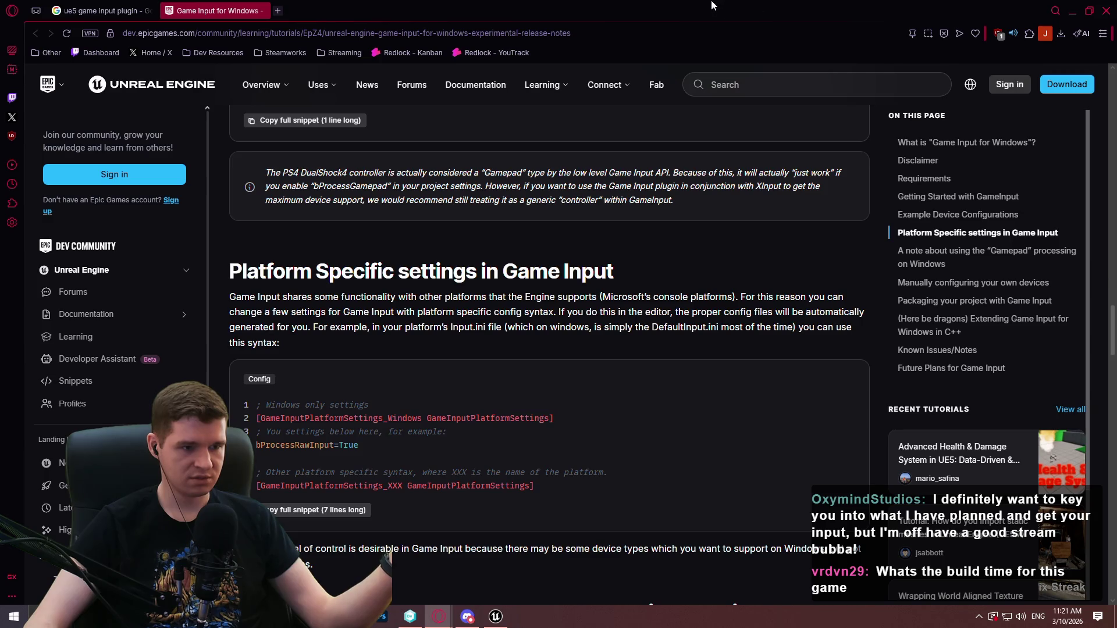
{"action": "key", "text": "alt+Tab"}
{"action": "scroll", "coordinate": [453, 294], "scroll_direction": "down", "scroll_amount": 3}
{"action": "scroll", "coordinate": [453, 296], "scroll_direction": "down", "scroll_amount": 3}
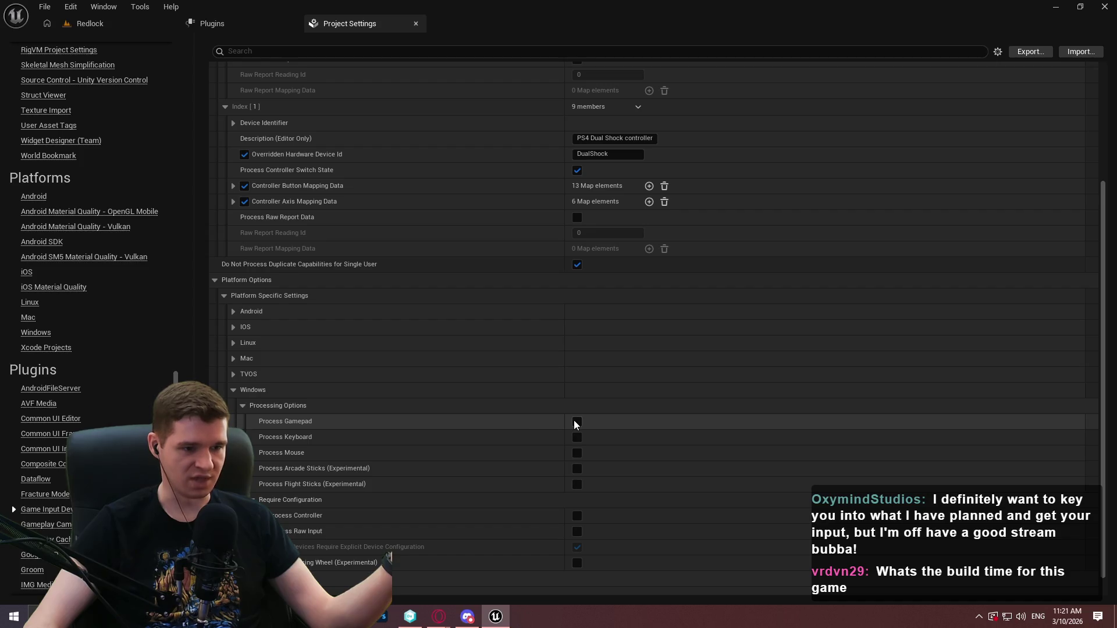
- Run a quick Play-In-Editor test of the Redlock level and return to Project Settings
{"action": "scroll", "coordinate": [649, 431], "scroll_direction": "down", "scroll_amount": 1}
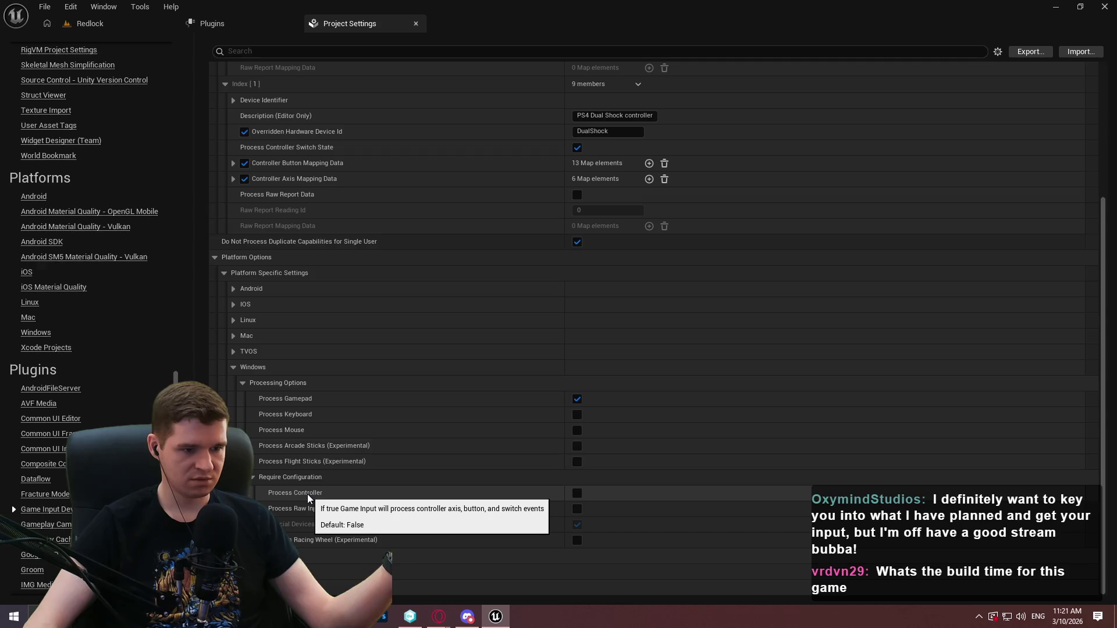
{"action": "left_click", "coordinate": [90, 24]}
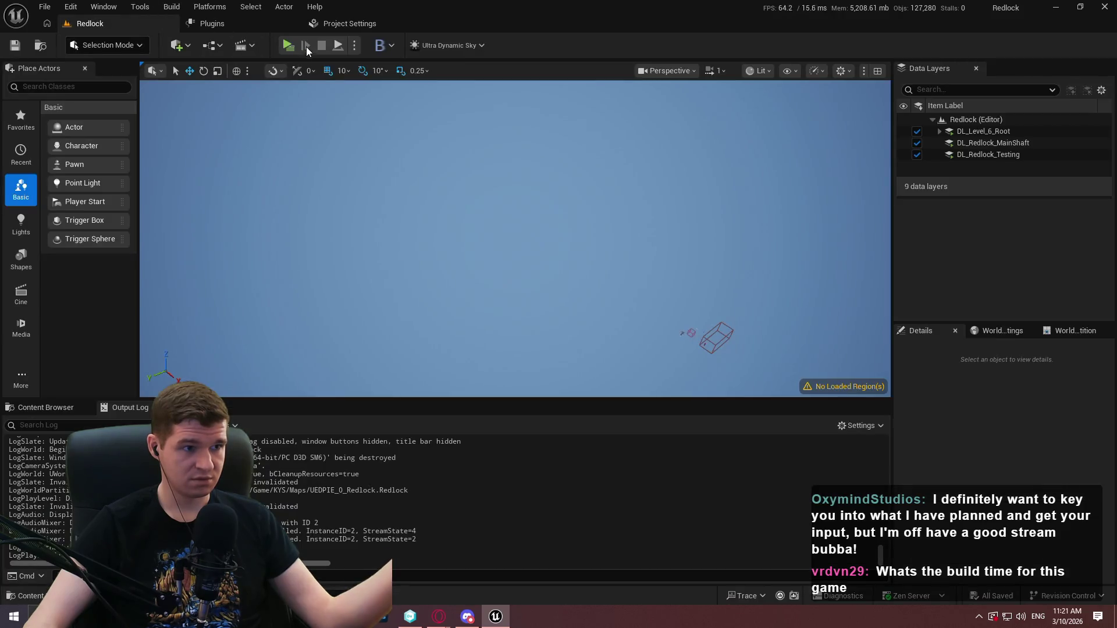
{"action": "left_click", "coordinate": [288, 46]}
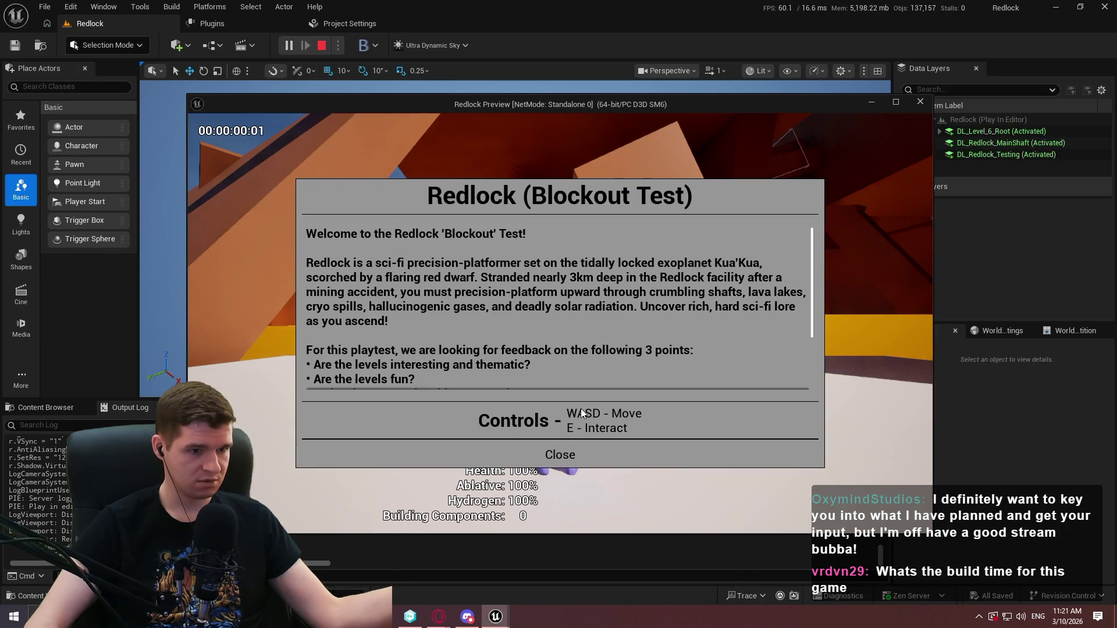
{"action": "left_click", "coordinate": [321, 45]}
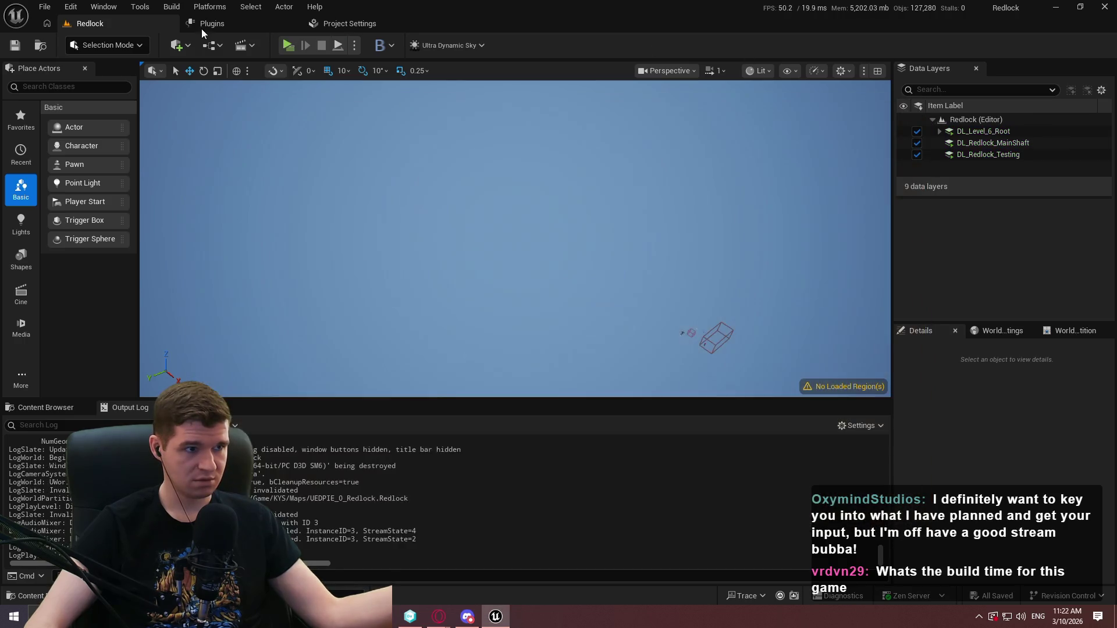
{"action": "left_click", "coordinate": [365, 27]}
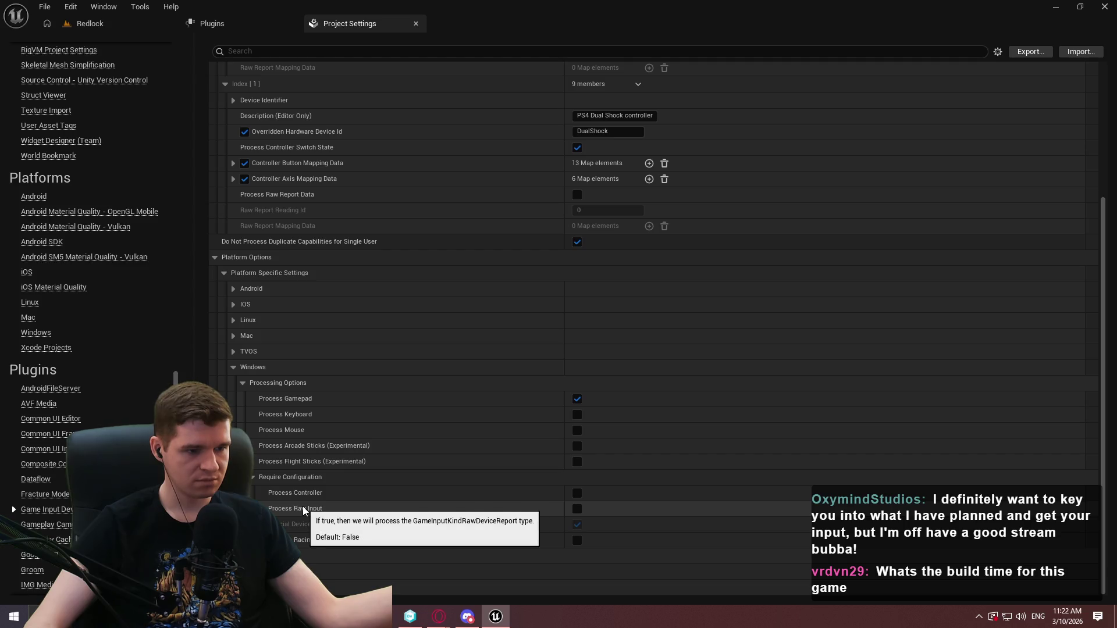
- Enable Process Controller for Windows and test it in Play-In-Editor
{"action": "left_click", "coordinate": [577, 493]}
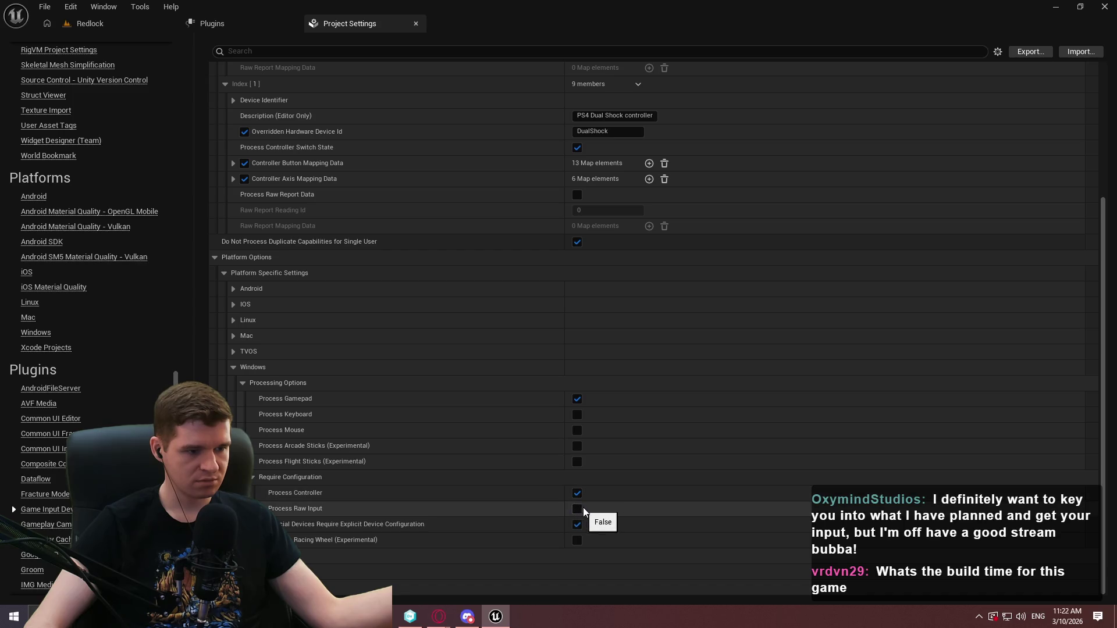
{"action": "left_click", "coordinate": [138, 24]}
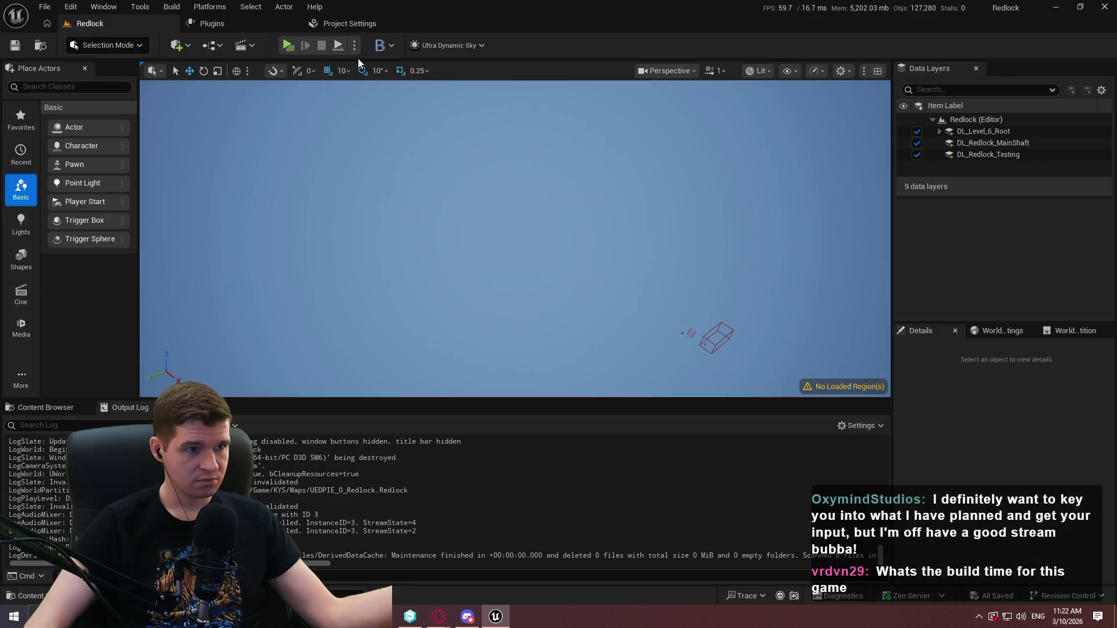
{"action": "key", "text": "alt+p"}
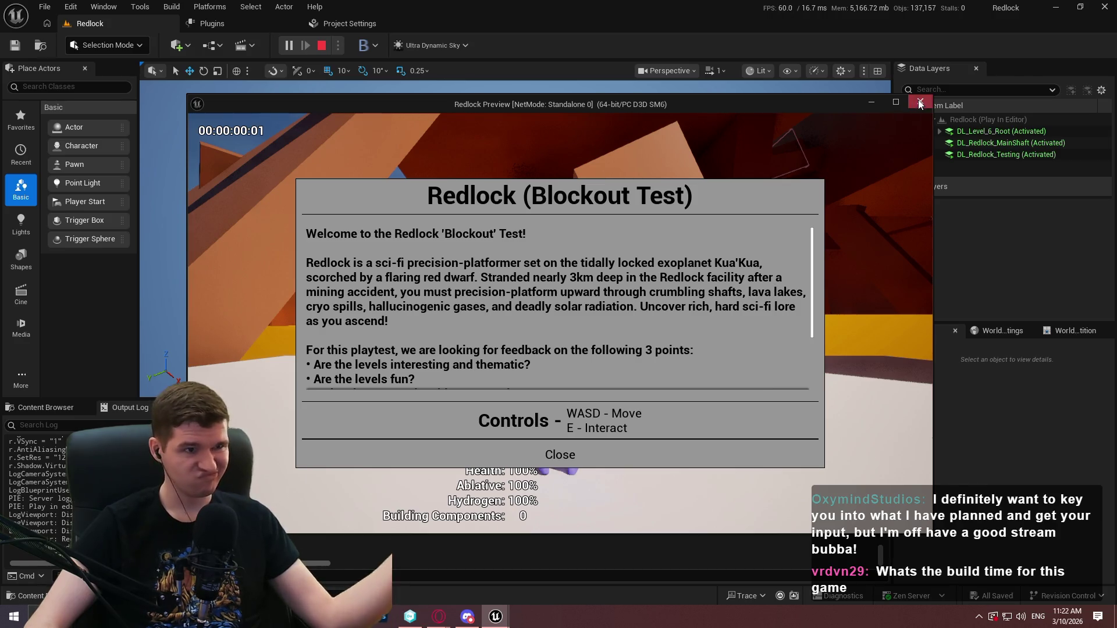
{"action": "key", "text": "Escape"}
{"action": "left_click", "coordinate": [371, 27]}
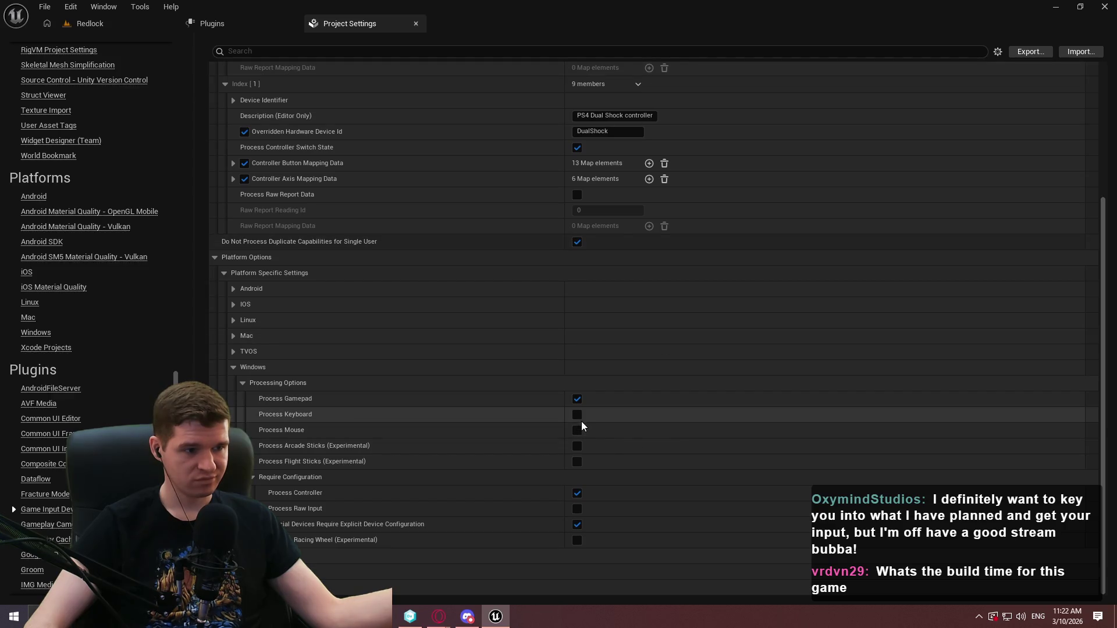
- Enable Process Raw Input for Windows and inspect the DualSense button mapping list
{"action": "left_click", "coordinate": [576, 522]}
{"action": "left_click", "coordinate": [577, 508]}
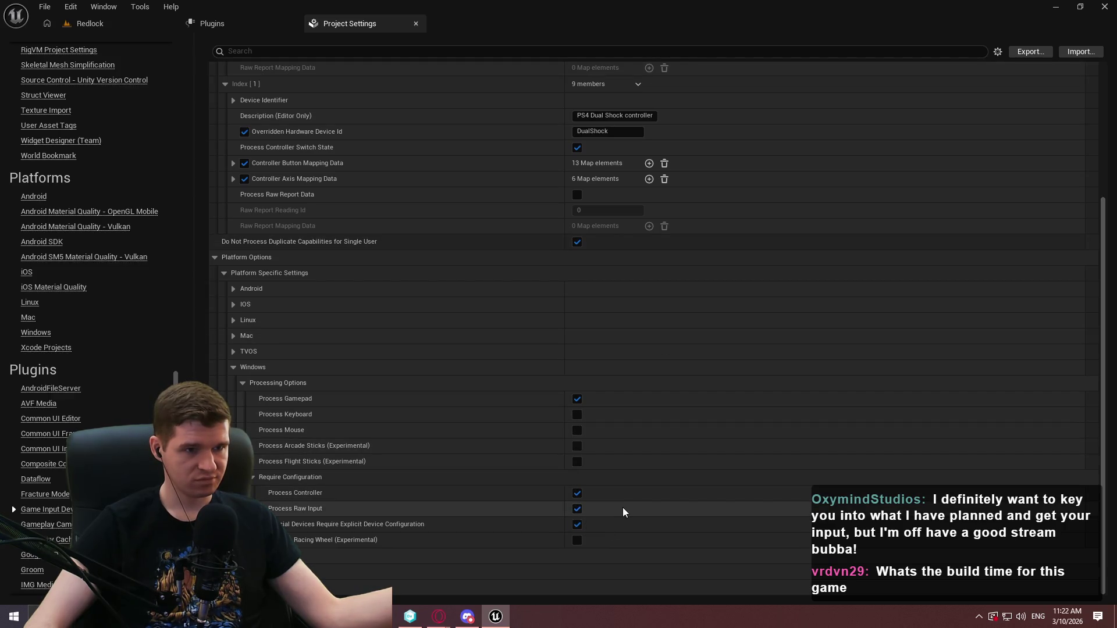
{"action": "scroll", "coordinate": [323, 205], "scroll_direction": "up", "scroll_amount": 3}
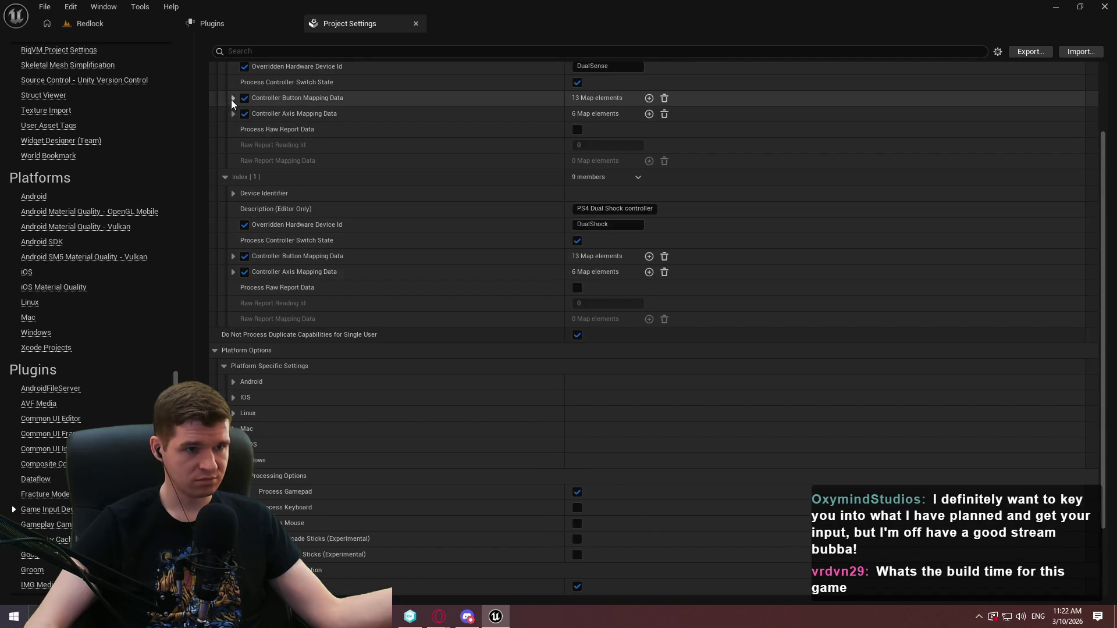
{"action": "left_click", "coordinate": [232, 99]}
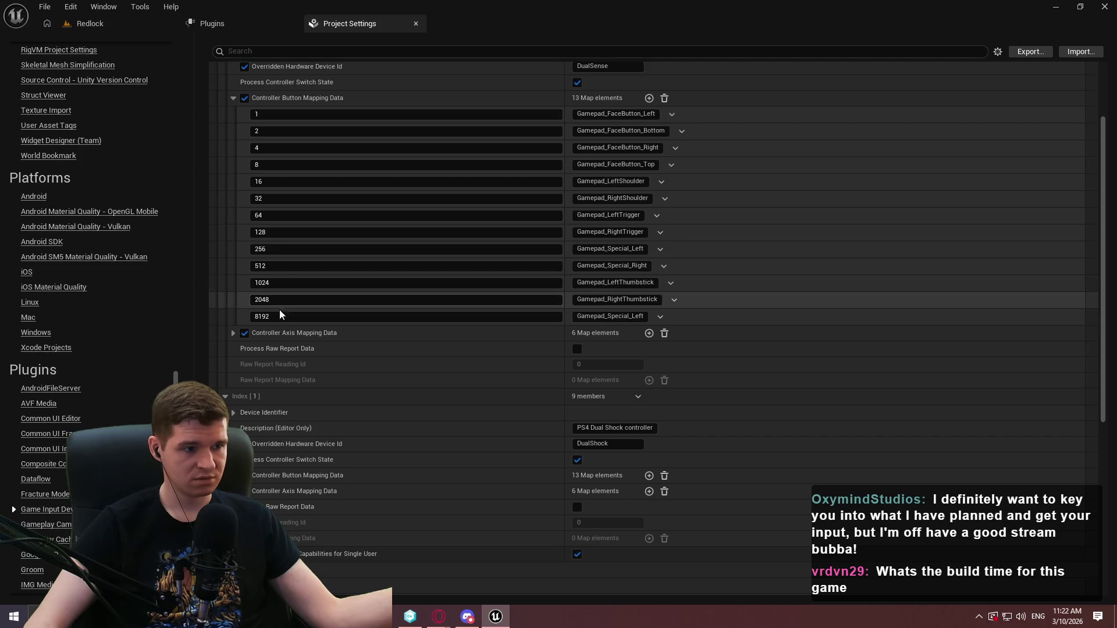
{"action": "left_click", "coordinate": [234, 96]}
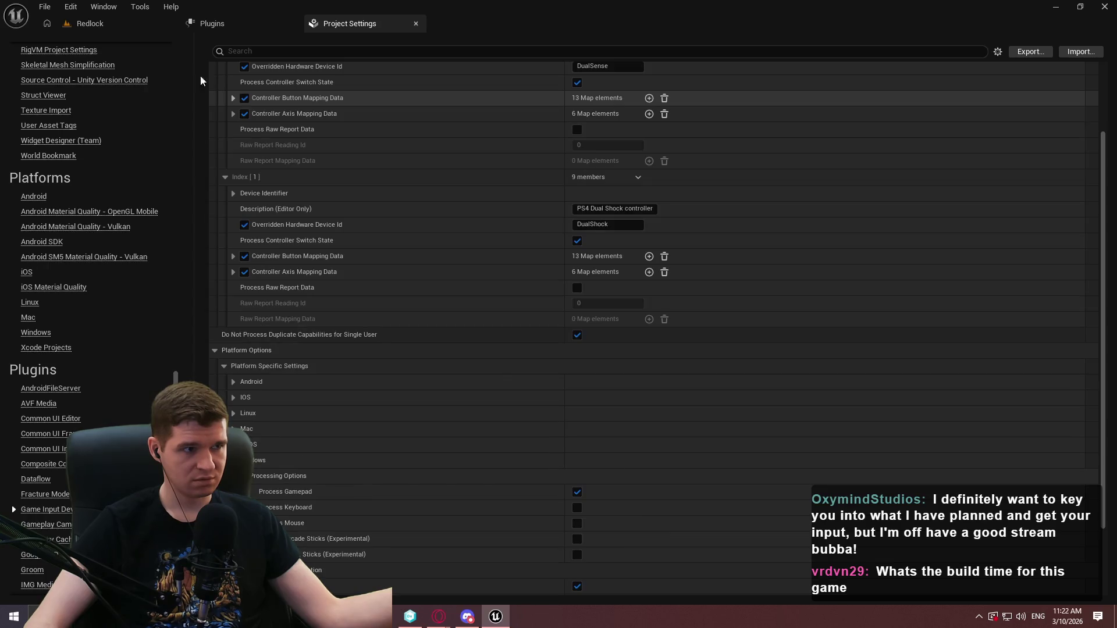
- Test once more in Play-In-Editor, then scroll the tutorial to its Gamepad processing note
{"action": "left_click", "coordinate": [93, 23]}
{"action": "left_click", "coordinate": [294, 47]}
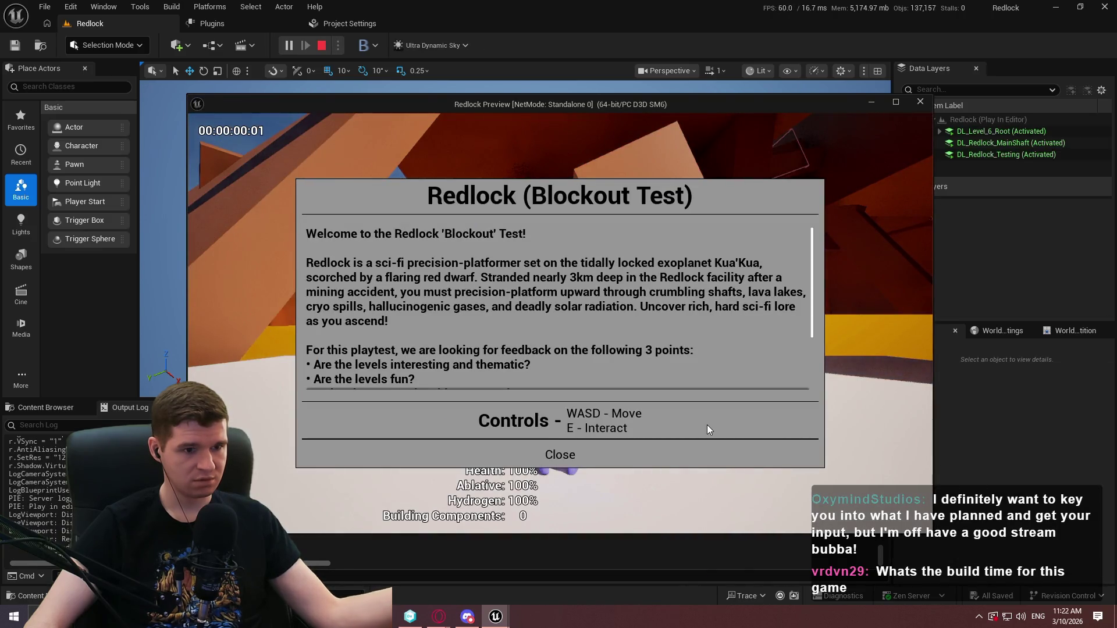
{"action": "left_click", "coordinate": [559, 455]}
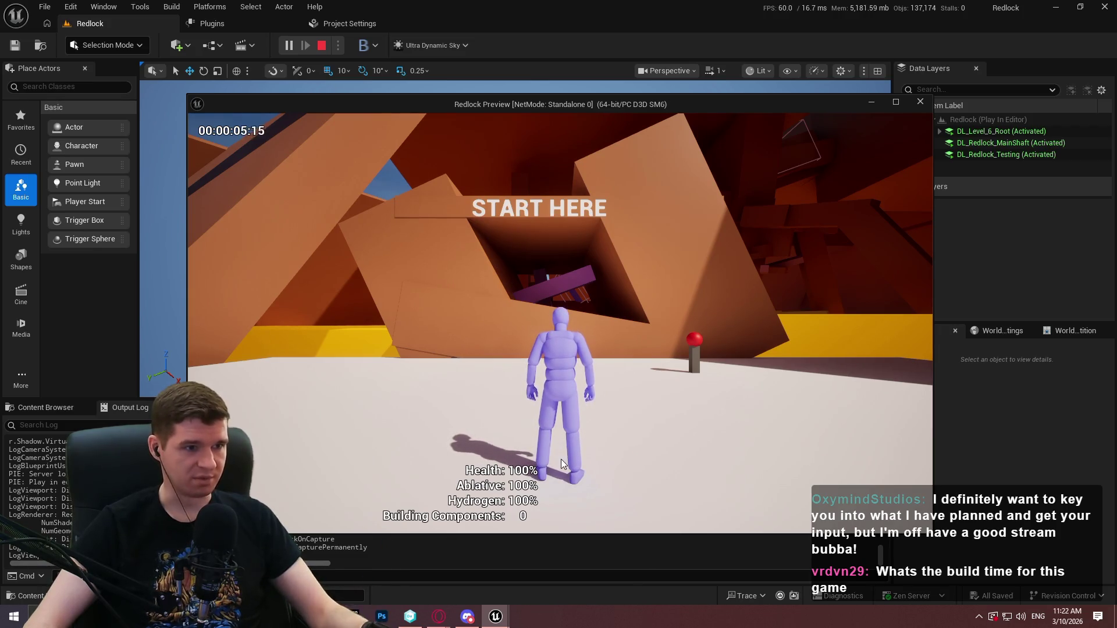
{"action": "key", "text": "Escape"}
{"action": "left_click", "coordinate": [343, 23]}
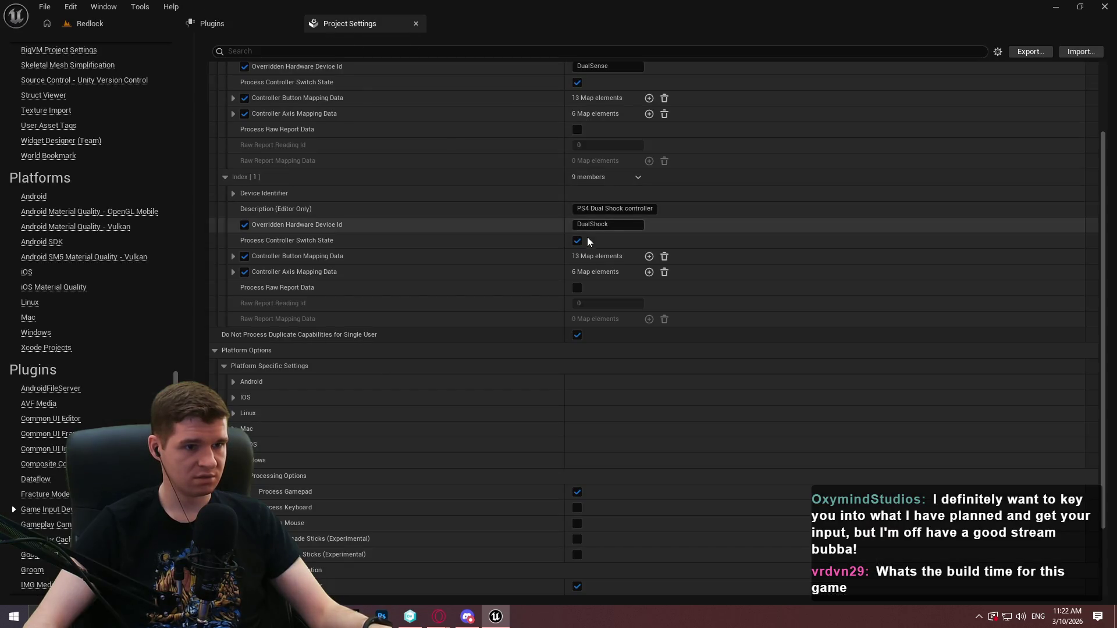
{"action": "scroll", "coordinate": [448, 279], "scroll_direction": "down", "scroll_amount": 3}
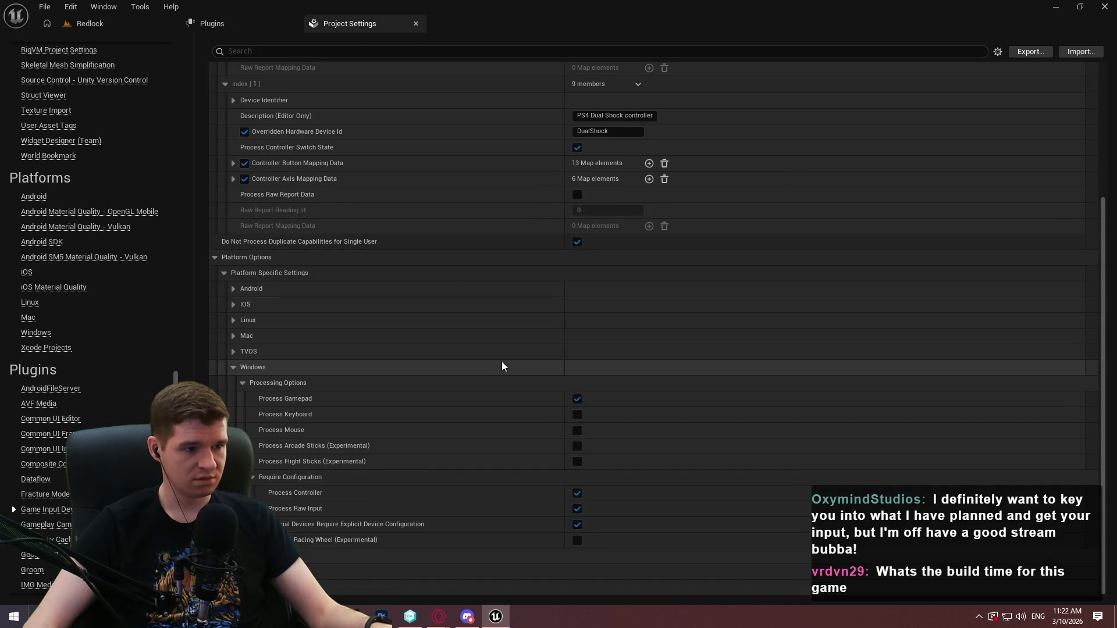
{"action": "key", "text": "alt+Tab"}
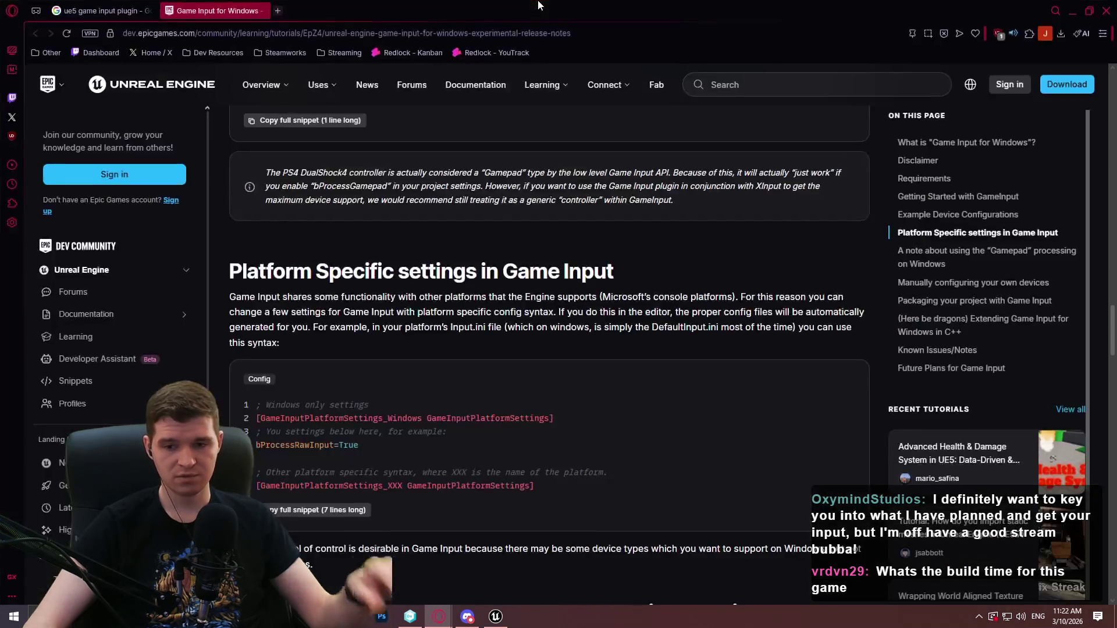
{"action": "scroll", "coordinate": [437, 286], "scroll_direction": "down", "scroll_amount": 6}
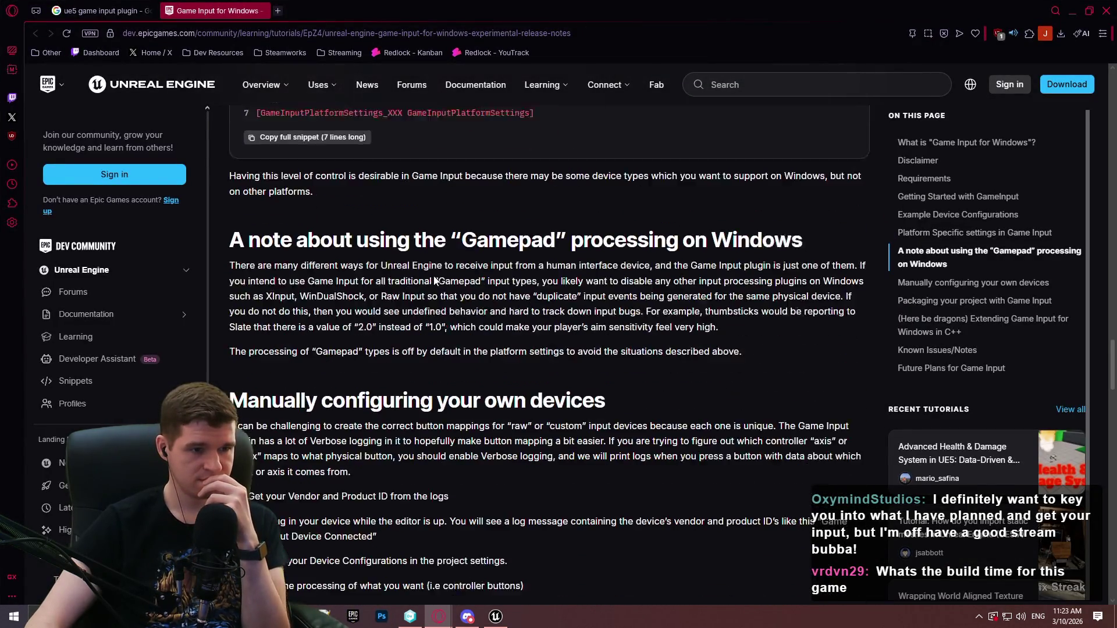
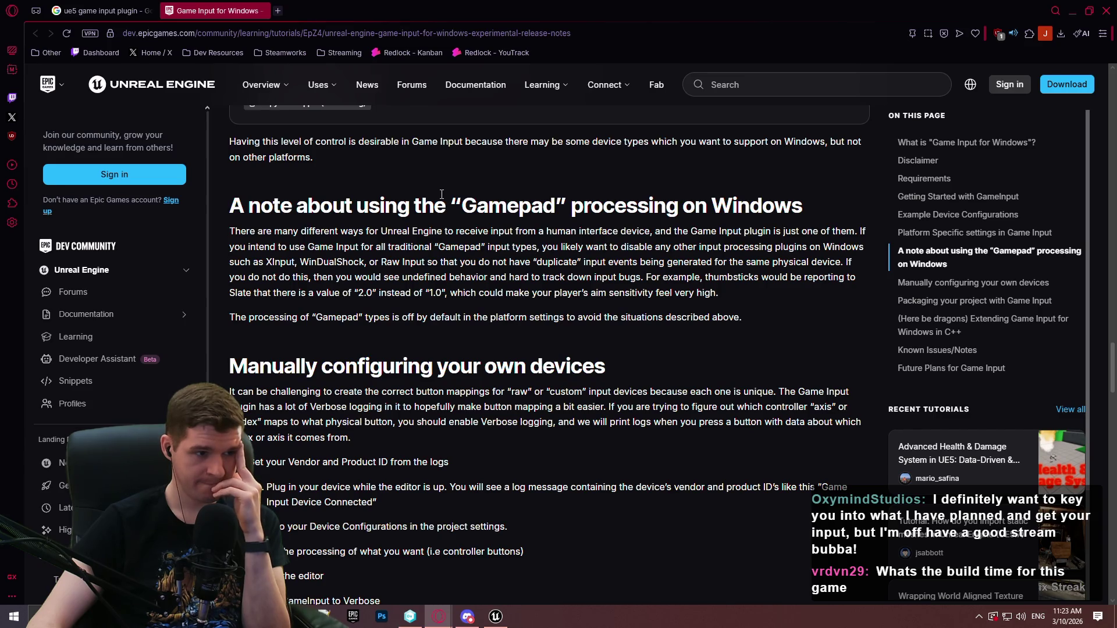
- Scroll the Game Input for Windows tutorial down to 'Packaging your project', then switch to Unreal Editor
{"action": "scroll", "coordinate": [440, 196], "scroll_direction": "down", "scroll_amount": 3}
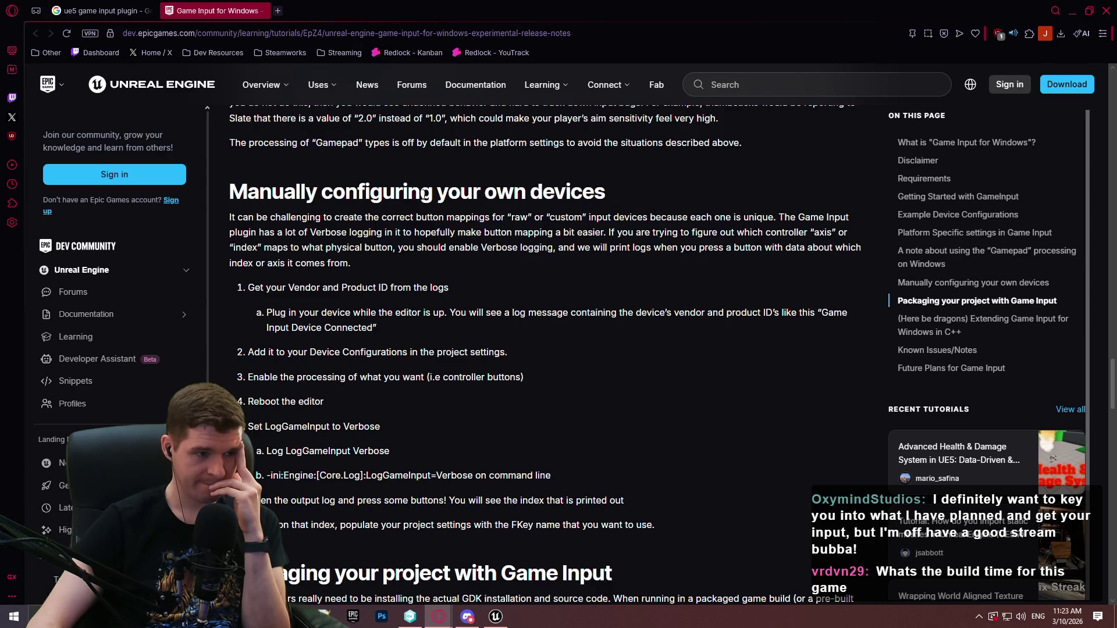
{"action": "scroll", "coordinate": [425, 195], "scroll_direction": "down", "scroll_amount": 6}
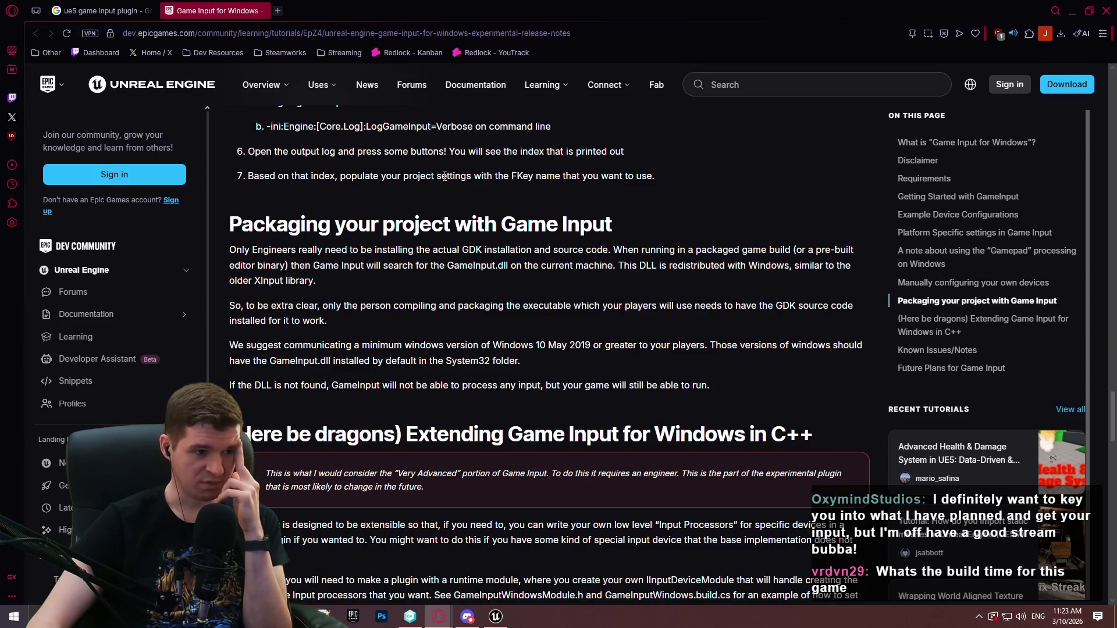
{"action": "scroll", "coordinate": [444, 175], "scroll_direction": "down", "scroll_amount": 3}
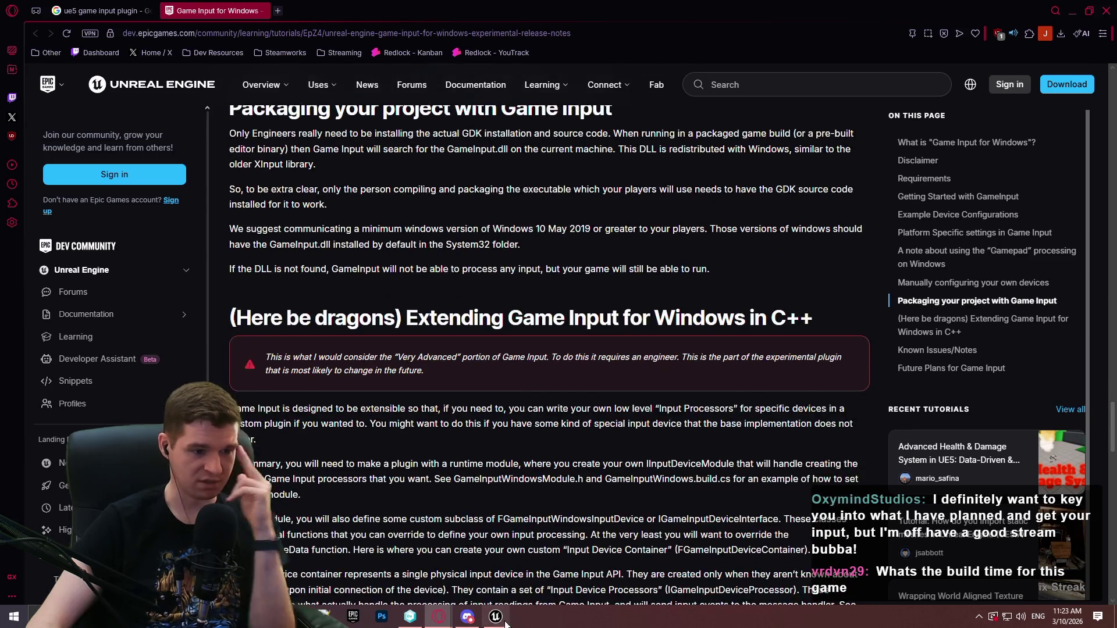
{"action": "key", "text": "alt+Tab"}
- Run Redlock as a Standalone Game, pause it at the Game Paused menu, then close it
{"action": "left_click", "coordinate": [145, 28]}
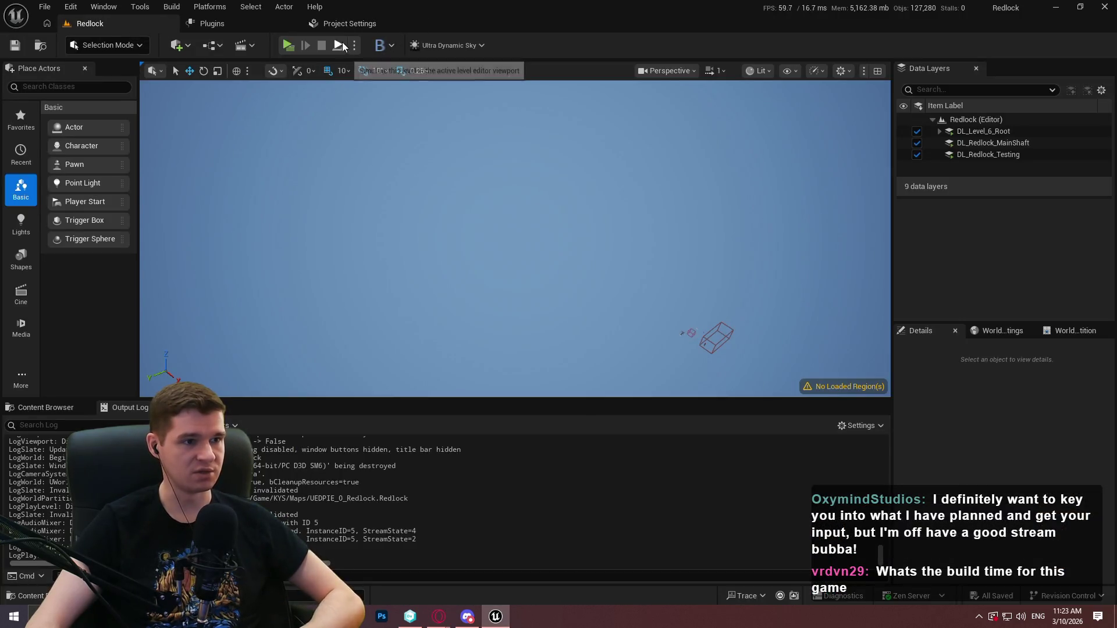
{"action": "left_click", "coordinate": [355, 46]}
{"action": "left_click", "coordinate": [435, 143]}
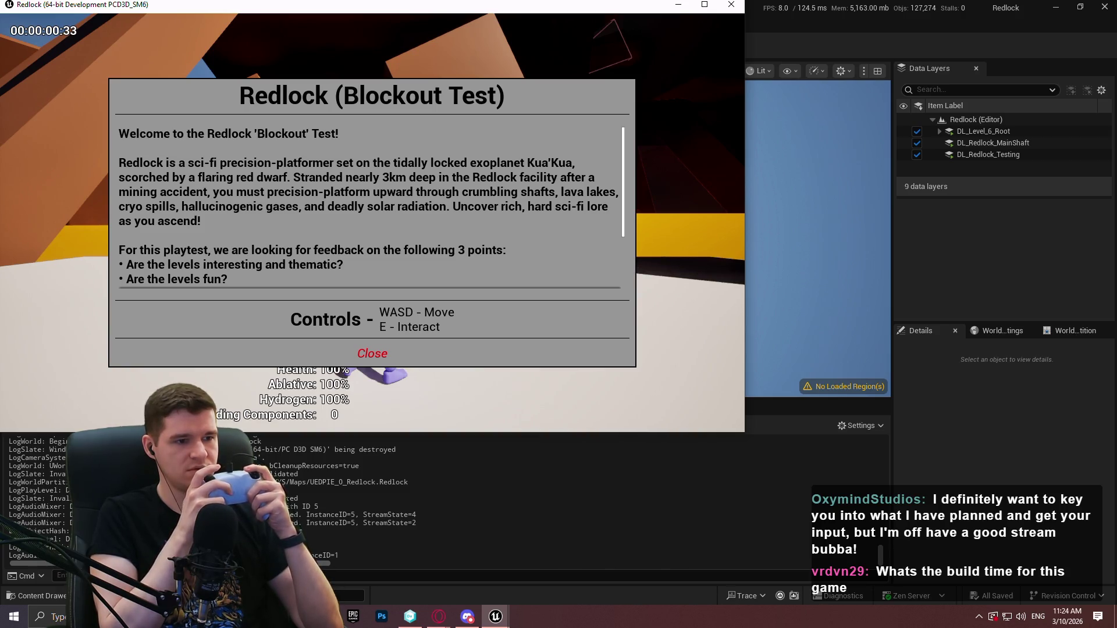
{"action": "left_click", "coordinate": [449, 347]}
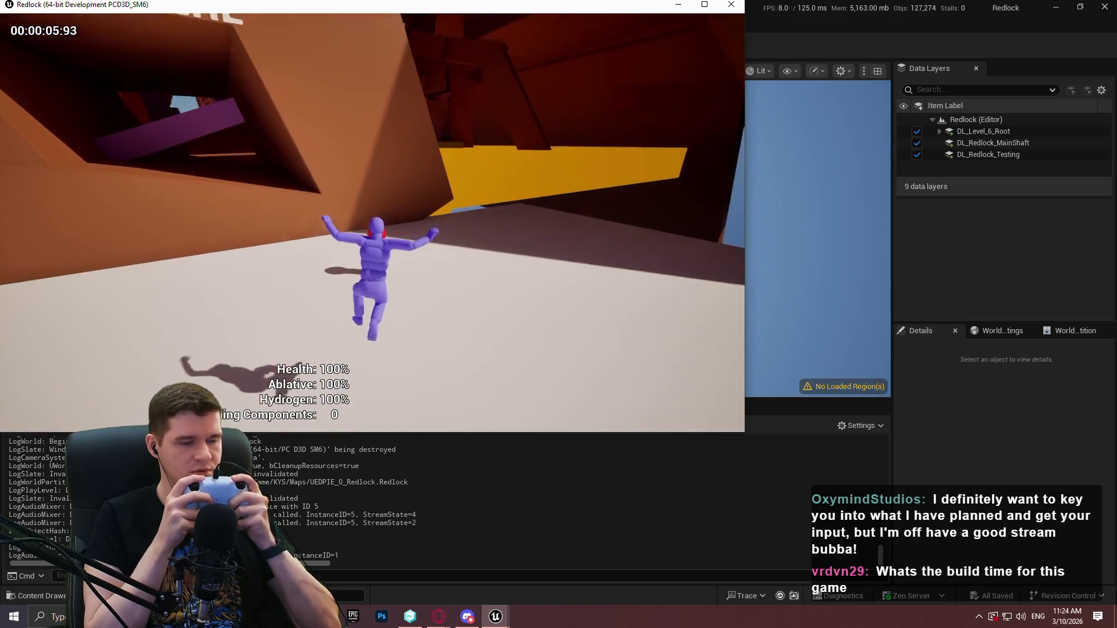
{"action": "key", "text": "Escape"}
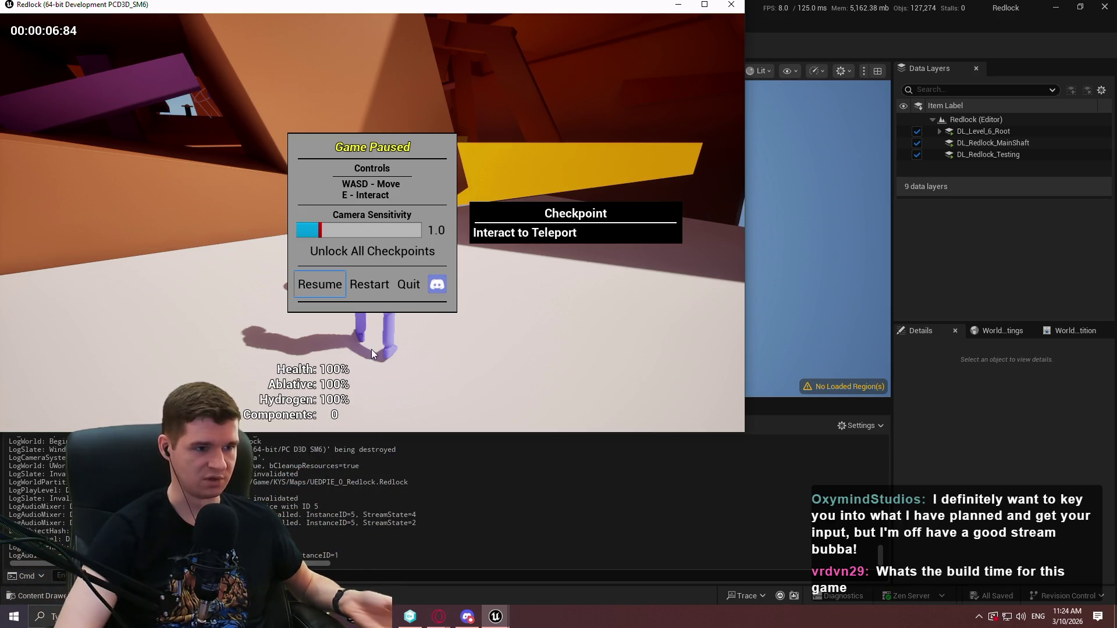
{"action": "key", "text": "Right"}
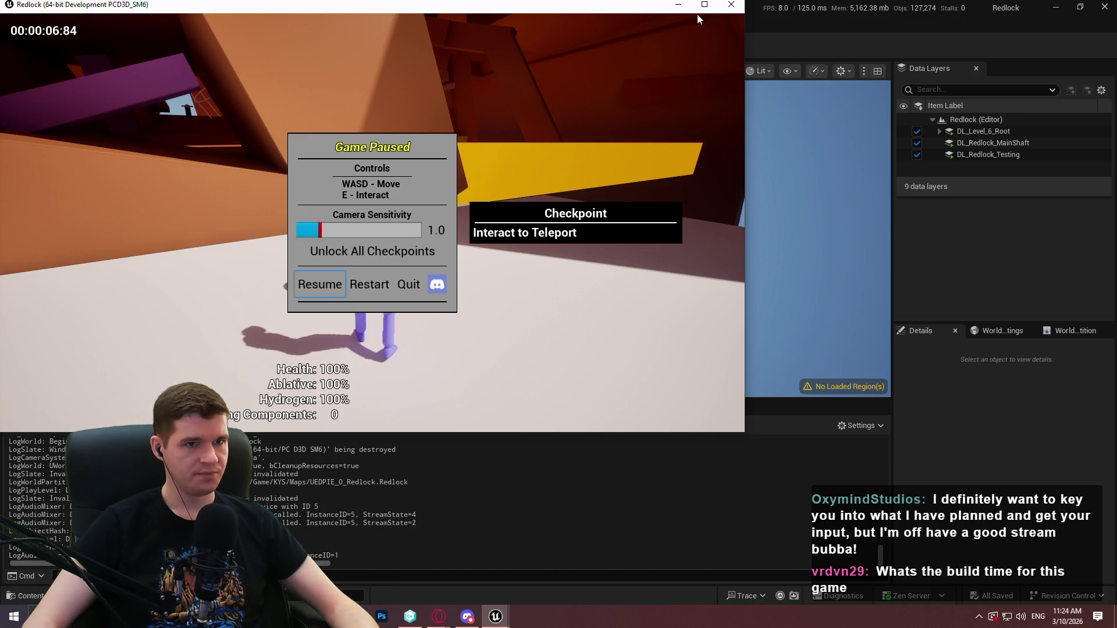
{"action": "left_click", "coordinate": [730, 7]}
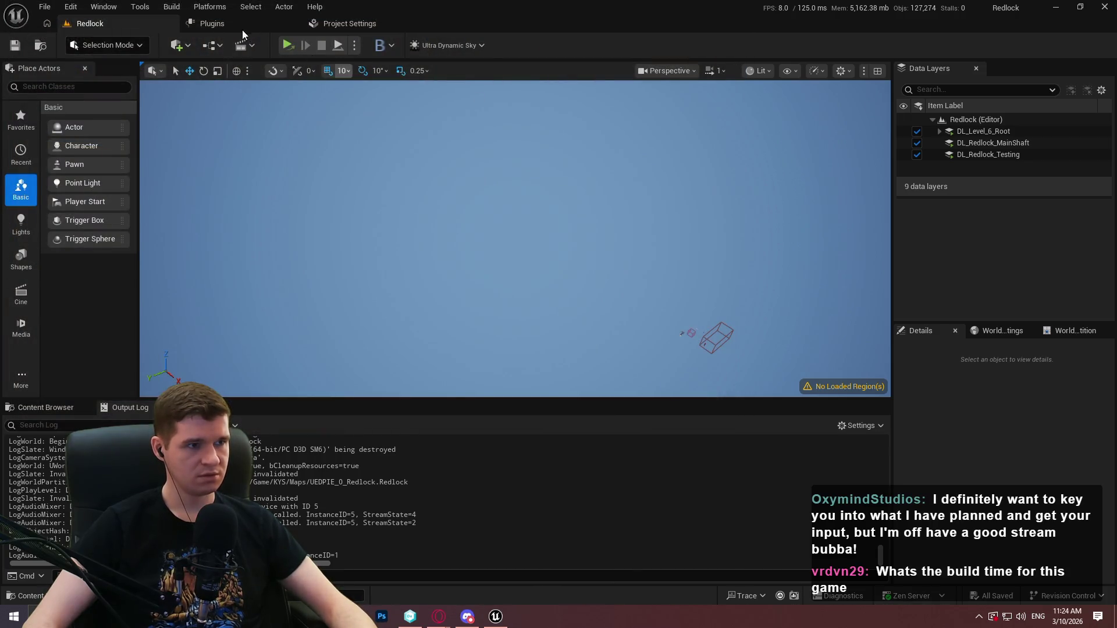
- Uncheck Windows Process Gamepad, Process Controller and Process Raw Input in Game Input settings, then return to Redlock
{"action": "left_click", "coordinate": [382, 23]}
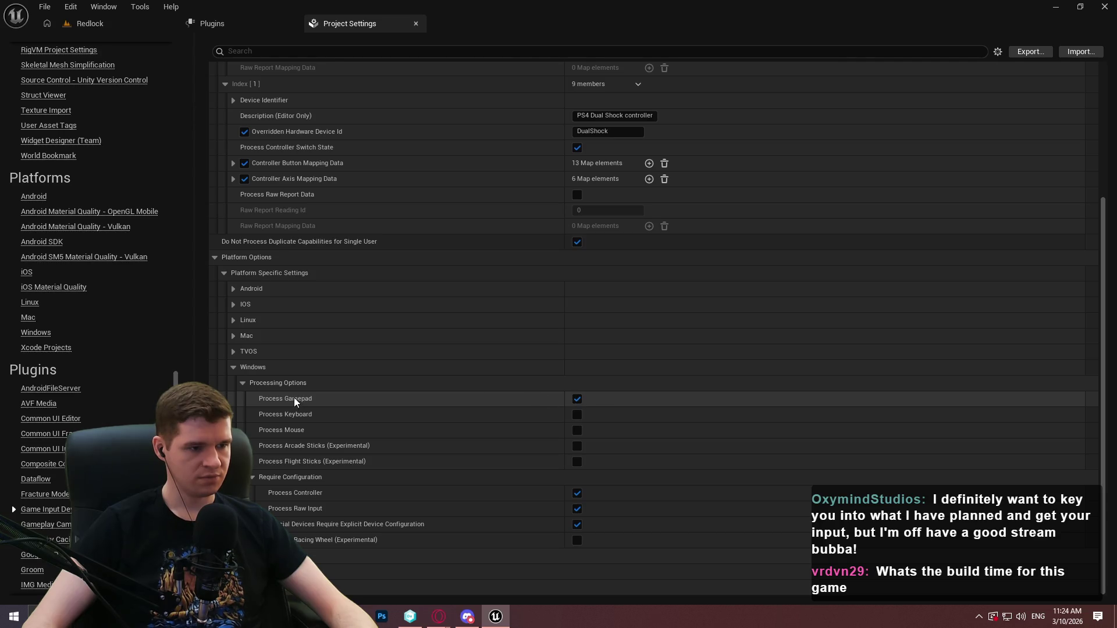
{"action": "mouse_move", "coordinate": [294, 397]}
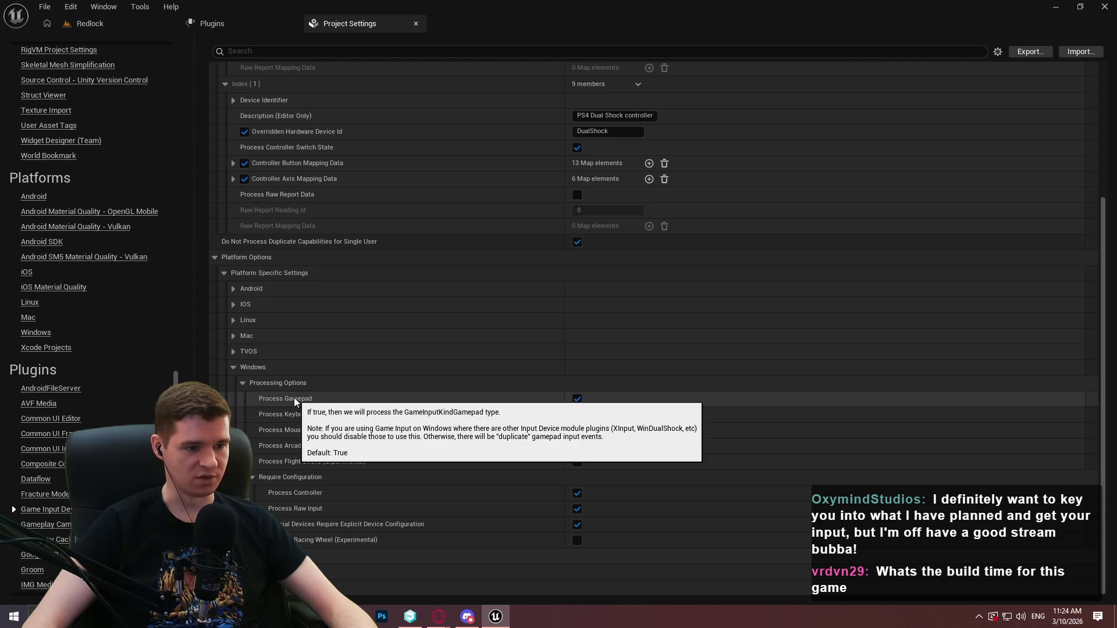
{"action": "left_click", "coordinate": [577, 399]}
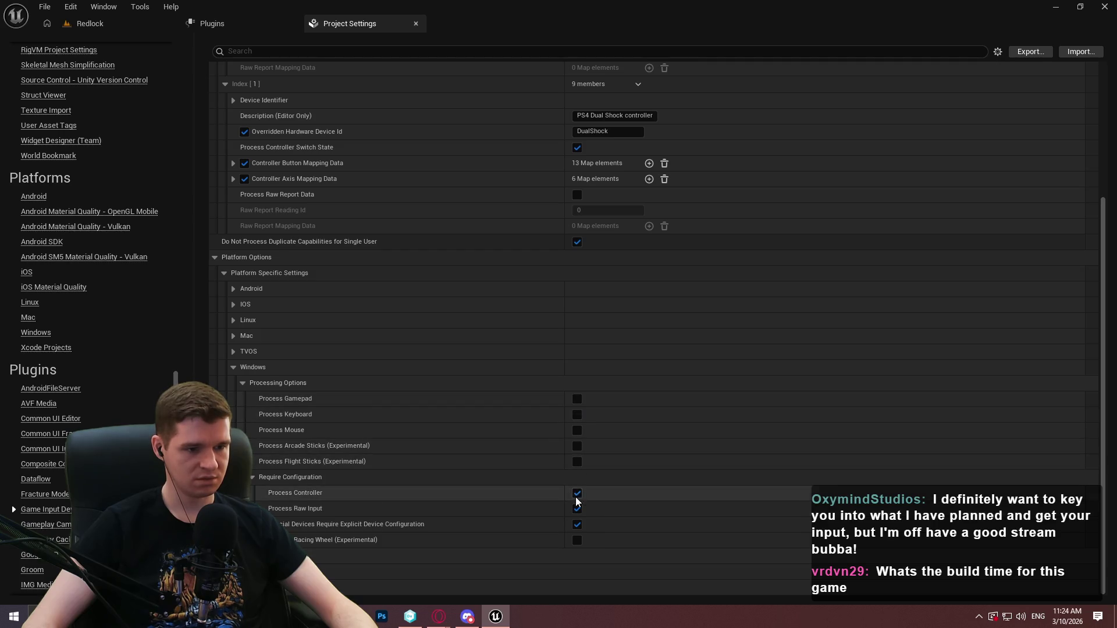
{"action": "left_click", "coordinate": [576, 493]}
{"action": "left_click", "coordinate": [577, 509]}
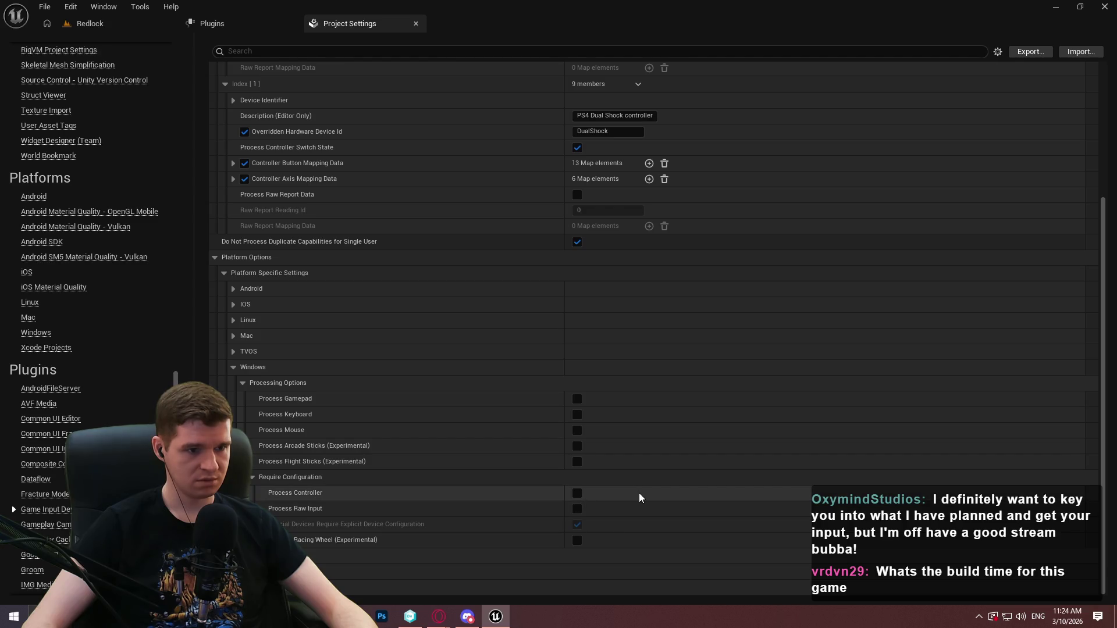
{"action": "scroll", "coordinate": [292, 464], "scroll_direction": "up", "scroll_amount": 5}
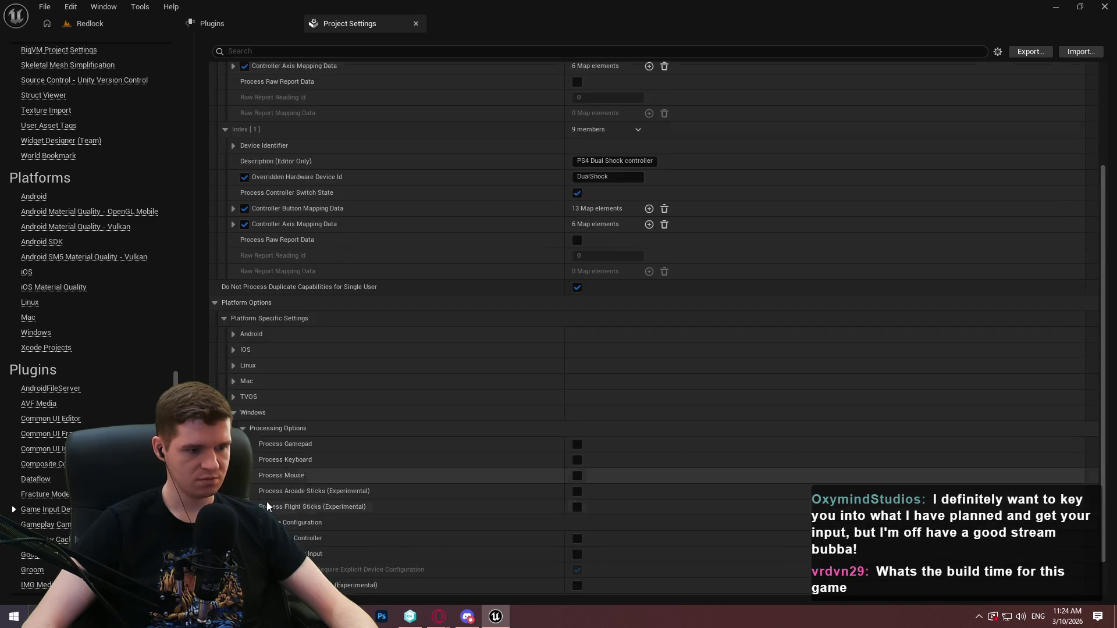
{"action": "left_click", "coordinate": [163, 25]}
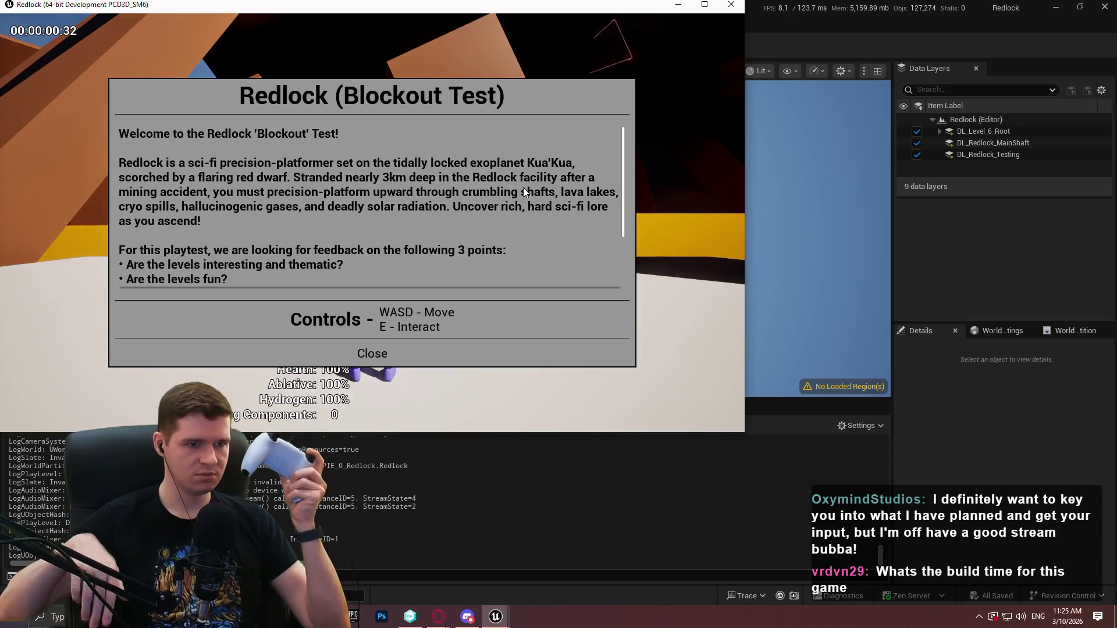
- Dismiss the welcome dialog, pause the gamepad-off test game, and close its window
{"action": "left_click", "coordinate": [376, 348]}
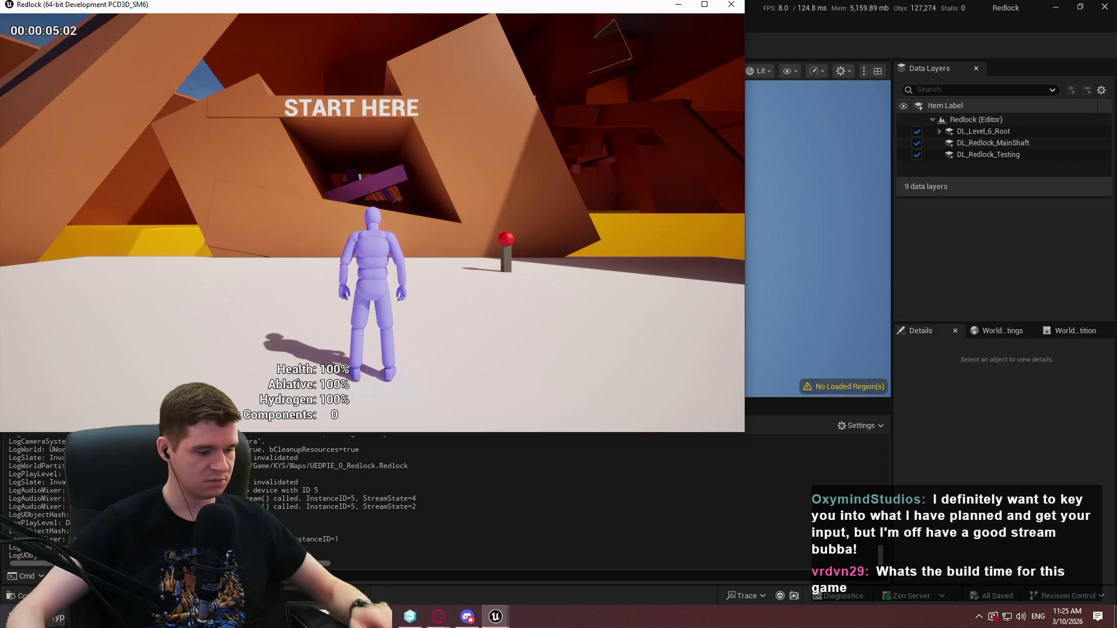
{"action": "key", "text": "Escape"}
{"action": "left_click", "coordinate": [724, 10]}
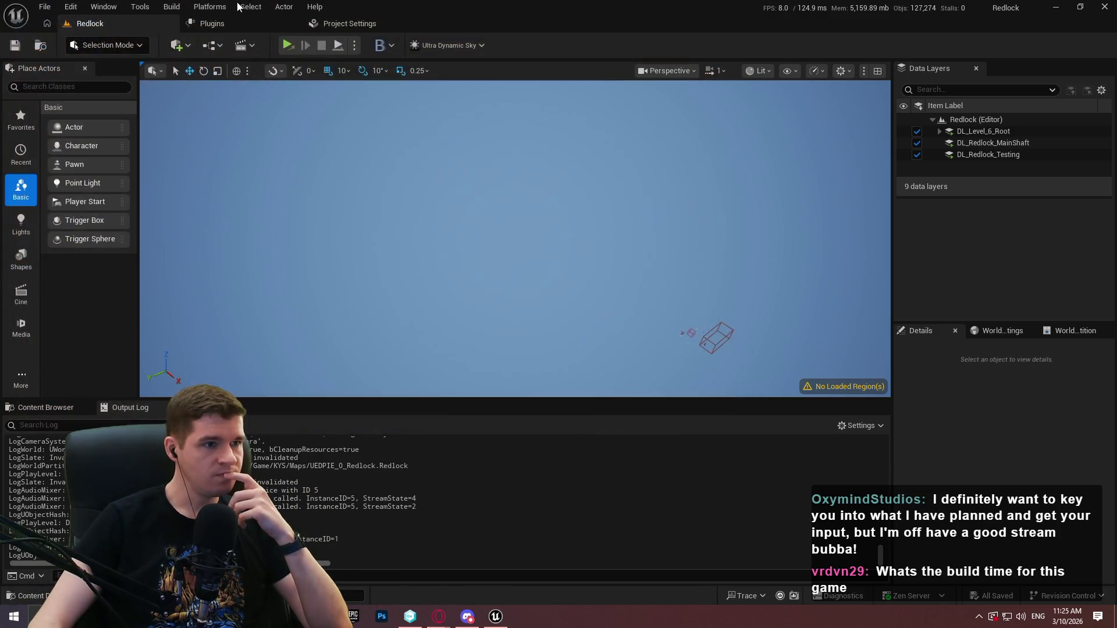
- Review the Windows Process Controller and Process Gamepad options, then bring up the Plugins list
{"action": "left_click", "coordinate": [349, 23]}
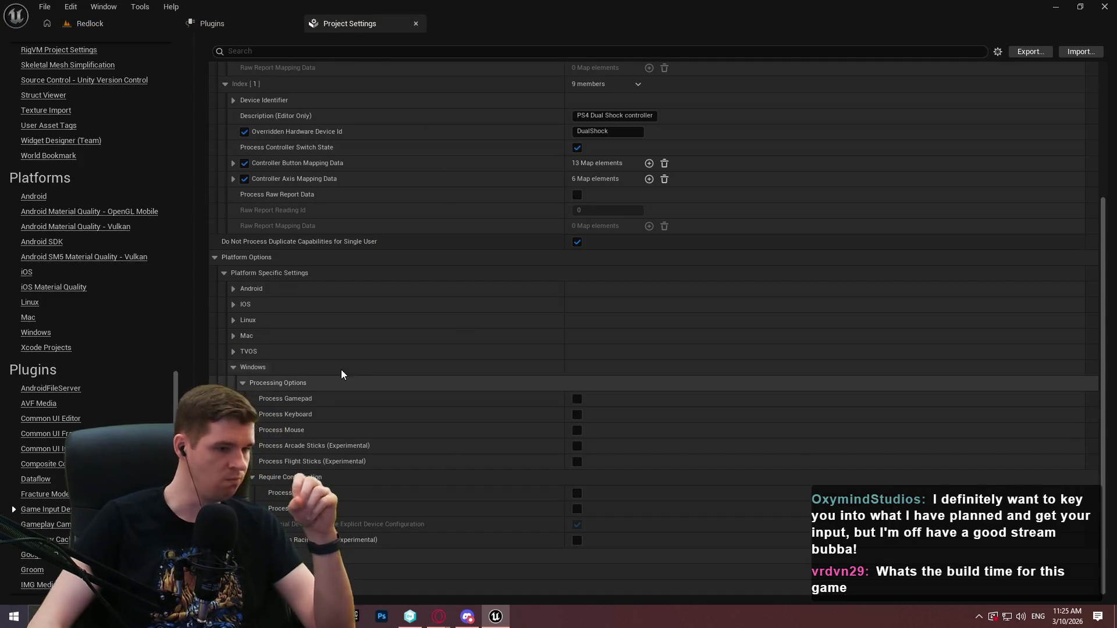
{"action": "mouse_move", "coordinate": [295, 498]}
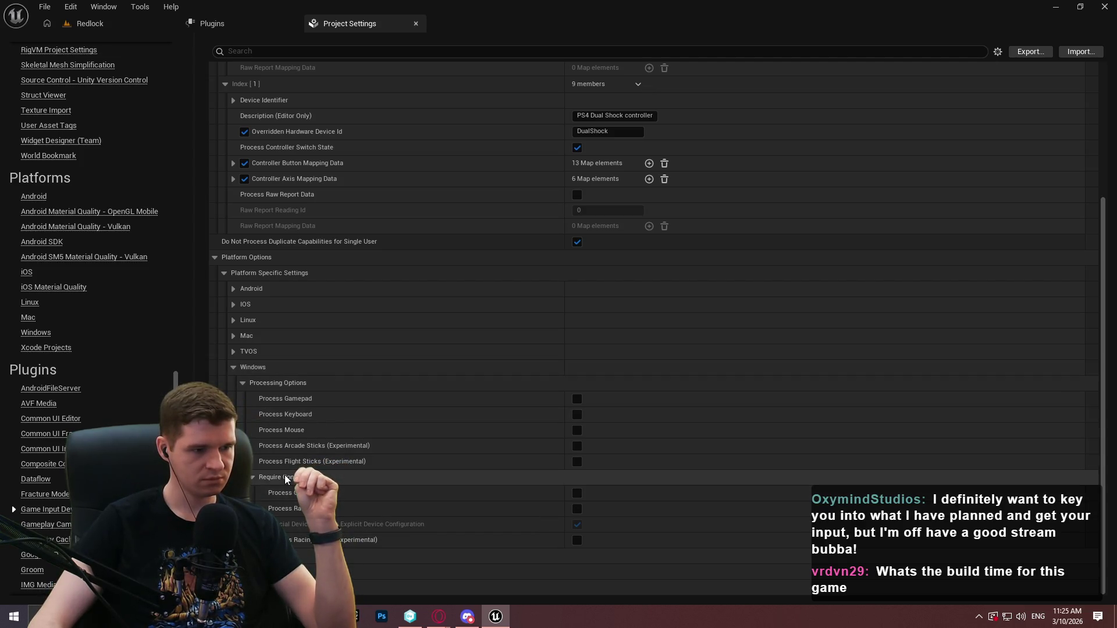
{"action": "mouse_move", "coordinate": [300, 405]}
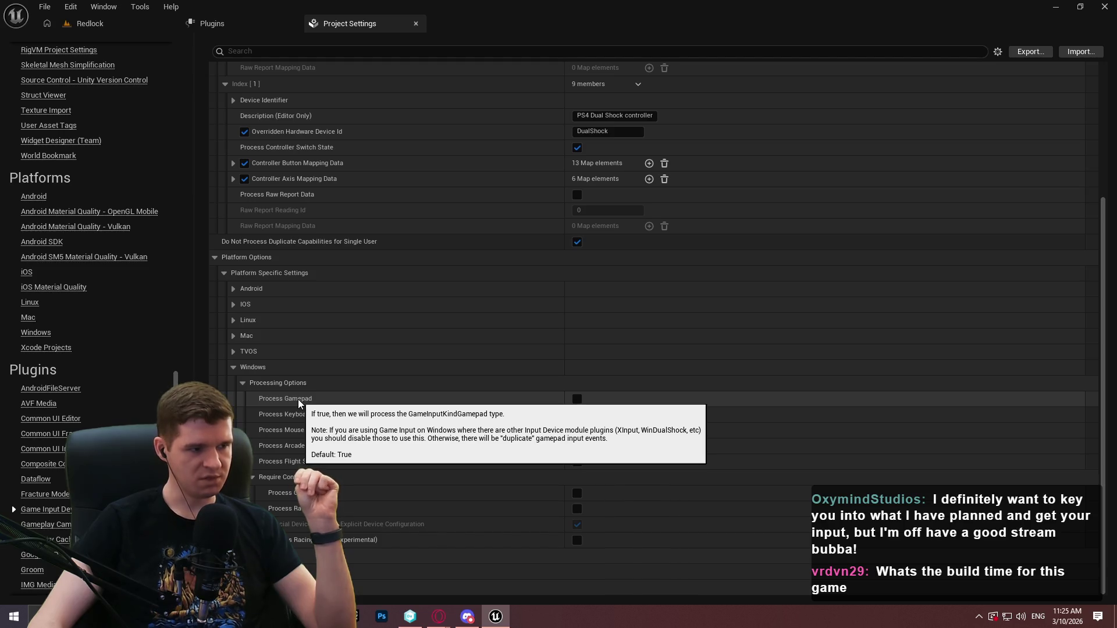
{"action": "left_click", "coordinate": [210, 25]}
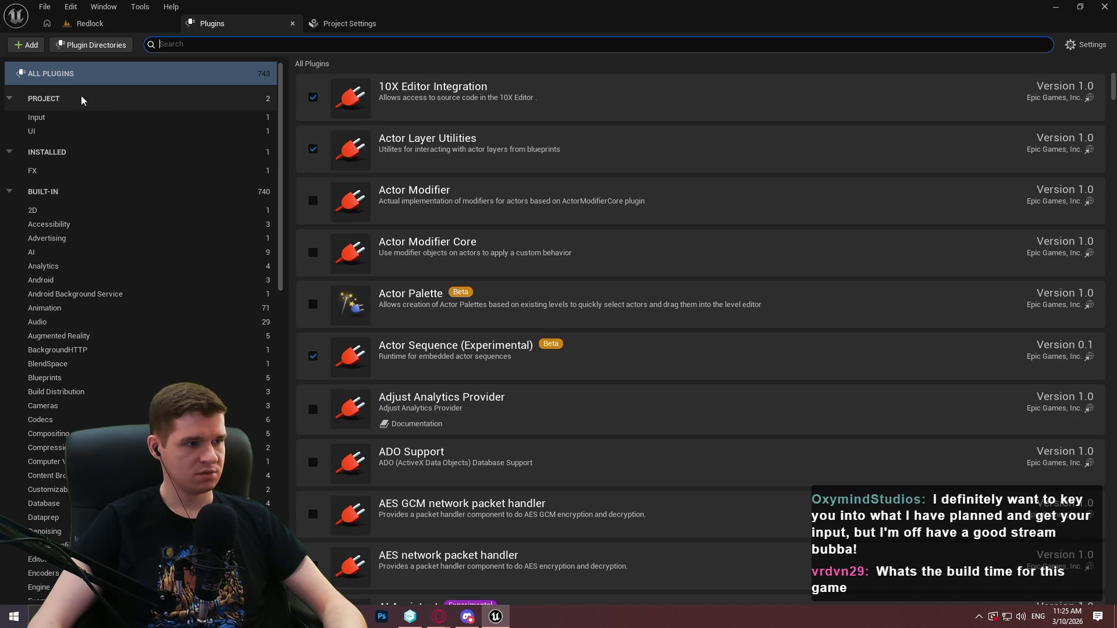
- Filter plugins by 'input' and disable Game Input (Windows), then switch to the browser
{"action": "type", "text": "input"}
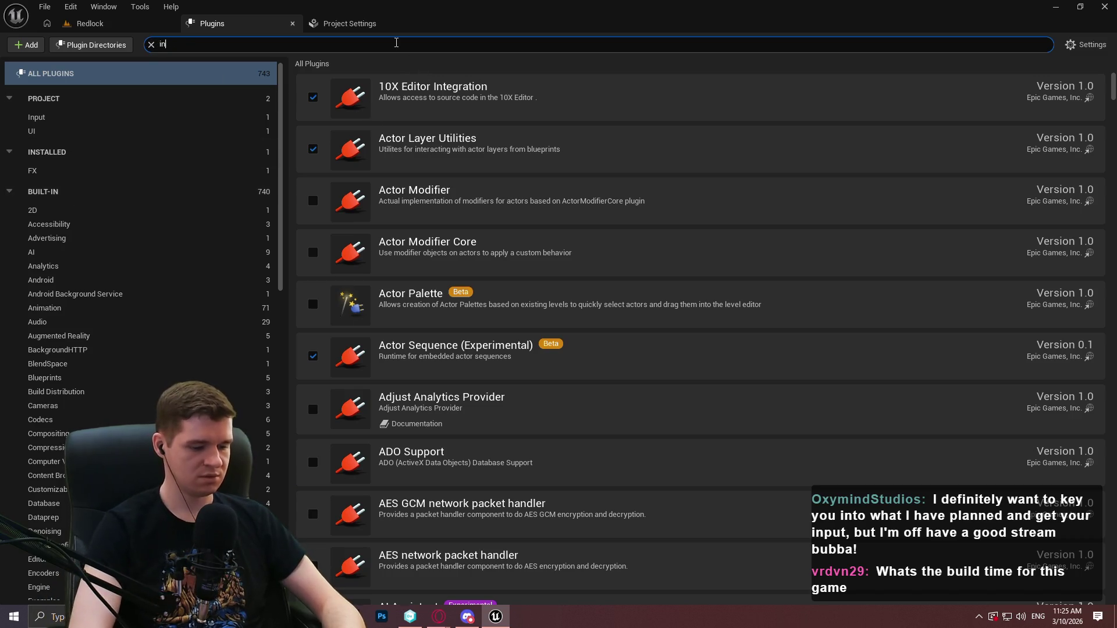
{"action": "scroll", "coordinate": [335, 354], "scroll_direction": "down", "scroll_amount": 1}
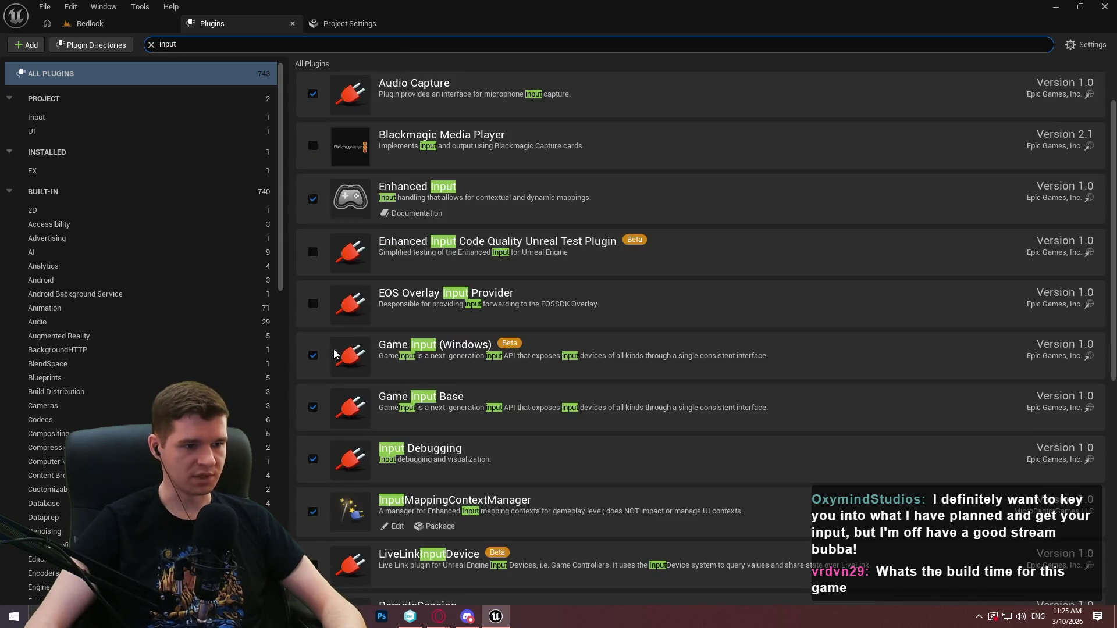
{"action": "left_click", "coordinate": [313, 355]}
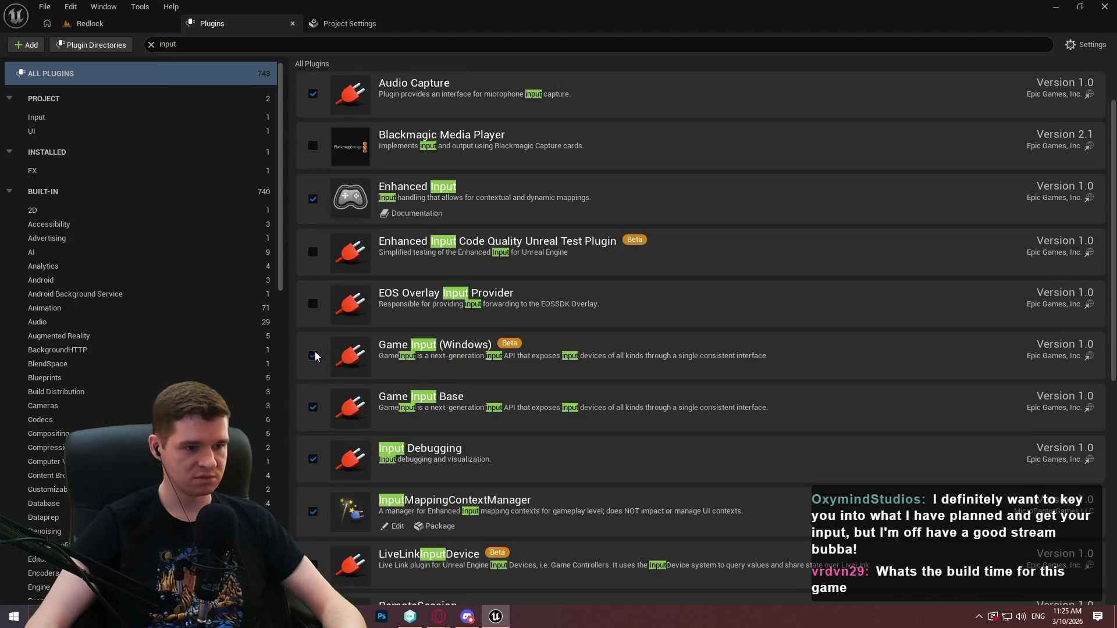
{"action": "key", "text": "alt+Tab"}
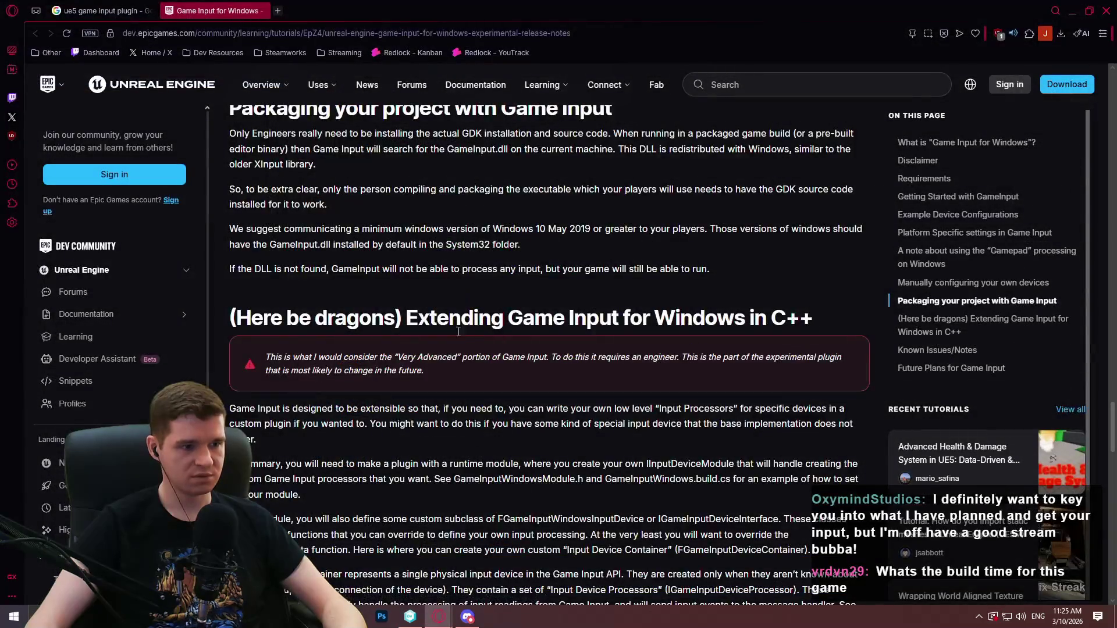
- Scroll the tutorial to the '(Here be dragons) Extending Game Input for Windows in C++' section
{"action": "scroll", "coordinate": [373, 322], "scroll_direction": "down", "scroll_amount": 3}
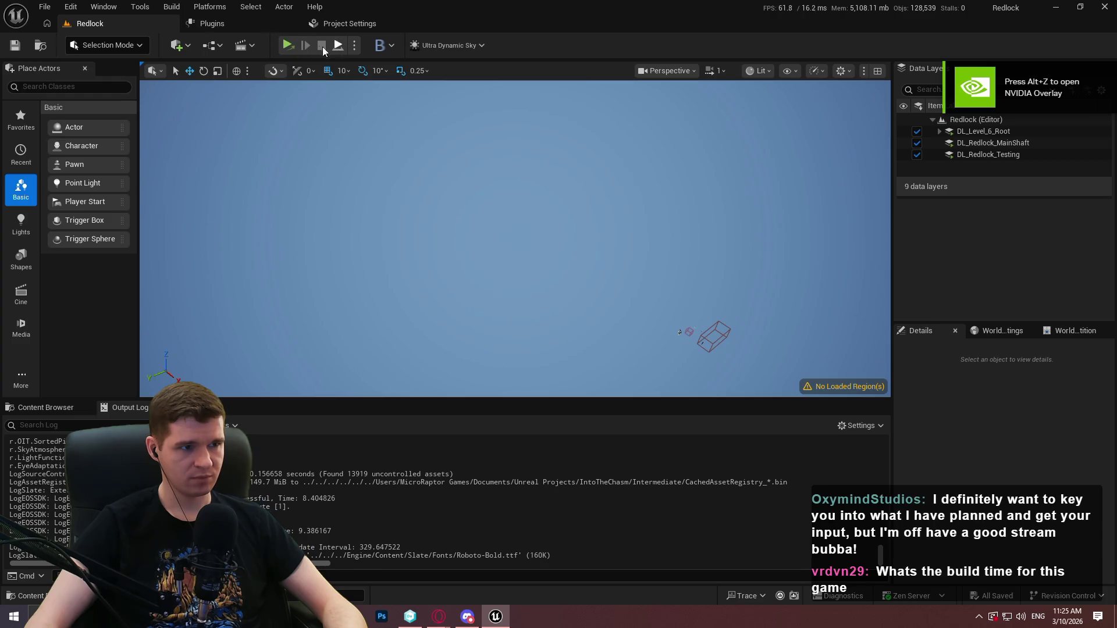
- Verify the Windows Processing Options under Plugins > Game Input Device Settings are off, then return to Redlock
{"action": "left_click", "coordinate": [349, 23]}
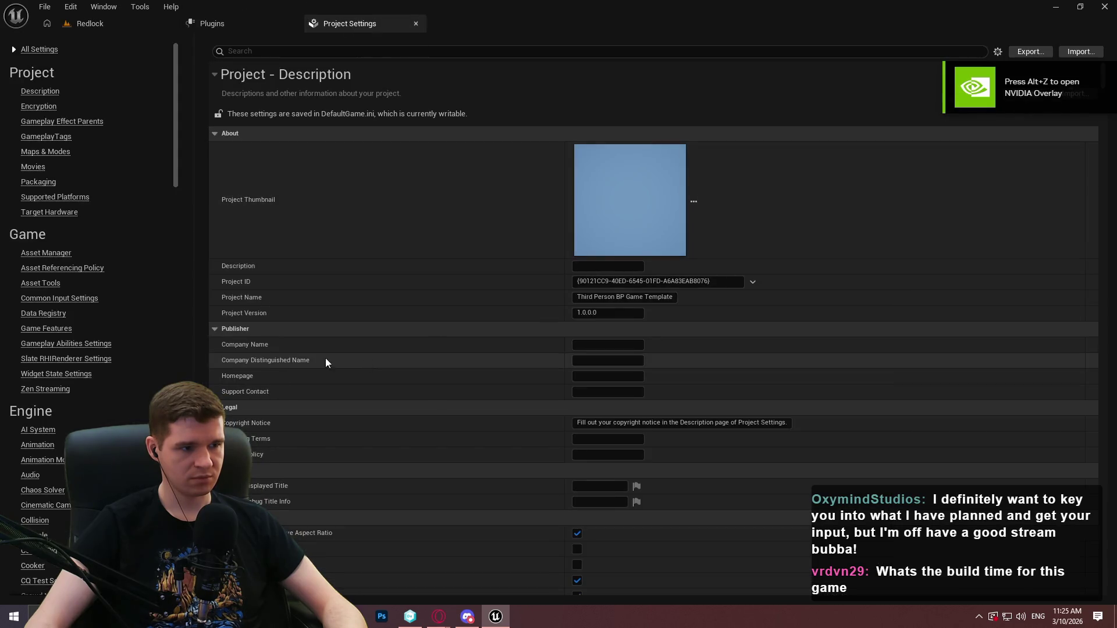
{"action": "left_click_drag", "start_coordinate": [177, 79], "coordinate": [177, 465]}
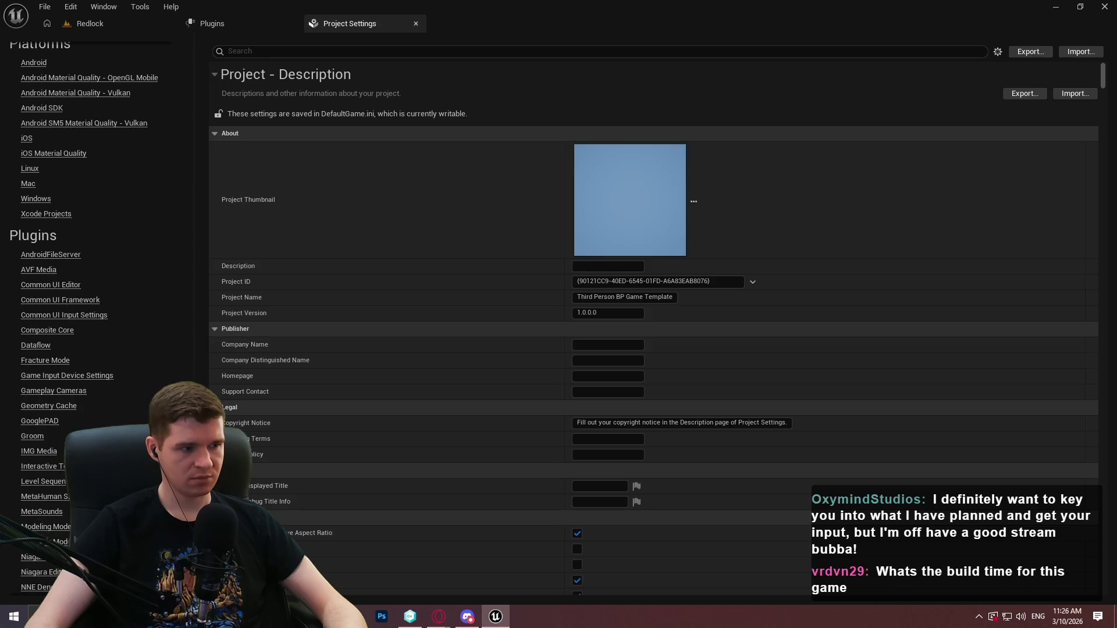
{"action": "left_click", "coordinate": [57, 375]}
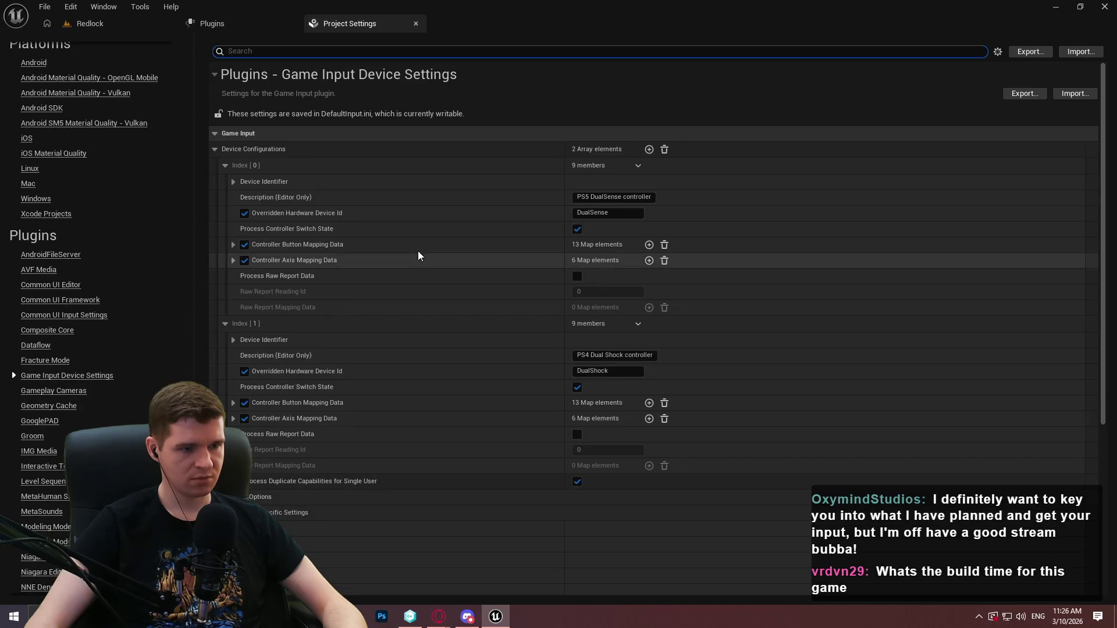
{"action": "scroll", "coordinate": [417, 250], "scroll_direction": "down", "scroll_amount": 5}
{"action": "scroll", "coordinate": [340, 329], "scroll_direction": "down", "scroll_amount": 3}
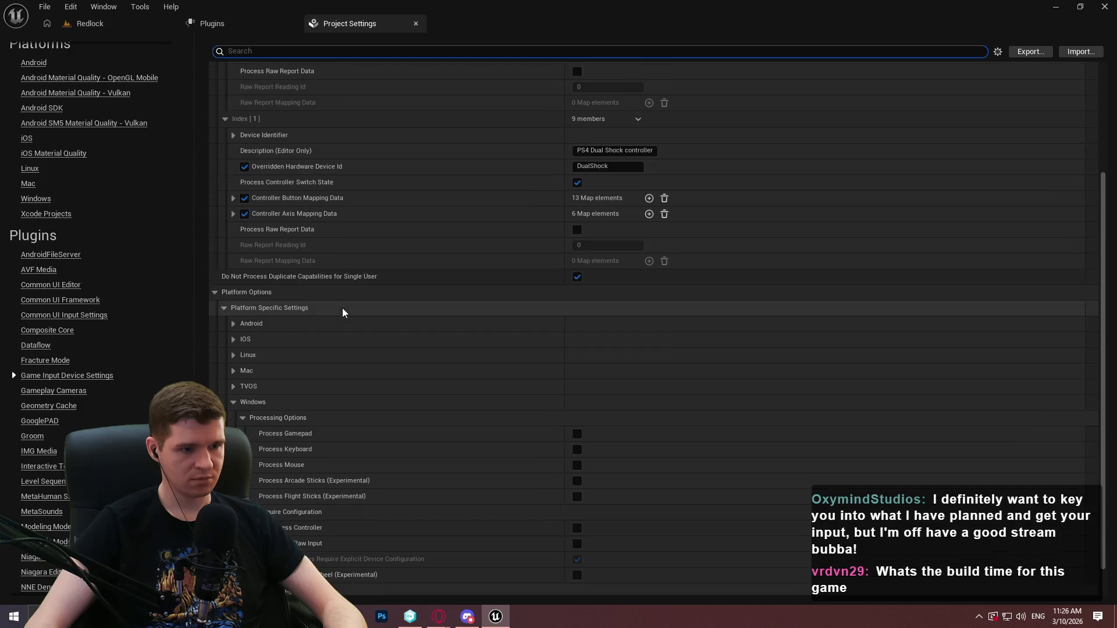
{"action": "left_click", "coordinate": [93, 25]}
{"action": "left_click", "coordinate": [349, 23]}
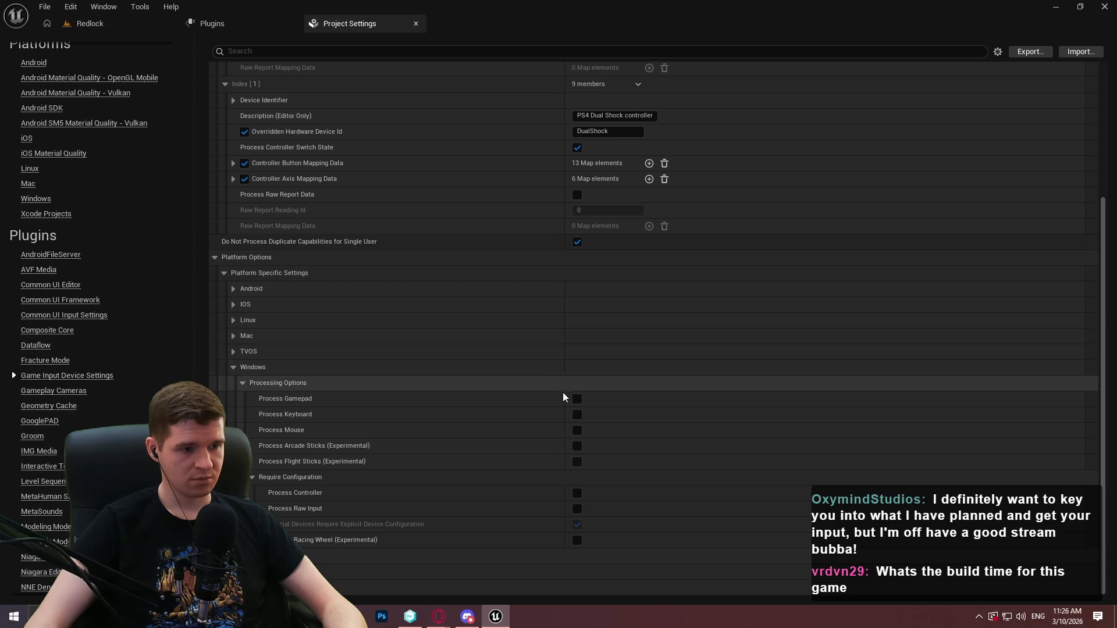
{"action": "left_click", "coordinate": [129, 25]}
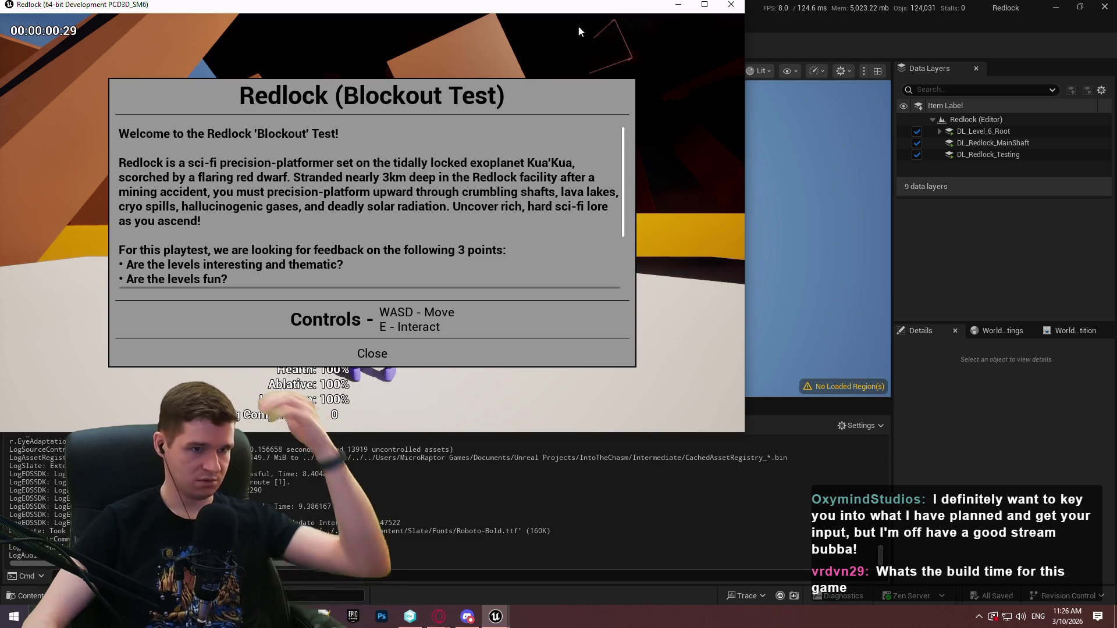
- Enable Windows raw input processing alongside gamepad and playtest the level twice
{"action": "key", "text": "Escape"}
{"action": "left_click", "coordinate": [360, 24]}
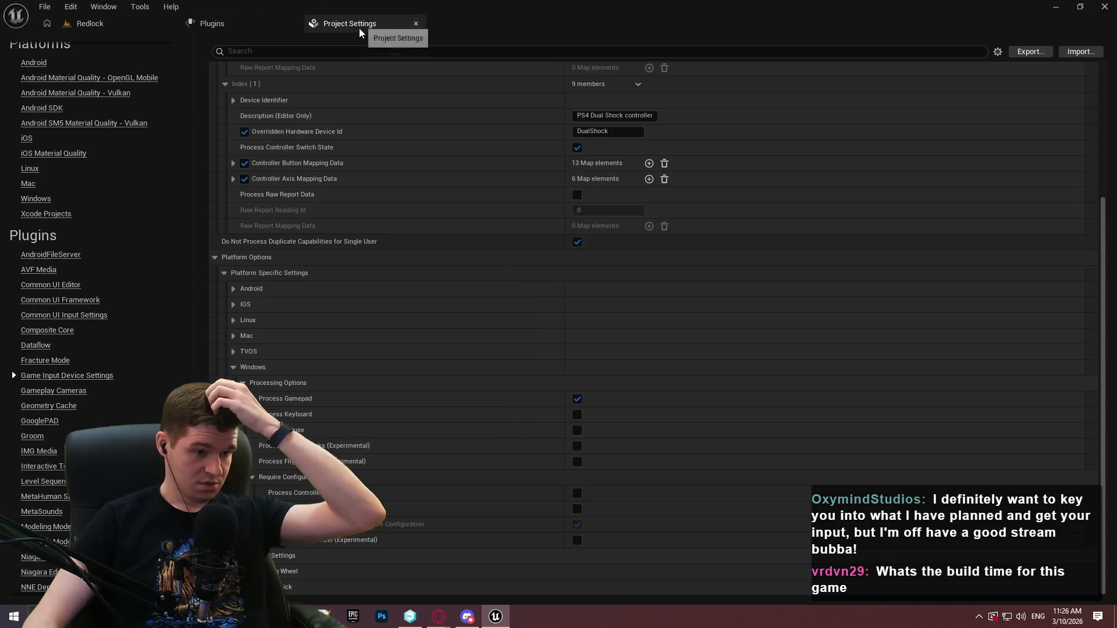
{"action": "left_click", "coordinate": [577, 509]}
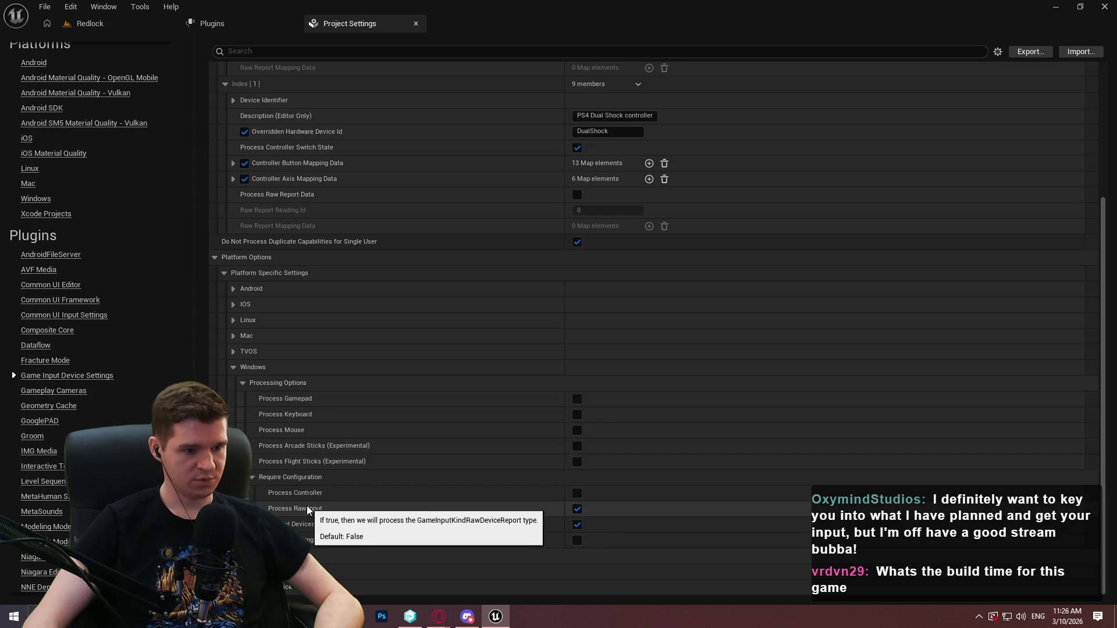
{"action": "left_click", "coordinate": [166, 28]}
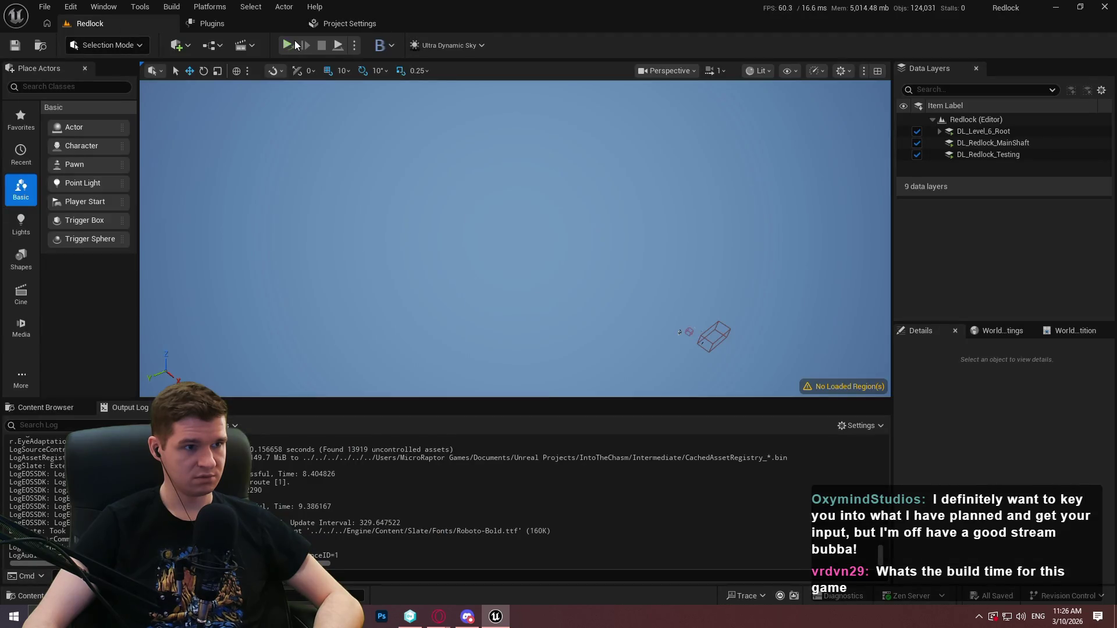
{"action": "left_click", "coordinate": [293, 47]}
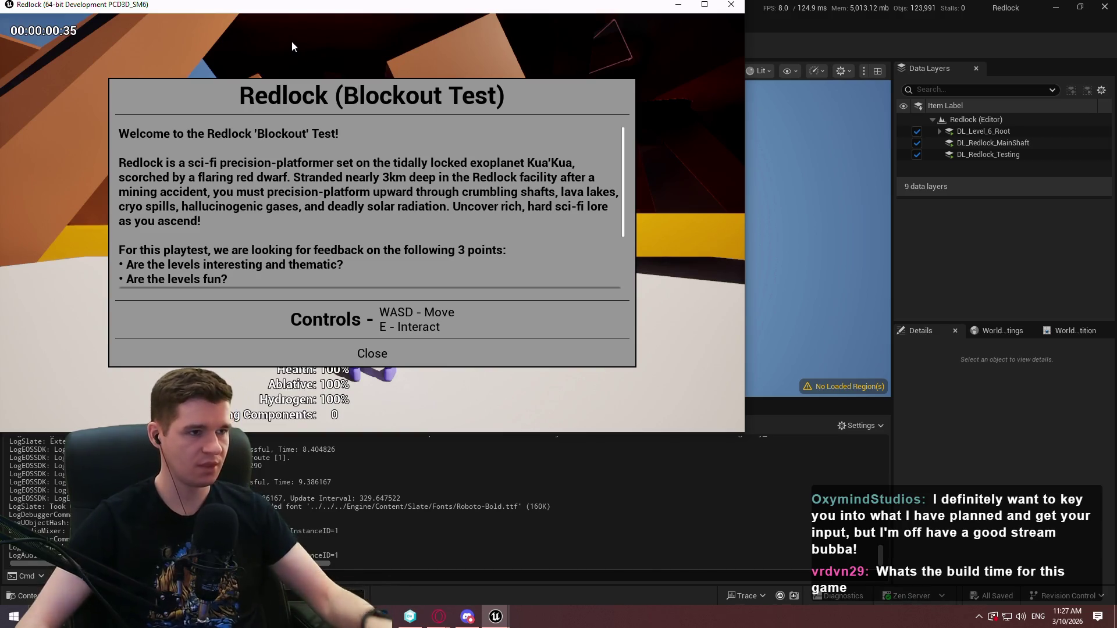
{"action": "left_click", "coordinate": [732, 8]}
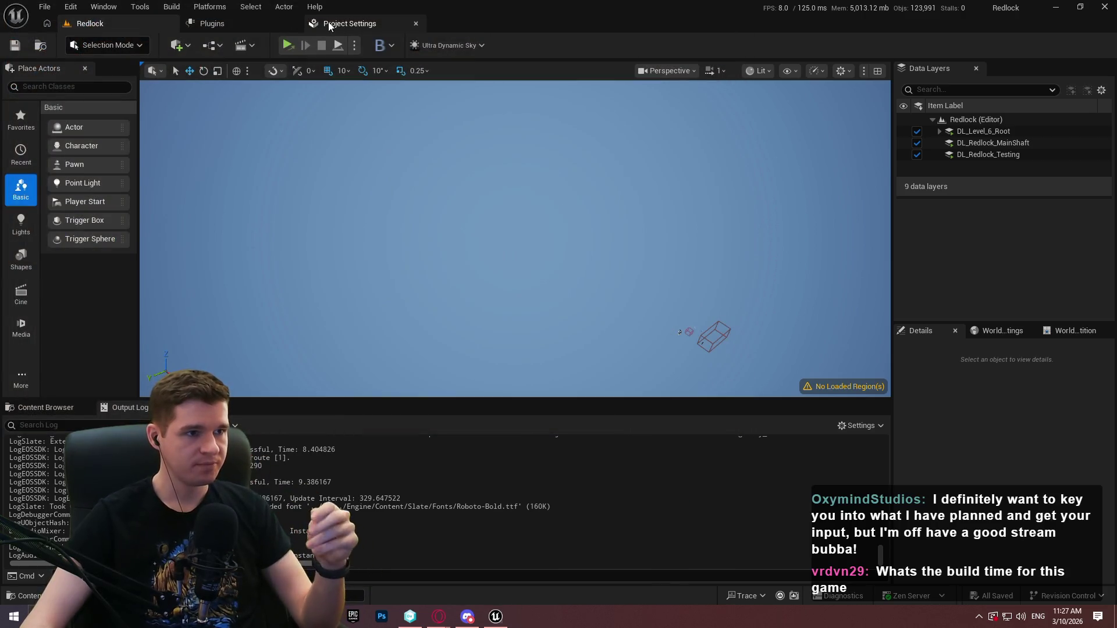
{"action": "left_click", "coordinate": [327, 24]}
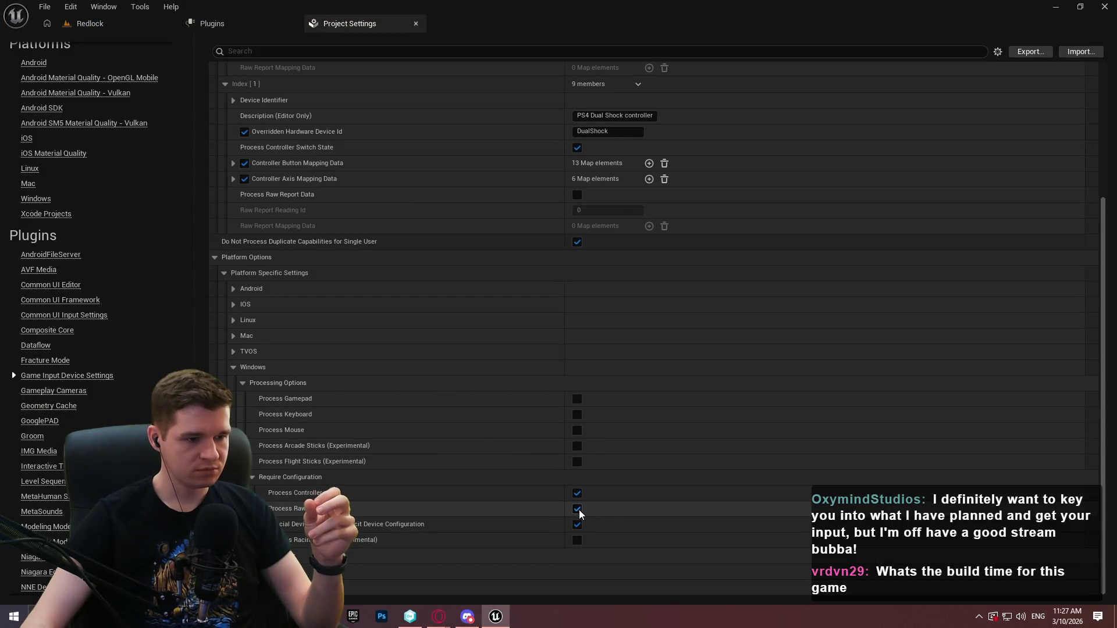
{"action": "left_click", "coordinate": [93, 23]}
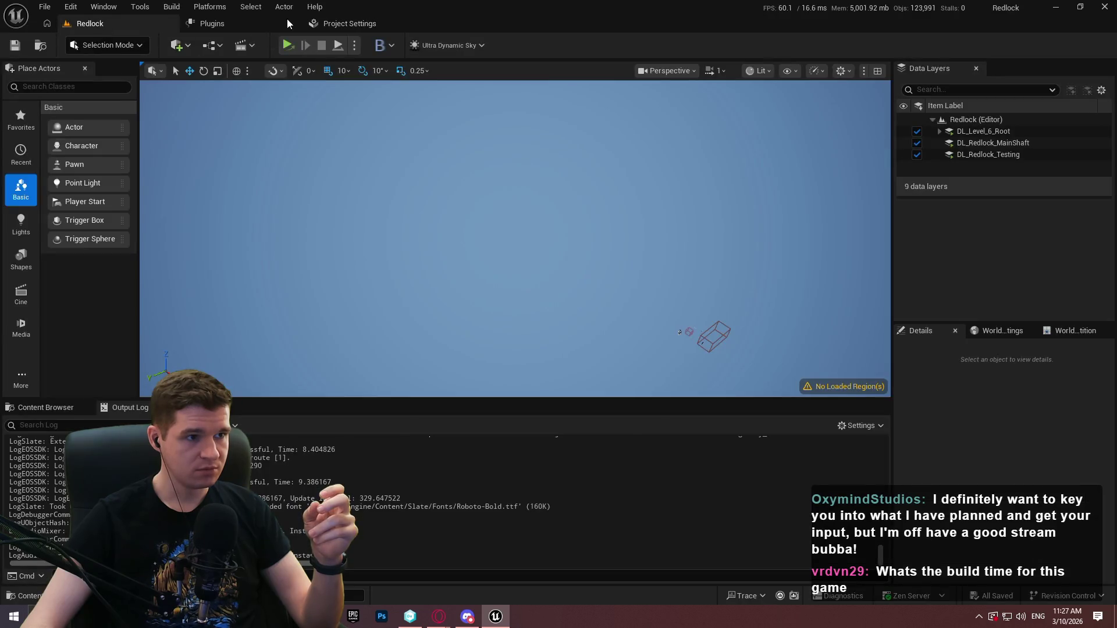
{"action": "left_click", "coordinate": [292, 46]}
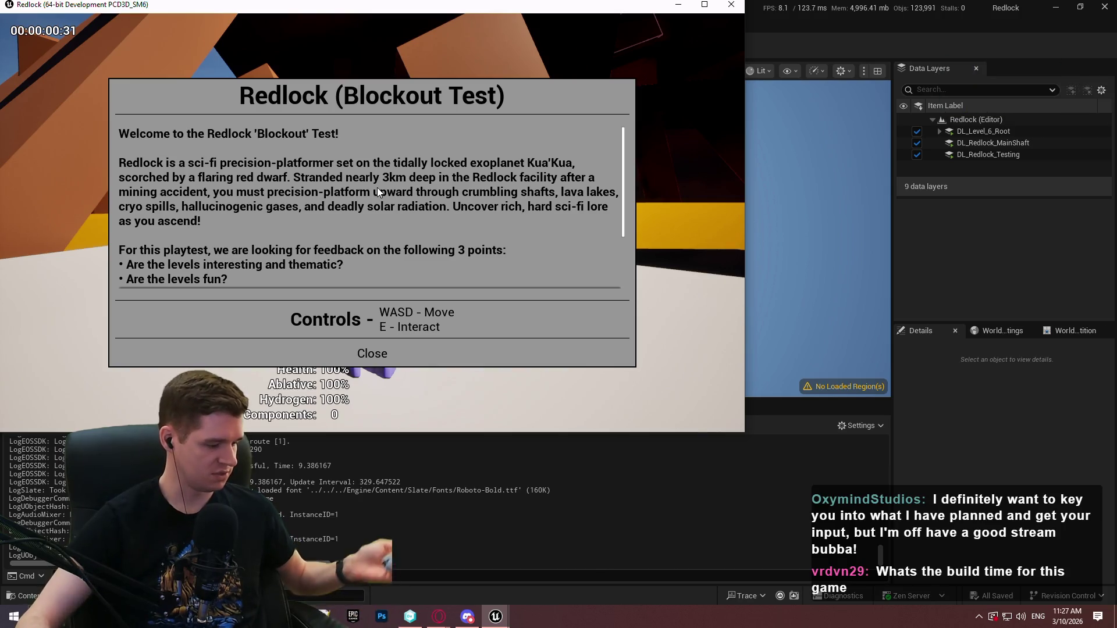
{"action": "left_click", "coordinate": [721, 5]}
- Turn off controller and raw input processing and playtest with only gamepad processing on
{"action": "left_click", "coordinate": [346, 19]}
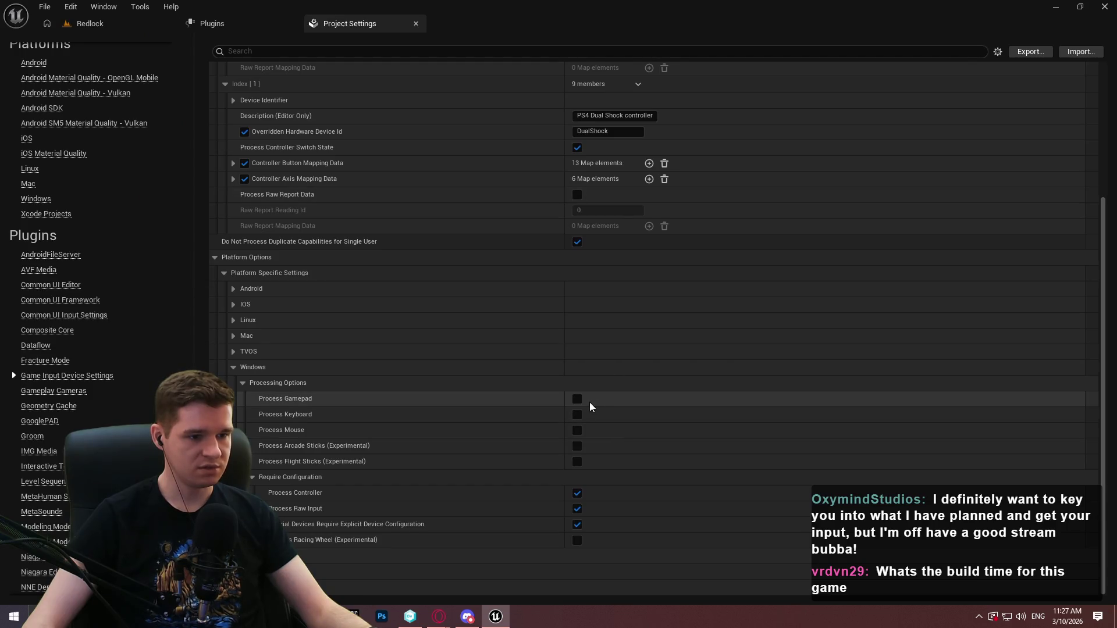
{"action": "left_click", "coordinate": [577, 493]}
{"action": "left_click", "coordinate": [577, 508]}
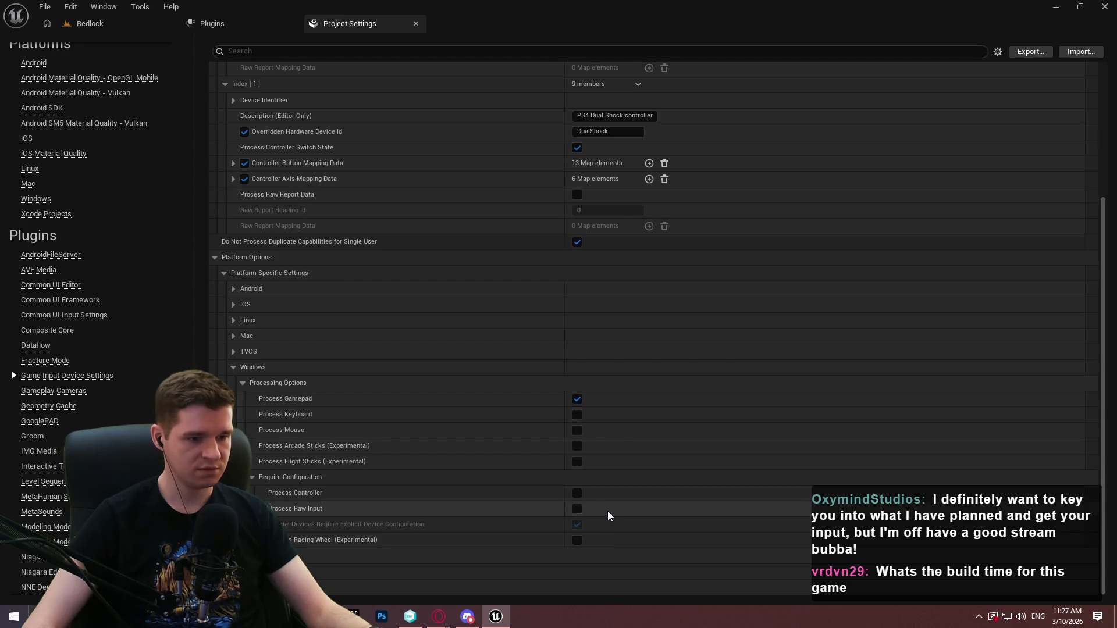
{"action": "left_click", "coordinate": [103, 26]}
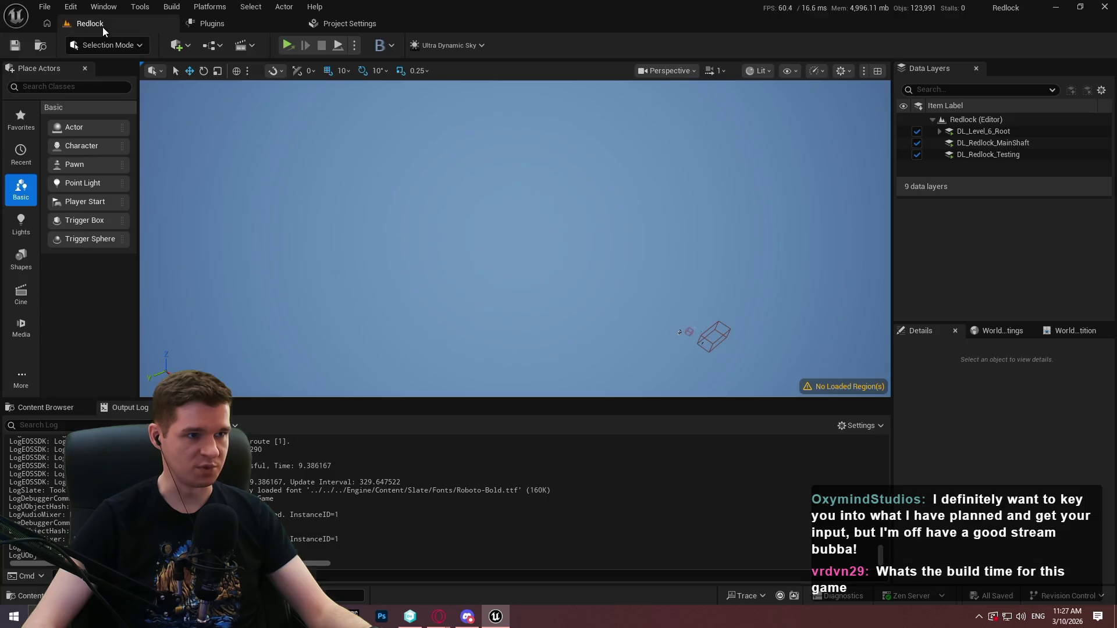
{"action": "left_click", "coordinate": [297, 53]}
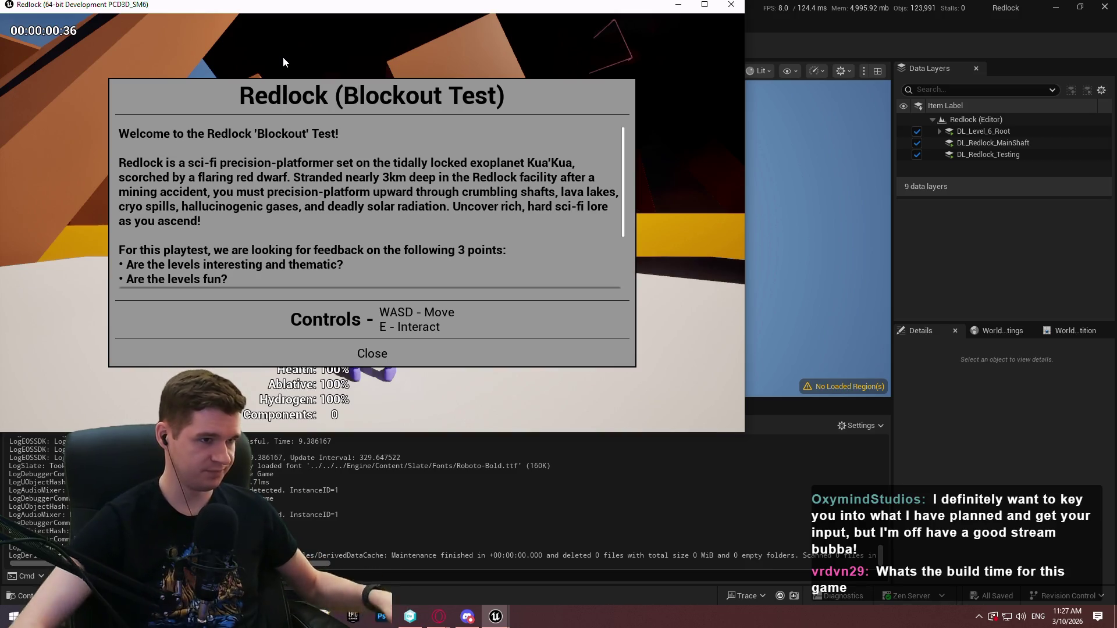
{"action": "left_click", "coordinate": [731, 4]}
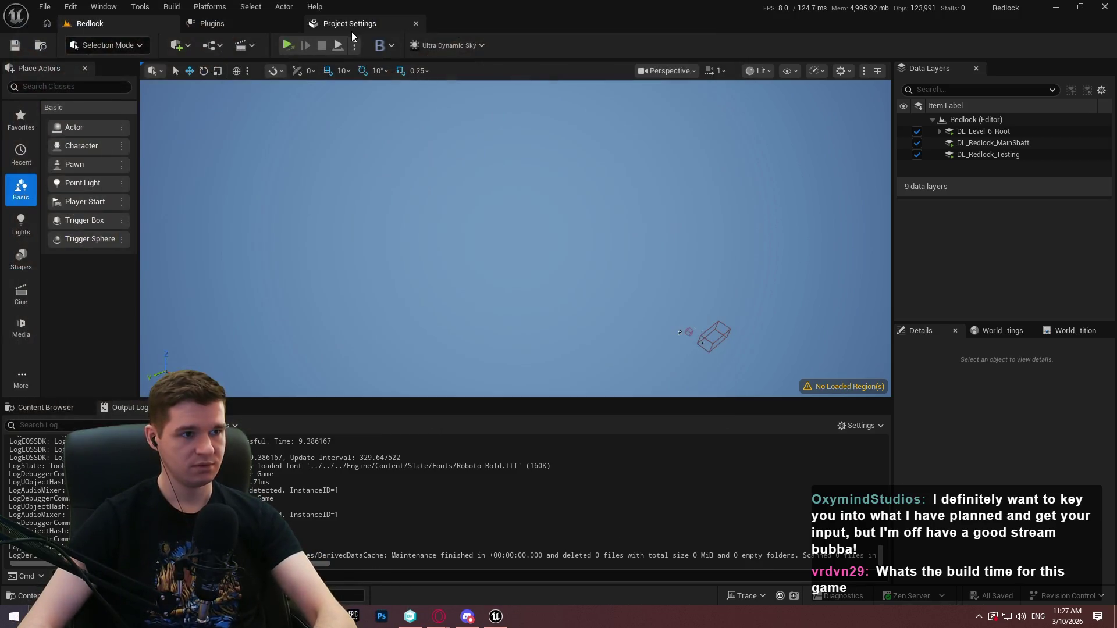
- Re-enable controller and raw input processing and playtest with all Windows input options on
{"action": "left_click", "coordinate": [351, 27]}
{"action": "left_click", "coordinate": [577, 492]}
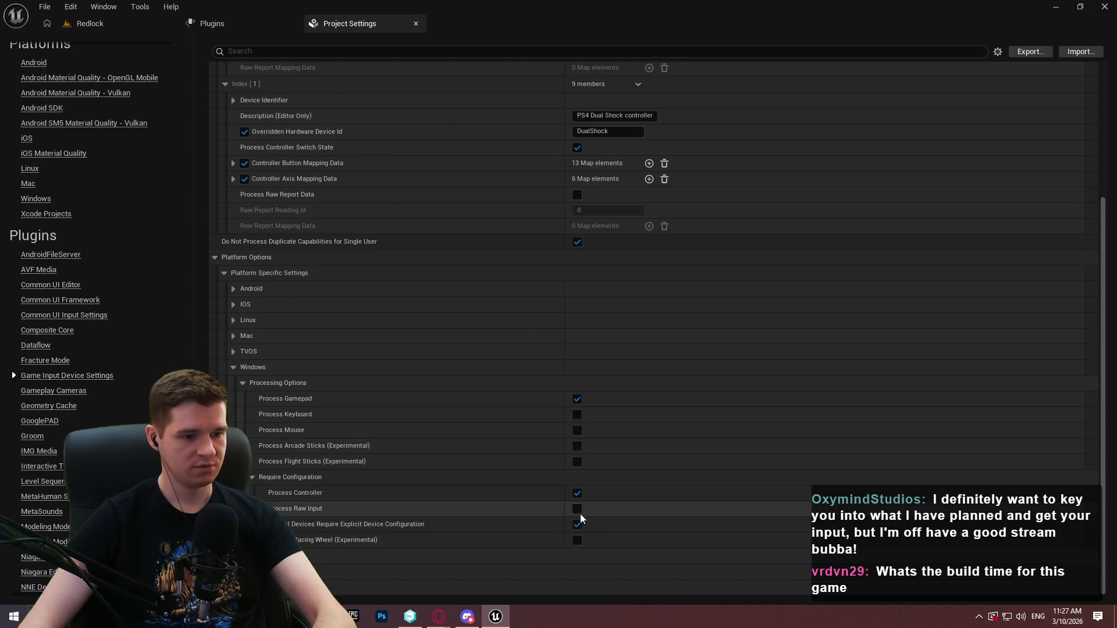
{"action": "left_click", "coordinate": [576, 509]}
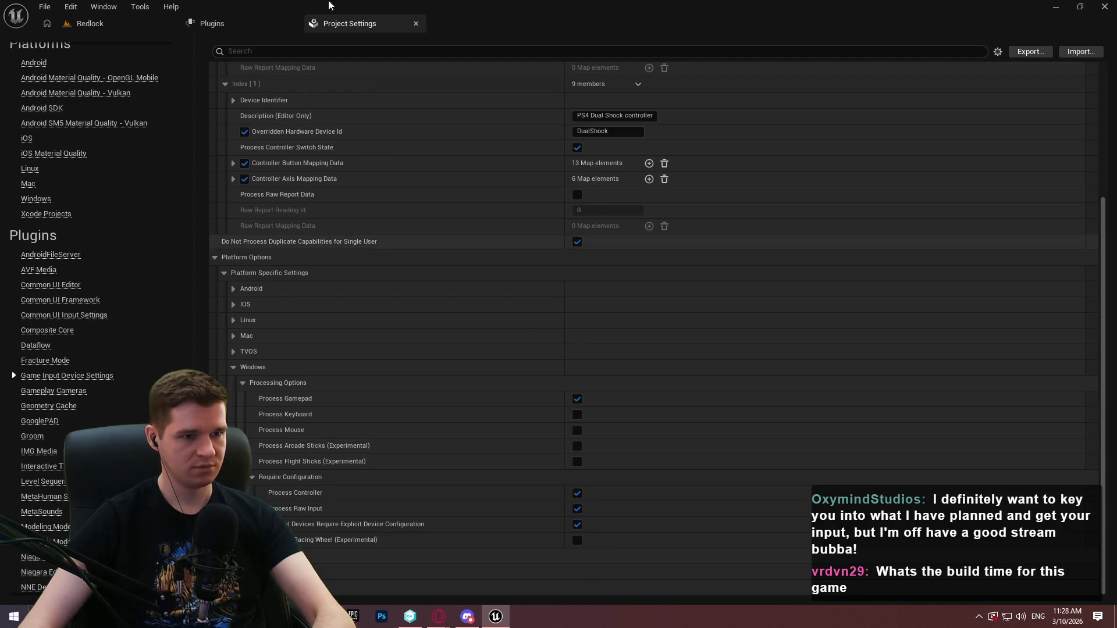
{"action": "left_click", "coordinate": [90, 26]}
{"action": "left_click", "coordinate": [287, 47]}
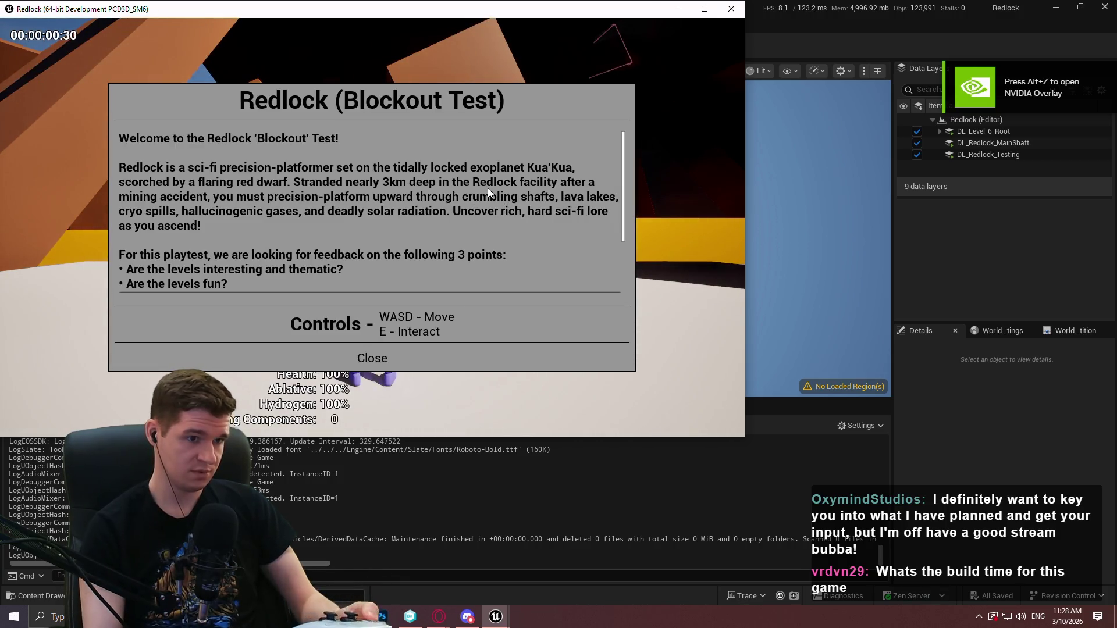
{"action": "left_click", "coordinate": [370, 359]}
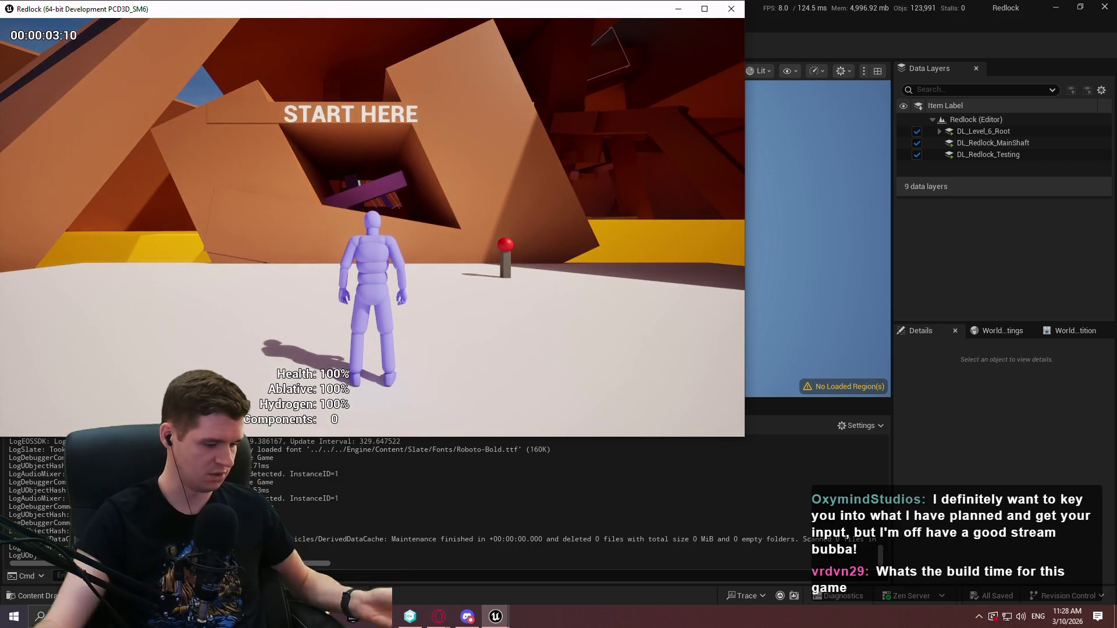
{"action": "key", "text": "Escape"}
{"action": "left_click", "coordinate": [727, 8]}
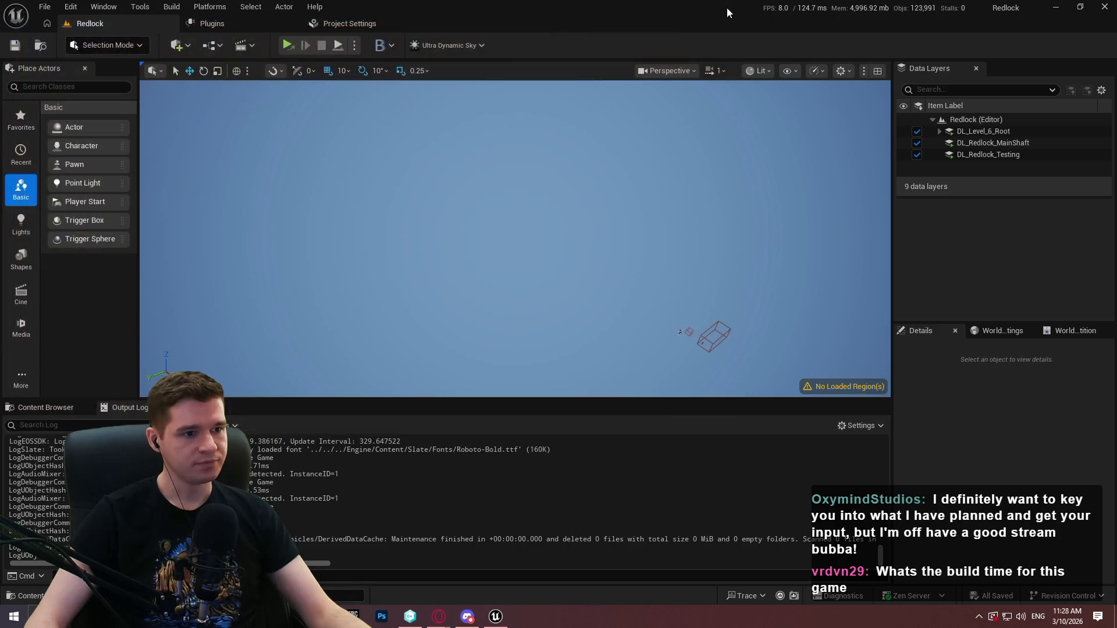
{"action": "left_click", "coordinate": [283, 30]}
{"action": "left_click", "coordinate": [368, 27]}
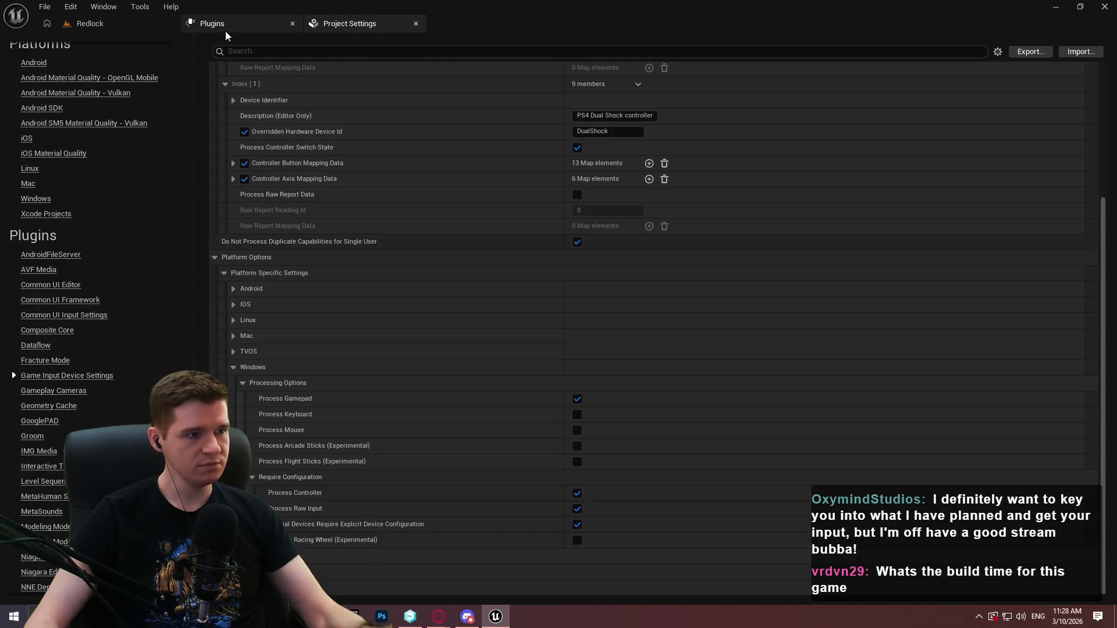
- Search plugins for 'input', tick Game Input (Windows) and accept the beta warning
{"action": "left_click", "coordinate": [225, 30]}
{"action": "left_click", "coordinate": [254, 44]}
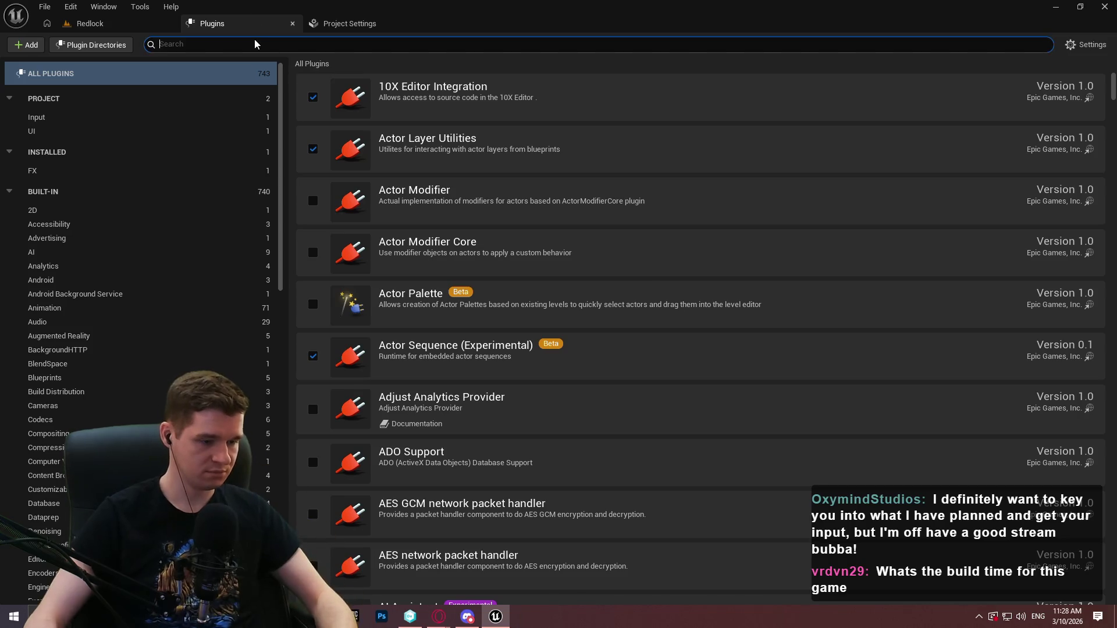
{"action": "type", "text": "input"}
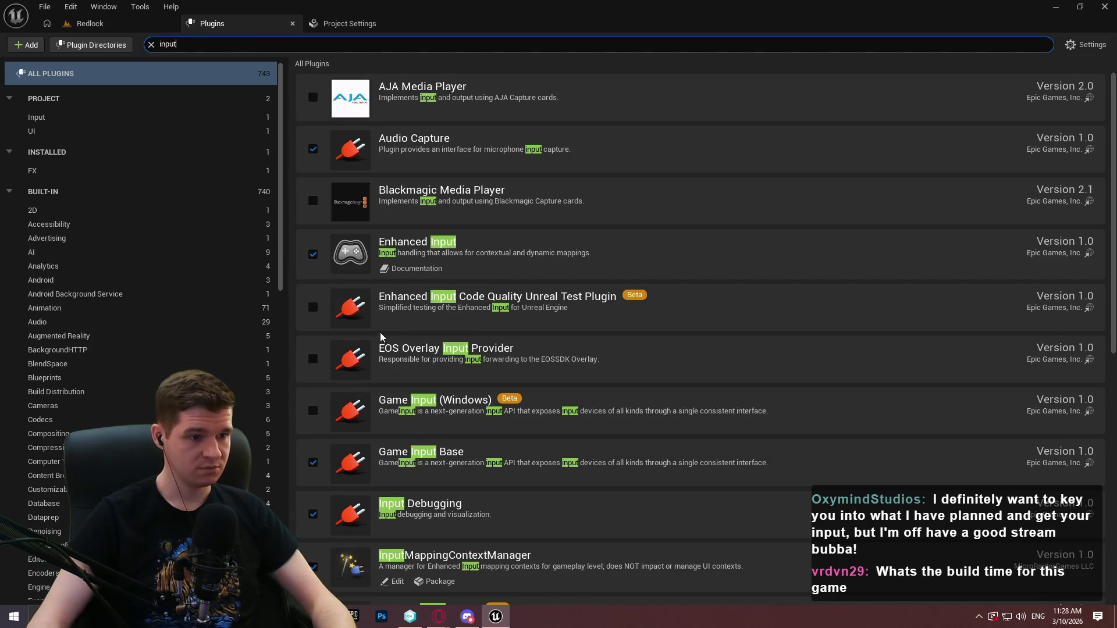
{"action": "left_click", "coordinate": [314, 407]}
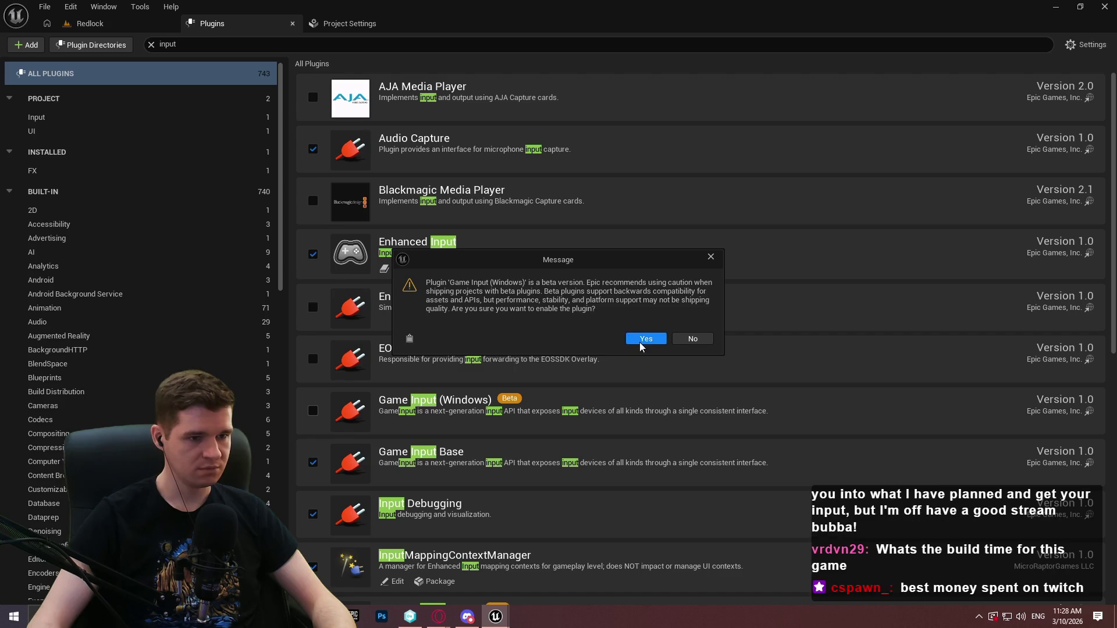
{"action": "left_click", "coordinate": [640, 338]}
- In Opera's Google results, open the Enhanced Raw Input Reddit post in a new tab
{"action": "key", "text": "alt+Tab"}
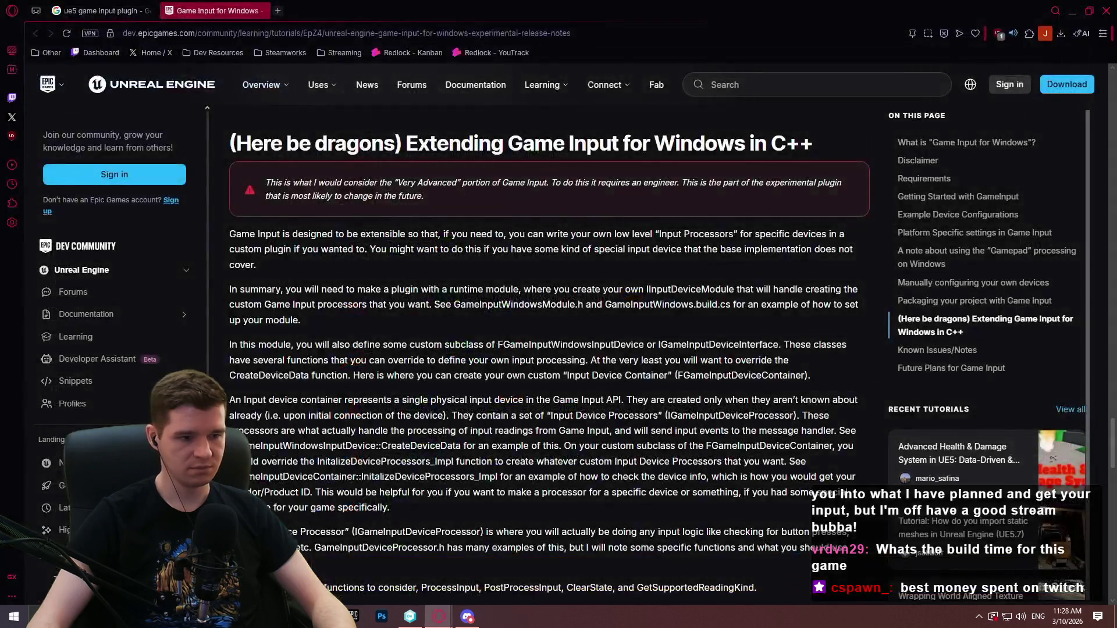
{"action": "scroll", "coordinate": [350, 288], "scroll_direction": "down", "scroll_amount": 4}
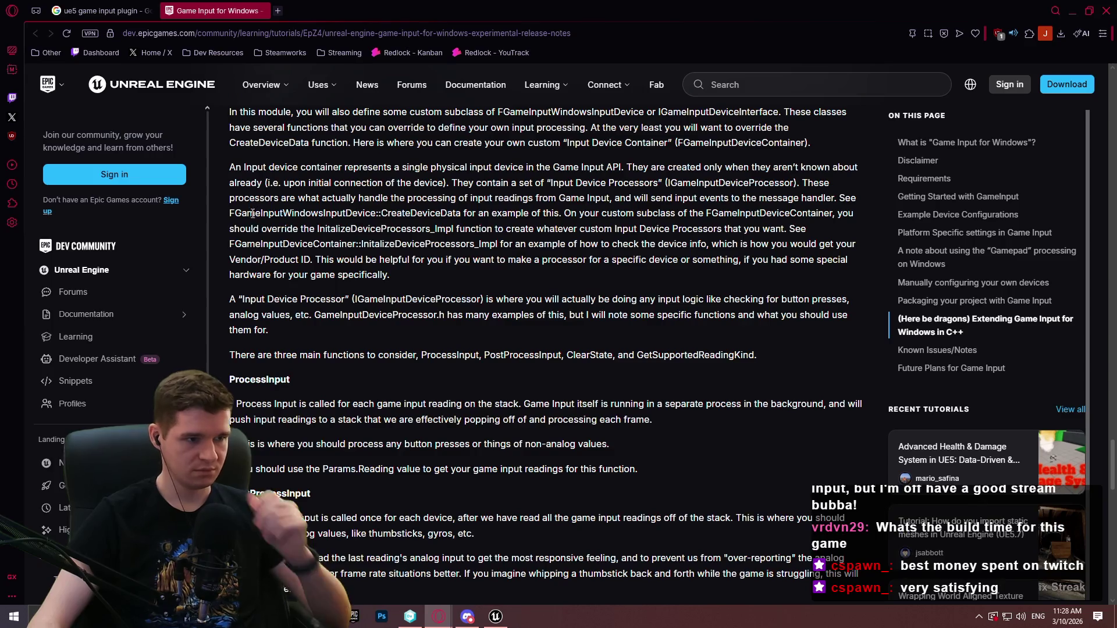
{"action": "scroll", "coordinate": [245, 212], "scroll_direction": "down", "scroll_amount": 2}
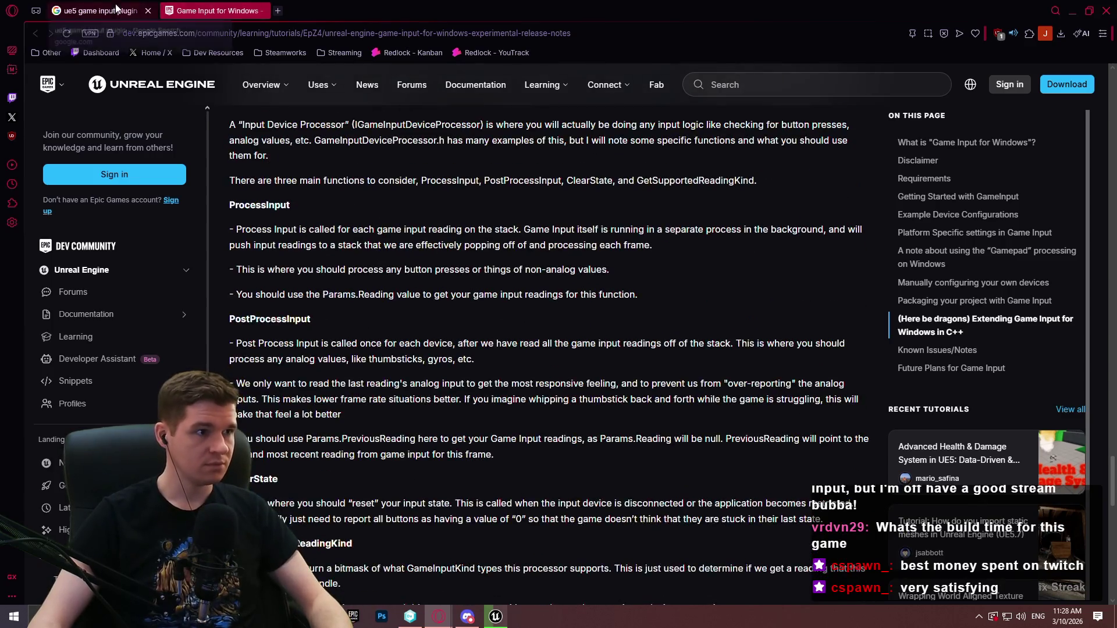
{"action": "left_click", "coordinate": [99, 10]}
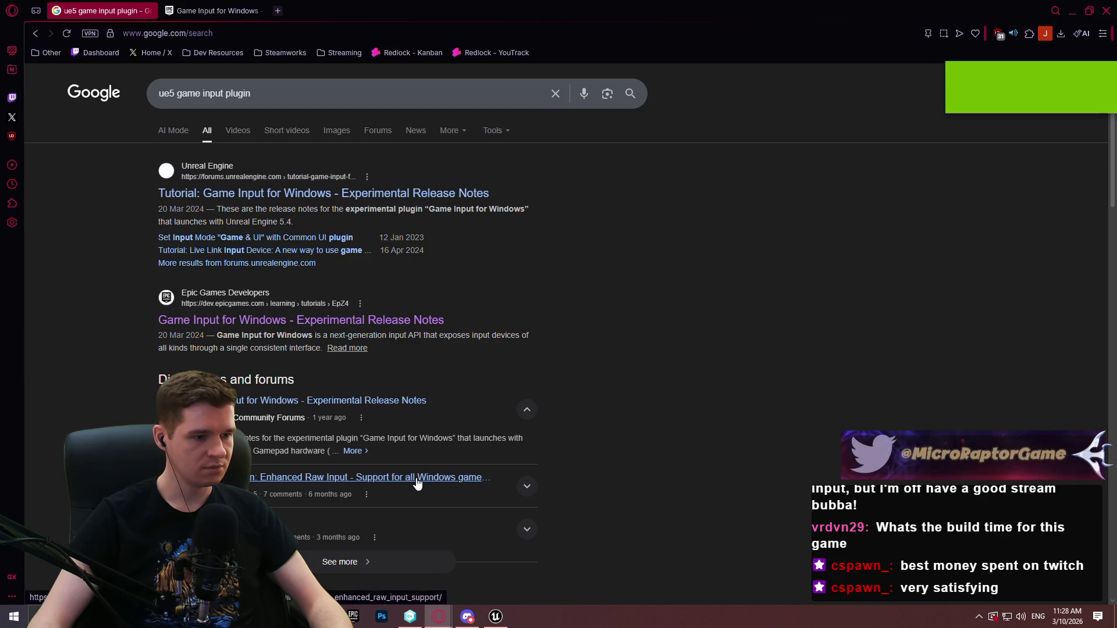
{"action": "middle_click", "coordinate": [416, 478]}
- Dismiss the cookie notice, view the plugin's Fab listing, then close it and return to Google
{"action": "scroll", "coordinate": [466, 284], "scroll_direction": "down", "scroll_amount": 4}
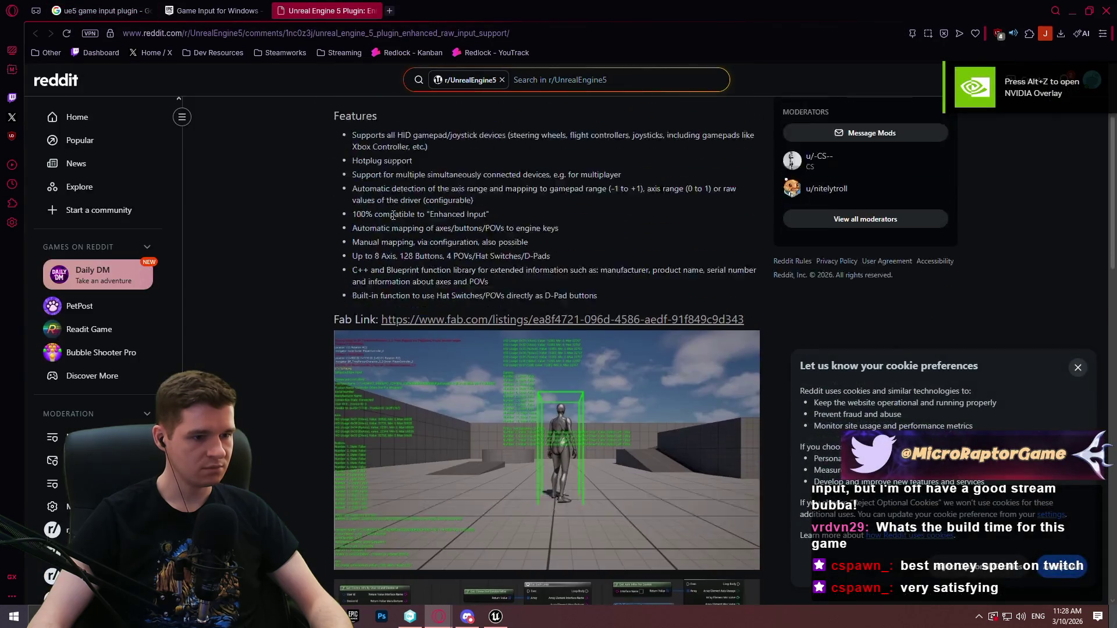
{"action": "left_click", "coordinate": [1077, 368]}
{"action": "scroll", "coordinate": [624, 259], "scroll_direction": "up", "scroll_amount": 4}
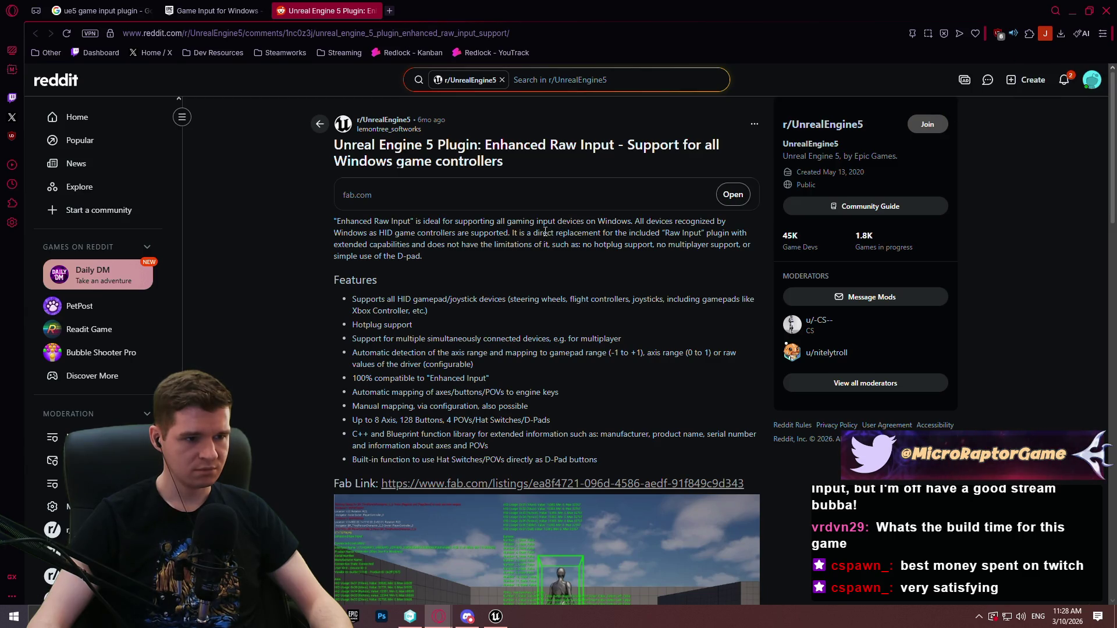
{"action": "left_click", "coordinate": [732, 195]}
{"action": "left_click", "coordinate": [419, 11]}
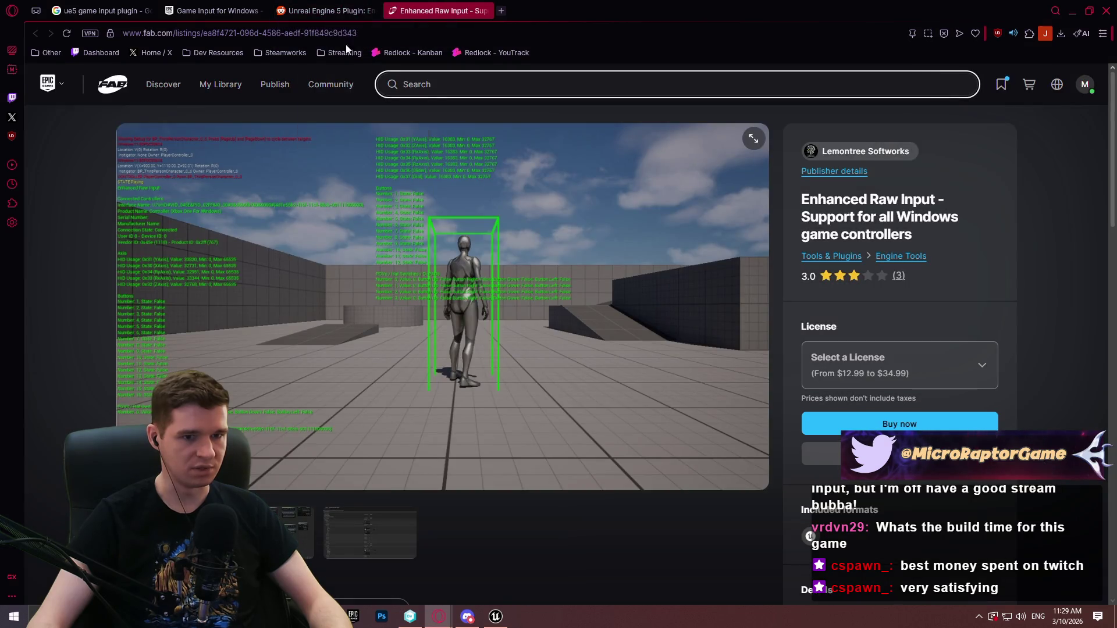
{"action": "left_click", "coordinate": [484, 10]}
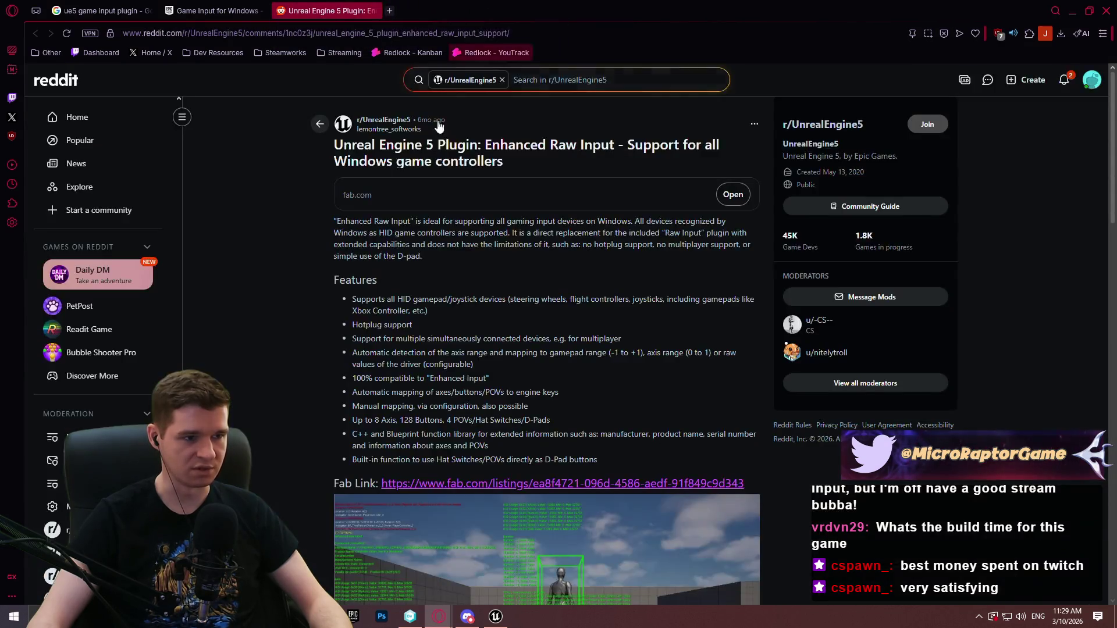
{"action": "left_click", "coordinate": [241, 12]}
{"action": "left_click", "coordinate": [102, 10]}
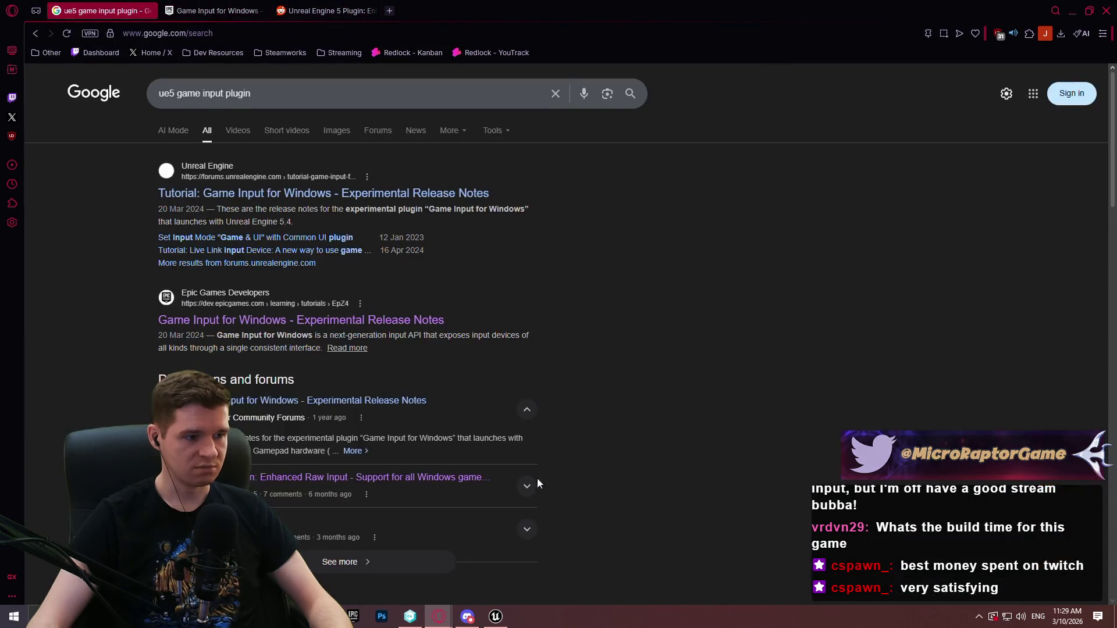
- Open the Somndus Studio 'UE5 Gamepad hardware (PS5 Example)' blog post from the search results
{"action": "scroll", "coordinate": [436, 427], "scroll_direction": "down", "scroll_amount": 7}
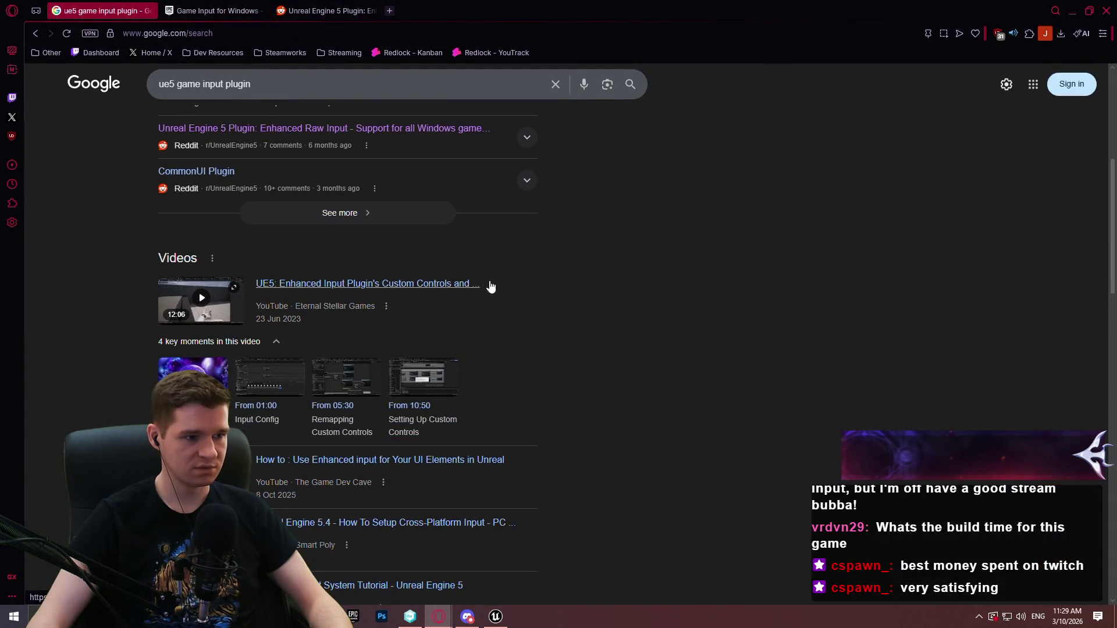
{"action": "scroll", "coordinate": [682, 260], "scroll_direction": "down", "scroll_amount": 2}
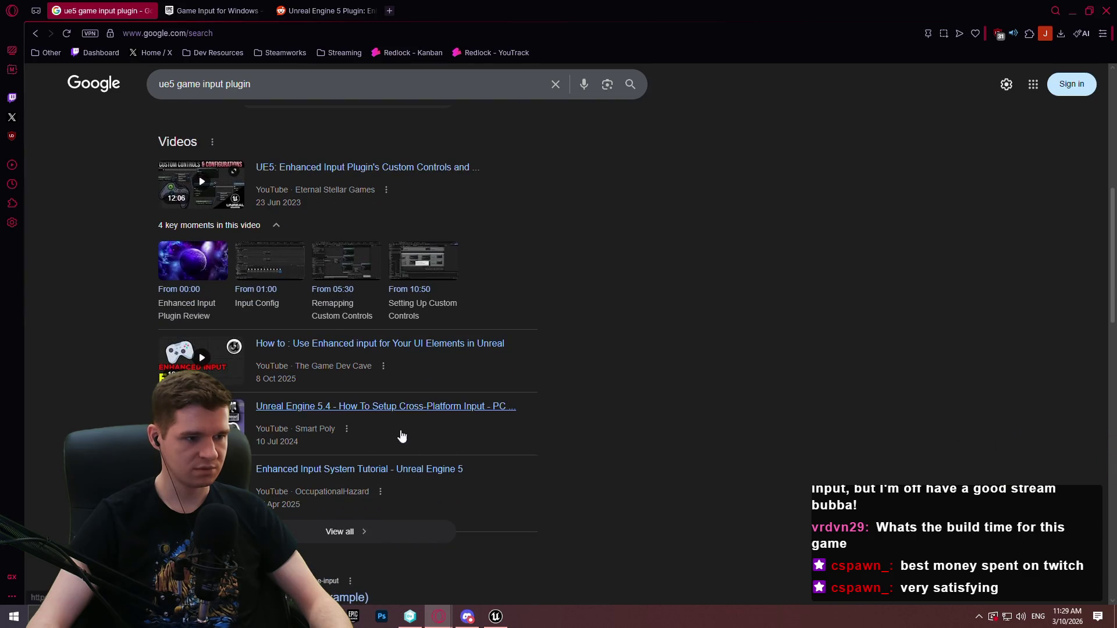
{"action": "scroll", "coordinate": [748, 345], "scroll_direction": "down", "scroll_amount": 3}
{"action": "scroll", "coordinate": [695, 323], "scroll_direction": "down", "scroll_amount": 2}
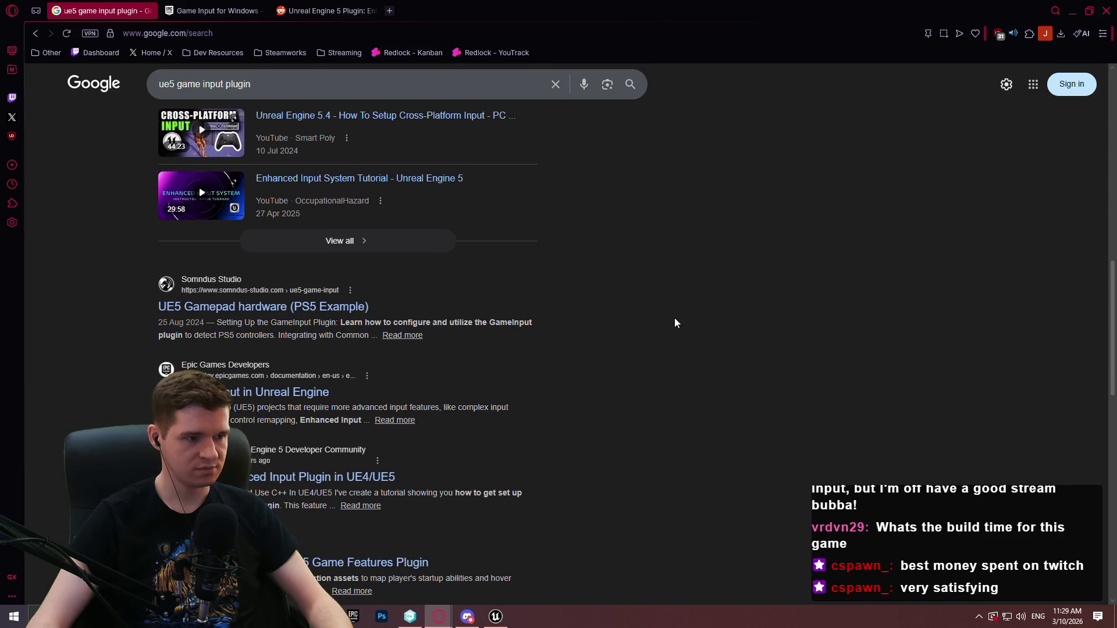
{"action": "left_click", "coordinate": [300, 310]}
- Switch the blog page to dark mode, read down to Basic explain, and return to Unreal
{"action": "scroll", "coordinate": [660, 219], "scroll_direction": "down", "scroll_amount": 5}
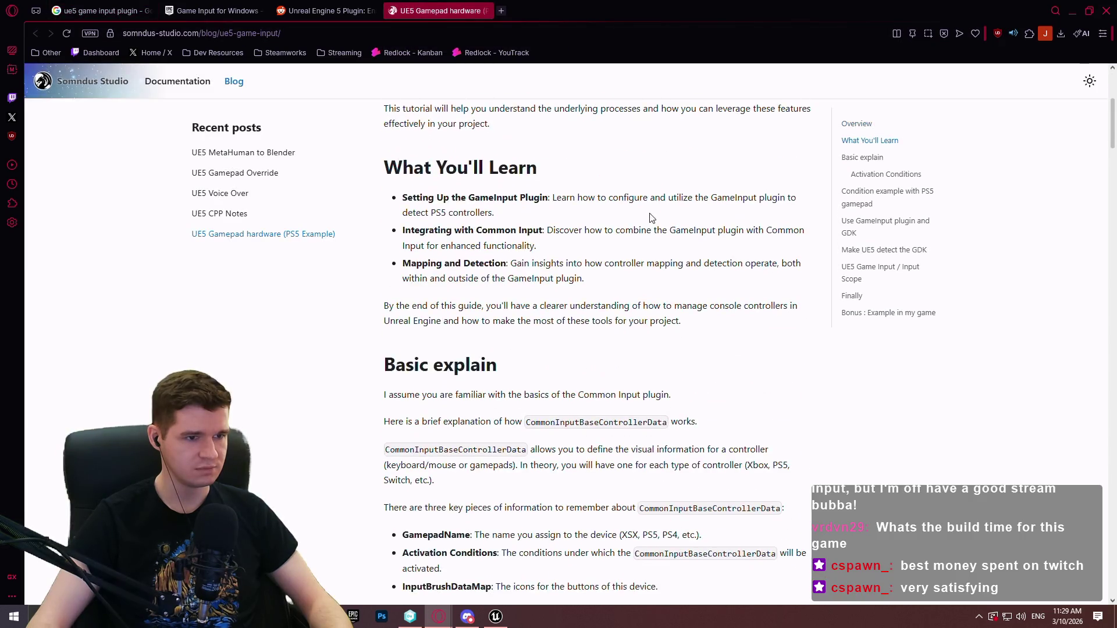
{"action": "right_click", "coordinate": [651, 209]}
{"action": "left_click", "coordinate": [706, 420]}
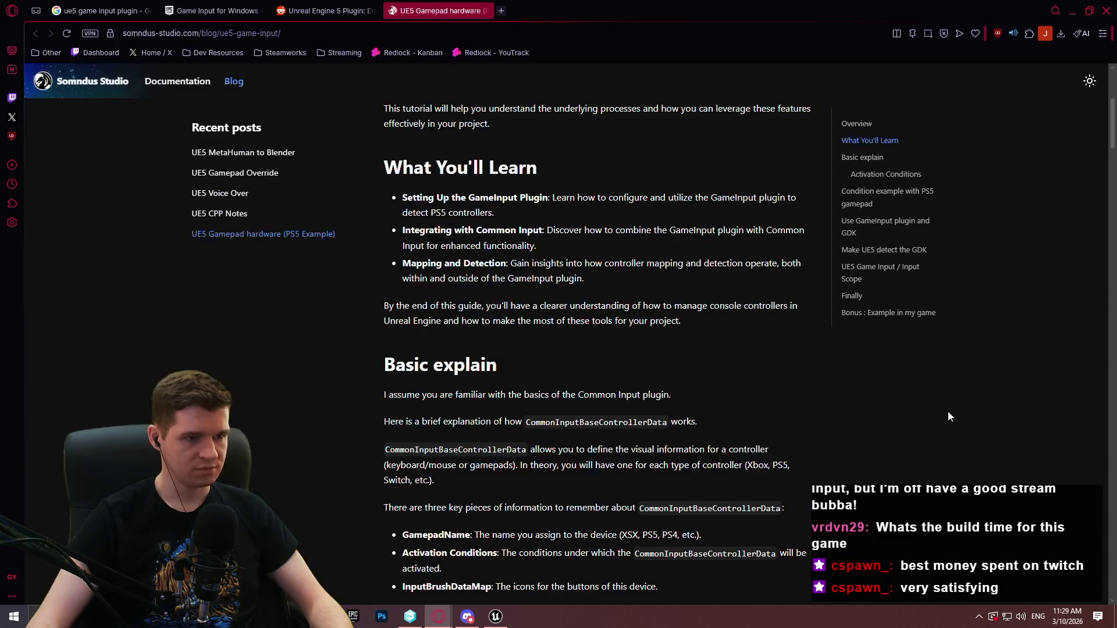
{"action": "scroll", "coordinate": [943, 378], "scroll_direction": "down", "scroll_amount": 5}
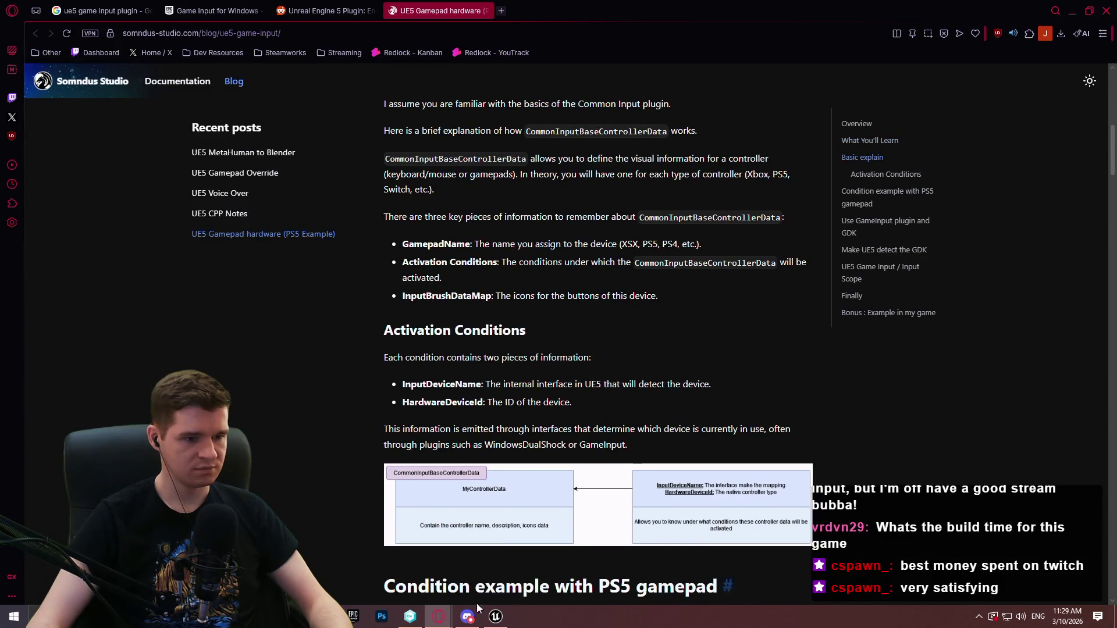
{"action": "left_click", "coordinate": [495, 616]}
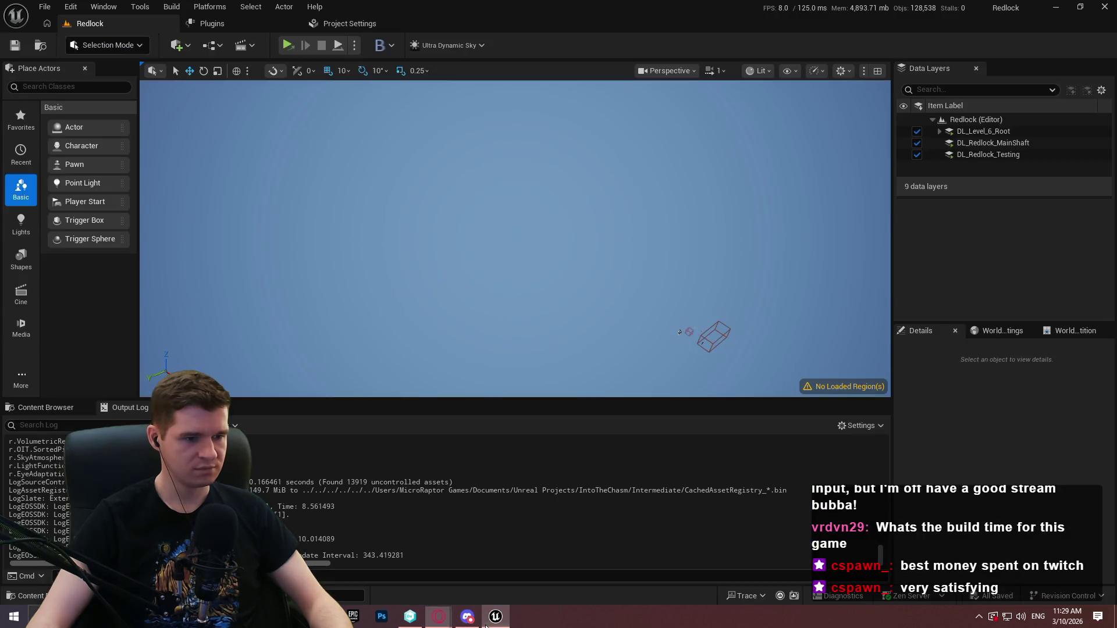
- Launch Redlock as a standalone game, then close the game window
{"action": "left_click", "coordinate": [292, 47]}
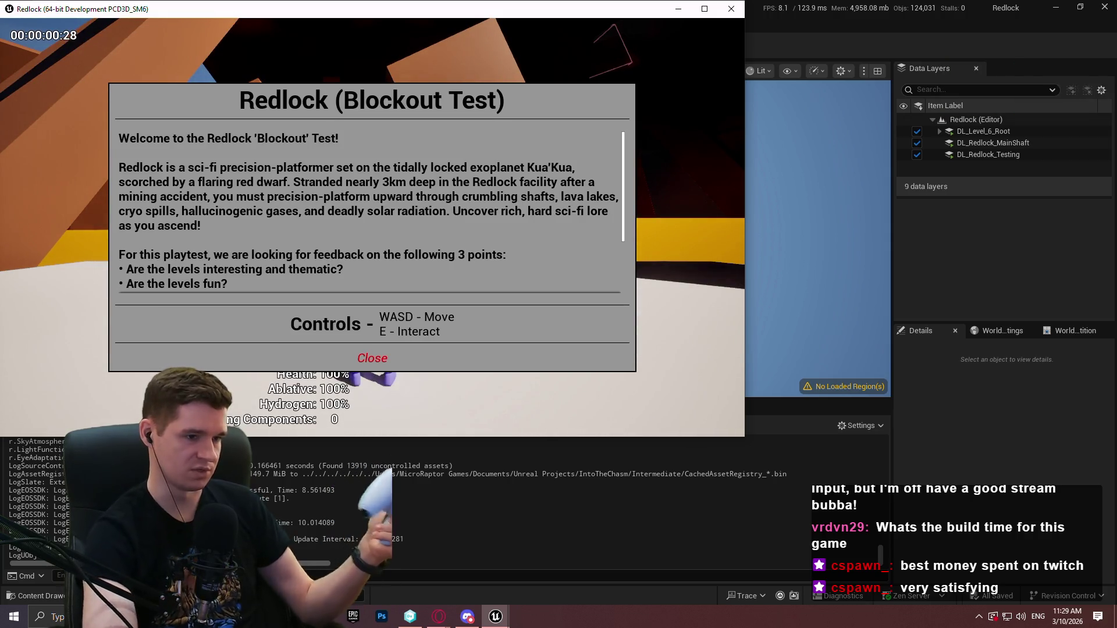
{"action": "left_click", "coordinate": [731, 9]}
- Open Game Input Device Settings and expand the DualSense and DualShock vendor and product IDs
{"action": "left_click", "coordinate": [341, 24]}
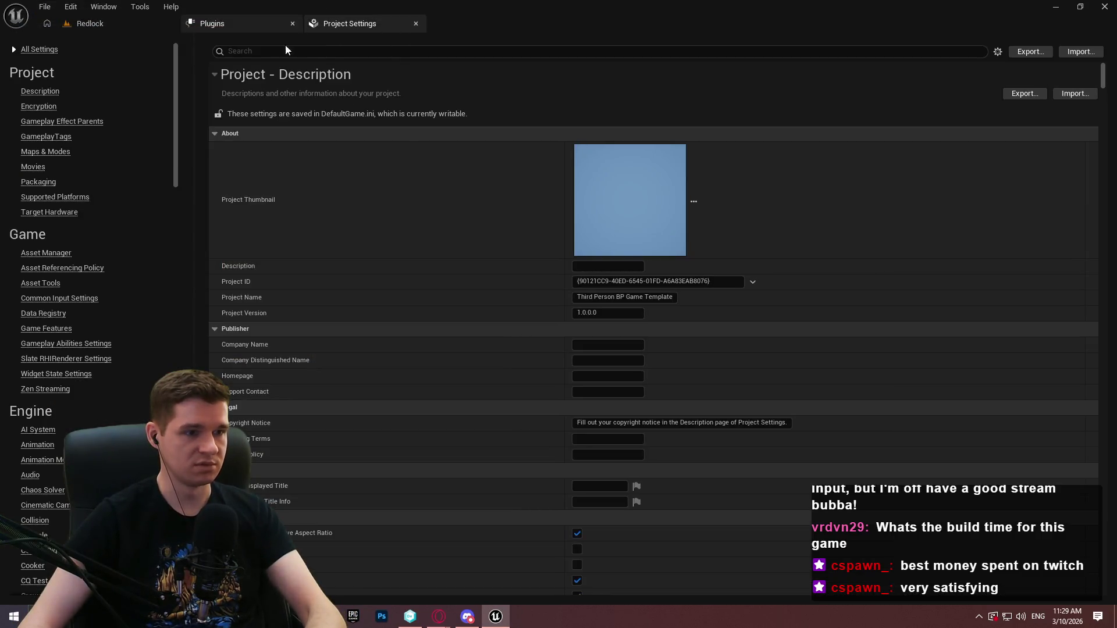
{"action": "left_click", "coordinate": [230, 27]}
{"action": "left_click", "coordinate": [349, 23]}
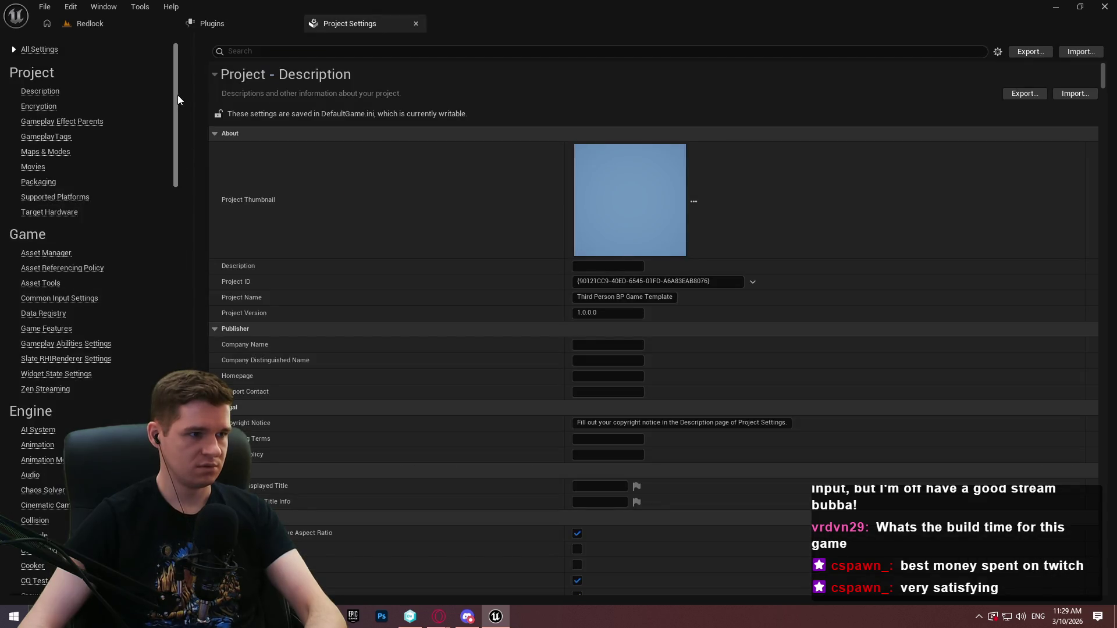
{"action": "scroll", "coordinate": [87, 291], "scroll_direction": "down", "scroll_amount": 20}
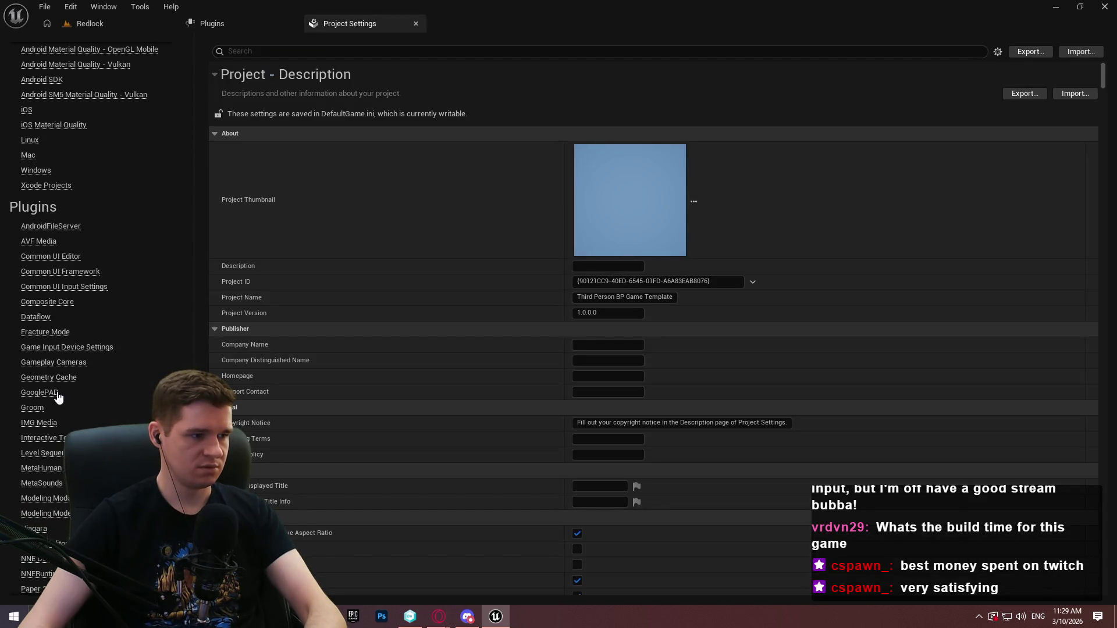
{"action": "left_click", "coordinate": [54, 351]}
{"action": "scroll", "coordinate": [498, 400], "scroll_direction": "down", "scroll_amount": 5}
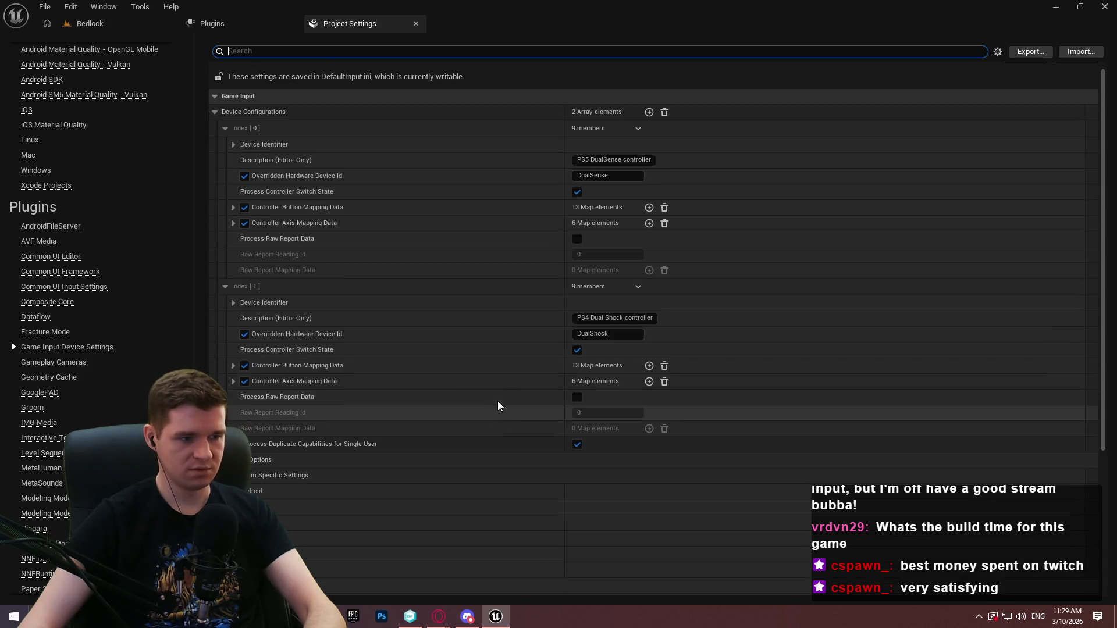
{"action": "scroll", "coordinate": [461, 389], "scroll_direction": "up", "scroll_amount": 2}
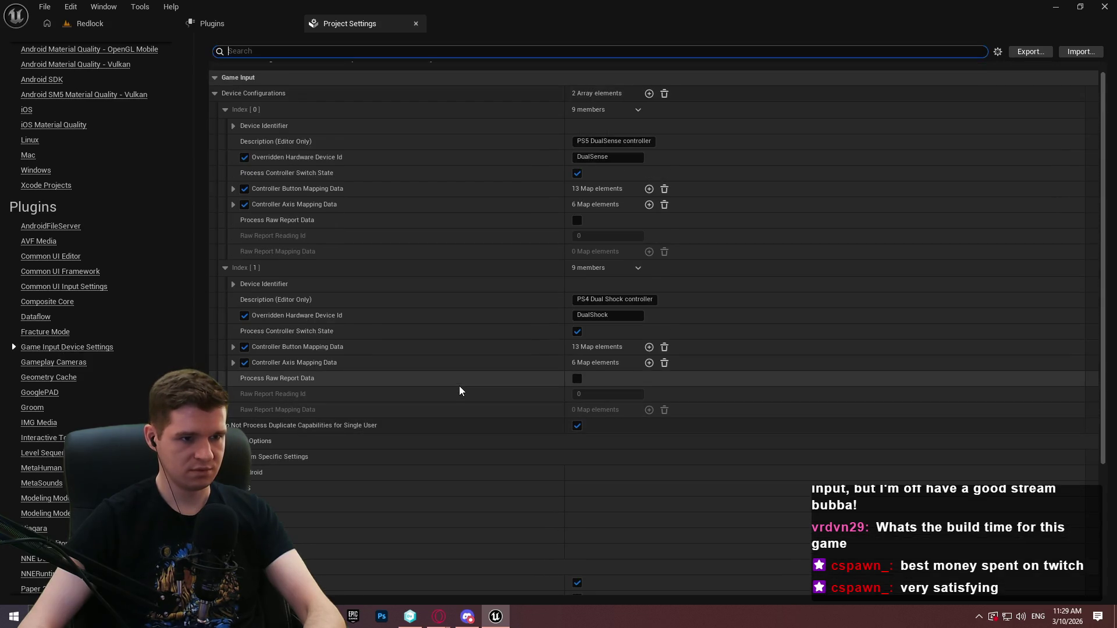
{"action": "left_click", "coordinate": [235, 126]}
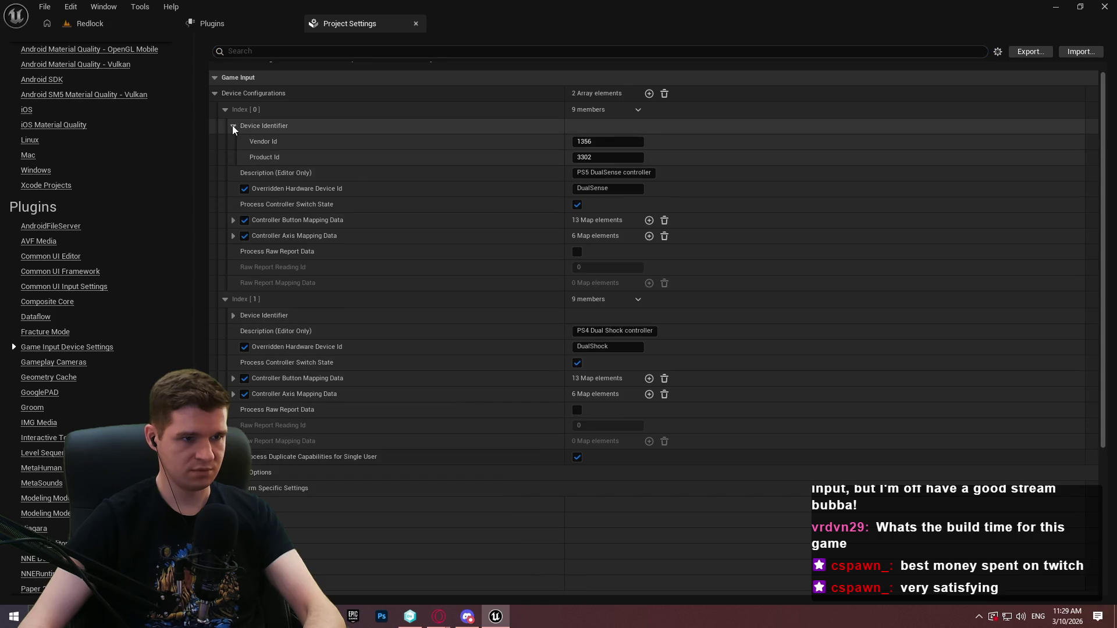
{"action": "left_click", "coordinate": [234, 315]}
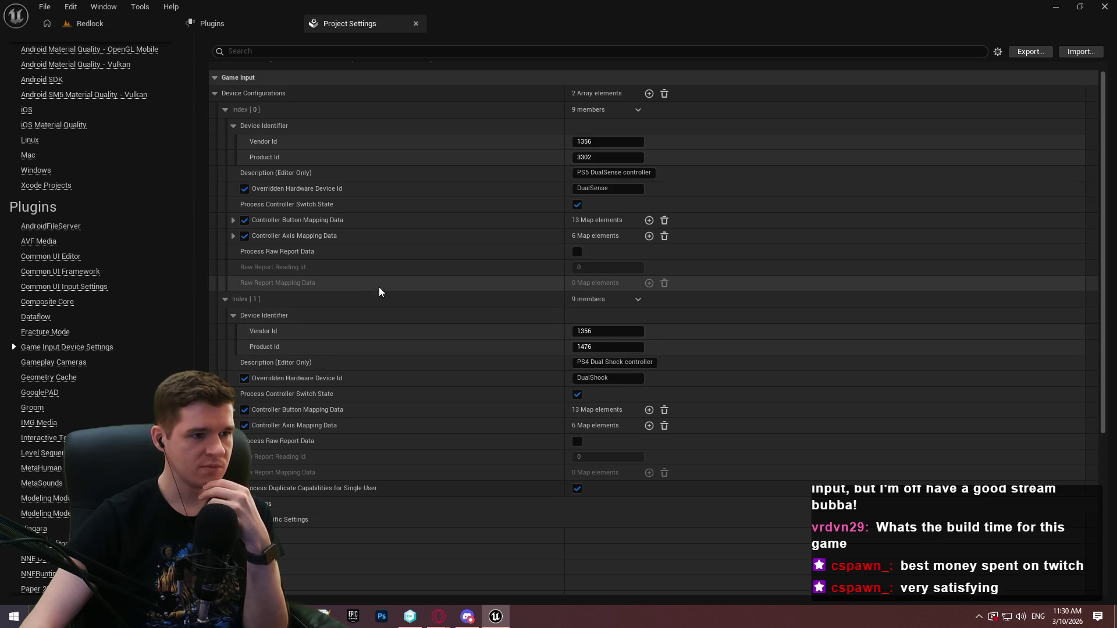
- Turn off Windows Process Controller while keeping Process Raw Input enabled
{"action": "scroll", "coordinate": [358, 287], "scroll_direction": "down", "scroll_amount": 5}
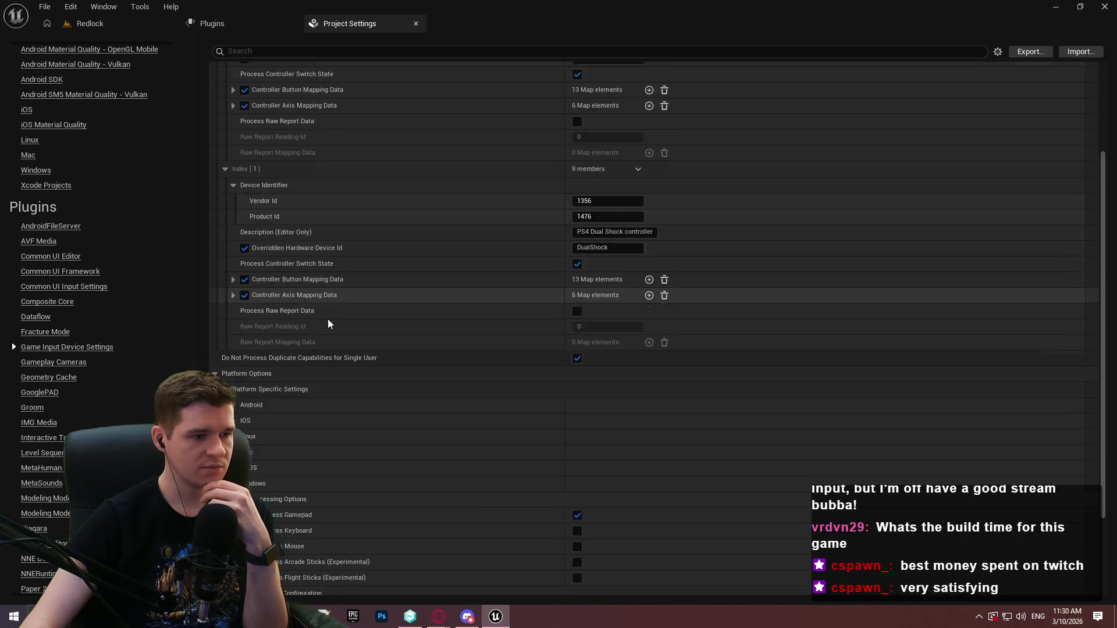
{"action": "scroll", "coordinate": [326, 328], "scroll_direction": "down", "scroll_amount": 1}
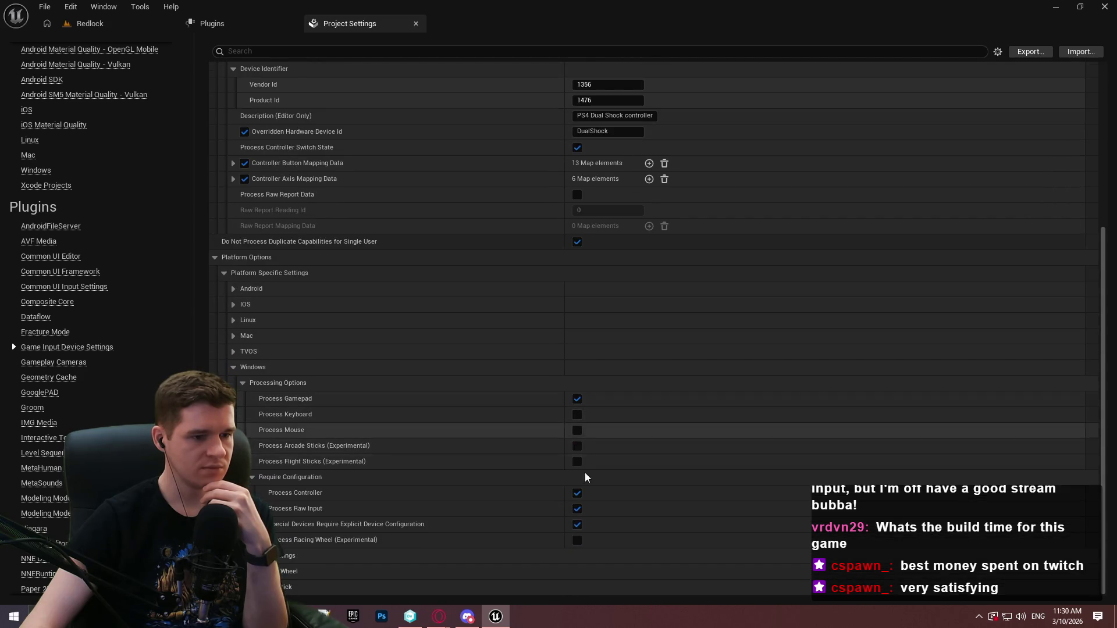
{"action": "left_click", "coordinate": [577, 494]}
{"action": "left_click", "coordinate": [577, 510]}
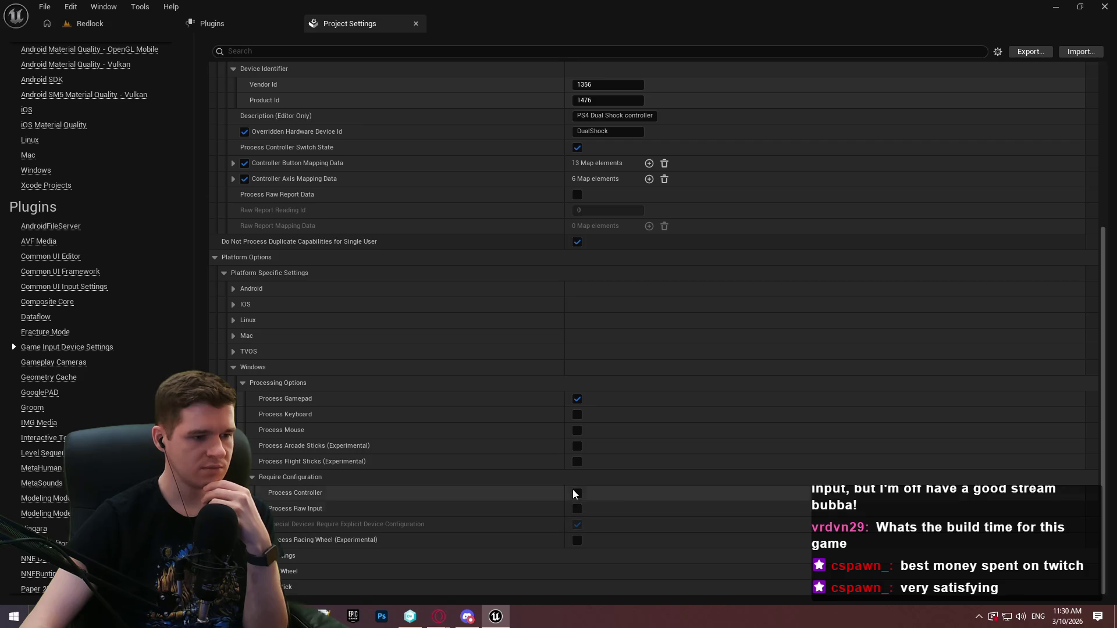
{"action": "left_click", "coordinate": [577, 509]}
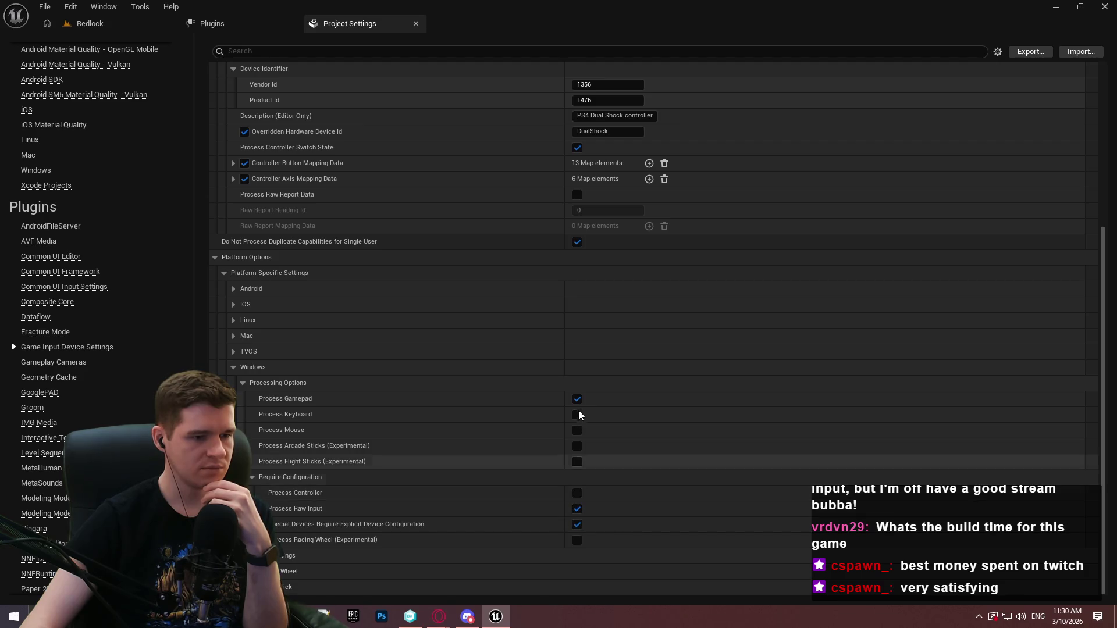
{"action": "left_click", "coordinate": [88, 23]}
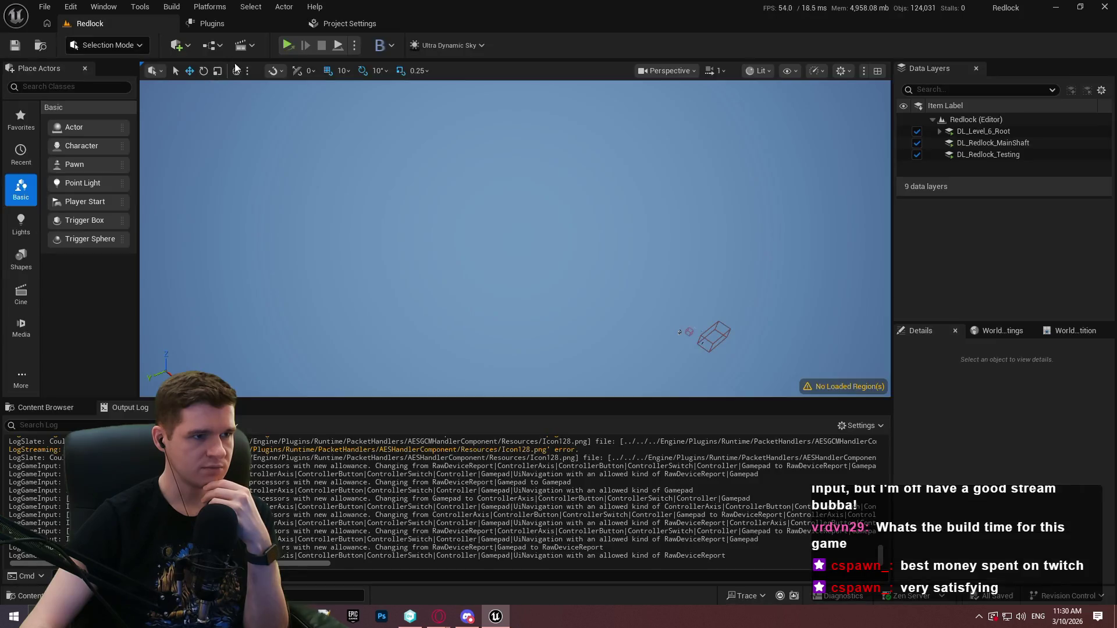
{"action": "left_click", "coordinate": [290, 48]}
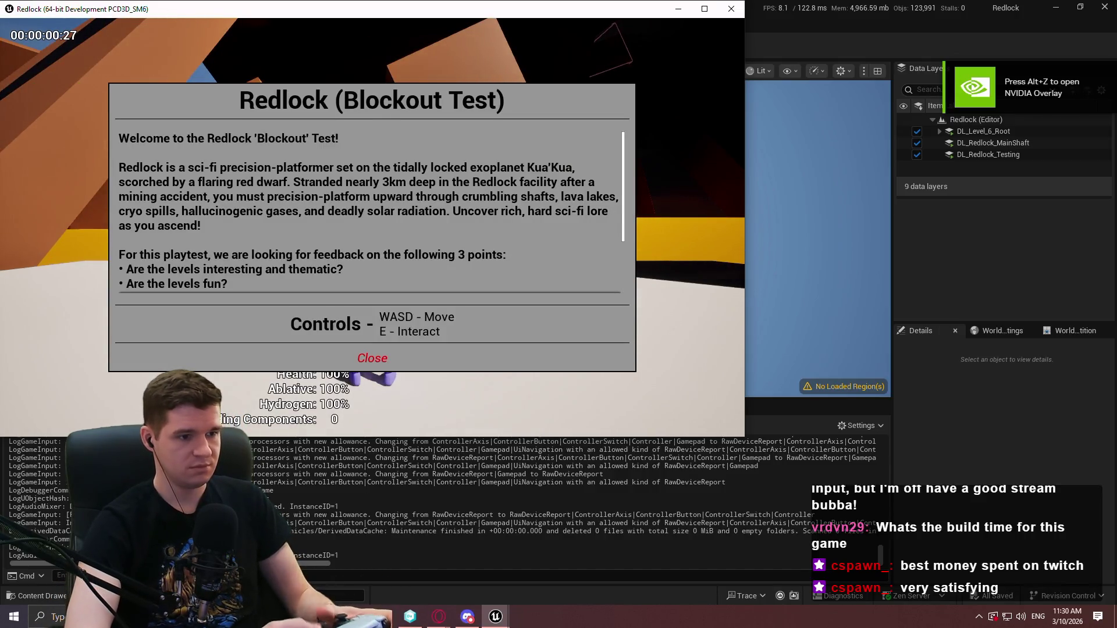
{"action": "key", "text": "Return"}
{"action": "key", "text": "Escape"}
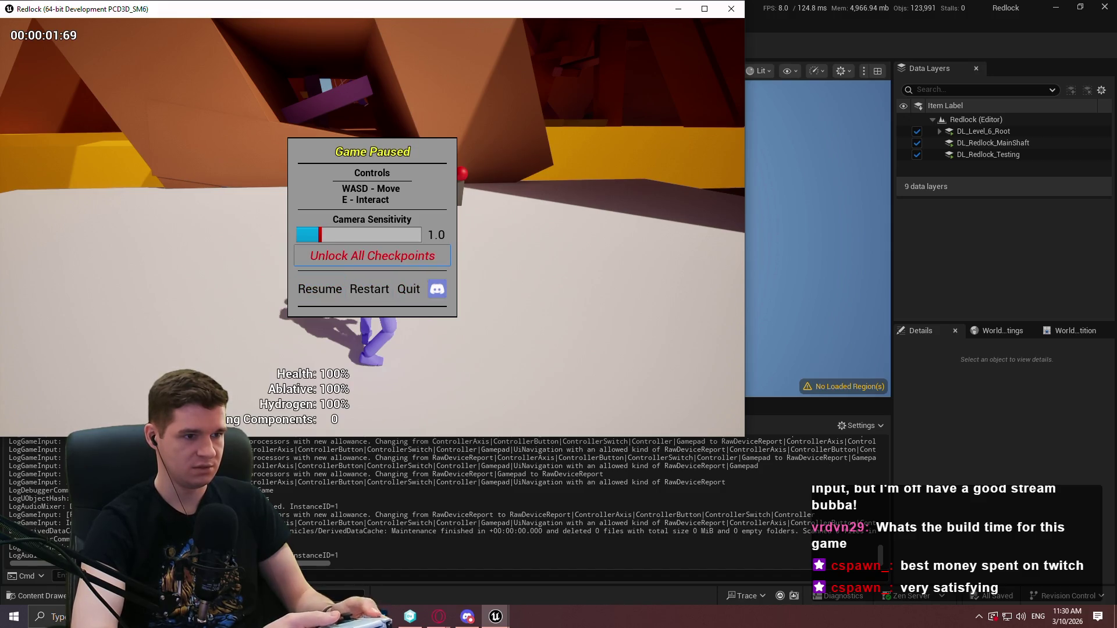
{"action": "key", "text": "Escape"}
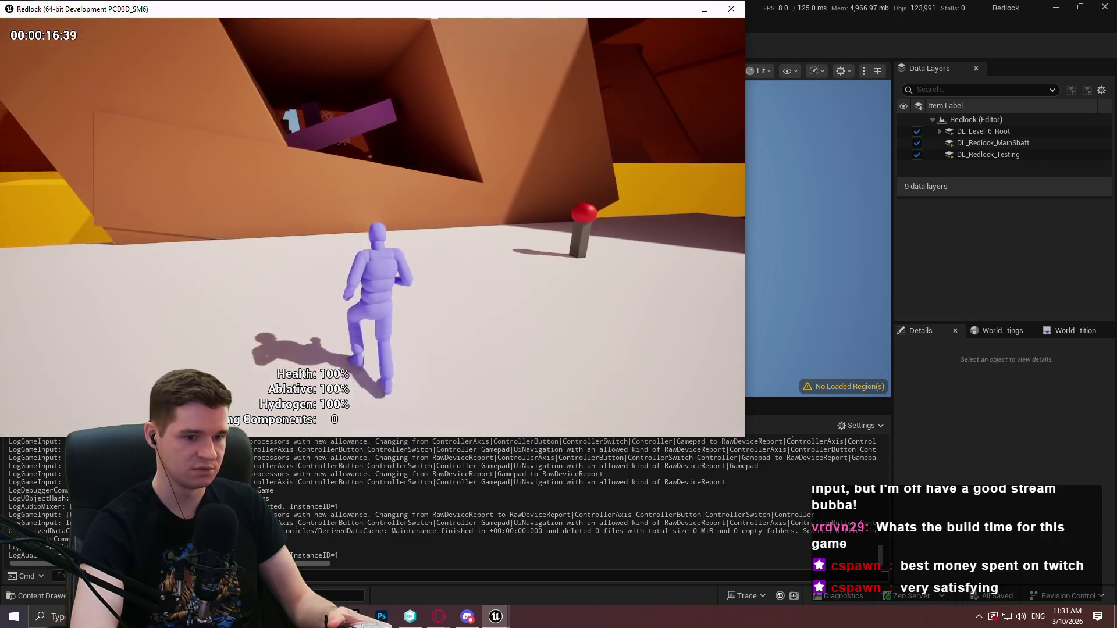
{"action": "key", "text": "Escape"}
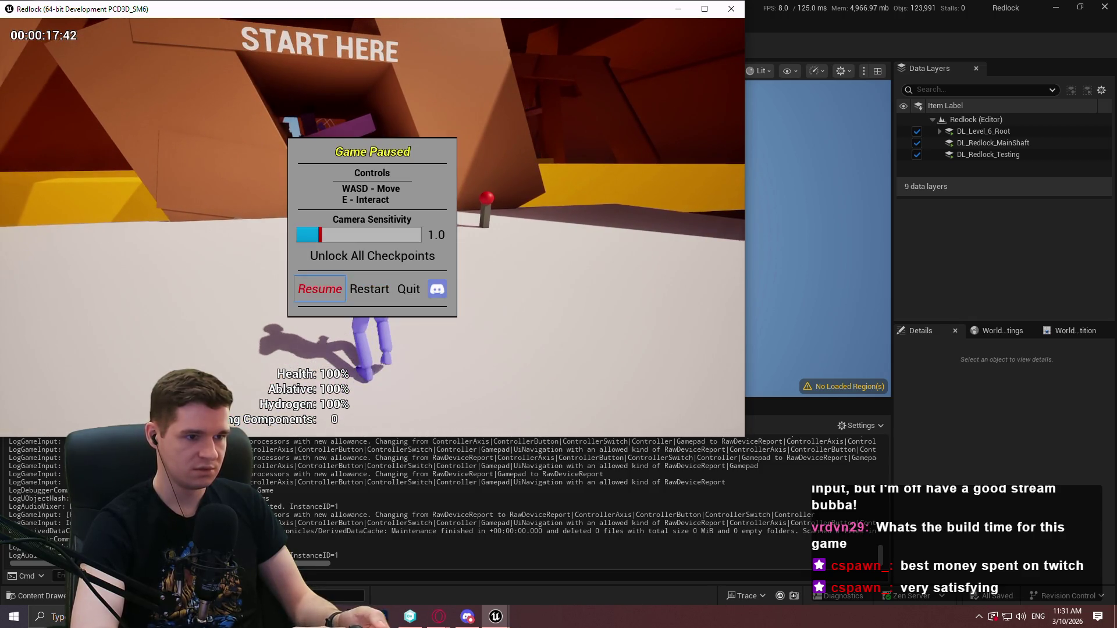
{"action": "key", "text": "Return"}
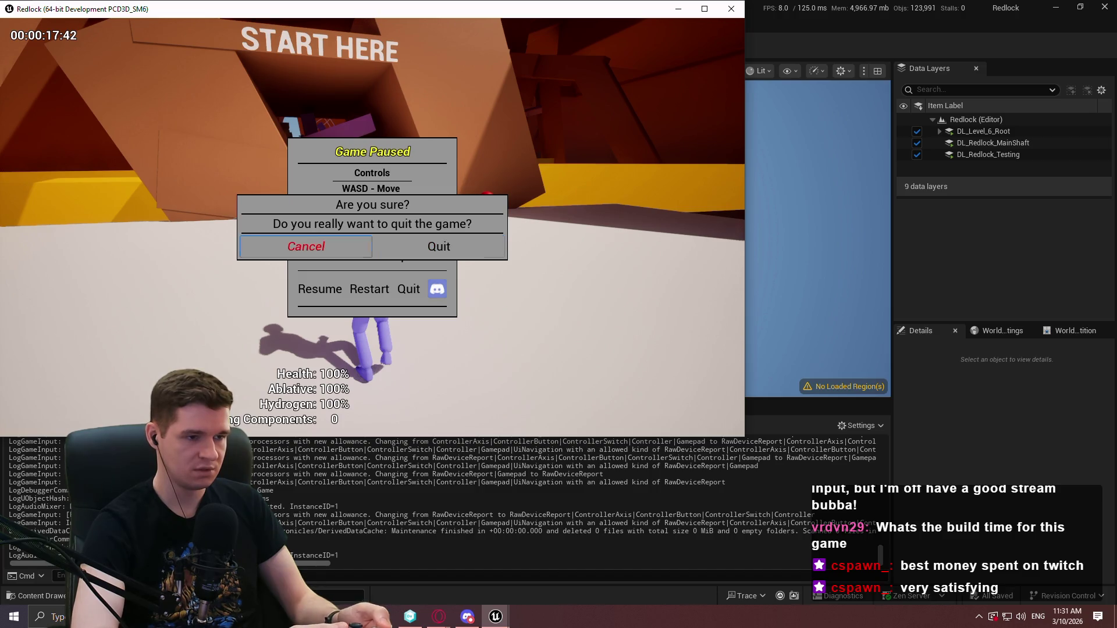
{"action": "key", "text": "Escape"}
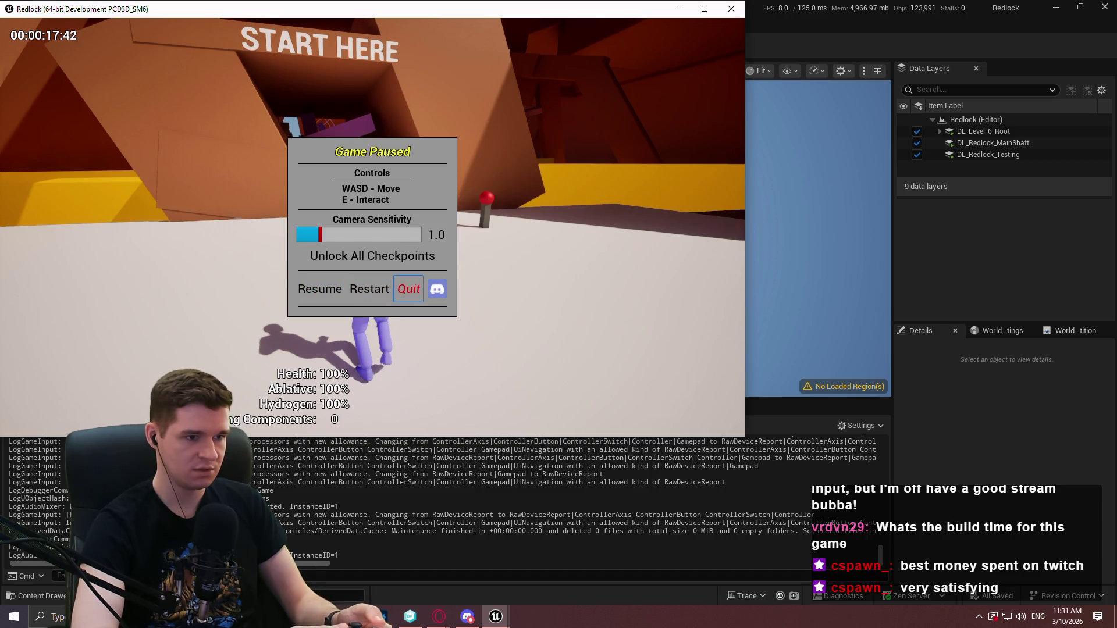
{"action": "key", "text": "Return"}
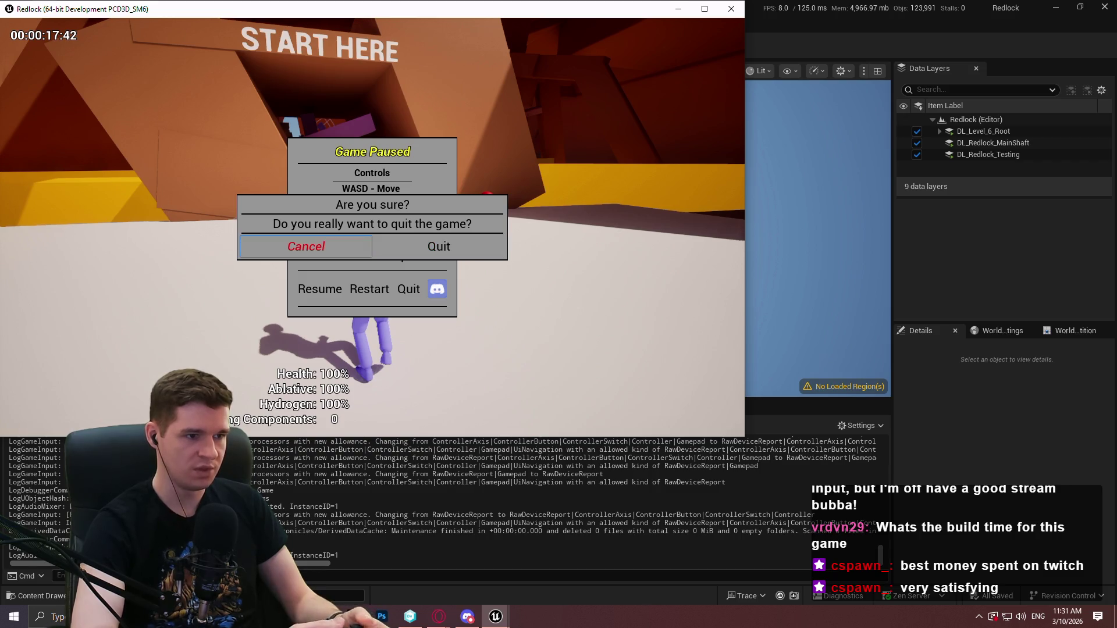
{"action": "key", "text": "Right"}
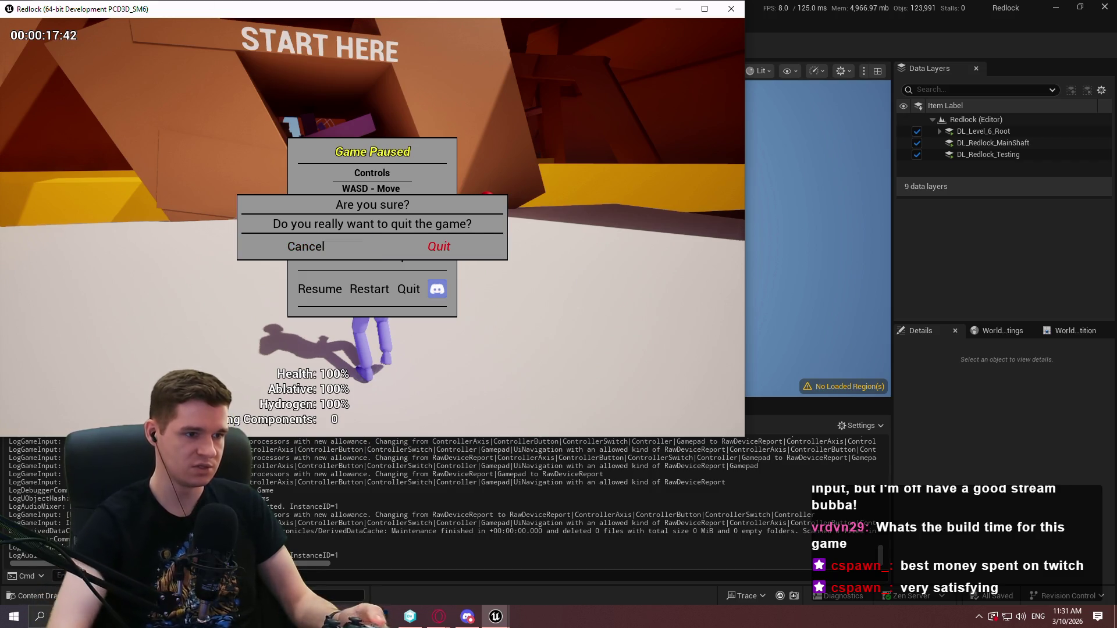
{"action": "key", "text": "Left"}
{"action": "key", "text": "Right"}
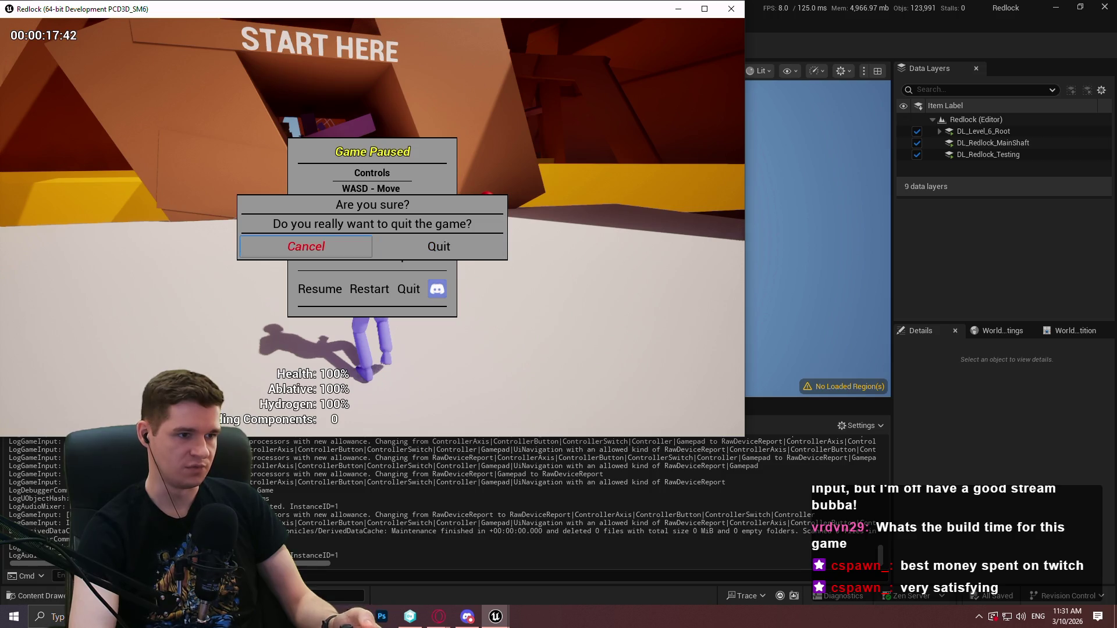
{"action": "key", "text": "Right"}
{"action": "key", "text": "Left"}
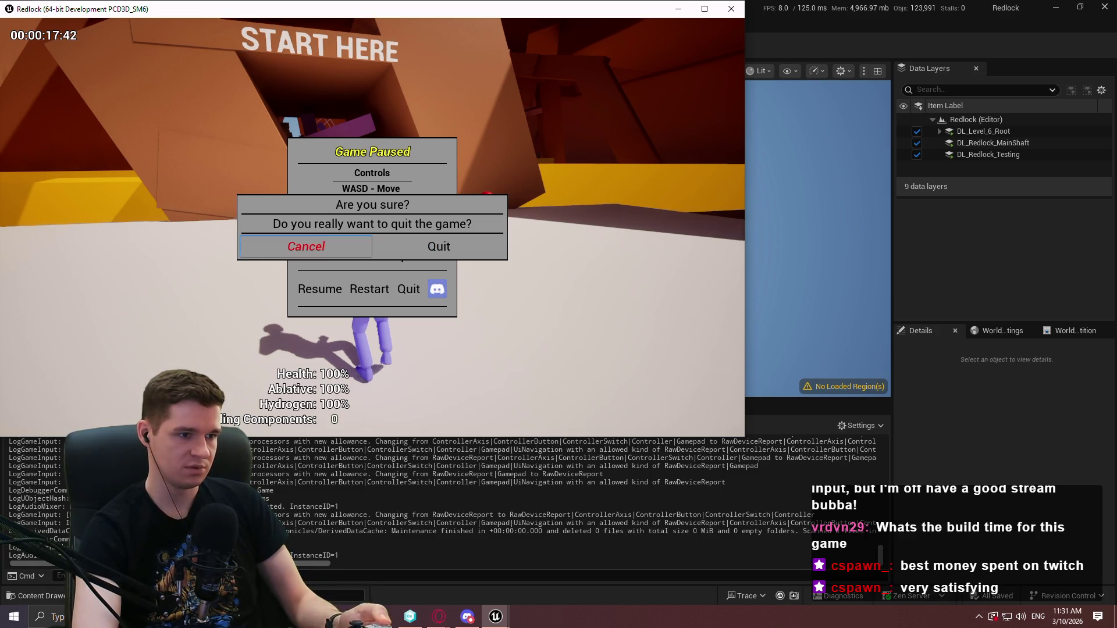
{"action": "key", "text": "Right"}
{"action": "key", "text": "Left"}
{"action": "key", "text": "Right"}
{"action": "key", "text": "Left"}
{"action": "key", "text": "Return"}
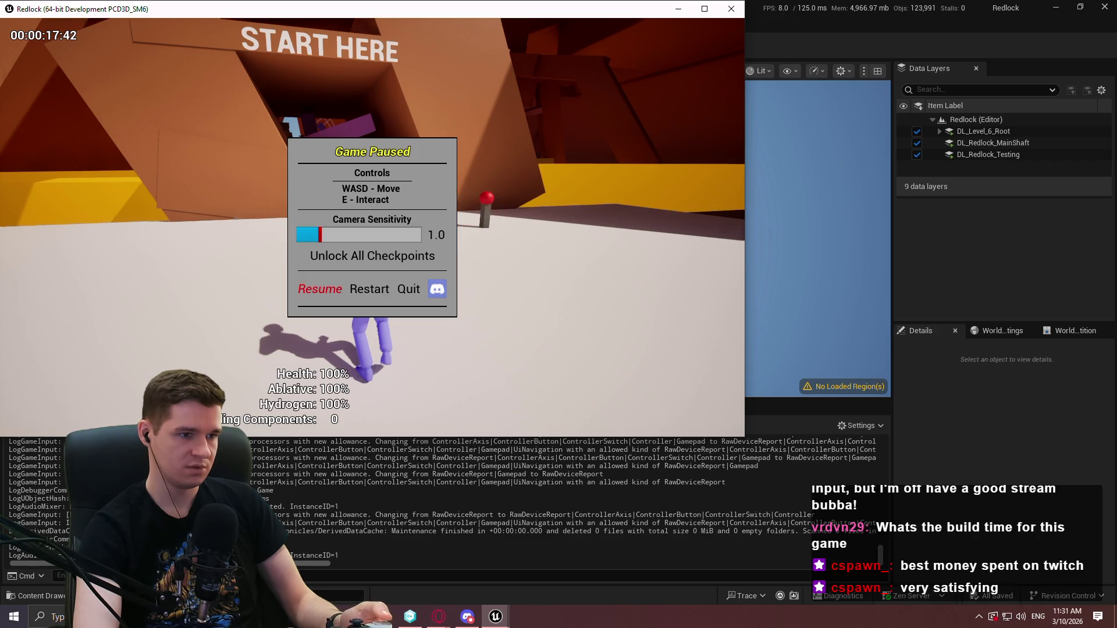
- Close the game, start a new preview, dismiss the Blockout Test welcome, and walk forward
{"action": "left_click", "coordinate": [731, 9]}
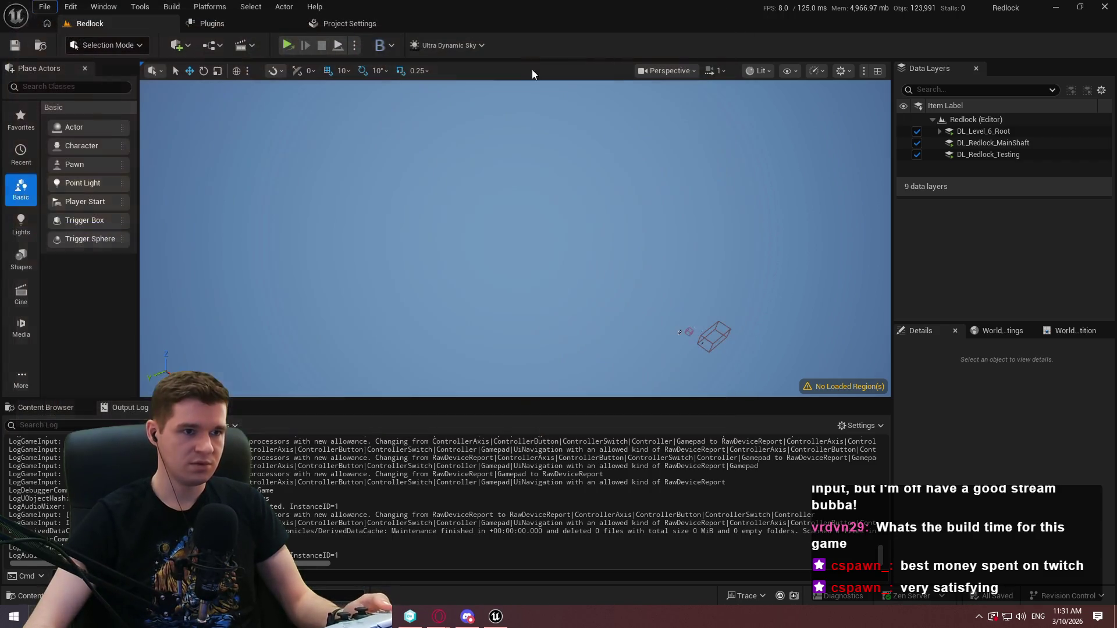
{"action": "left_click", "coordinate": [356, 45]}
{"action": "left_click", "coordinate": [427, 107]}
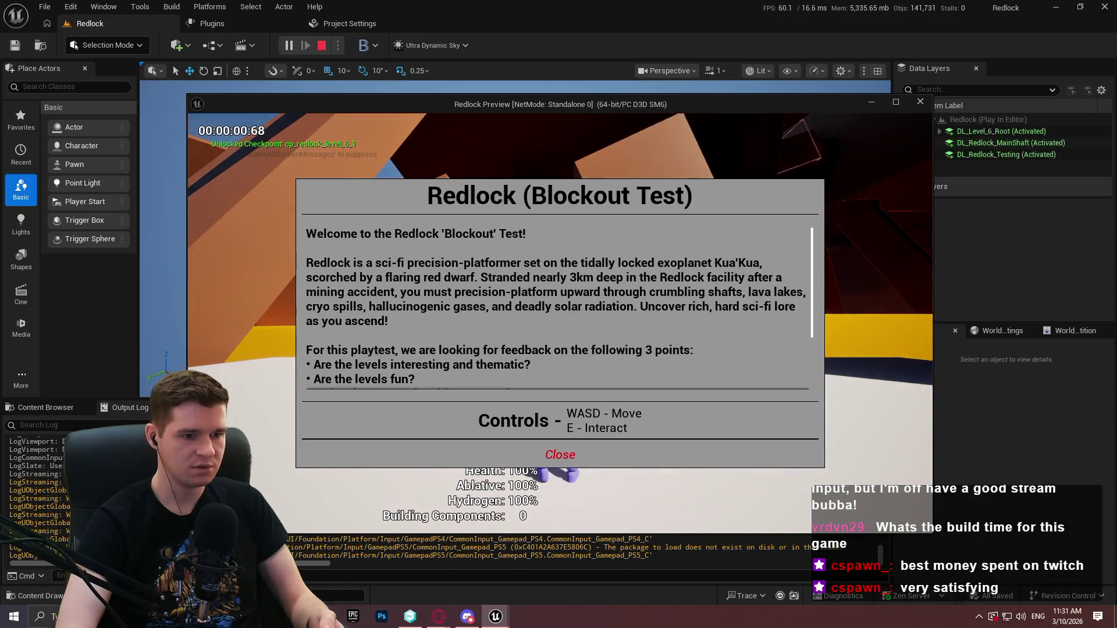
{"action": "left_click", "coordinate": [559, 454]}
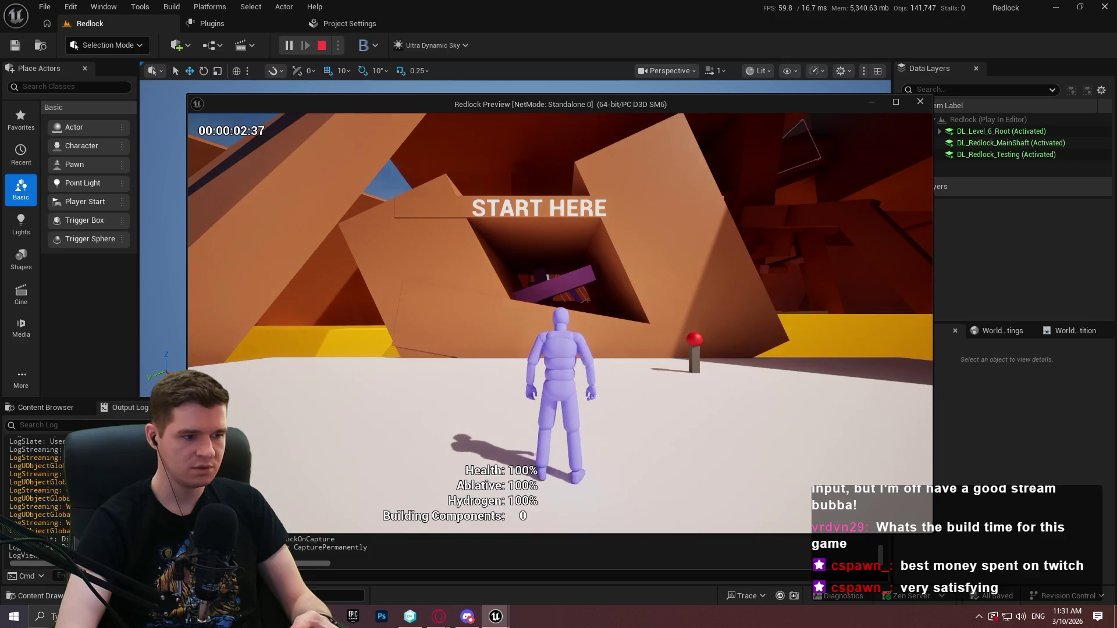
{"action": "key", "text": "w"}
- Back in the editor, select the CommonInput missing-package warning lines in the Output Log
{"action": "key", "text": "super"}
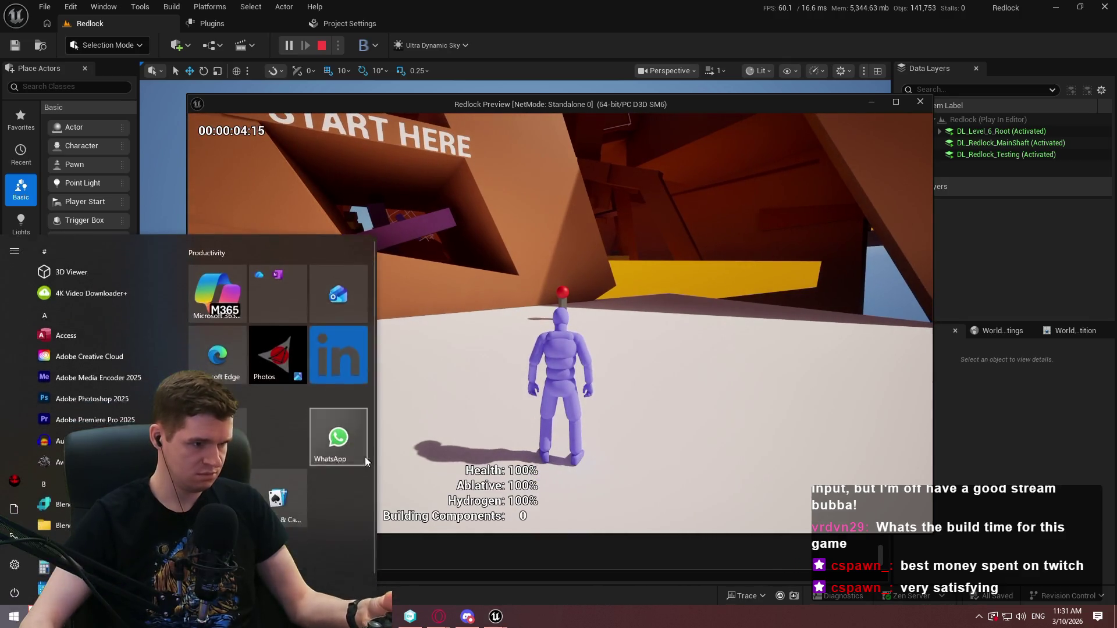
{"action": "left_click", "coordinate": [531, 553]}
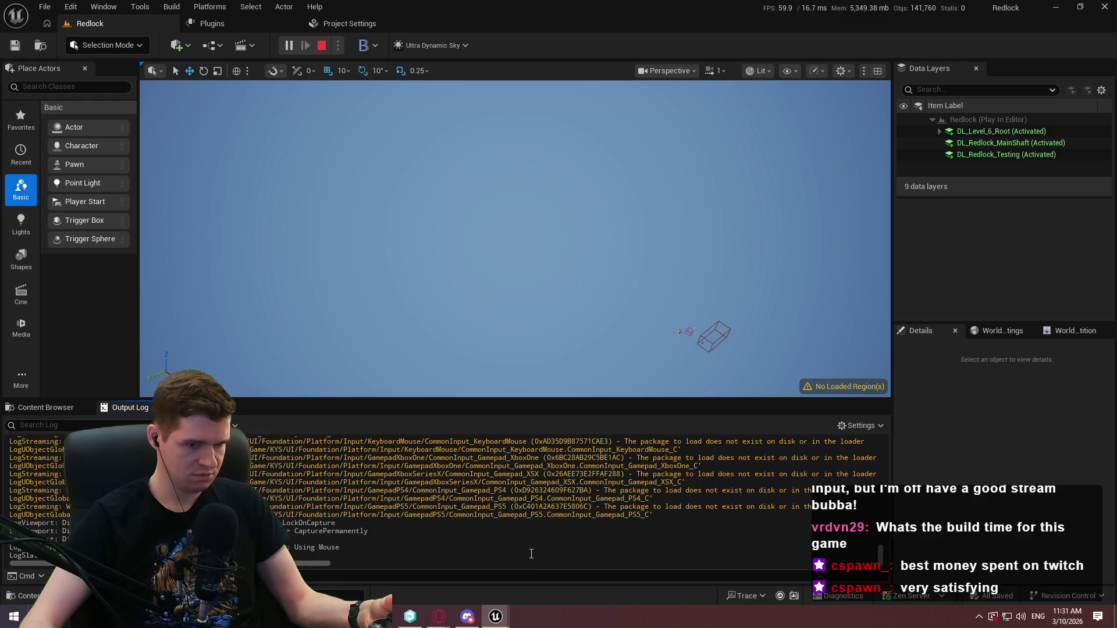
{"action": "scroll", "coordinate": [590, 517], "scroll_direction": "up", "scroll_amount": 1}
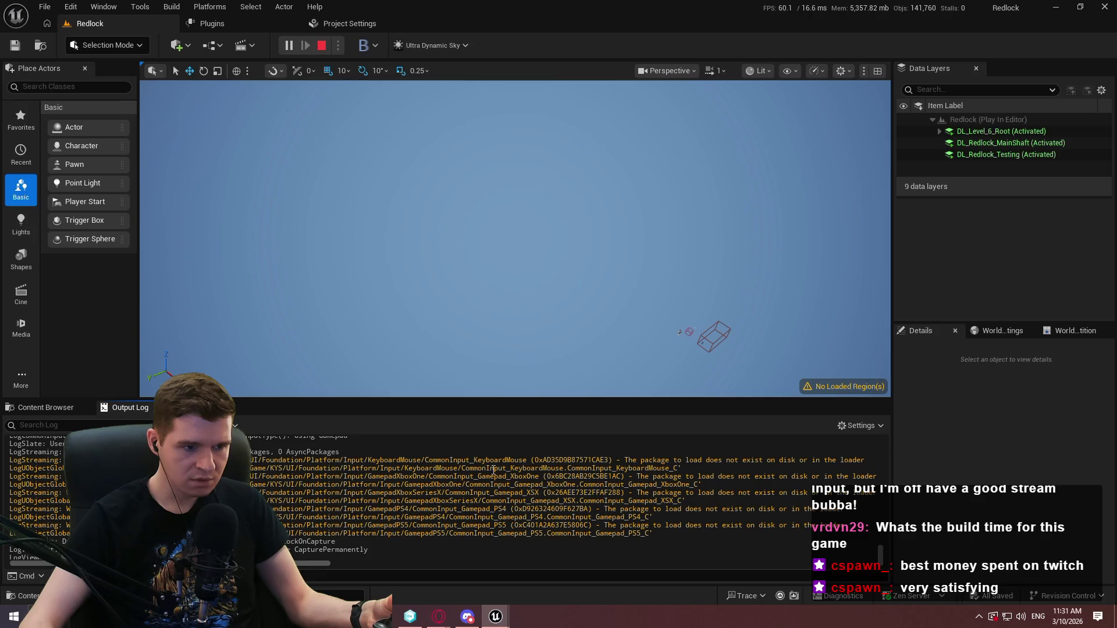
{"action": "mouse_move", "coordinate": [677, 534]}
{"action": "left_mouse_down"}
{"action": "mouse_move", "coordinate": [288, 525]}
{"action": "mouse_move", "coordinate": [175, 468]}
{"action": "mouse_move", "coordinate": [2, 463]}
{"action": "left_mouse_up"}
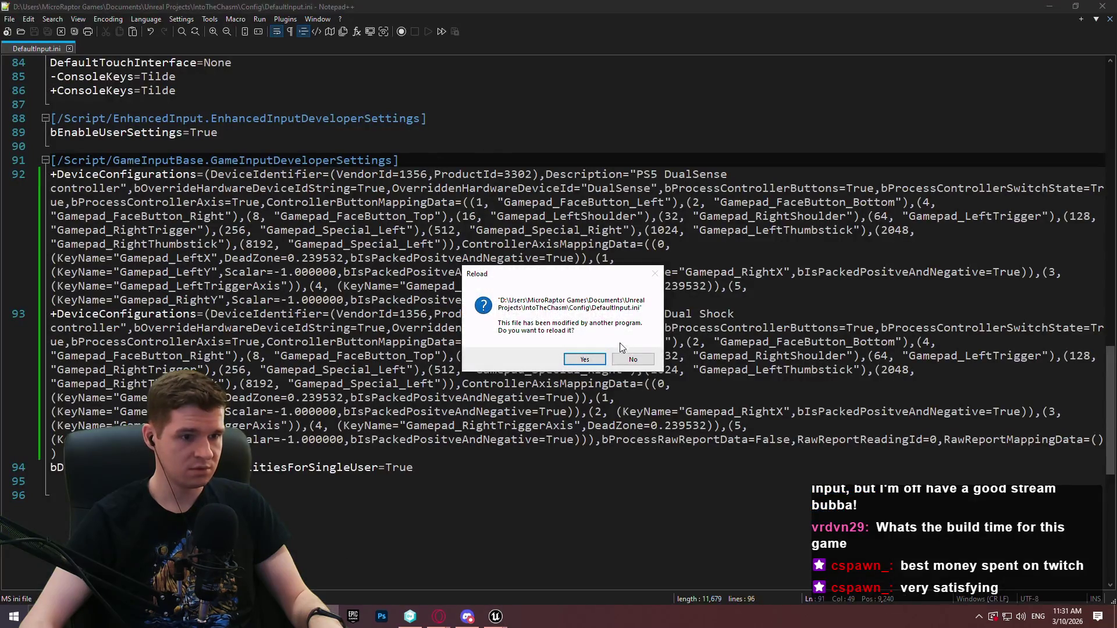
- Reload DefaultInput.ini, paste the CommonInput warnings into a new Notepad++ tab, and return to Unreal
{"action": "left_click", "coordinate": [584, 359]}
{"action": "double_click", "coordinate": [175, 49]}
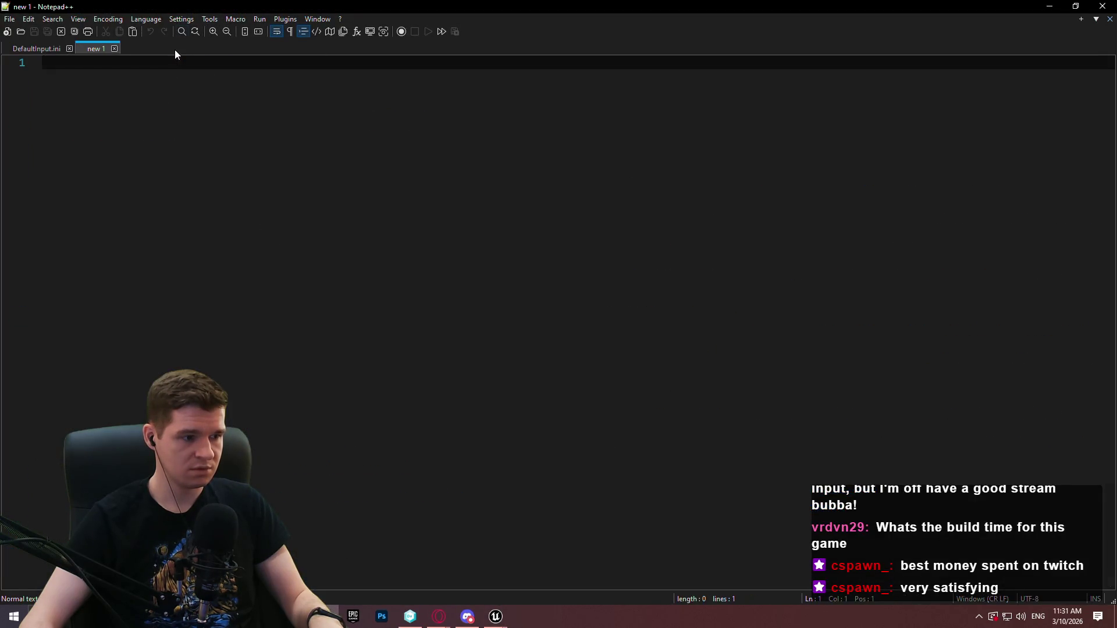
{"action": "type", "text": "LogStreaming: Warning: LoadPackage: SkipPackage: /Game/KYS/UI/Foundation/Platform/Input/KeyboardMouse/CommonInput_KeyboardMouse (0xAD35D9B87571CAE3) - The package to load does not exist on disk or in the loader LogUObjectGlobals: Warning: Failed to find object 'Object /Game/KYS/UI/Foundation/Platform/Input/KeyboardMouse/CommonInput_KeyboardMouse.CommonInput_KeyboardMouse_C' LogStreaming: Warning: LoadPackage: SkipPackage: /Game/KYS/UI/Foundation/Platform/Input/GamepadXboxOne/CommonInput_Gamepad_XboxOne (0x6BC28AB29C5BE1AC) - The package to load does not exist on disk or in the loader LogUObjectGlobals: Warning: Failed to find object 'Object /Game/KYS/UI/Foundation/Platform/Input/GamepadXboxOne/CommonInput_Gamepad_XboxOne.CommonInput_Gamepad_XboxOne_C' LogStreaming: Warning: LoadPackage: SkipPackage: /Game/KYS/UI/Foundation/Platform/Input/GamepadXboxSeriesX/CommonInput_Gamepad_XSX (0x26AEE73E2FFAF288) - The package to load does not exist on disk or in the loader LogUObjectGlobals: Warning: Failed to find object 'Object /Game/KYS/UI/Foundation/Platform/Input/GamepadXboxSeriesX/CommonInput_Gamepad_XSX.CommonInput_Gamepad_XSX_C' LogStreaming: Warning: LoadPackage: SkipPackage: /Game/KYS/UI/Foundation/Platform/Input/GamepadPS4/CommonInput_Gamepad_PS4 (0xD926324609F627BA) - The package to load does not exist on disk or in the loader LogUObjectGlobals: Warning: Failed to find object 'Object /Game/KYS/UI/Foundation/Platform/Input/GamepadPS4/CommonInput_Gamepad_PS4.CommonInput_Gamepad_PS4_C' LogStreaming: Warning: LoadPackage: SkipPackage: /Game/KYS/UI/Foundation/Platform/Input/GamepadPS5/CommonInput_Gamepad_PS5 (0xC401A2A637E5806C) - The package to load does not exist on disk or in the loader LogUObjectGlobals: Warning: Failed to find object 'Object /Game/KYS/UI/Foundation/Platform/Input/GamepadPS5/CommonInput_Gamepad_PS5.CommonInput_Gamepad_PS5_C'"}
{"action": "left_click_drag", "start_coordinate": [569, 84], "coordinate": [2, 41]}
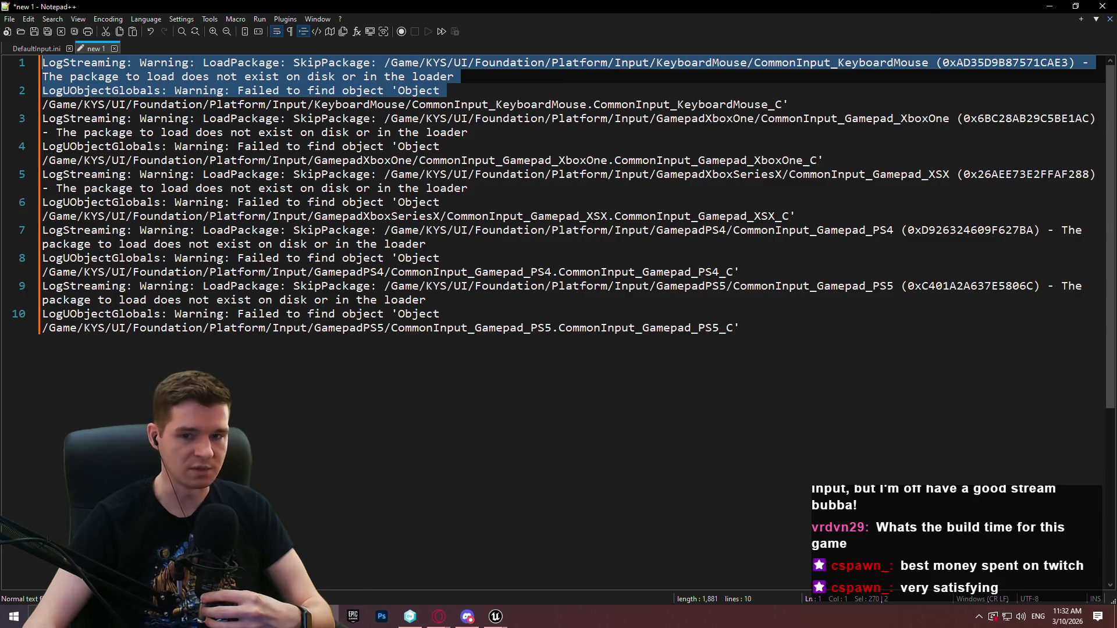
{"action": "key", "text": "alt+Tab"}
- Quit the Redlock Preview game through its pause menu and confirm
{"action": "mouse_move", "coordinate": [495, 616]}
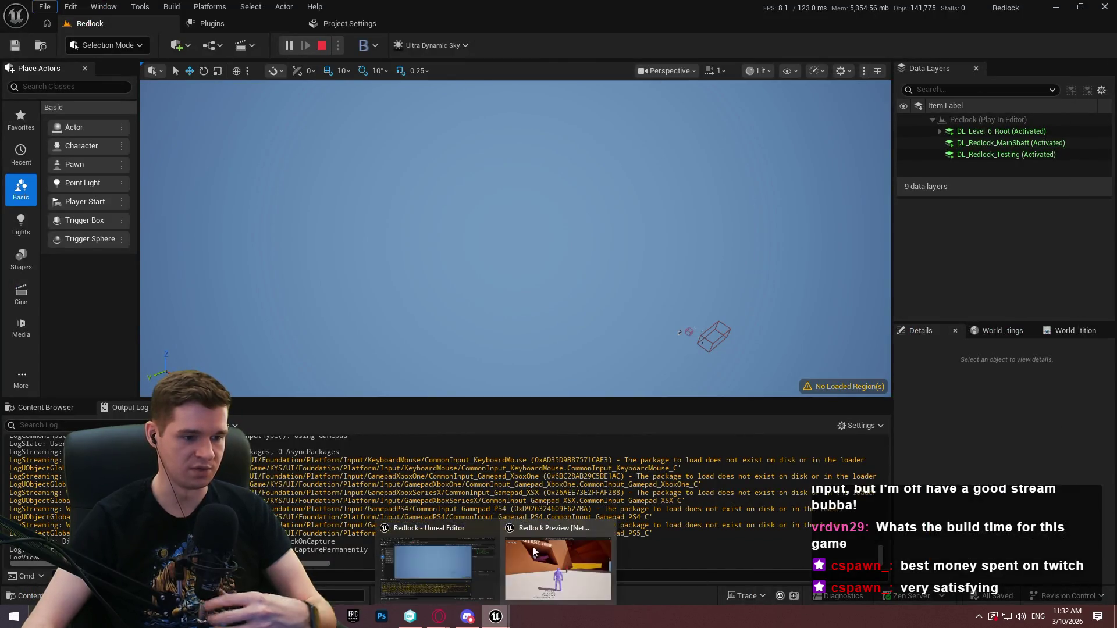
{"action": "left_click", "coordinate": [556, 567]}
{"action": "key", "text": "Escape"}
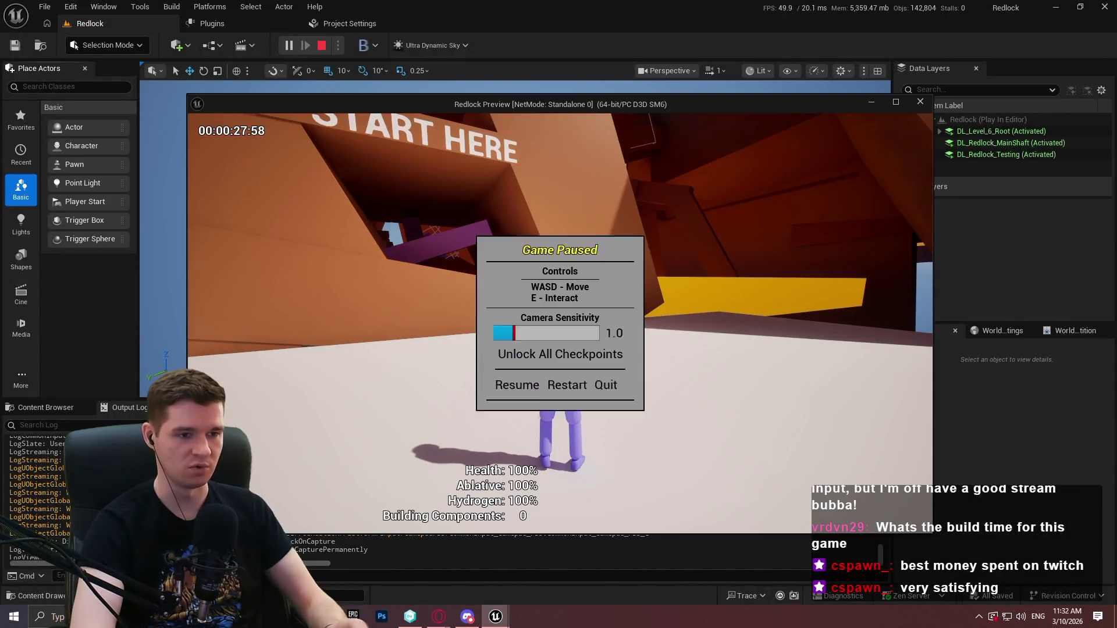
{"action": "left_click", "coordinate": [596, 385]}
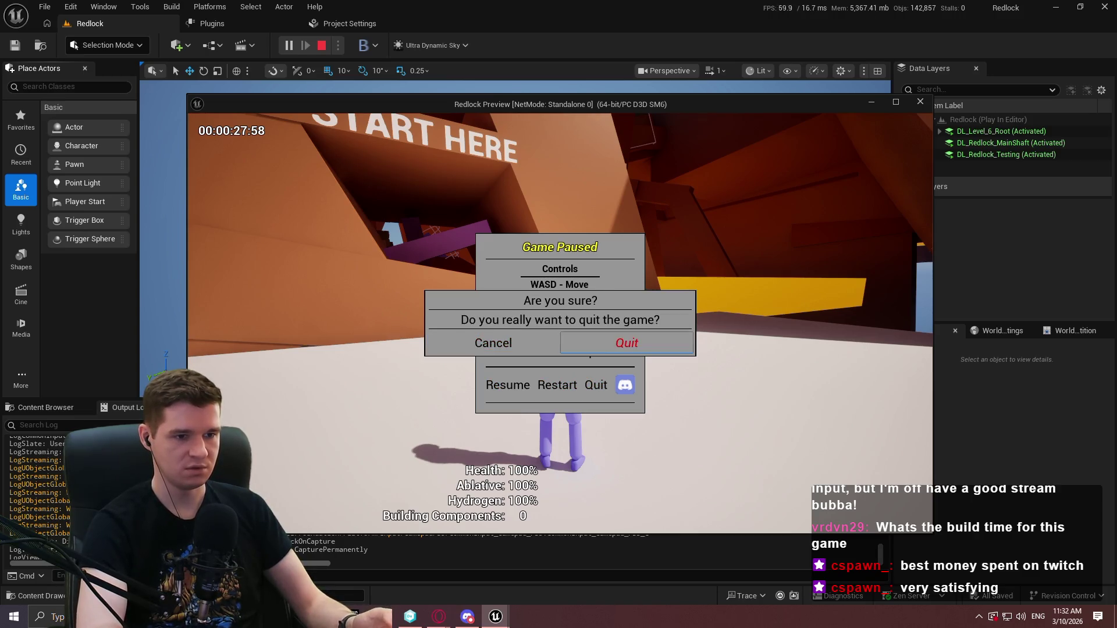
{"action": "left_click", "coordinate": [626, 343]}
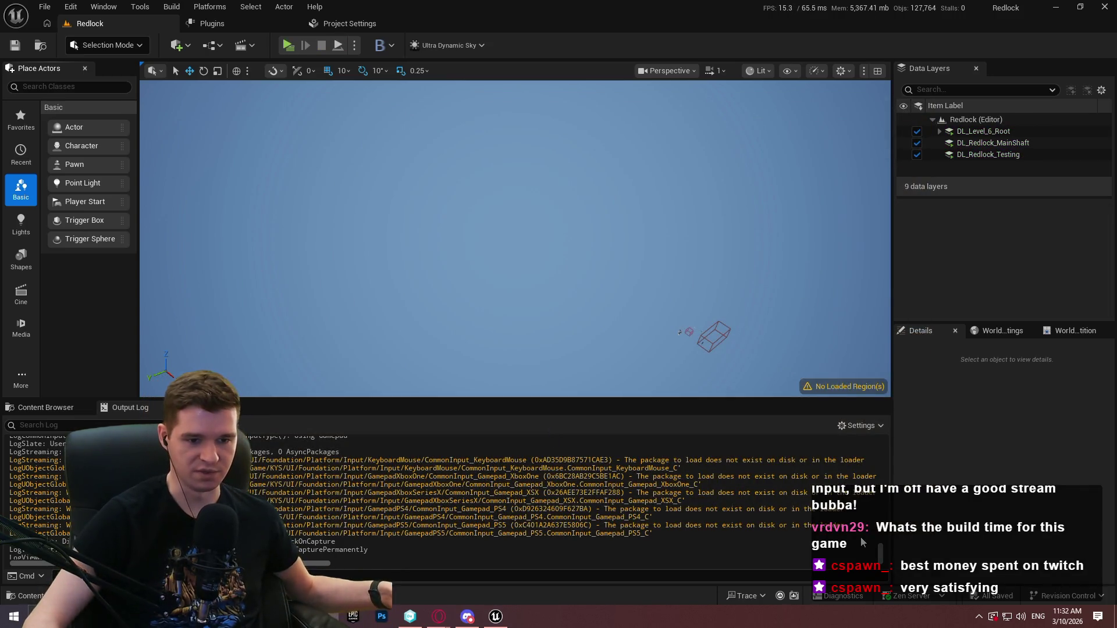
- Open Project Settings and view the Common UI Input Settings and Engine Input pages
{"action": "left_click", "coordinate": [70, 6]}
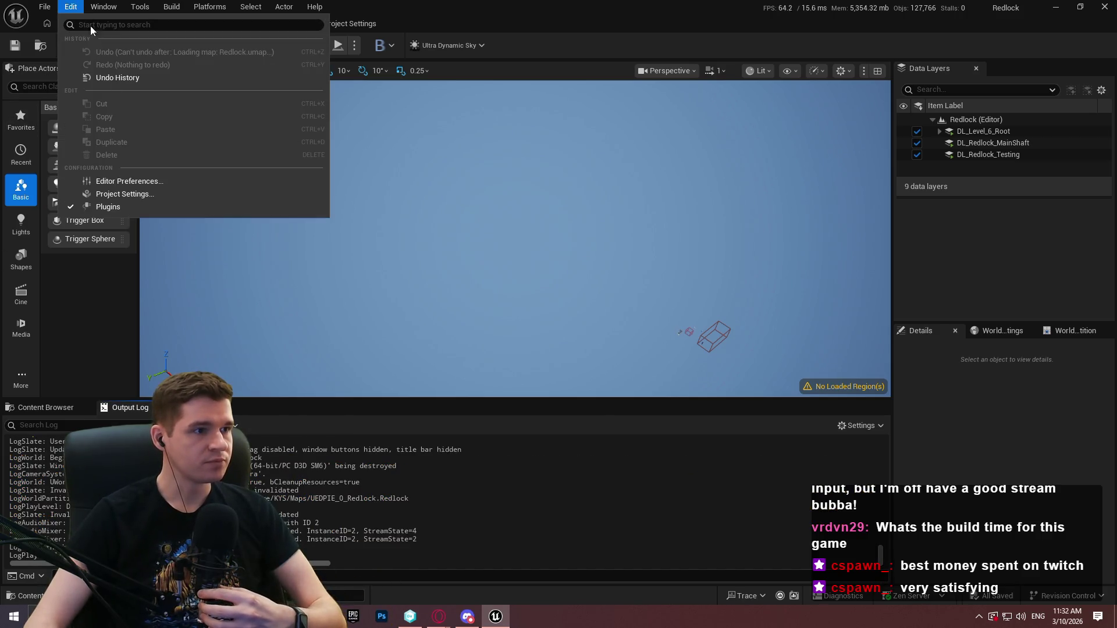
{"action": "left_click", "coordinate": [127, 193]}
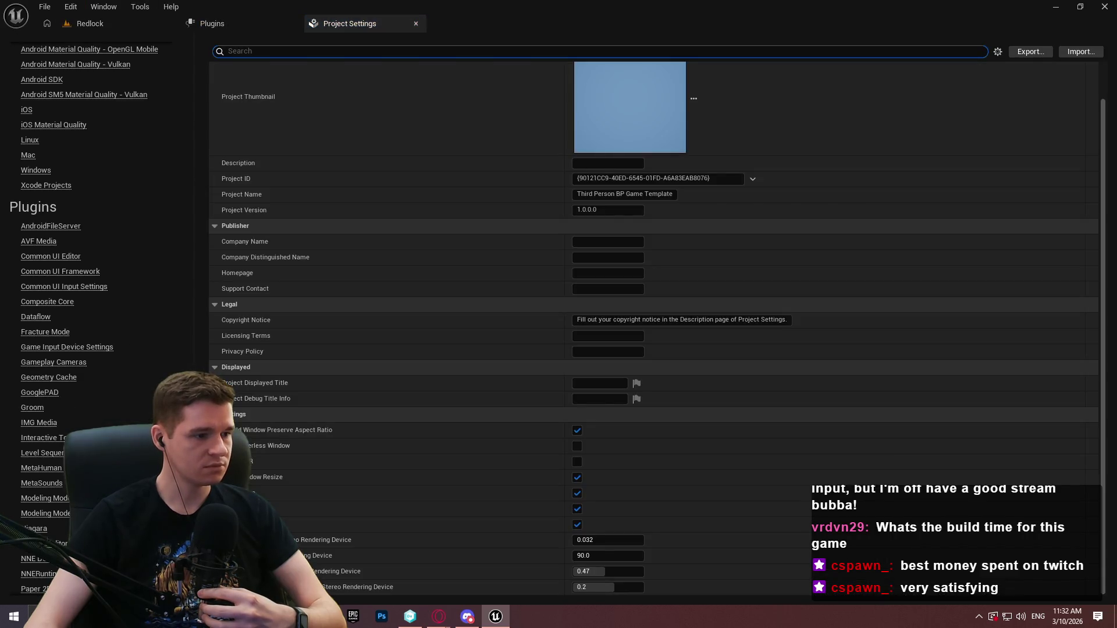
{"action": "left_click", "coordinate": [93, 285]}
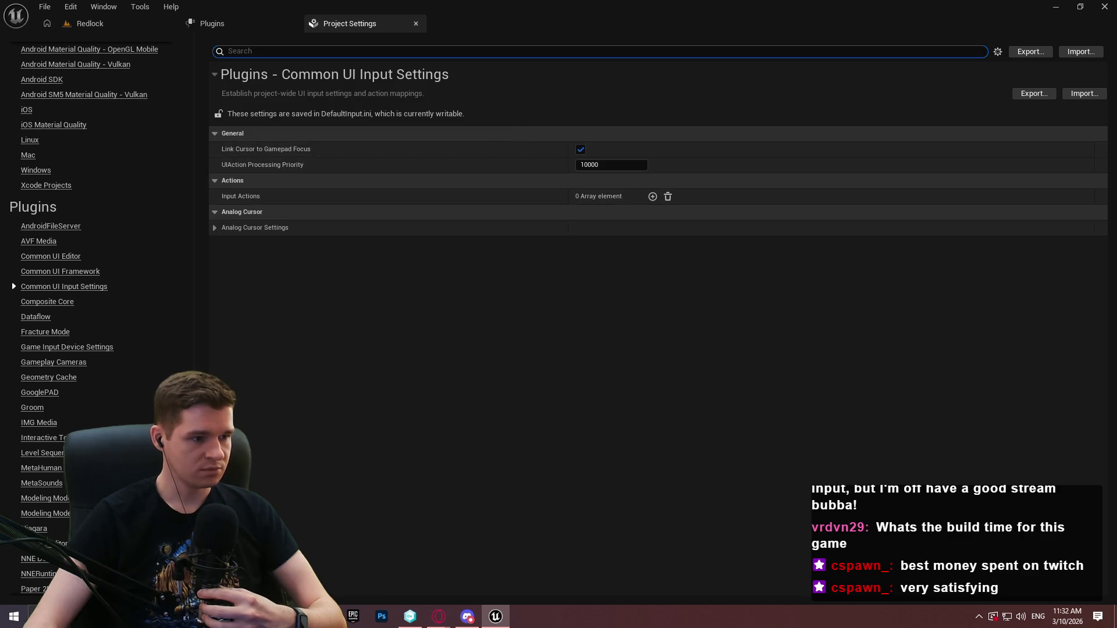
{"action": "mouse_move", "coordinate": [176, 410]}
{"action": "left_mouse_down"}
{"action": "mouse_move", "coordinate": [176, 442]}
{"action": "mouse_move", "coordinate": [168, 139]}
{"action": "left_mouse_up"}
{"action": "left_click", "coordinate": [35, 410]}
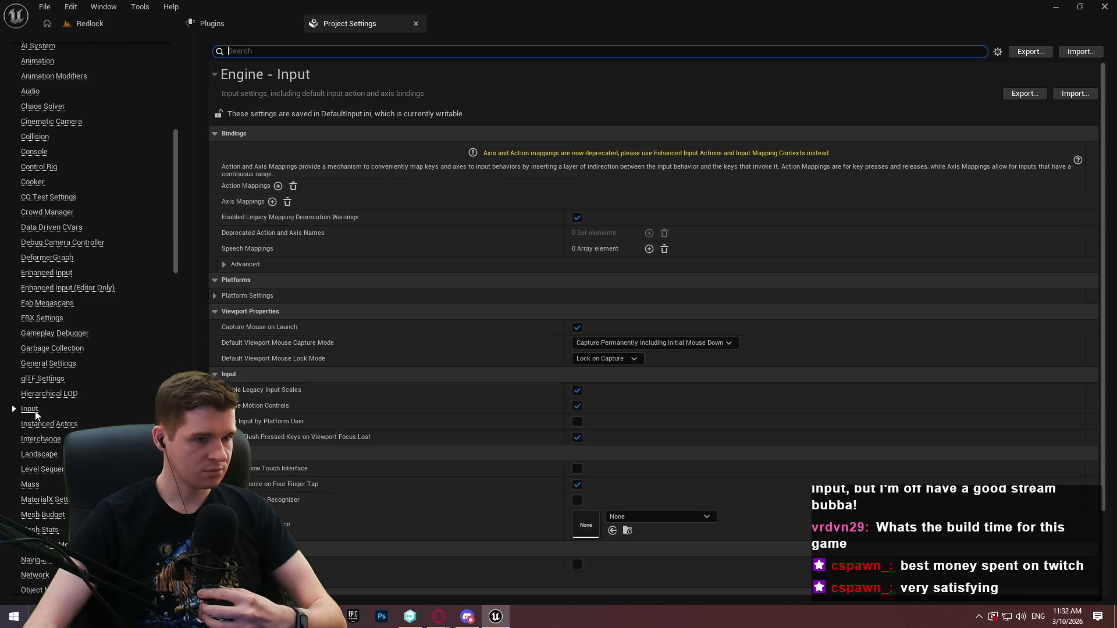
{"action": "scroll", "coordinate": [339, 312], "scroll_direction": "down", "scroll_amount": 2}
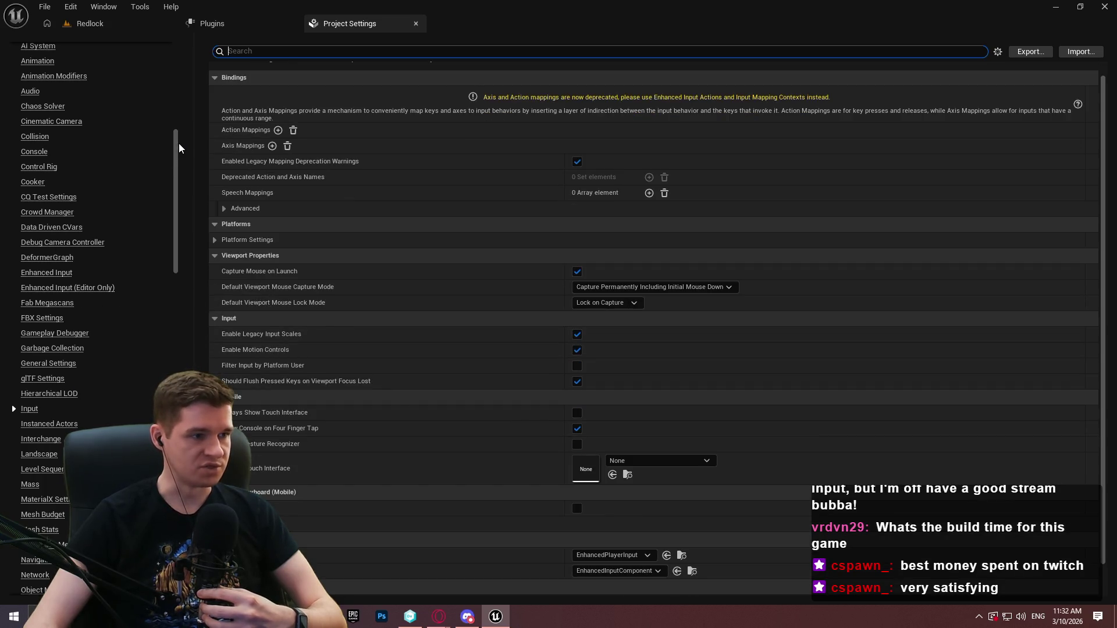
{"action": "mouse_move", "coordinate": [177, 144]}
{"action": "left_mouse_down"}
{"action": "mouse_move", "coordinate": [194, 315]}
{"action": "mouse_move", "coordinate": [175, 363]}
{"action": "mouse_move", "coordinate": [83, 396]}
{"action": "left_mouse_up"}
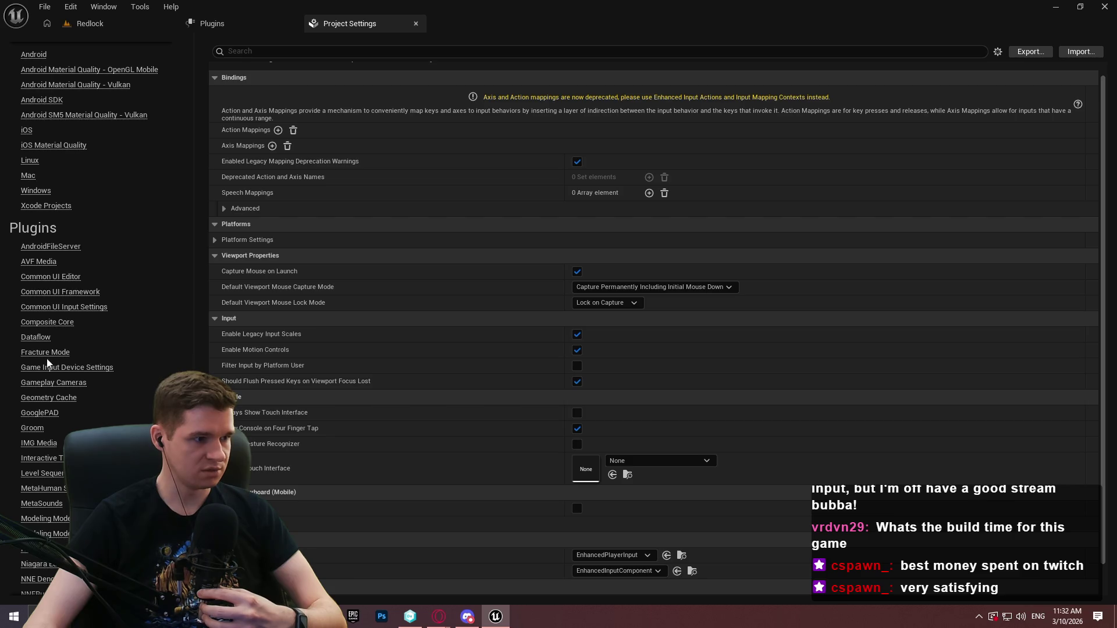
- Browse the Common UI Framework, Editor and Input pages, ending on Game Common Input Settings
{"action": "left_click", "coordinate": [63, 292]}
{"action": "left_click", "coordinate": [64, 276]}
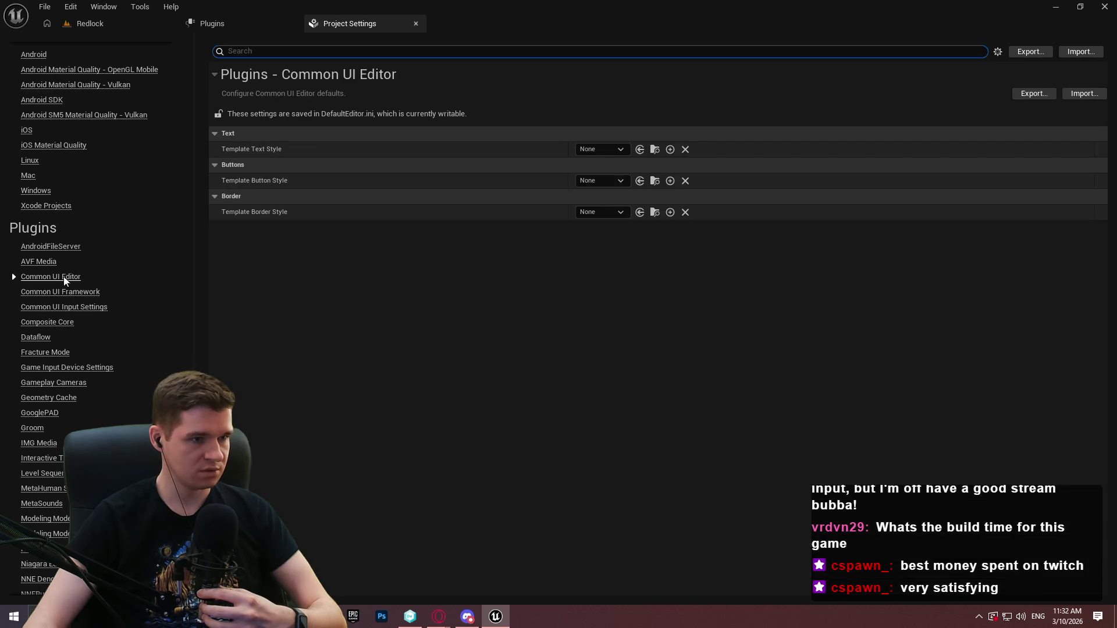
{"action": "left_click", "coordinate": [59, 292]}
{"action": "left_click", "coordinate": [63, 307]}
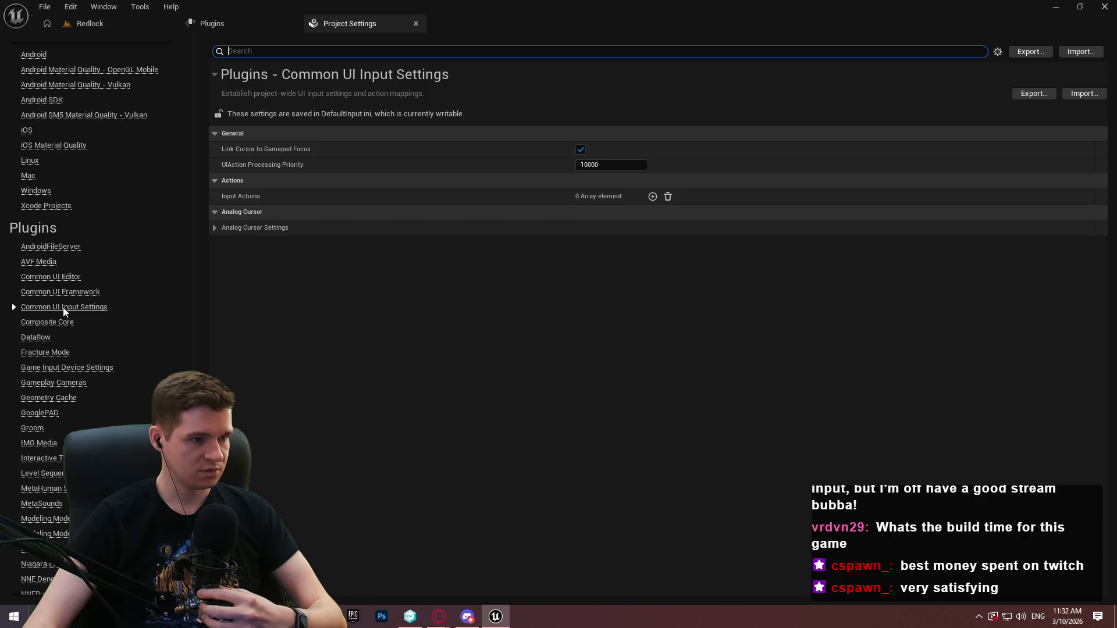
{"action": "scroll", "coordinate": [79, 322], "scroll_direction": "down", "scroll_amount": 4}
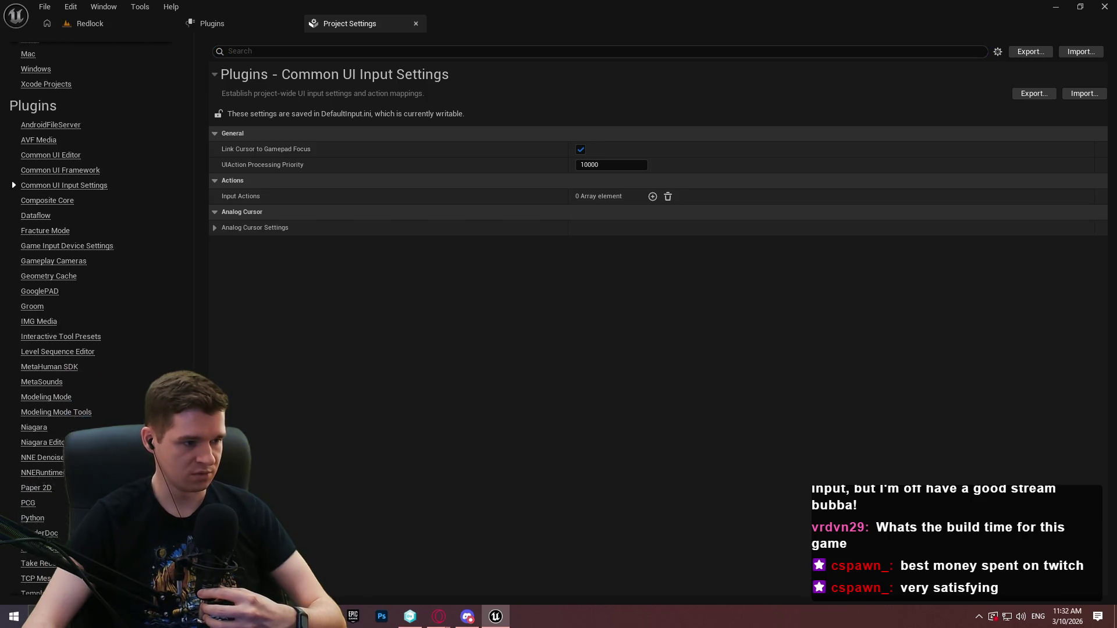
{"action": "scroll", "coordinate": [153, 197], "scroll_direction": "up", "scroll_amount": 15}
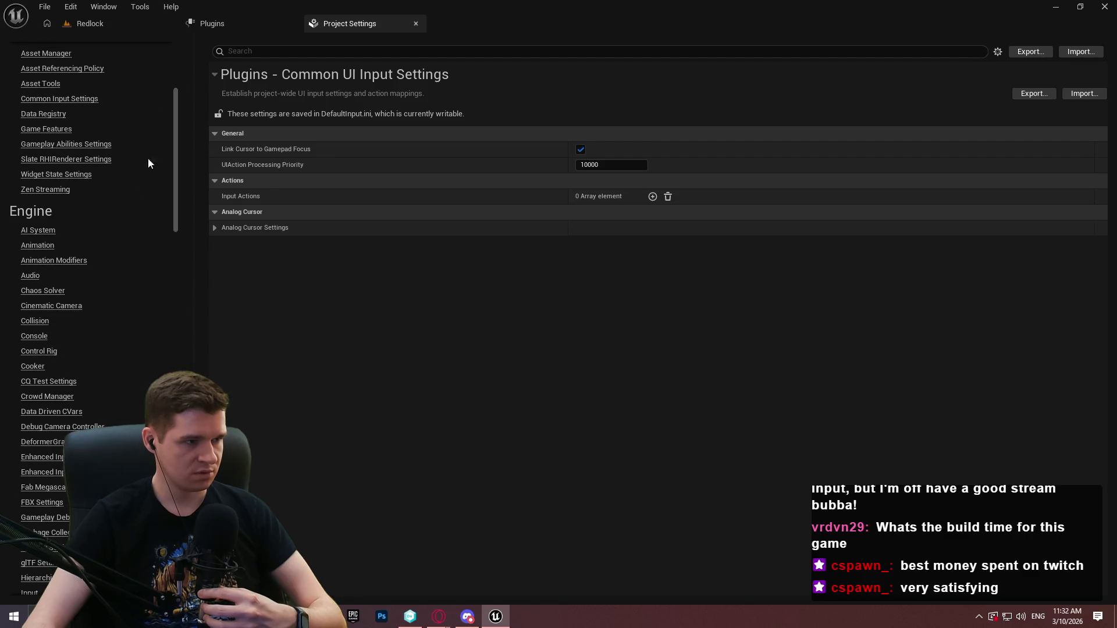
{"action": "scroll", "coordinate": [173, 95], "scroll_direction": "up", "scroll_amount": 3}
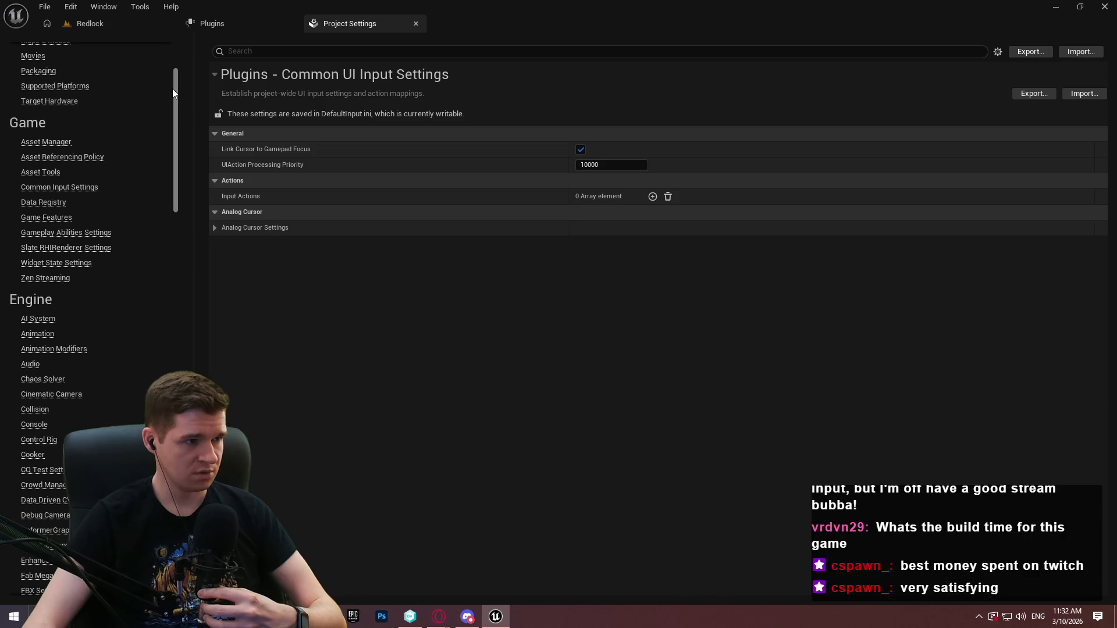
{"action": "left_click", "coordinate": [55, 187]}
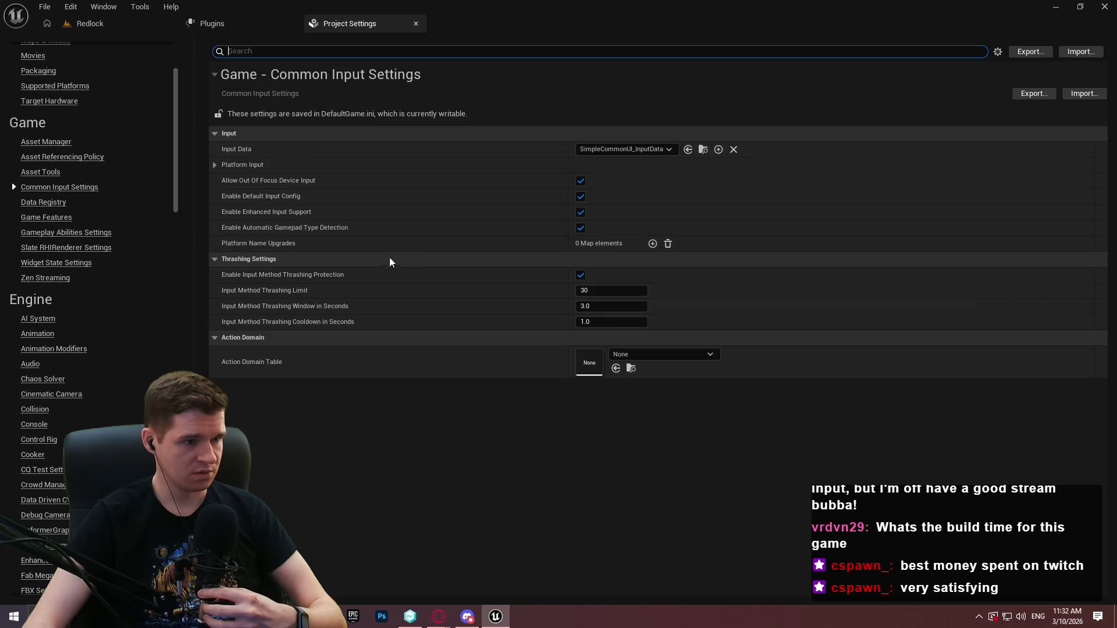
- Expand Platform Input > Windows > Default Controller Data and clear entries Index [0] to [4]
{"action": "left_click", "coordinate": [216, 165]}
{"action": "left_click", "coordinate": [227, 259]}
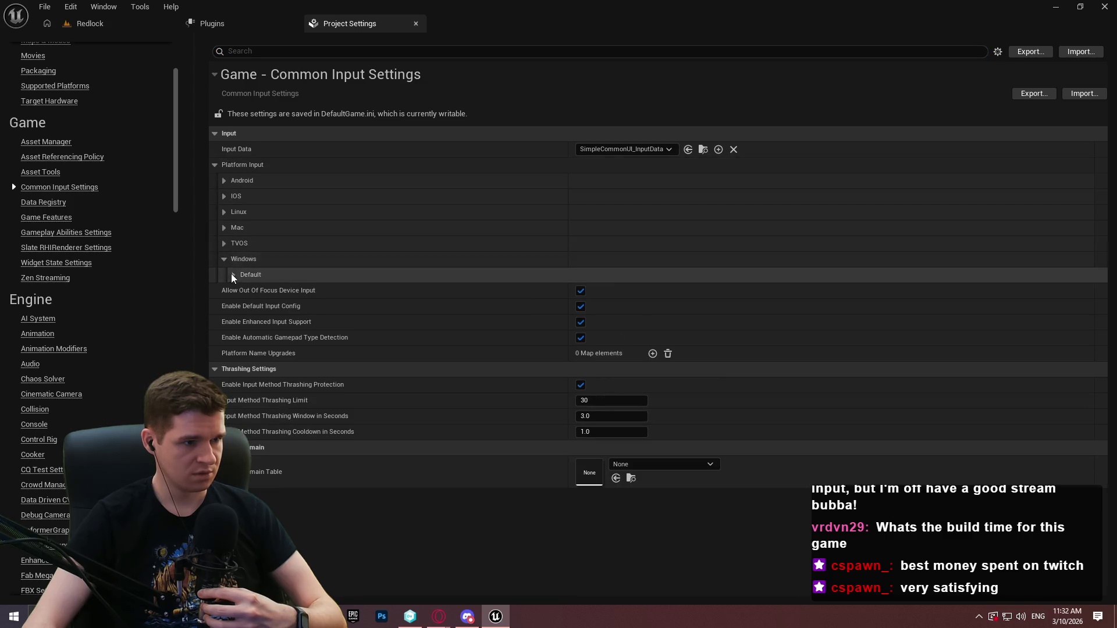
{"action": "left_click", "coordinate": [232, 274]}
{"action": "left_click", "coordinate": [243, 385]}
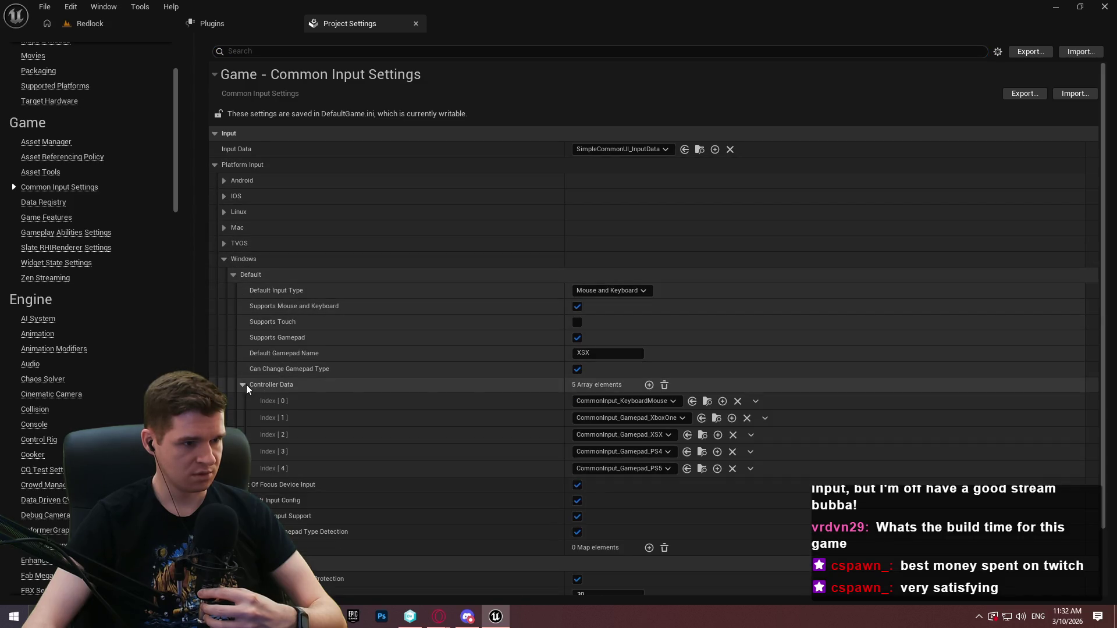
{"action": "left_click", "coordinate": [737, 401]}
{"action": "left_click", "coordinate": [746, 418]}
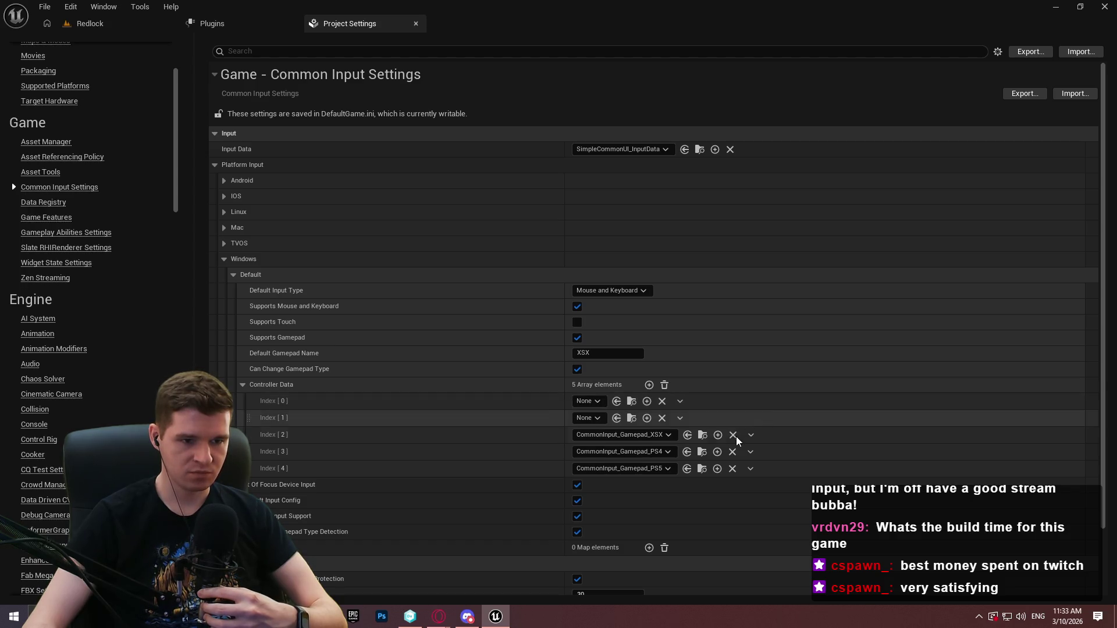
{"action": "left_click", "coordinate": [732, 435]}
{"action": "left_click", "coordinate": [732, 452]}
{"action": "left_click", "coordinate": [732, 469]}
- Set Controller Data to KeyboardMouse, Gamepad_XboxOne, Gamepad_XSX, Gamepad_PS4 and Gamepad_PS5, then return to Redlock
{"action": "left_click", "coordinate": [589, 401]}
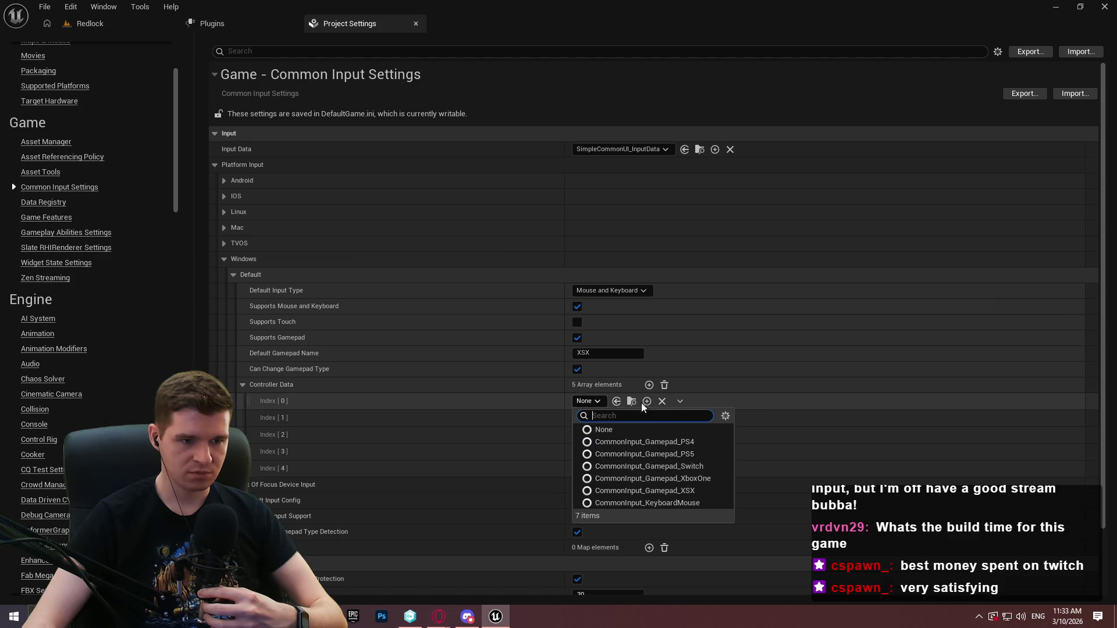
{"action": "left_click", "coordinate": [688, 504]}
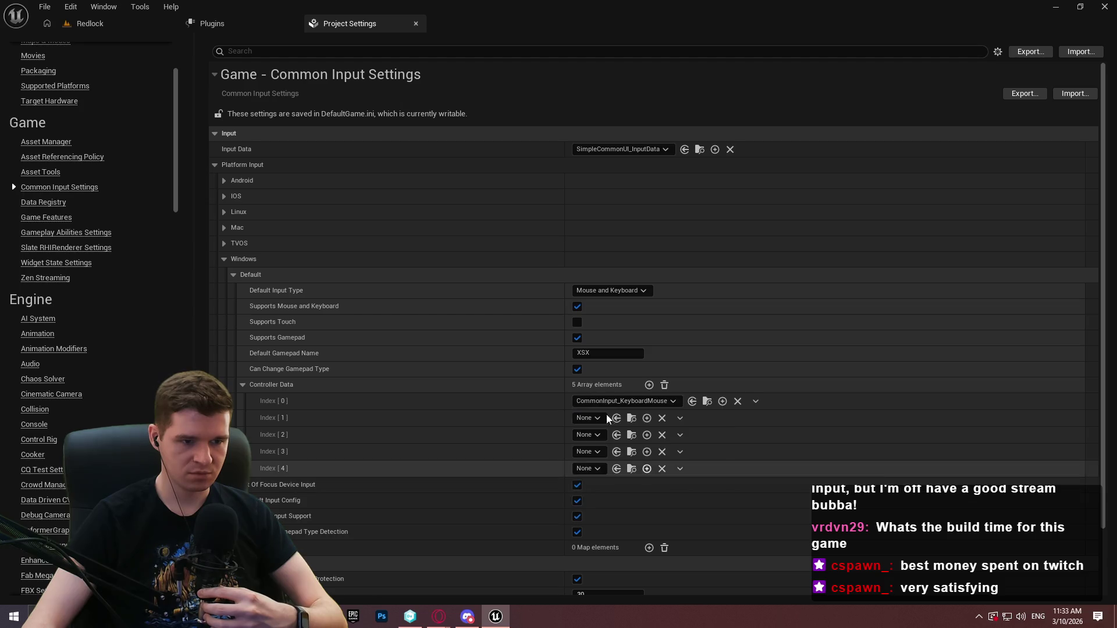
{"action": "left_click", "coordinate": [598, 418]}
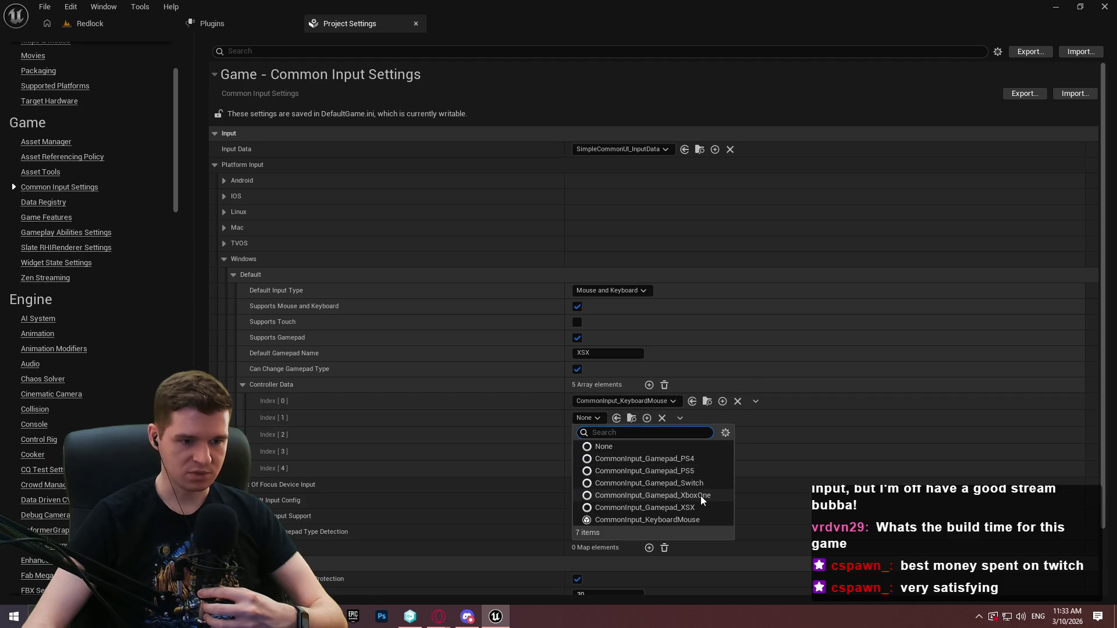
{"action": "left_click", "coordinate": [700, 496]}
{"action": "left_click", "coordinate": [589, 435]}
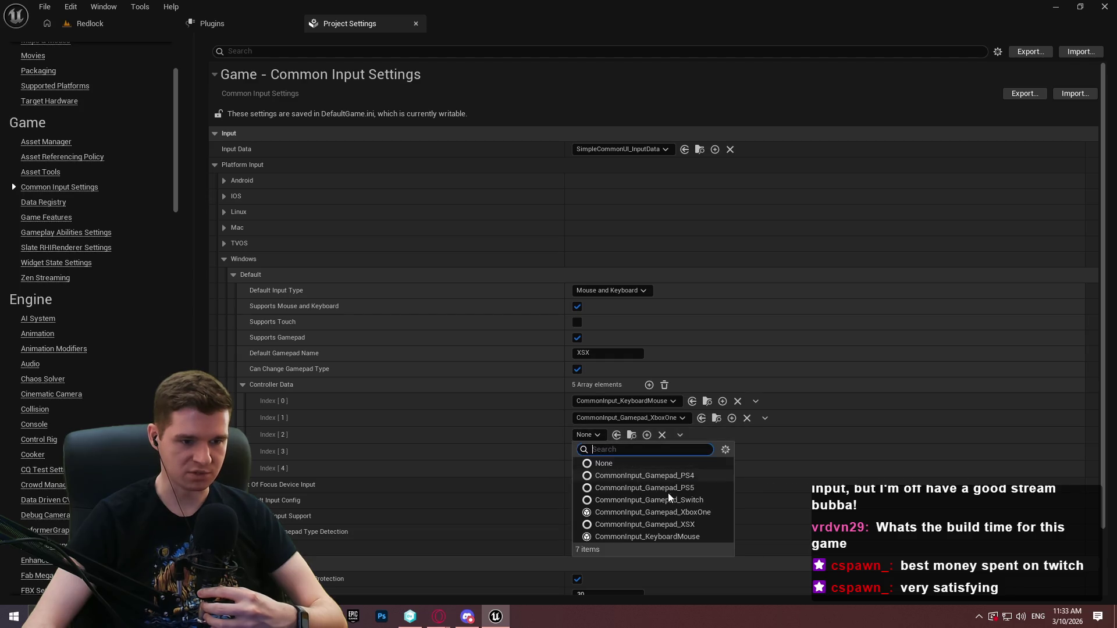
{"action": "left_click", "coordinate": [681, 524]}
{"action": "left_click", "coordinate": [584, 451]}
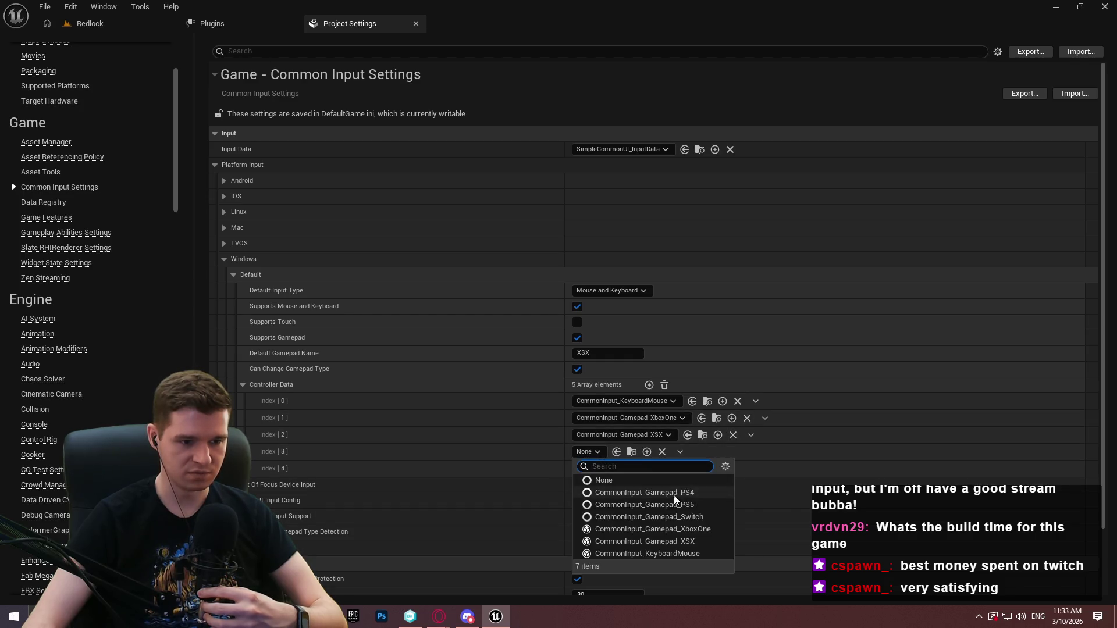
{"action": "left_click", "coordinate": [674, 492]}
{"action": "left_click", "coordinate": [581, 468]}
{"action": "left_click", "coordinate": [651, 521]}
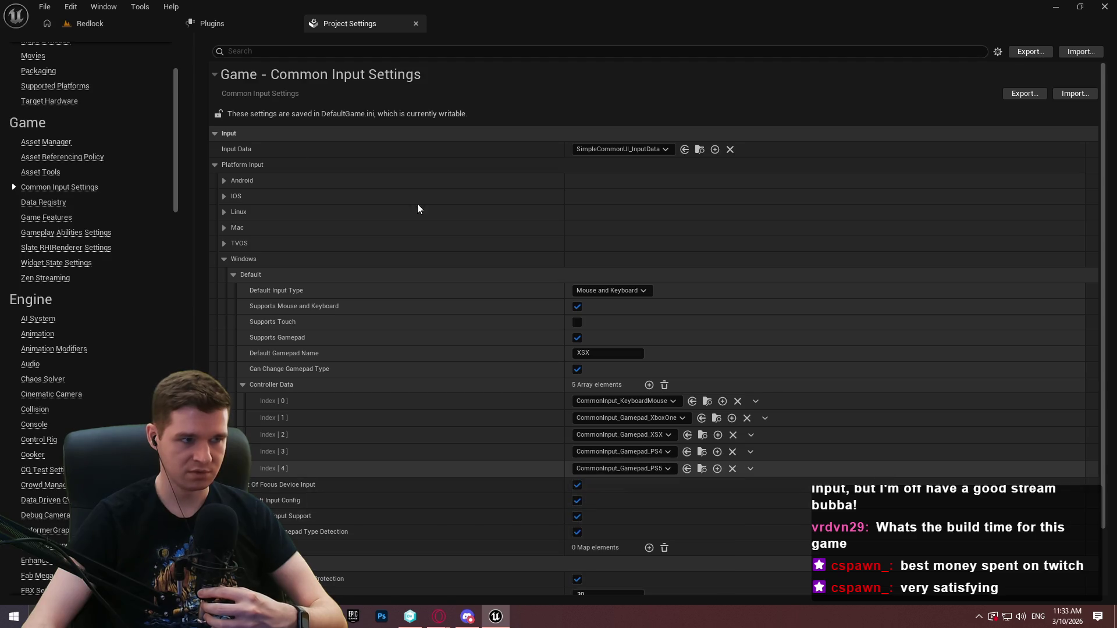
{"action": "left_click", "coordinate": [117, 19]}
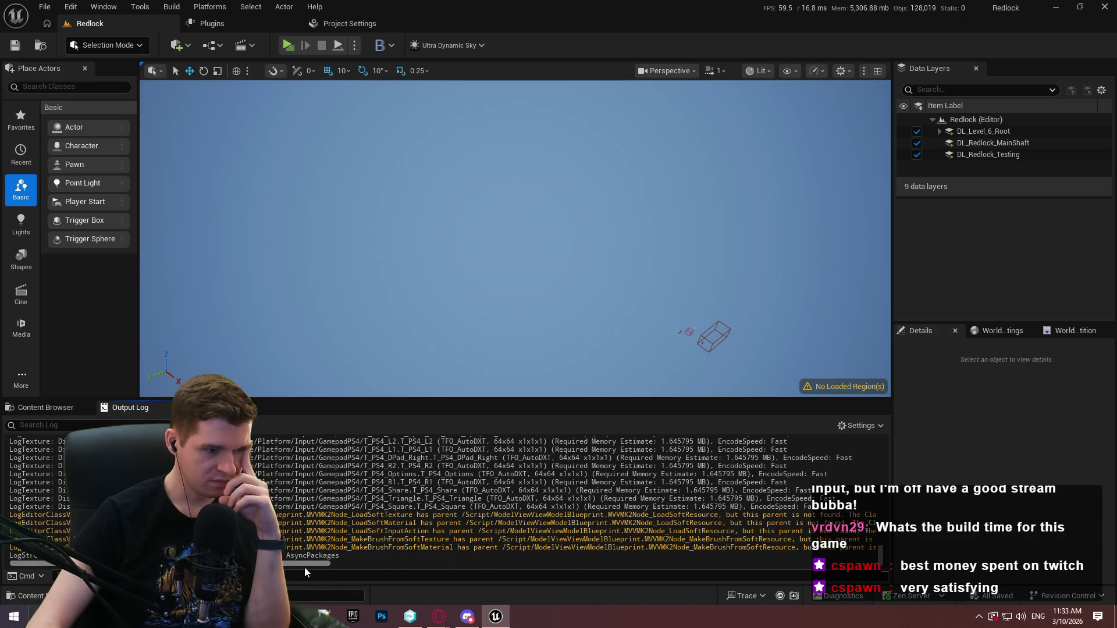
- Scroll the Output Log sideways and drag its splitter up to fill most of the editor
{"action": "scroll", "coordinate": [305, 567], "scroll_direction": "right", "scroll_amount": 5}
{"action": "scroll", "coordinate": [291, 567], "scroll_direction": "left", "scroll_amount": 3}
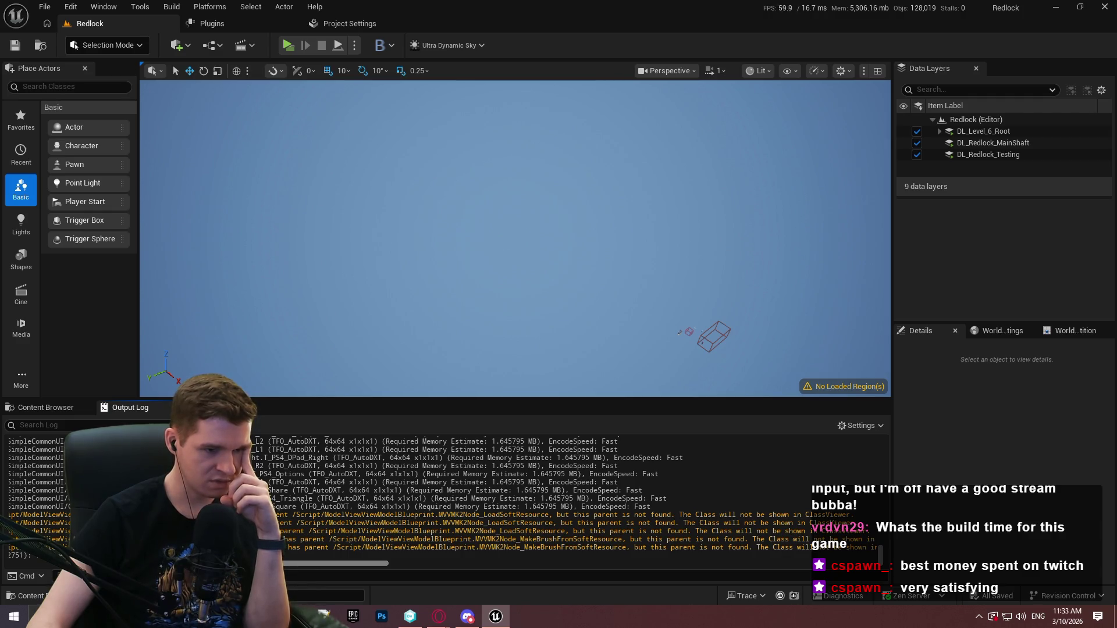
{"action": "scroll", "coordinate": [291, 567], "scroll_direction": "left", "scroll_amount": 1}
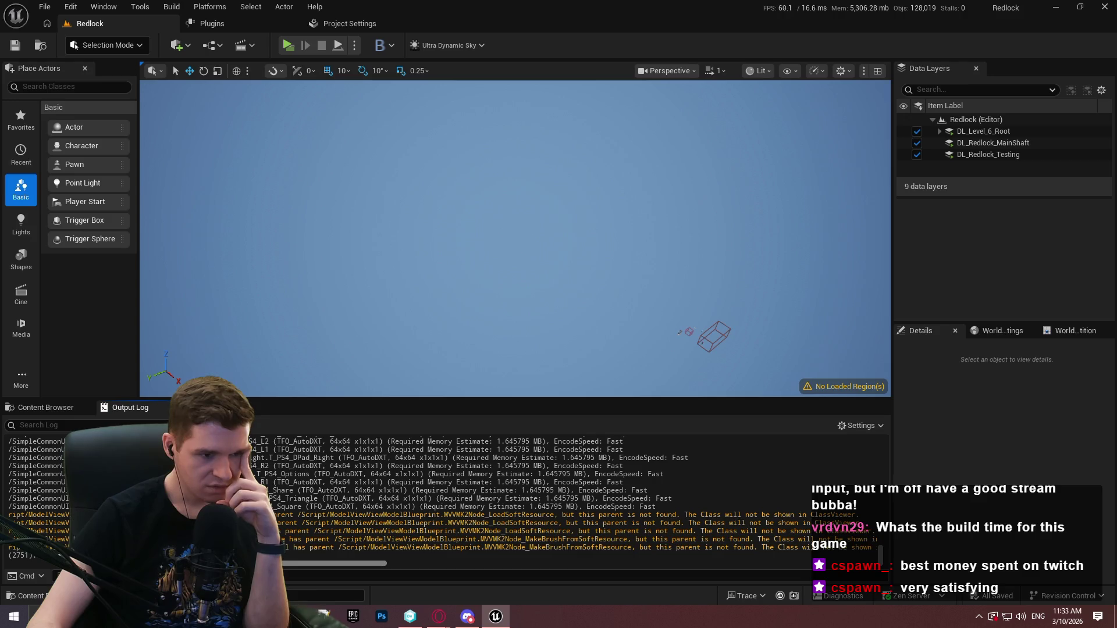
{"action": "scroll", "coordinate": [407, 494], "scroll_direction": "left", "scroll_amount": 5}
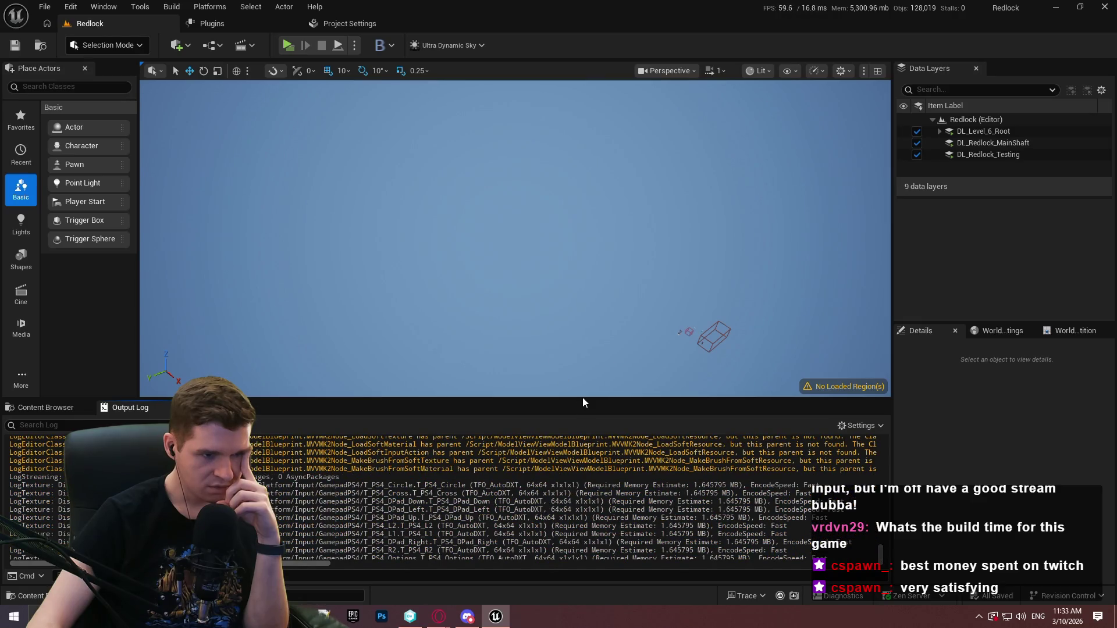
{"action": "left_click_drag", "start_coordinate": [583, 399], "coordinate": [554, 118]}
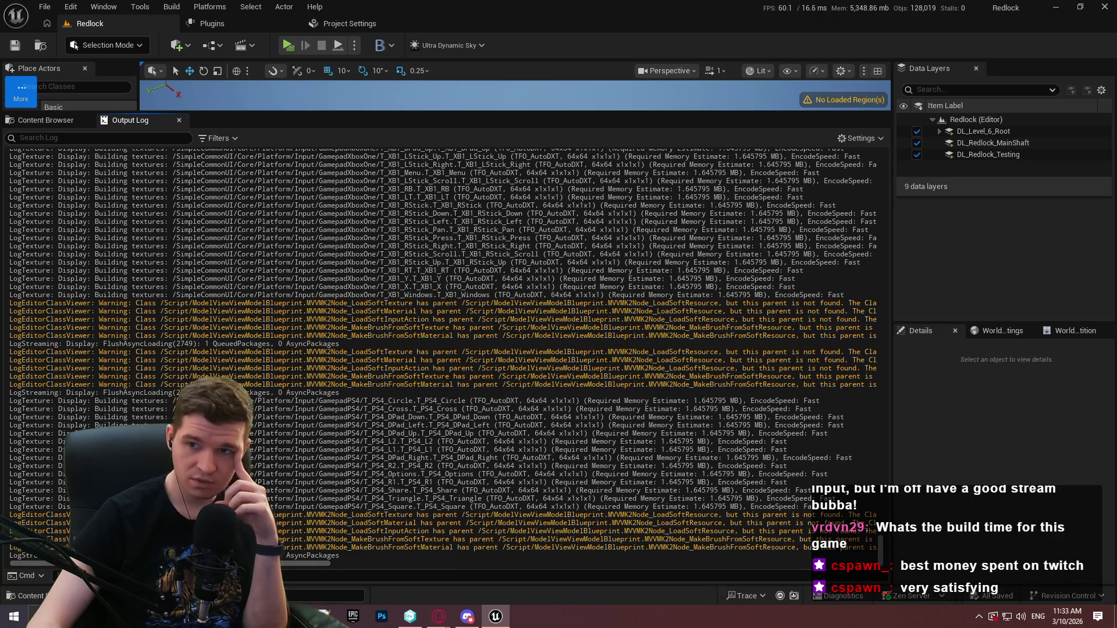
- Minimize the Notepad++ log notes, start playing Redlock, and dismiss the welcome message
{"action": "key", "text": "alt+Tab"}
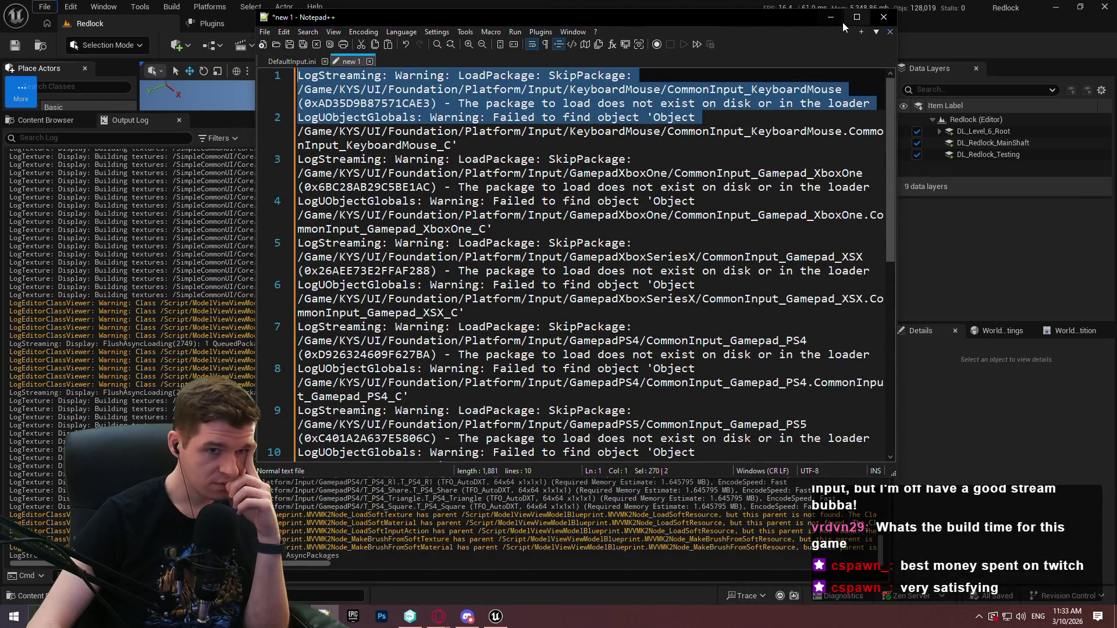
{"action": "left_click", "coordinate": [831, 18]}
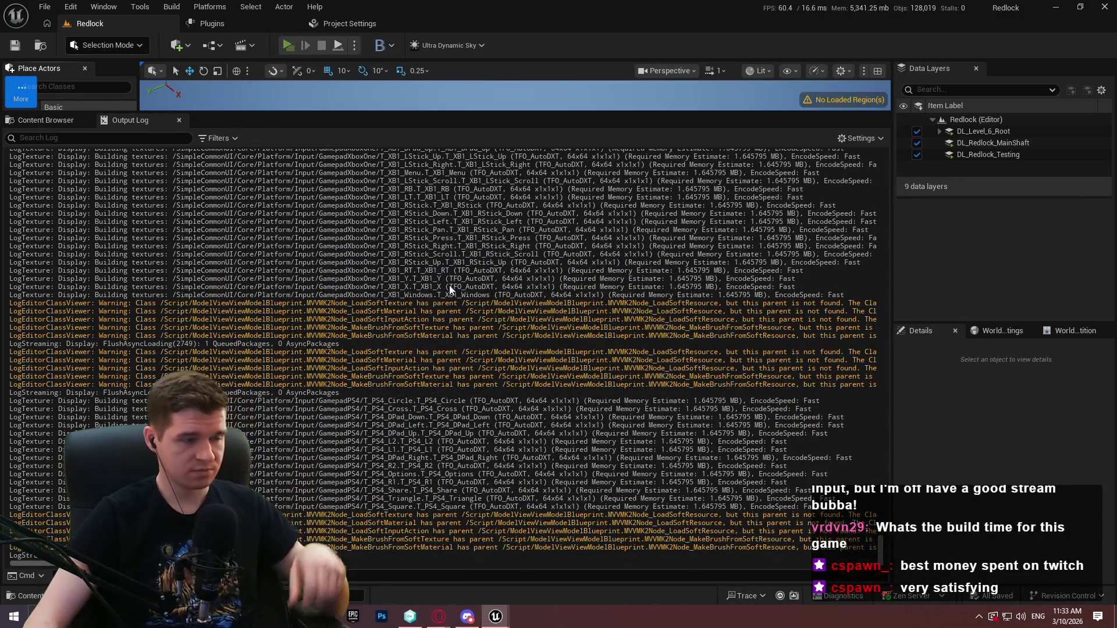
{"action": "key", "text": "alt+p"}
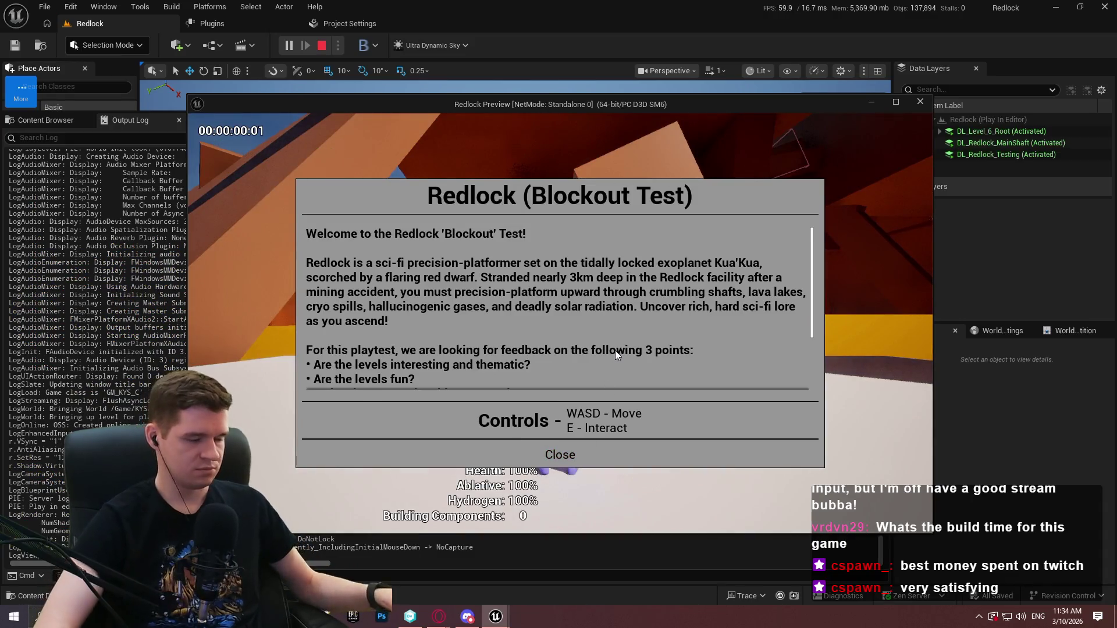
{"action": "left_click", "coordinate": [559, 454]}
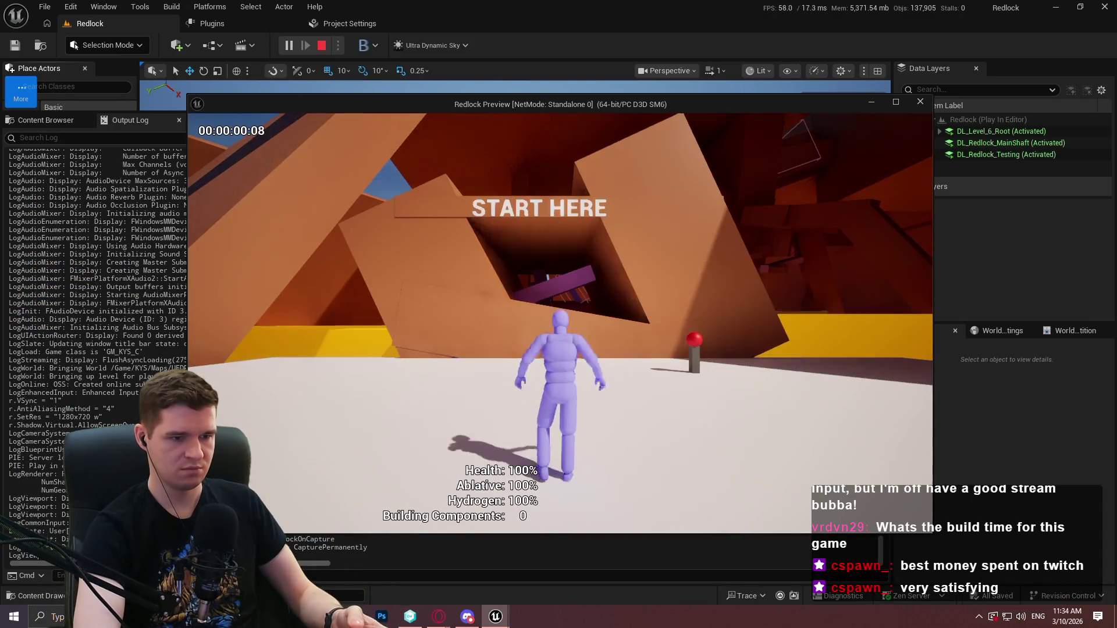
- Quit the playtest from the pause menu and confirm Quit
{"action": "key", "text": "Escape"}
{"action": "left_click", "coordinate": [595, 385]}
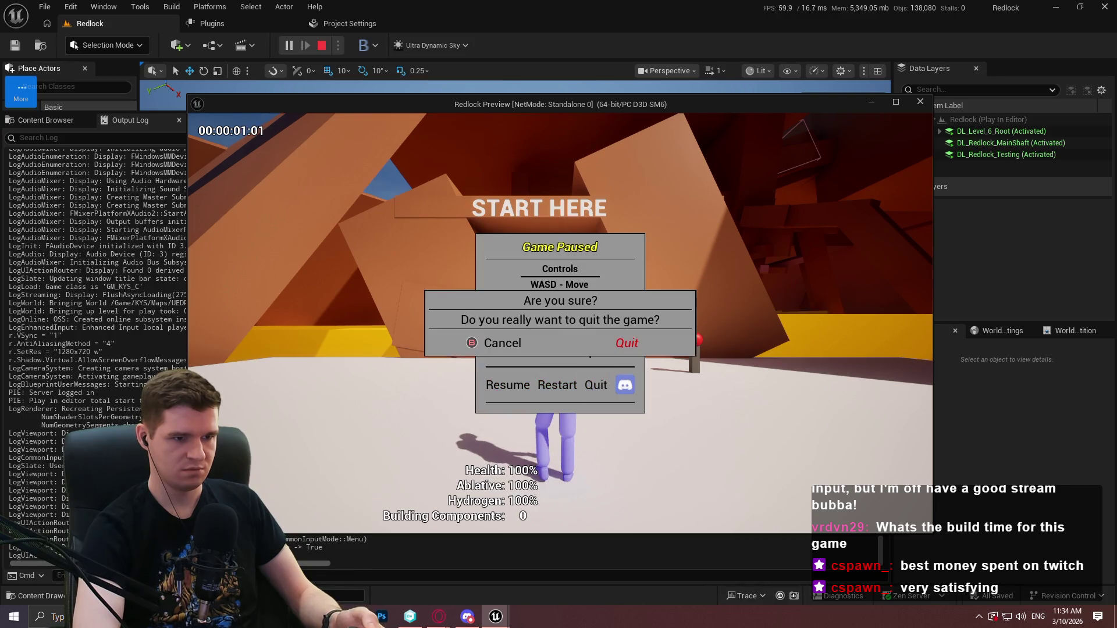
{"action": "key", "text": "Left"}
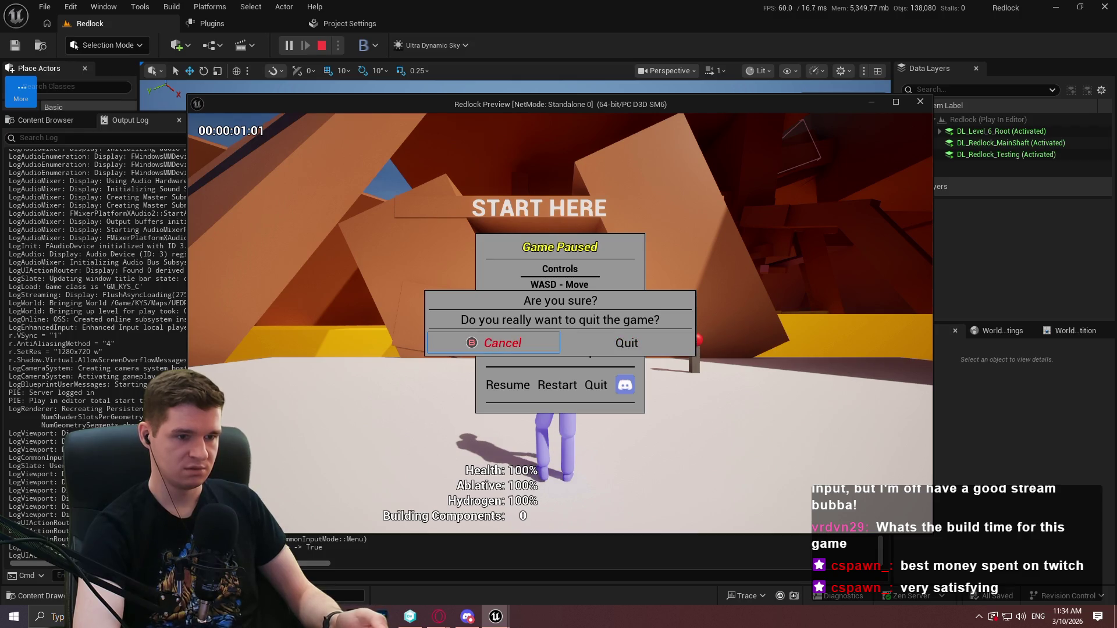
{"action": "key", "text": "Right"}
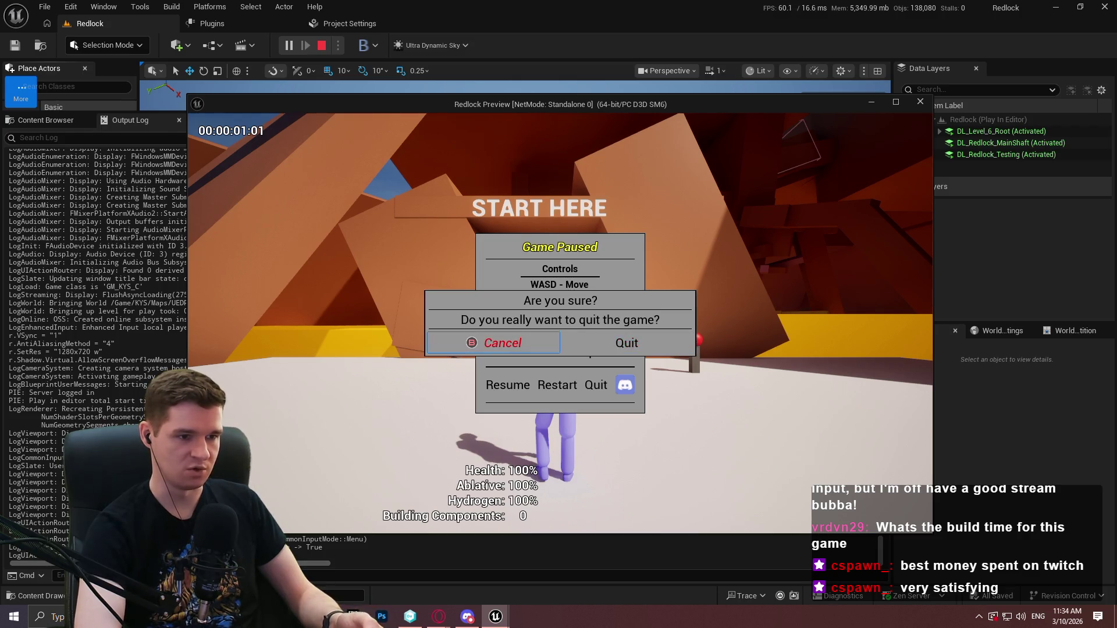
{"action": "key", "text": "Return"}
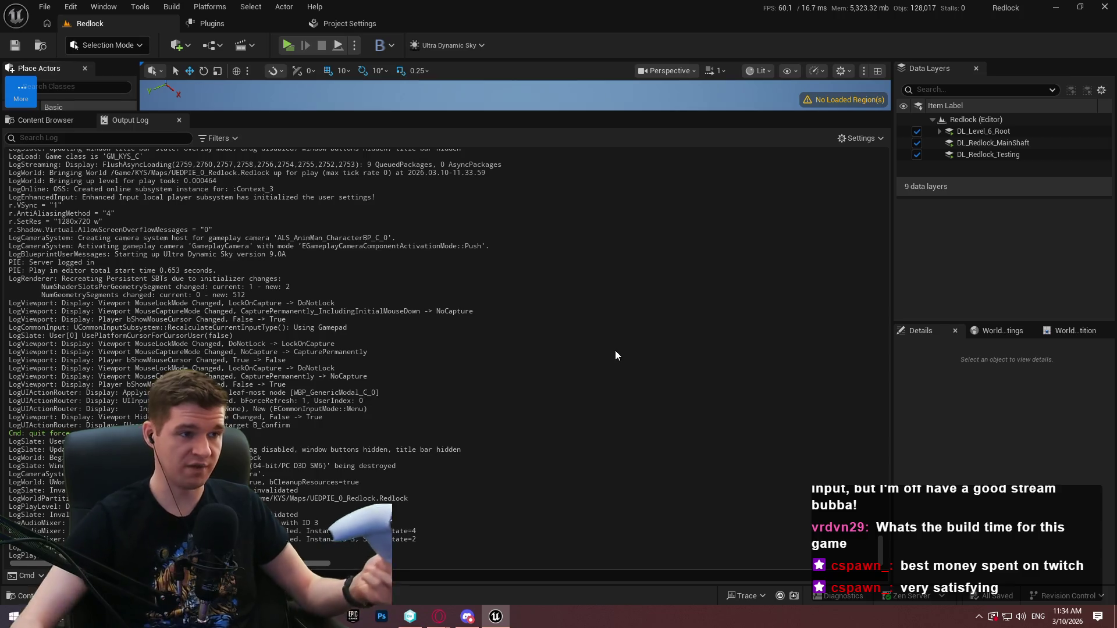
- Shrink the Output Log, set the Windows Default Gamepad Name to PS5, and return to Redlock
{"action": "mouse_move", "coordinate": [350, 127]}
{"action": "left_mouse_down"}
{"action": "mouse_move", "coordinate": [389, 378]}
{"action": "mouse_move", "coordinate": [412, 265]}
{"action": "left_mouse_up"}
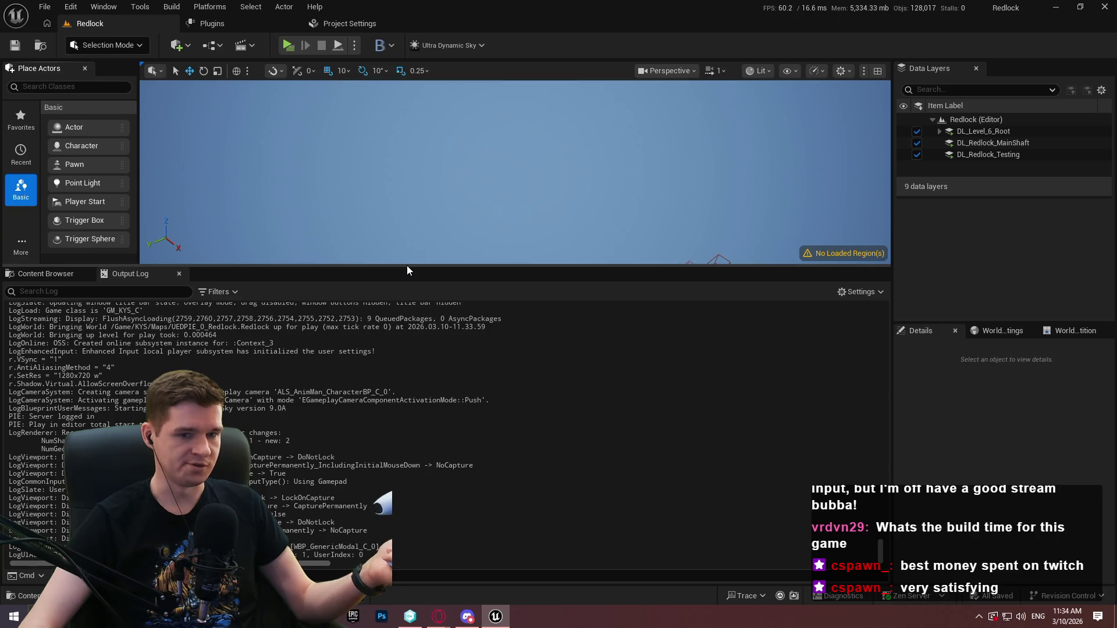
{"action": "left_click", "coordinate": [365, 23]}
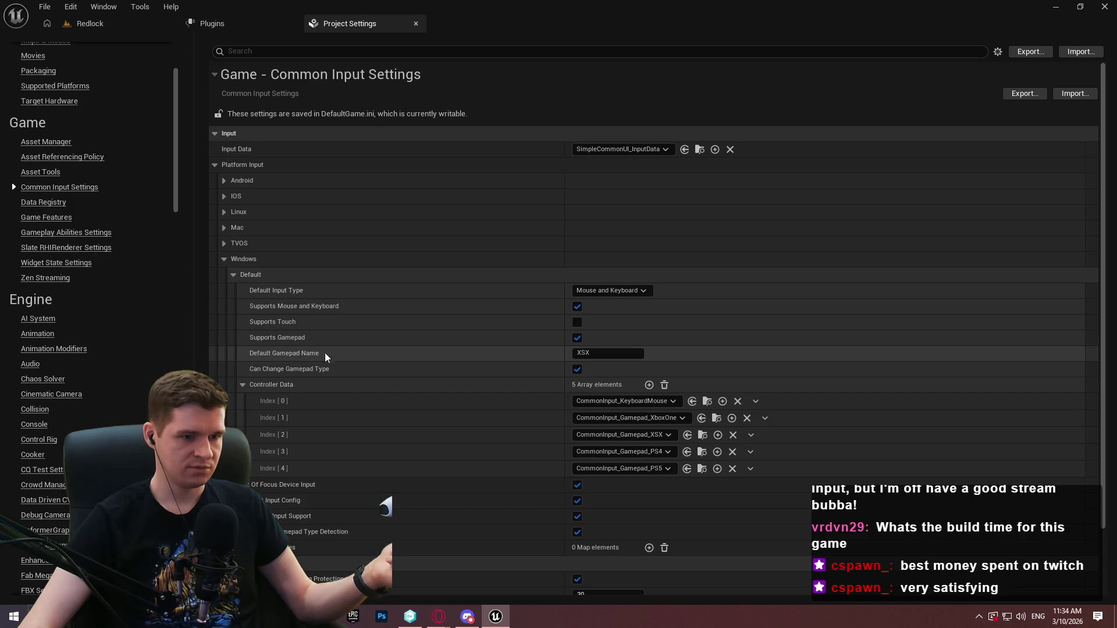
{"action": "left_click", "coordinate": [616, 353]}
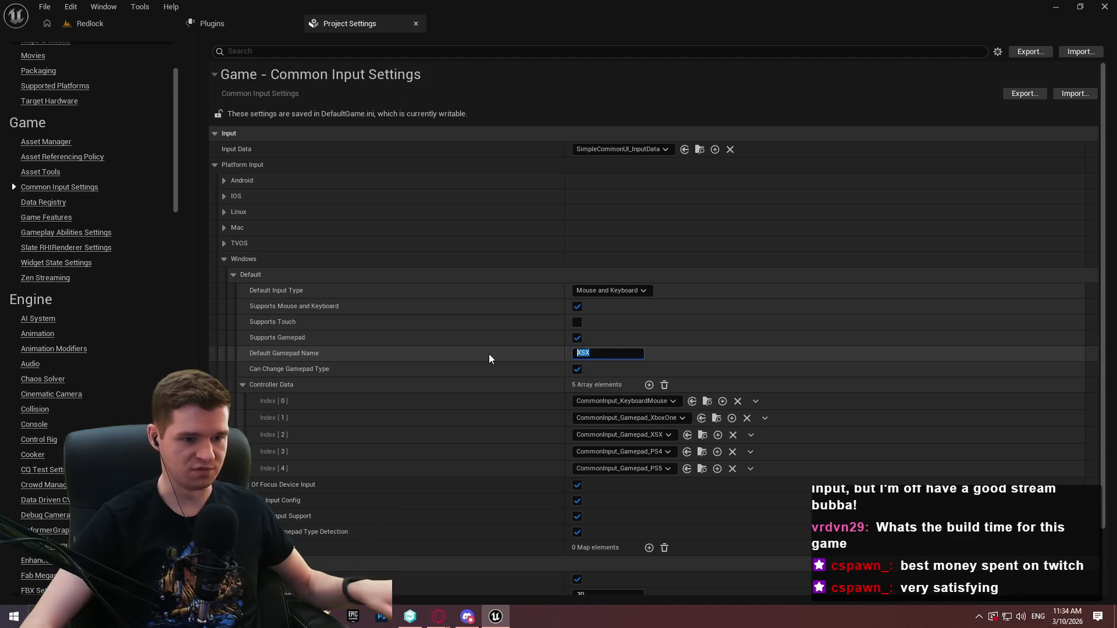
{"action": "type", "text": "PS5"}
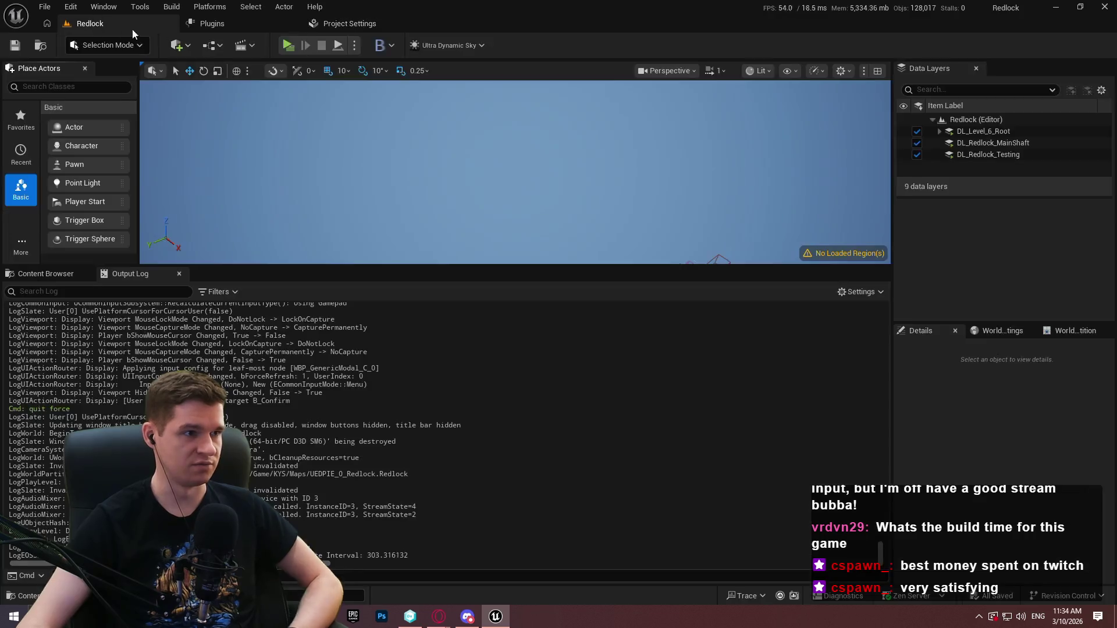
{"action": "left_click", "coordinate": [132, 25]}
- Run a play test of the level, then quit the game through the pause menu
{"action": "left_click", "coordinate": [288, 45]}
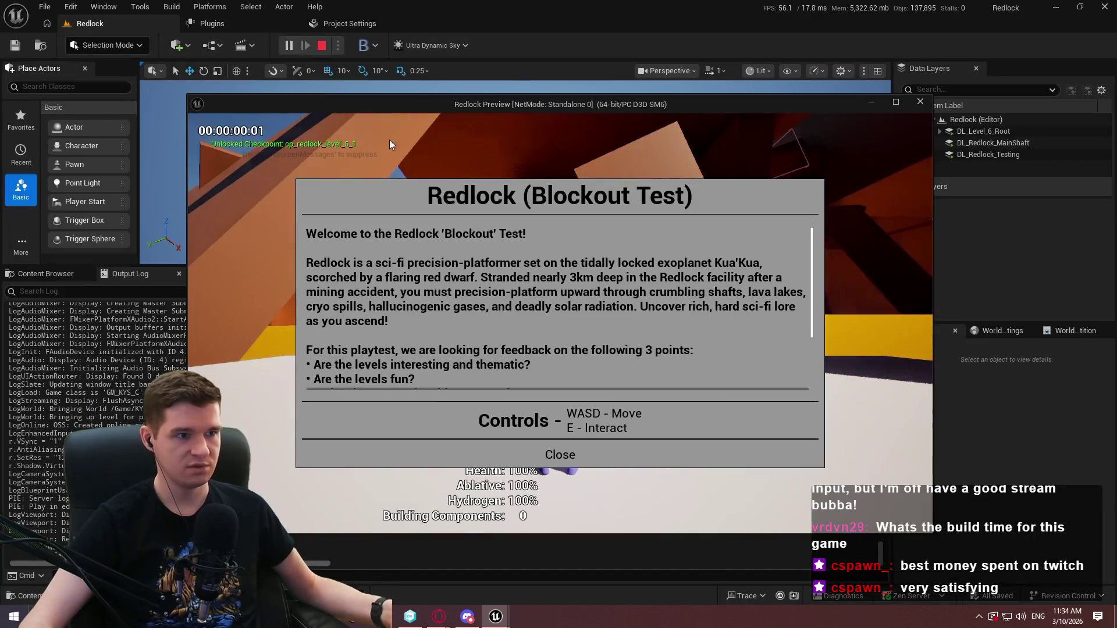
{"action": "key", "text": "Return"}
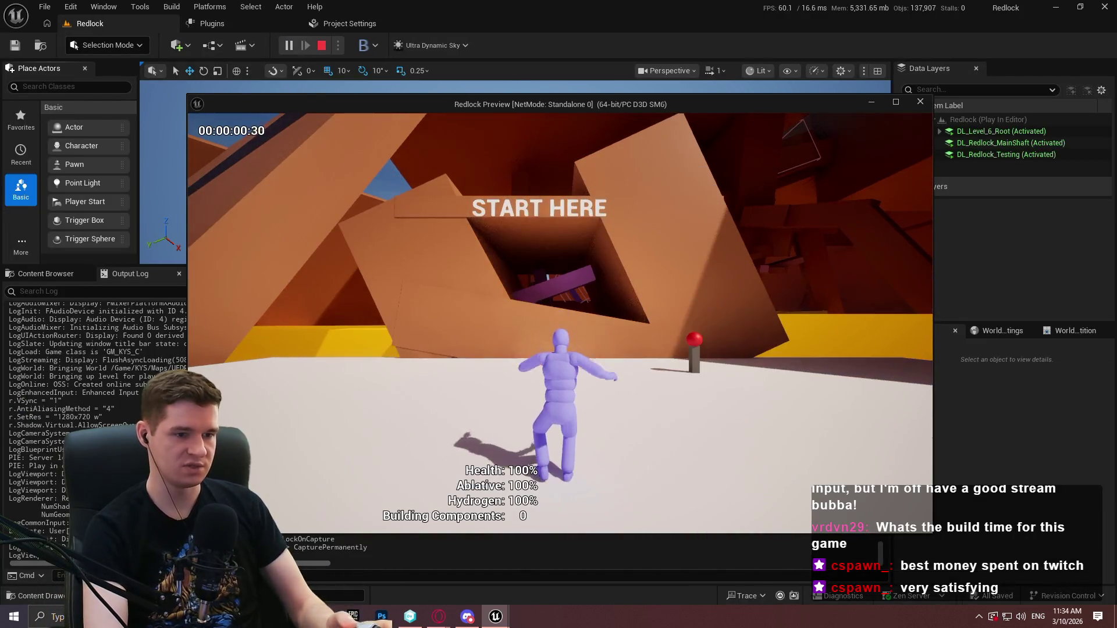
{"action": "key", "text": "Escape"}
{"action": "key", "text": "Right"}
{"action": "key", "text": "Right"}
{"action": "key", "text": "Return"}
{"action": "key", "text": "Left"}
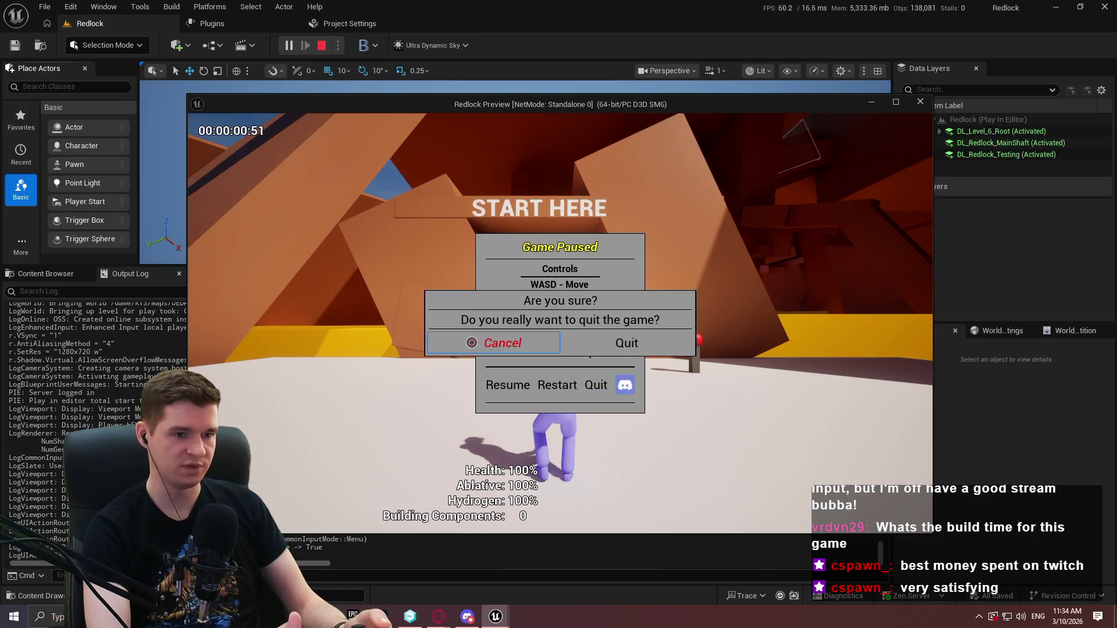
{"action": "key", "text": "Right"}
{"action": "key", "text": "Return"}
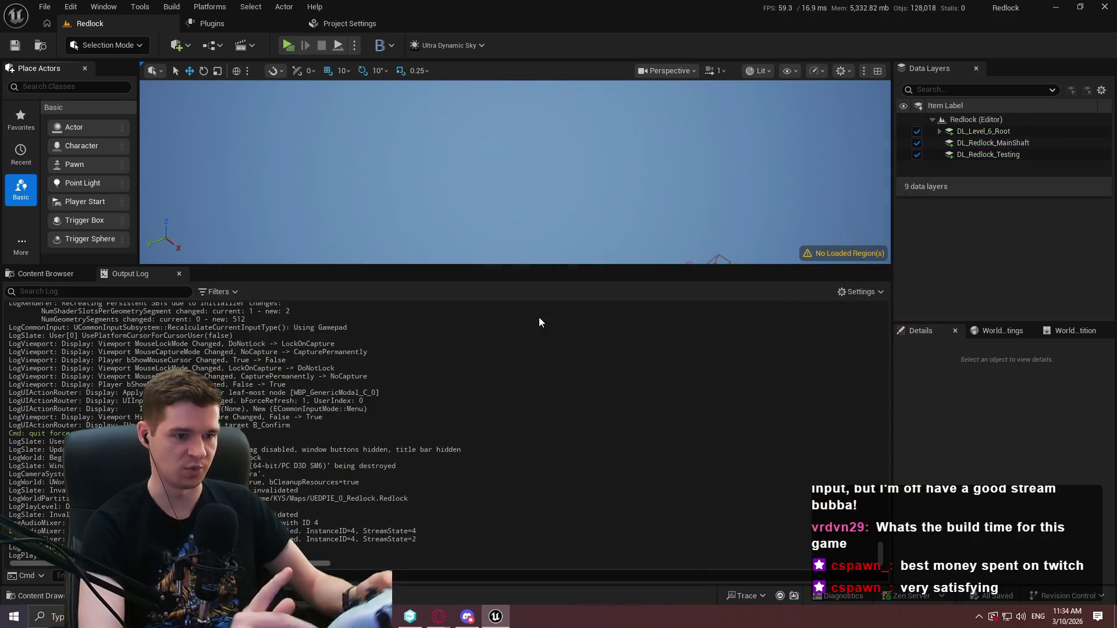
- Set Default Gamepad Name back to XSX in Project Settings and return to the Redlock level
{"action": "left_click", "coordinate": [345, 22]}
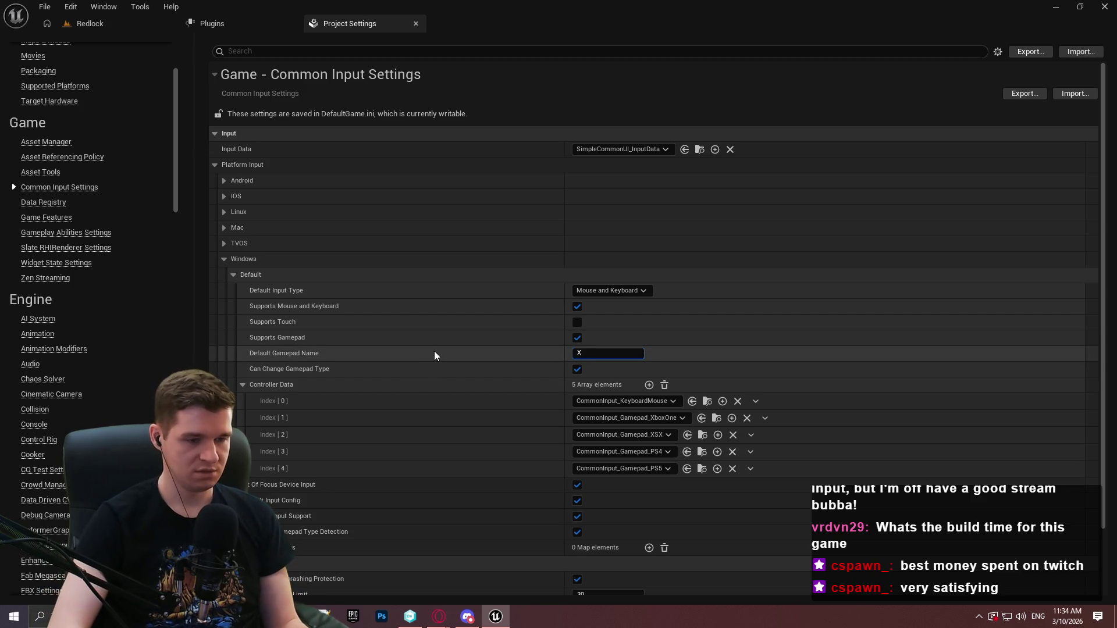
{"action": "type", "text": "XSX"}
{"action": "key", "text": "Return"}
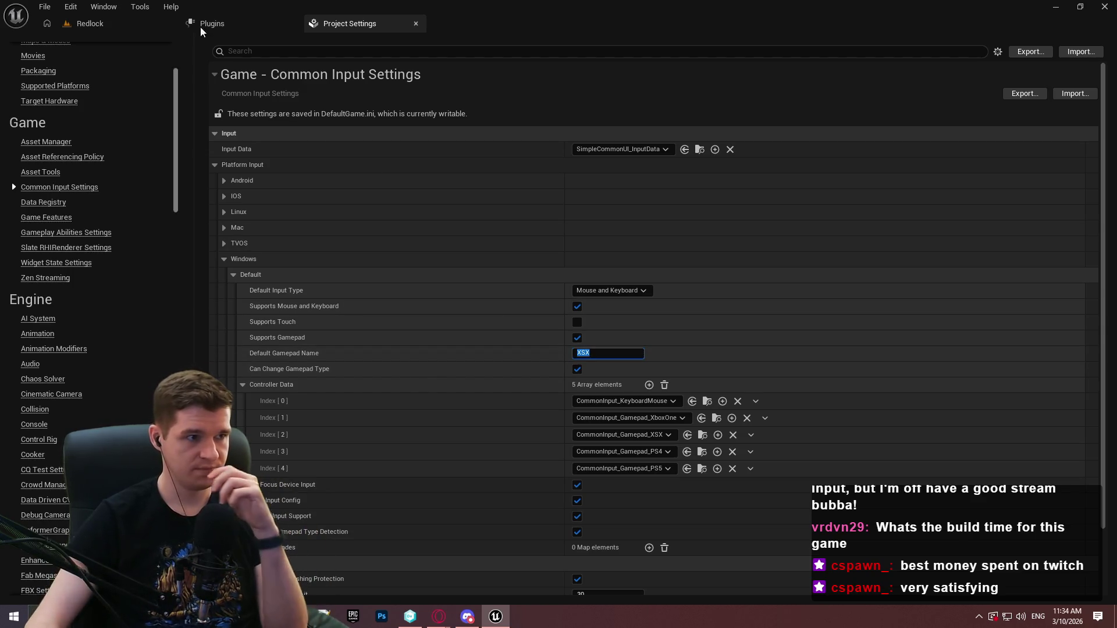
{"action": "left_click", "coordinate": [174, 23]}
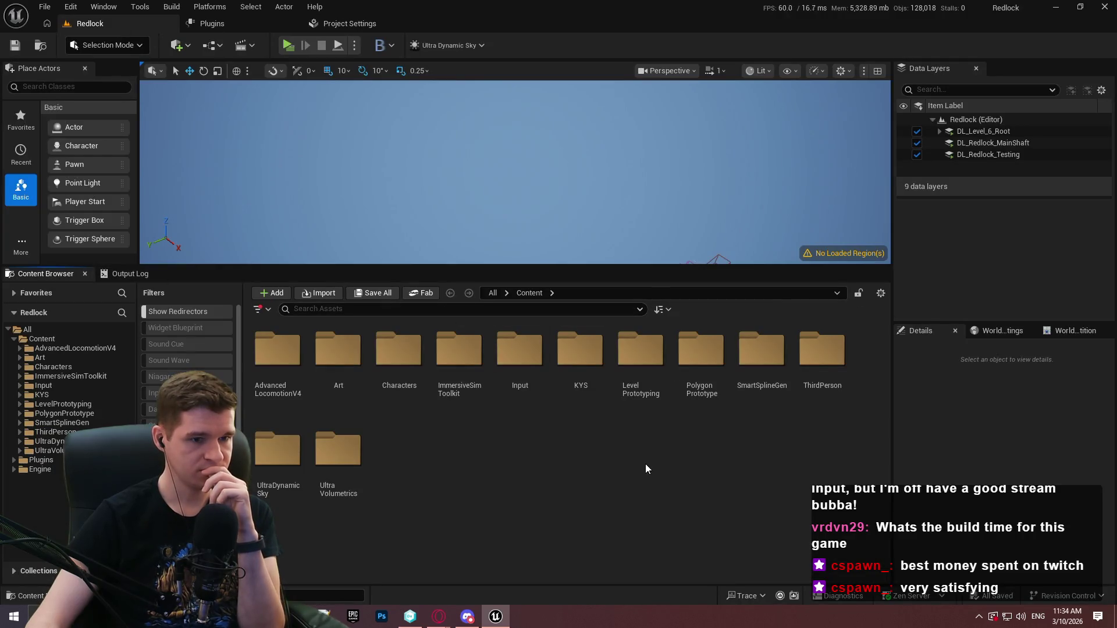
- Open the DT_SimpleCommonUI_InputData table from SimpleCommonUI Content > Data > InputData and dock its editor
{"action": "left_click", "coordinate": [14, 462]}
{"action": "left_click", "coordinate": [36, 460]}
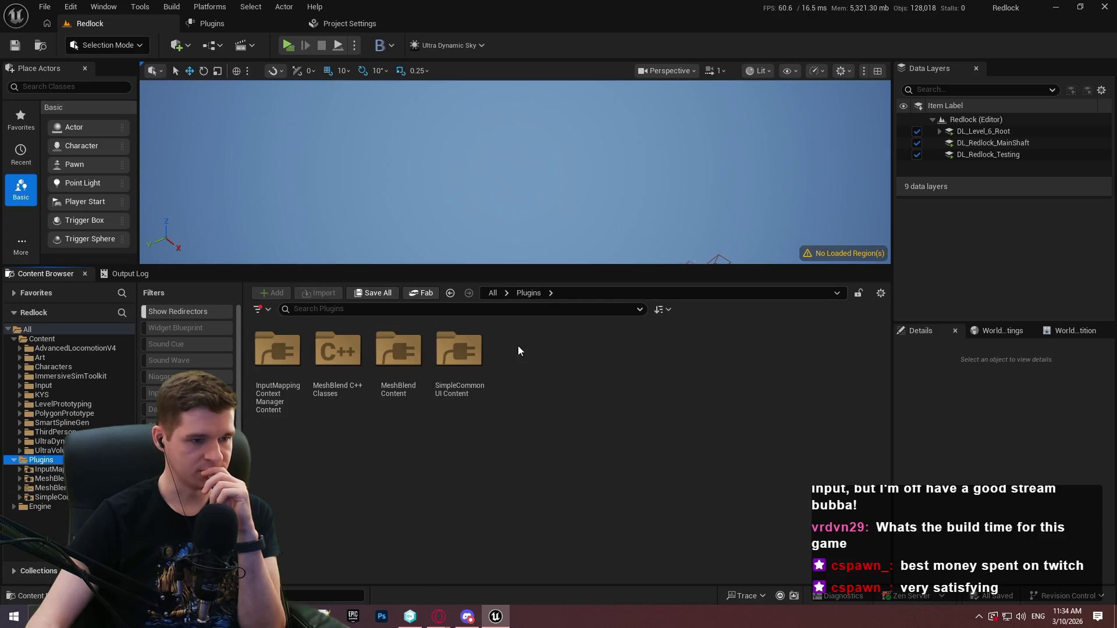
{"action": "double_click", "coordinate": [451, 360]}
{"action": "double_click", "coordinate": [410, 365]}
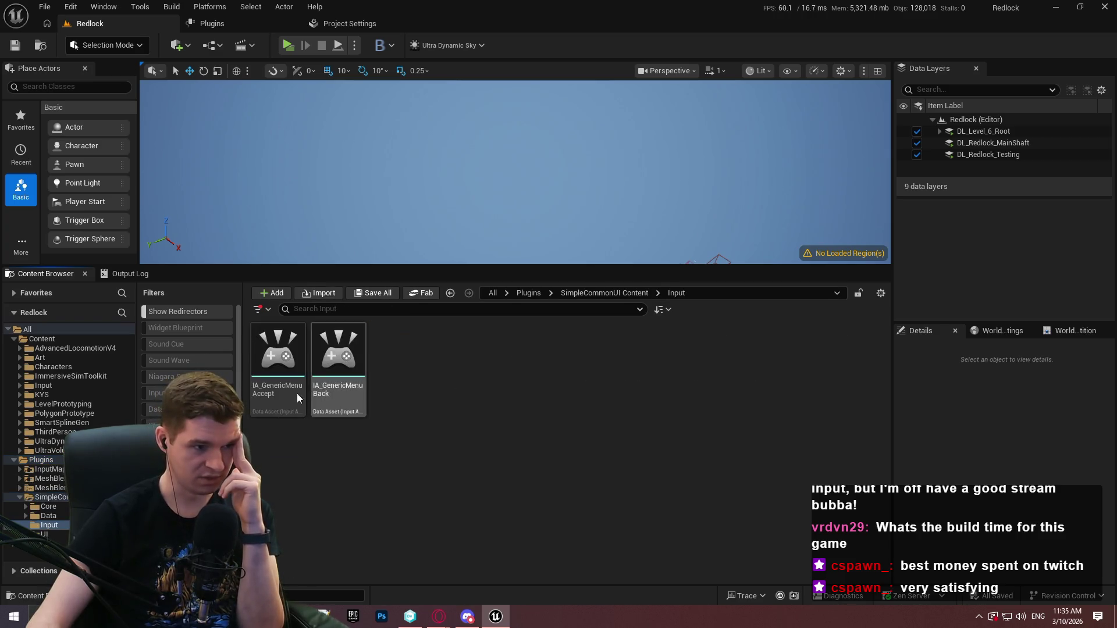
{"action": "left_click", "coordinate": [602, 294]}
{"action": "double_click", "coordinate": [327, 368]}
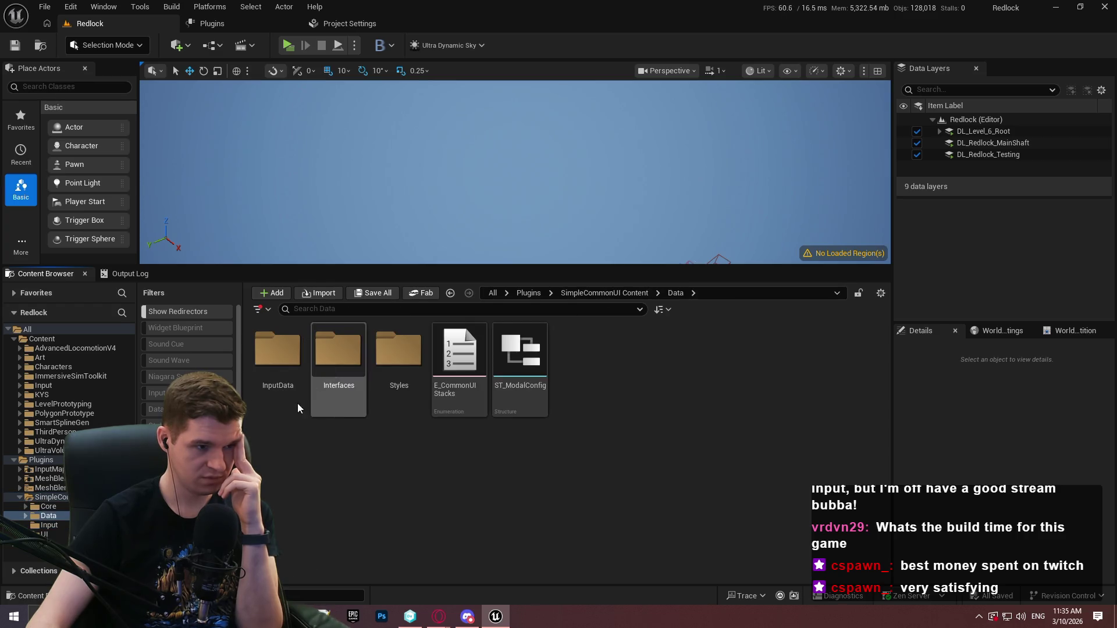
{"action": "double_click", "coordinate": [289, 394]}
{"action": "double_click", "coordinate": [278, 367]}
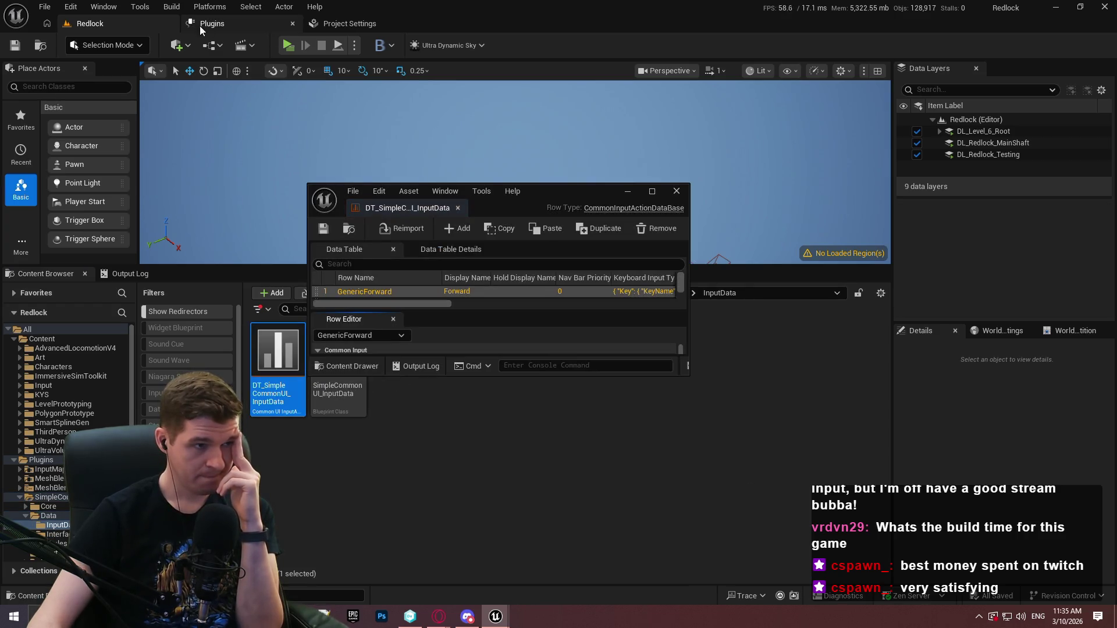
{"action": "mouse_move", "coordinate": [377, 211]}
{"action": "left_mouse_down"}
{"action": "mouse_move", "coordinate": [454, 23]}
{"action": "mouse_move", "coordinate": [419, 87]}
{"action": "mouse_move", "coordinate": [456, 23]}
{"action": "left_mouse_up"}
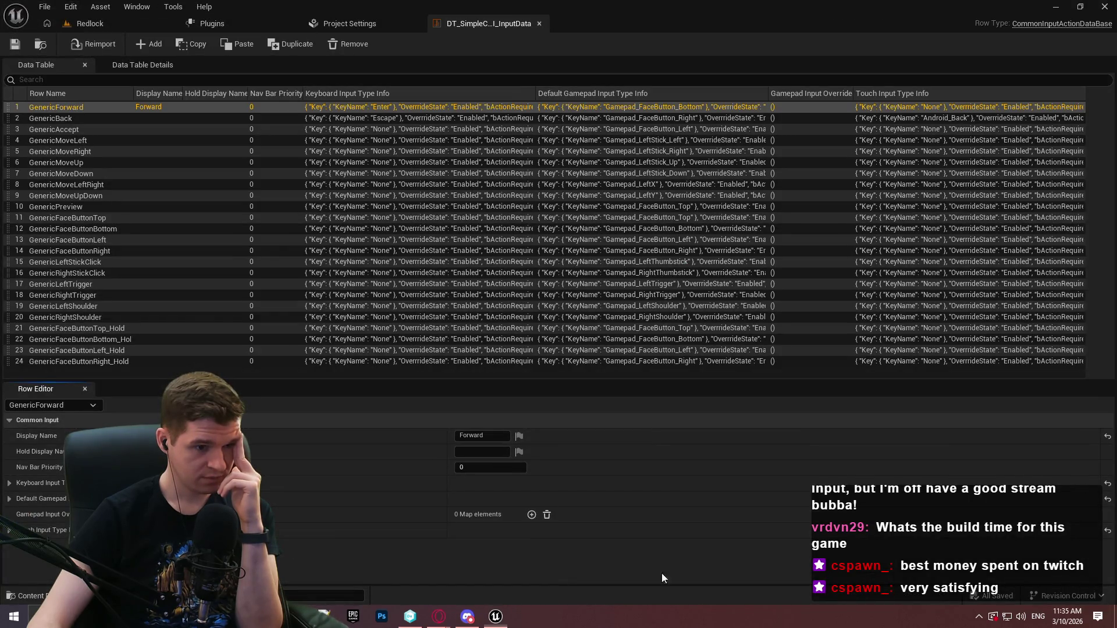
- Inspect the SimpleCommonUI_InputData blueprint defaults and its default click action settings
{"action": "left_click", "coordinate": [91, 24]}
{"action": "left_click", "coordinate": [344, 395]}
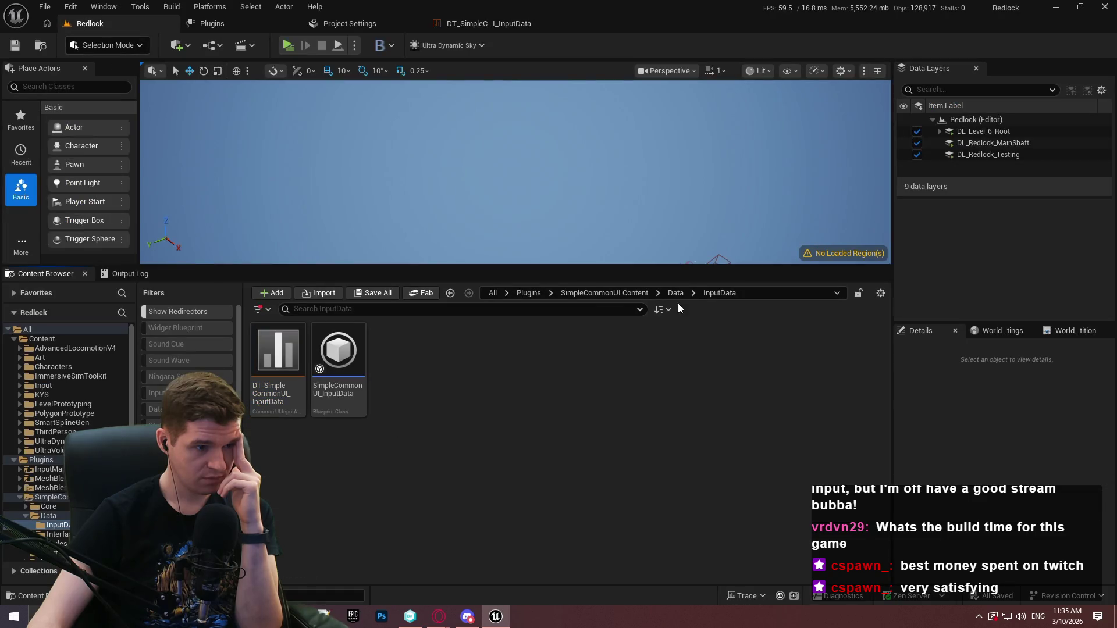
{"action": "double_click", "coordinate": [351, 412]}
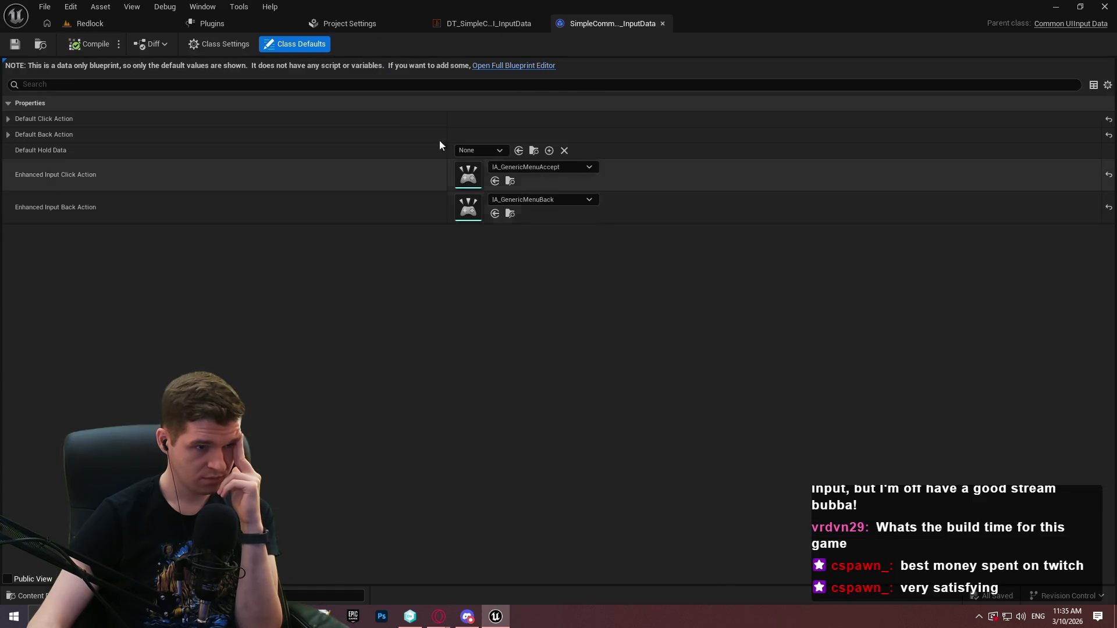
{"action": "left_click", "coordinate": [8, 133]}
{"action": "left_click", "coordinate": [8, 119]}
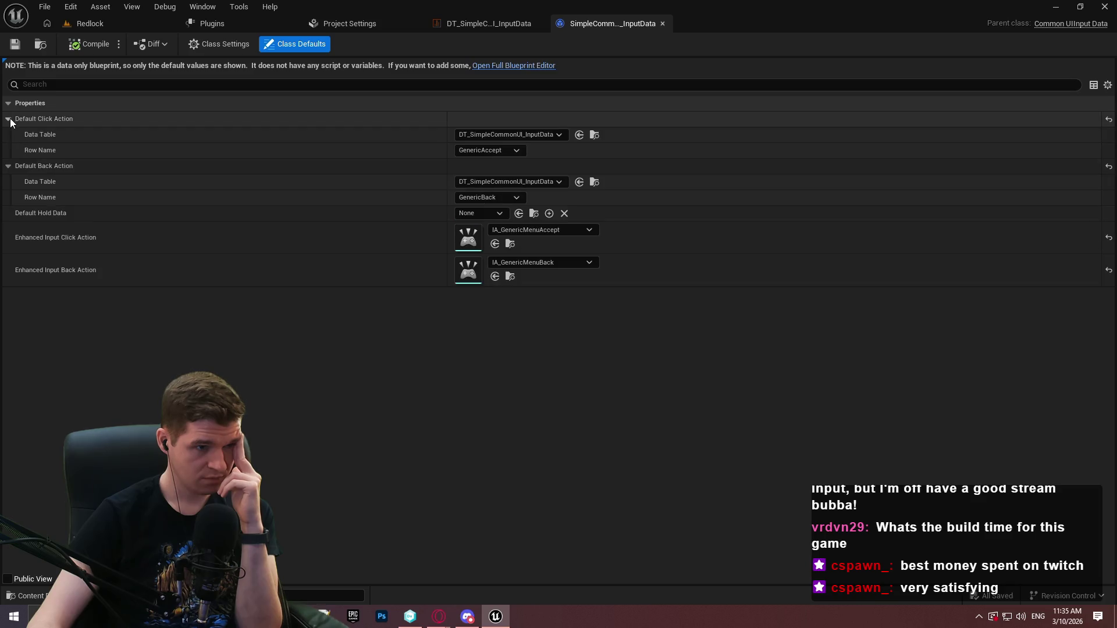
{"action": "left_click", "coordinate": [503, 25]}
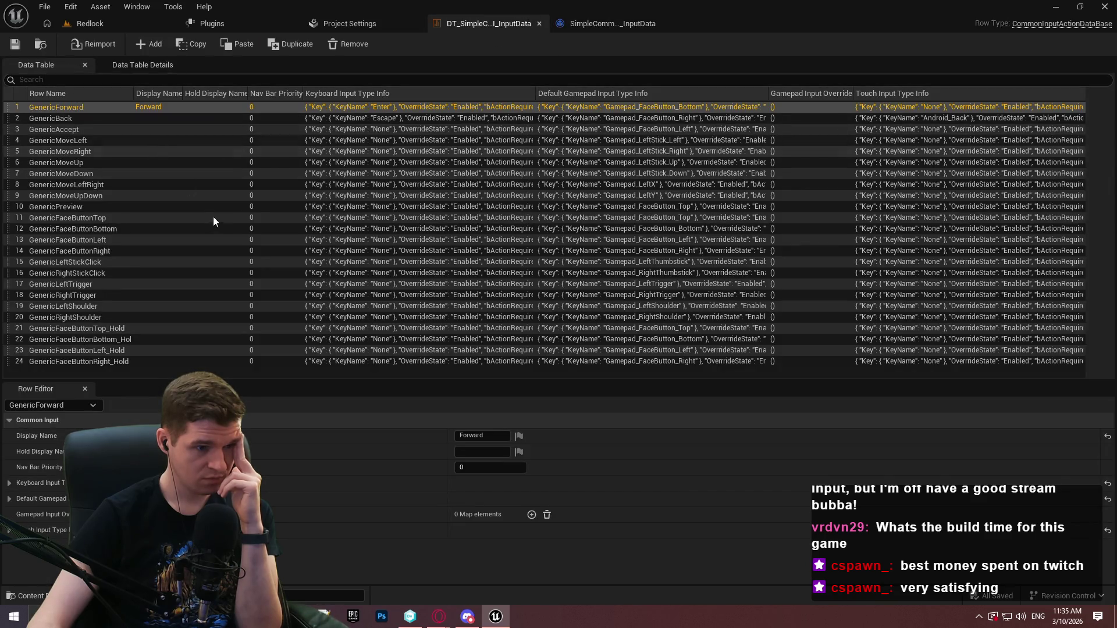
{"action": "left_click", "coordinate": [93, 23]}
- Browse the SimpleCommonUI UI folder's CommonBaseWidgets and BaseHUD folders, then go back up to Plugins
{"action": "left_click", "coordinate": [604, 293]}
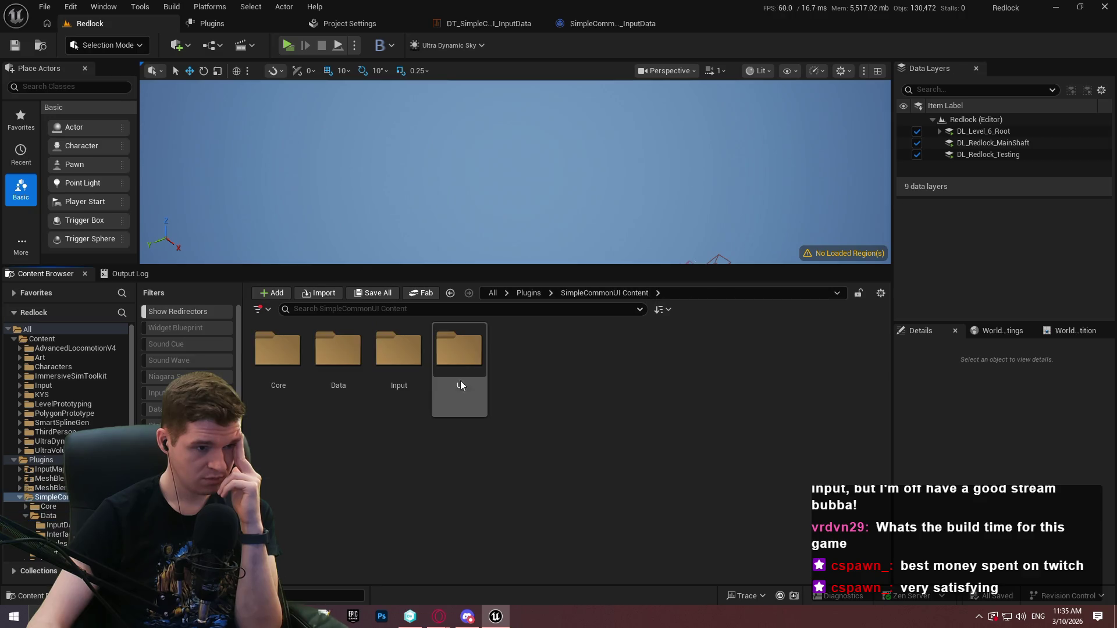
{"action": "double_click", "coordinate": [460, 380]}
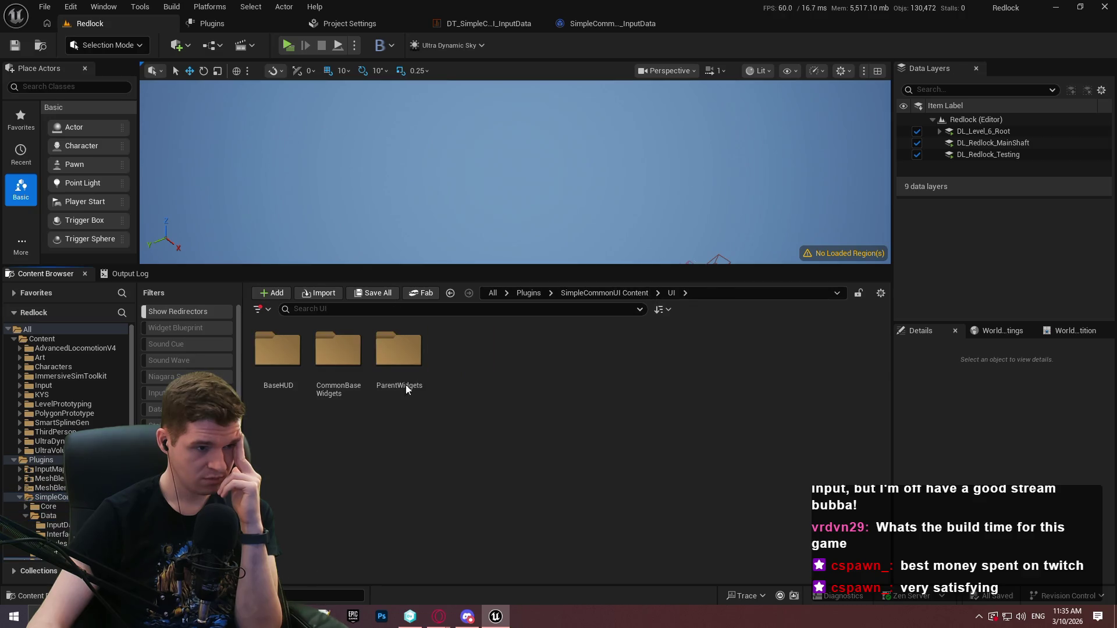
{"action": "left_click", "coordinate": [338, 389]}
{"action": "double_click", "coordinate": [289, 382]}
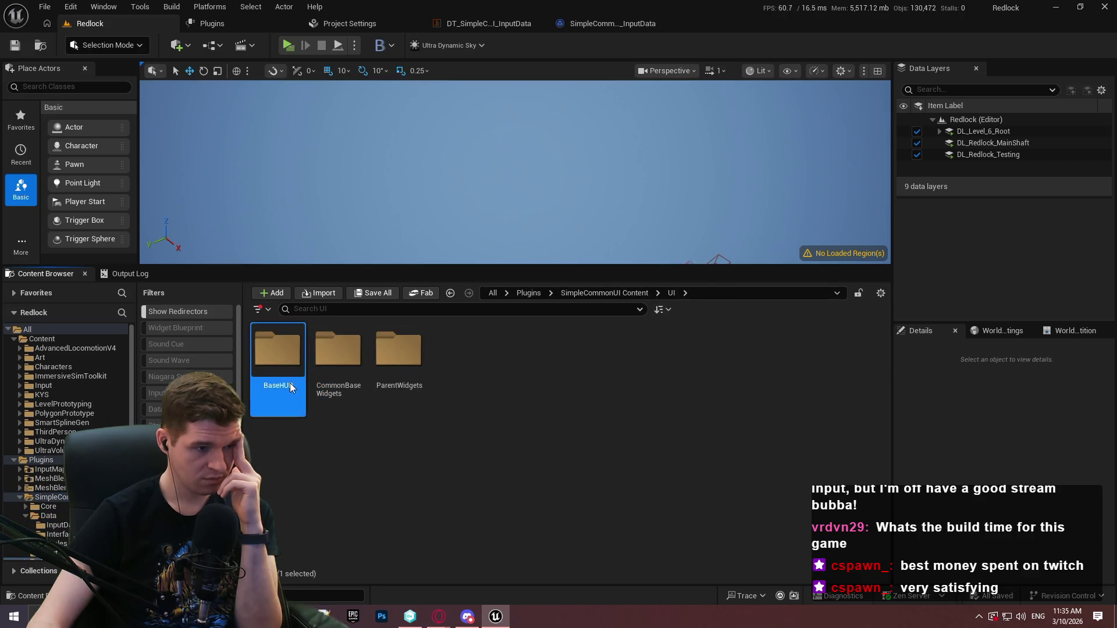
{"action": "left_click", "coordinate": [619, 295]}
{"action": "left_click", "coordinate": [525, 294]}
- Open CommonInput_GamepadPS5 from SimpleCommonUI Content > Core > Platform > Input > GamepadPS5
{"action": "double_click", "coordinate": [463, 361]}
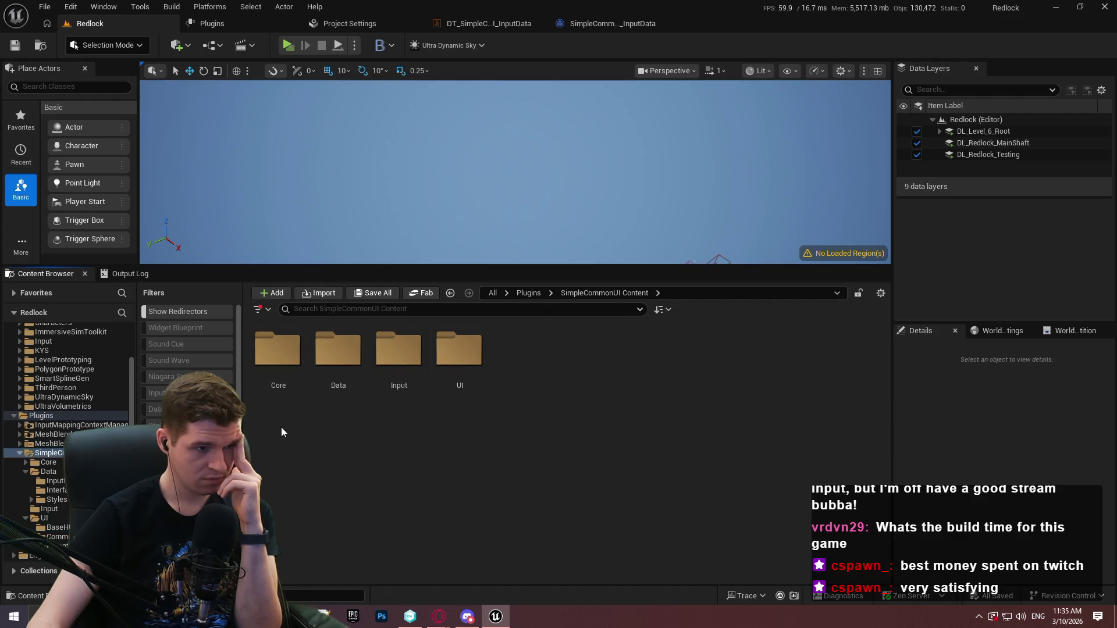
{"action": "double_click", "coordinate": [266, 388]}
{"action": "double_click", "coordinate": [294, 392]}
{"action": "double_click", "coordinate": [285, 393]}
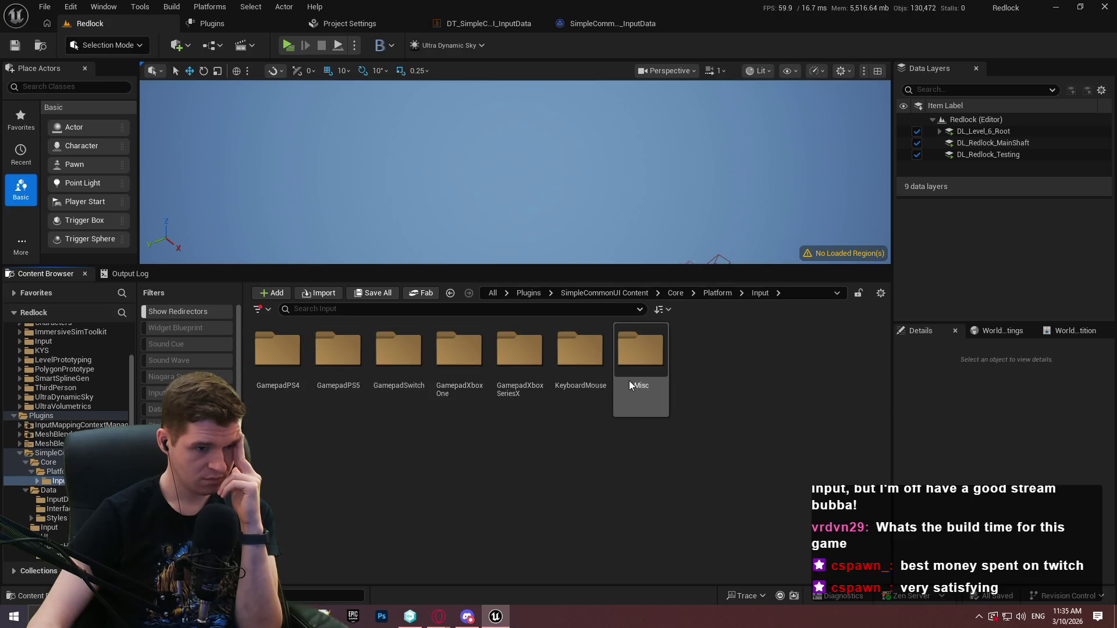
{"action": "double_click", "coordinate": [353, 384]}
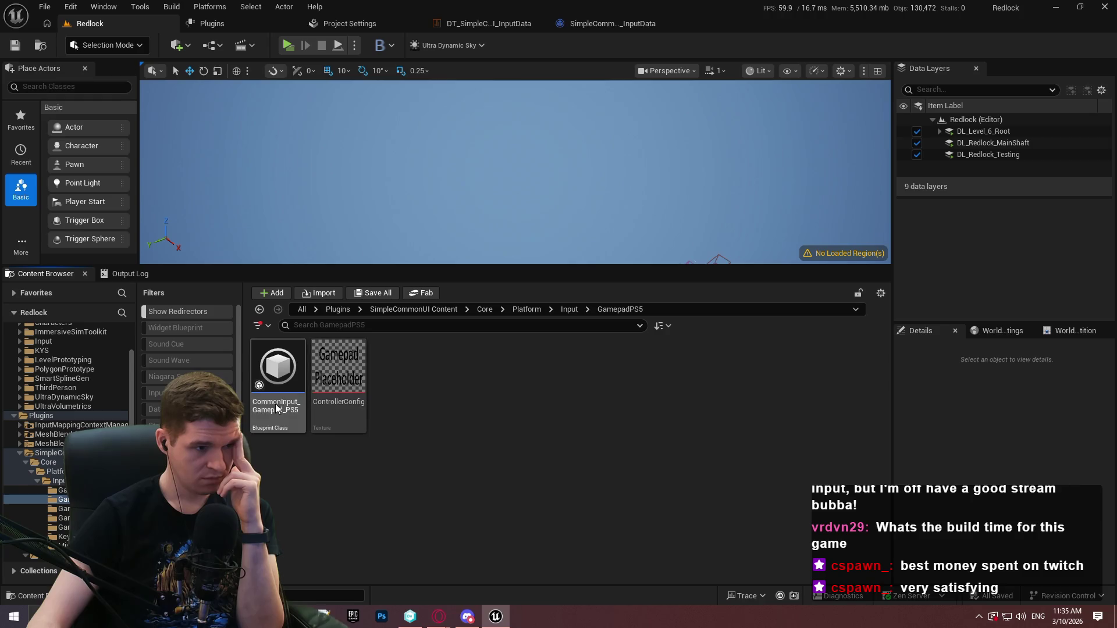
{"action": "double_click", "coordinate": [276, 409]}
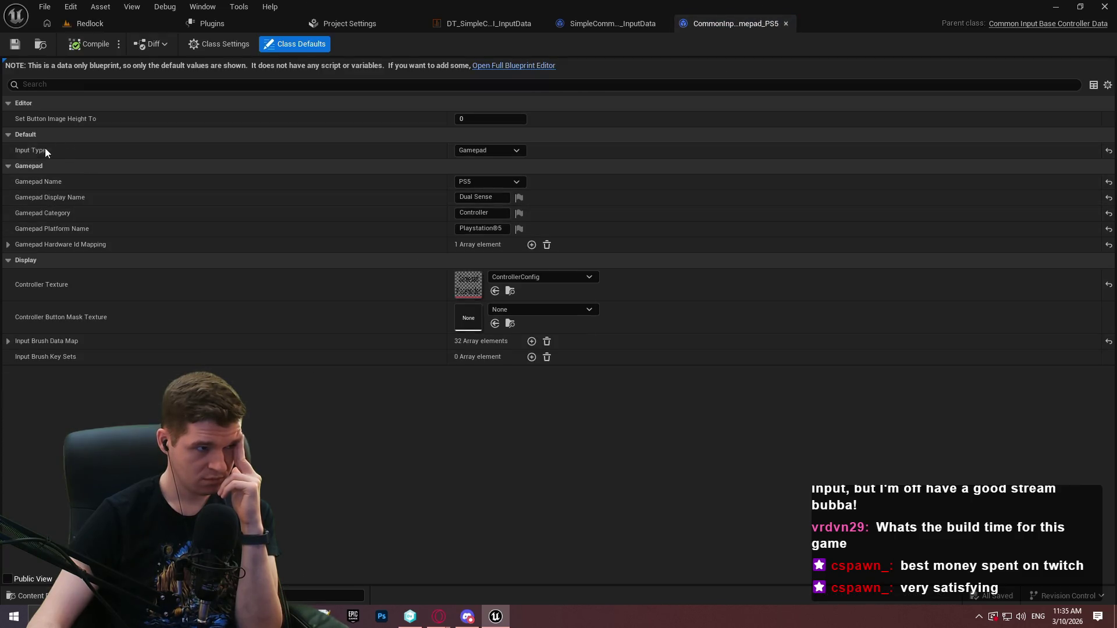
- Expand Gamepad Hardware Id Mapping index [0] to see FWinDualShock and DualSense, then switch to the Opera blog
{"action": "left_click", "coordinate": [10, 246]}
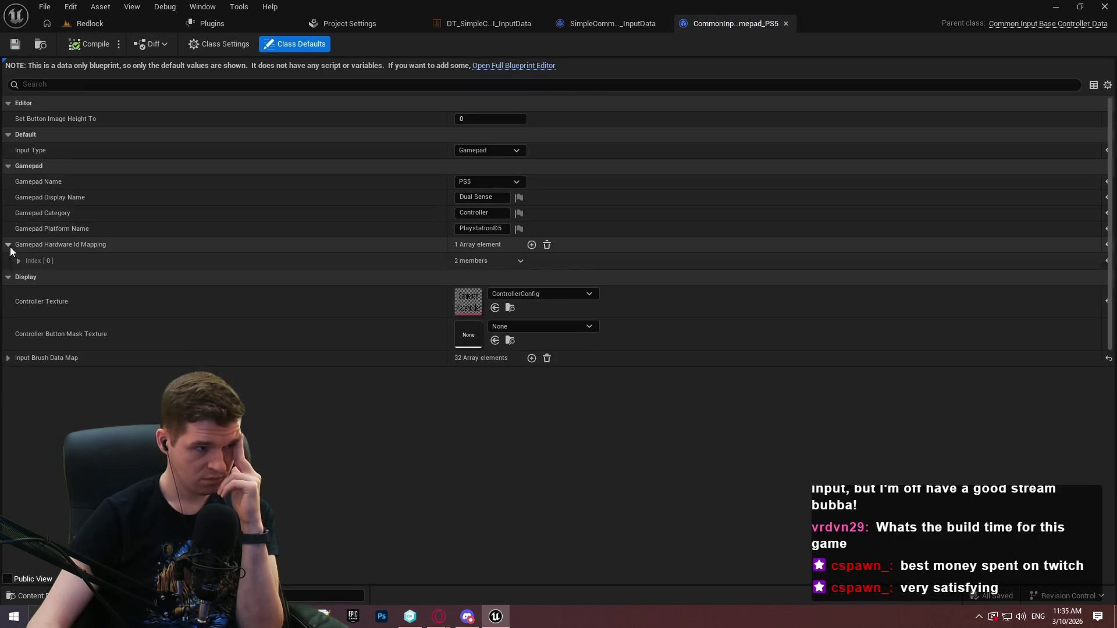
{"action": "left_click", "coordinate": [19, 261]}
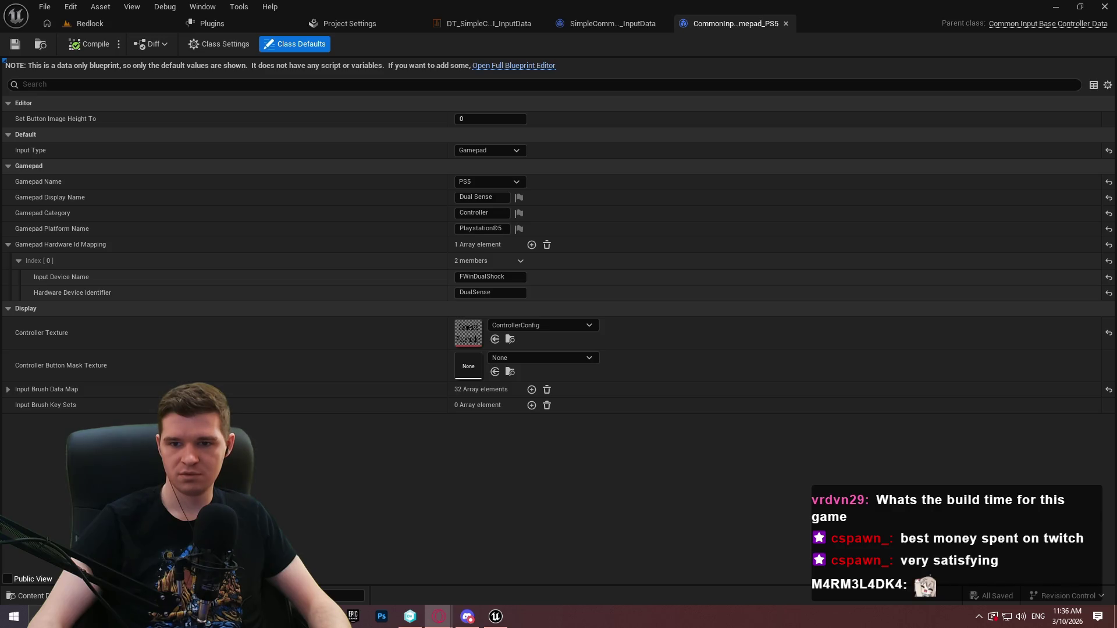
{"action": "key", "text": "alt+Tab"}
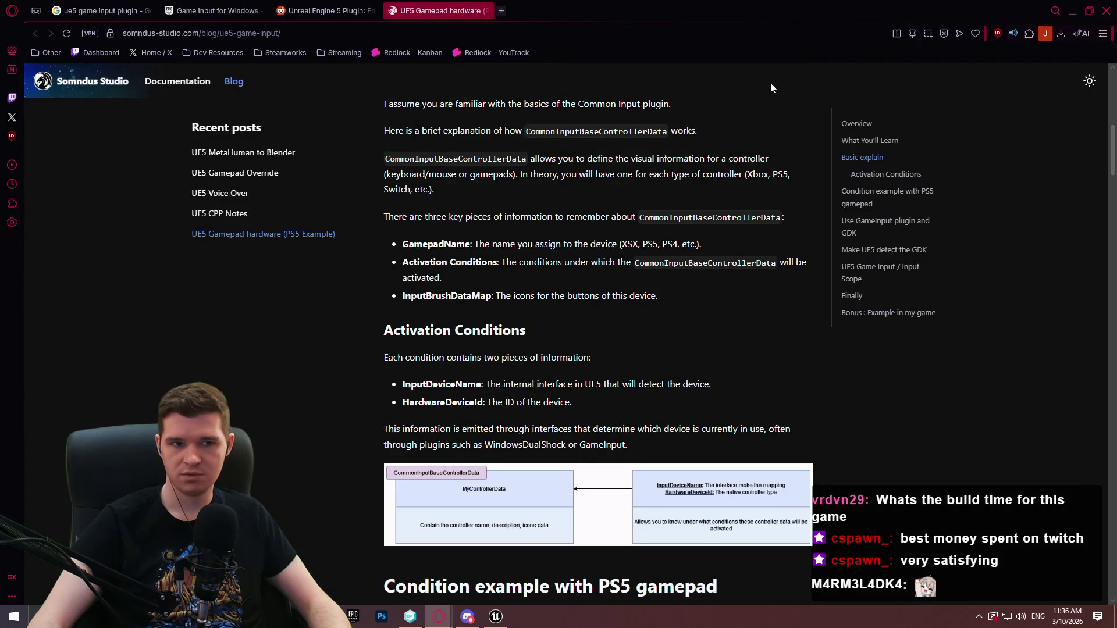
- Minimize the blog and open the Google result 'Dualsense for Unreal Engine 5.2 ~ 5.7' in a new tab
{"action": "left_click", "coordinate": [1089, 16]}
{"action": "scroll", "coordinate": [561, 349], "scroll_direction": "down", "scroll_amount": 4}
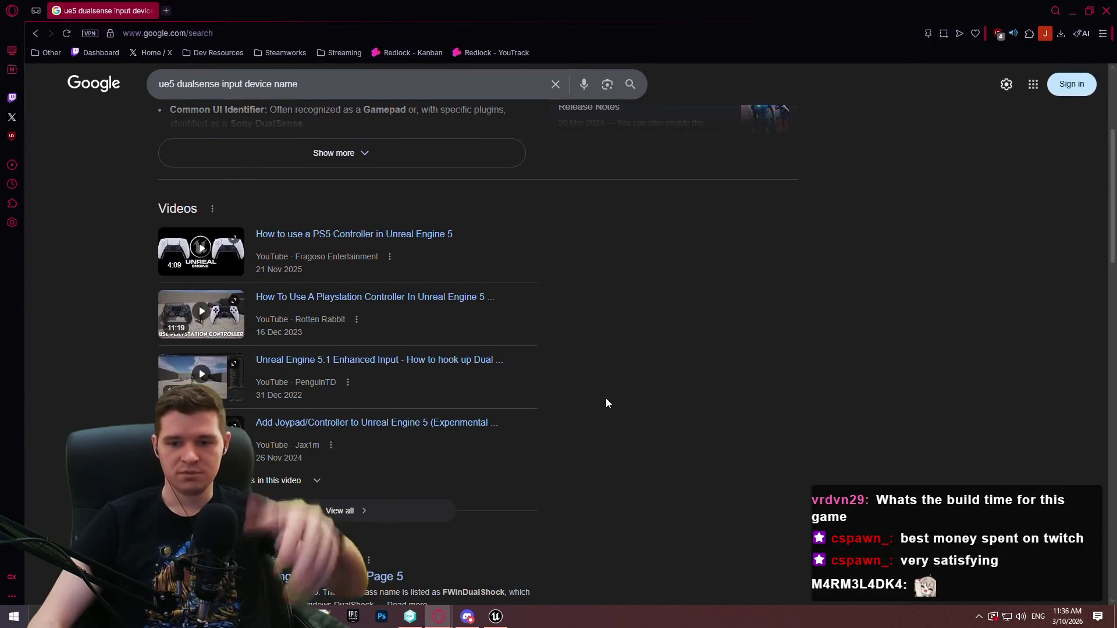
{"action": "scroll", "coordinate": [692, 362], "scroll_direction": "down", "scroll_amount": 5}
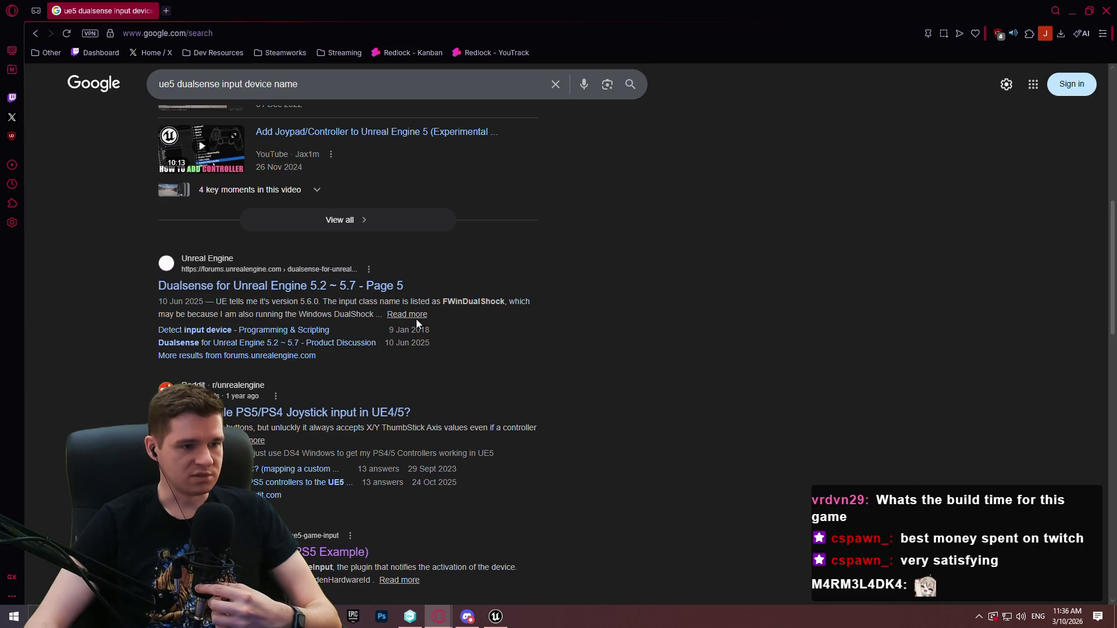
{"action": "middle_click", "coordinate": [338, 289]}
- Switch to the DualSense forum tab and read the replies down to post 88 about Xbox icons
{"action": "left_click", "coordinate": [248, 7]}
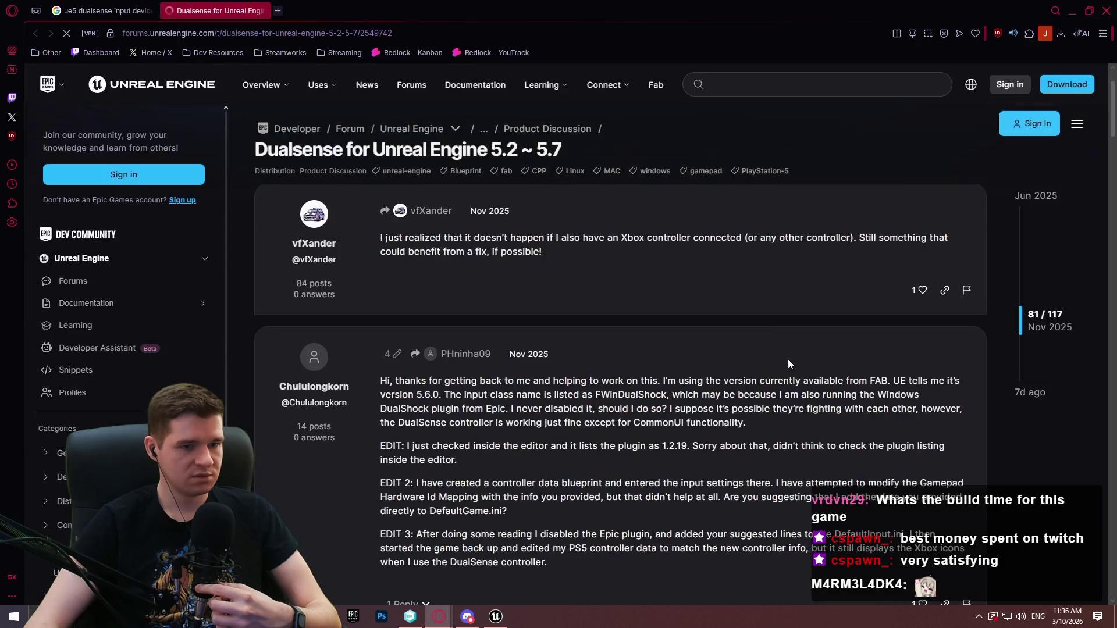
{"action": "scroll", "coordinate": [665, 355], "scroll_direction": "down", "scroll_amount": 2}
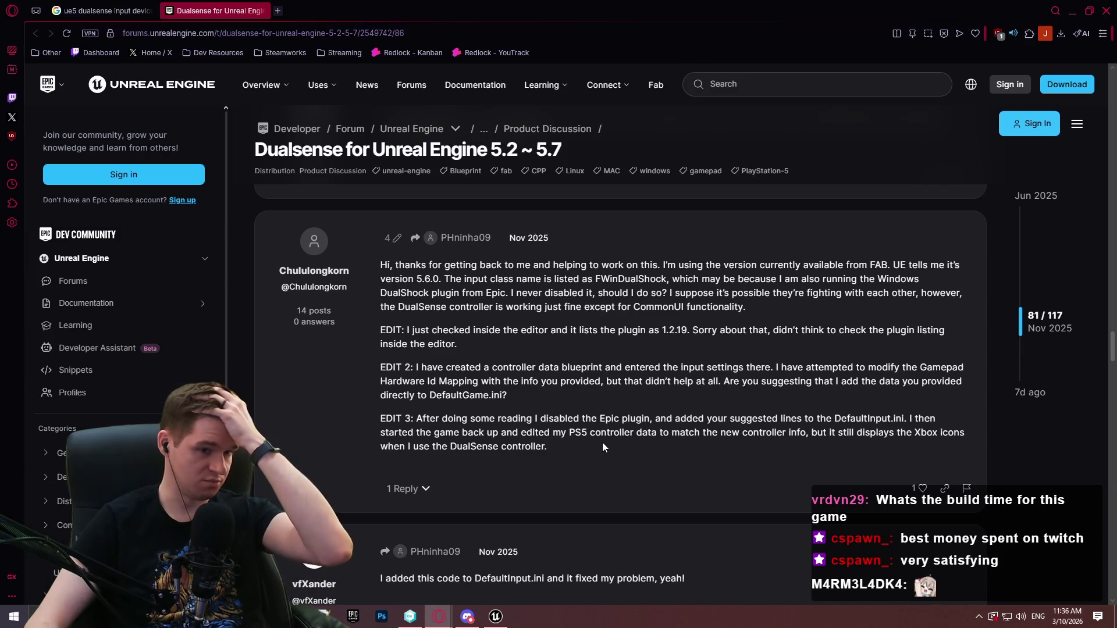
{"action": "scroll", "coordinate": [602, 445], "scroll_direction": "down", "scroll_amount": 3}
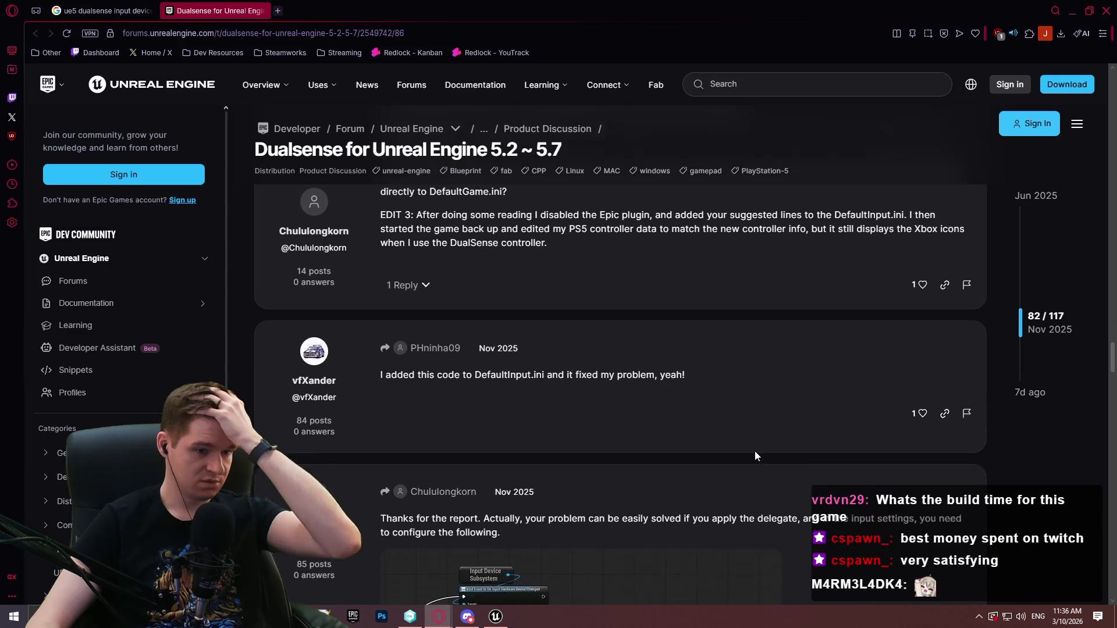
{"action": "scroll", "coordinate": [748, 431], "scroll_direction": "down", "scroll_amount": 3}
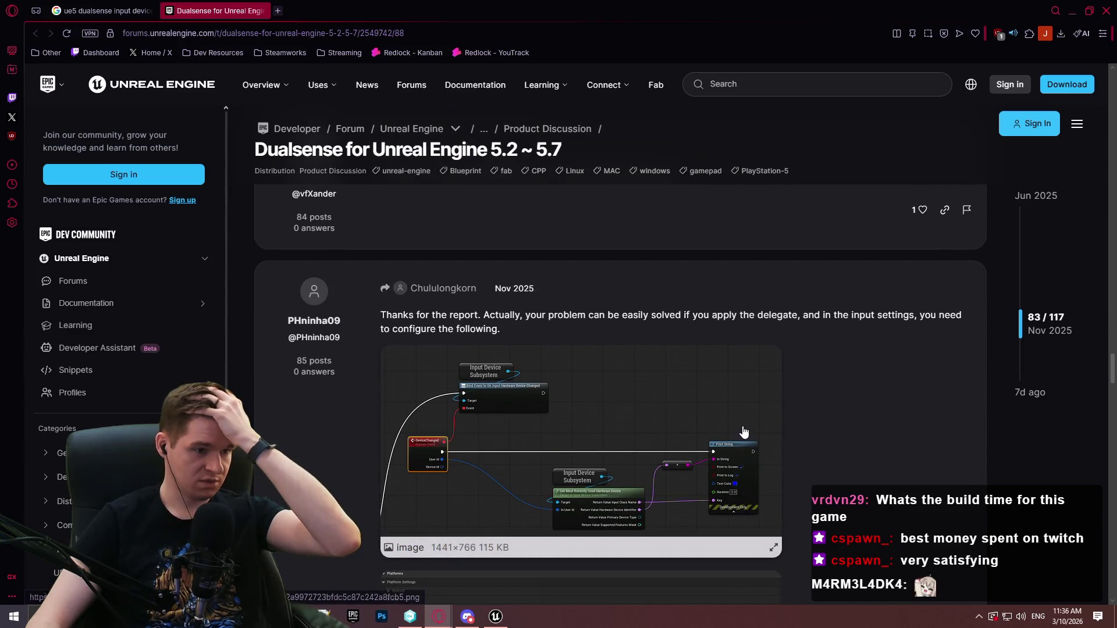
{"action": "scroll", "coordinate": [744, 421], "scroll_direction": "up", "scroll_amount": 1}
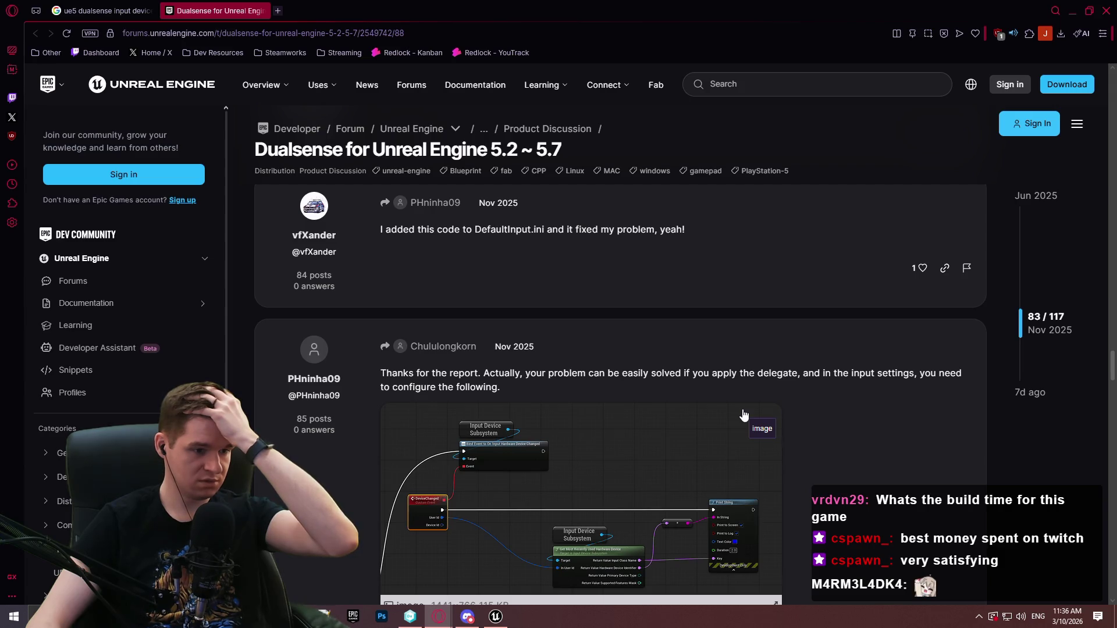
{"action": "scroll", "coordinate": [734, 419], "scroll_direction": "down", "scroll_amount": 3}
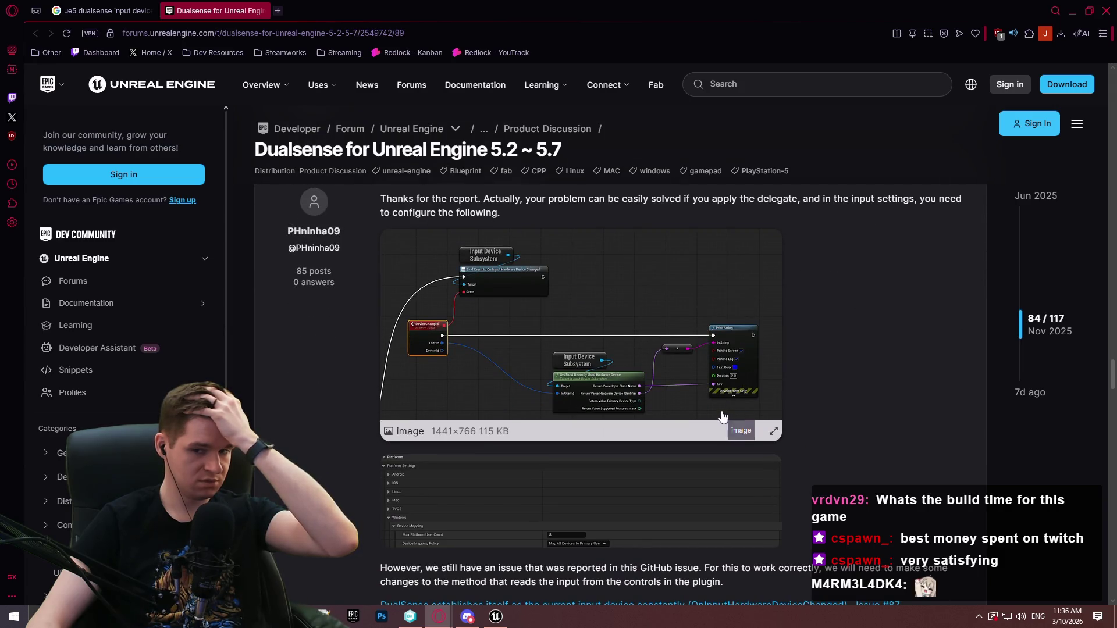
{"action": "scroll", "coordinate": [722, 415], "scroll_direction": "down", "scroll_amount": 4}
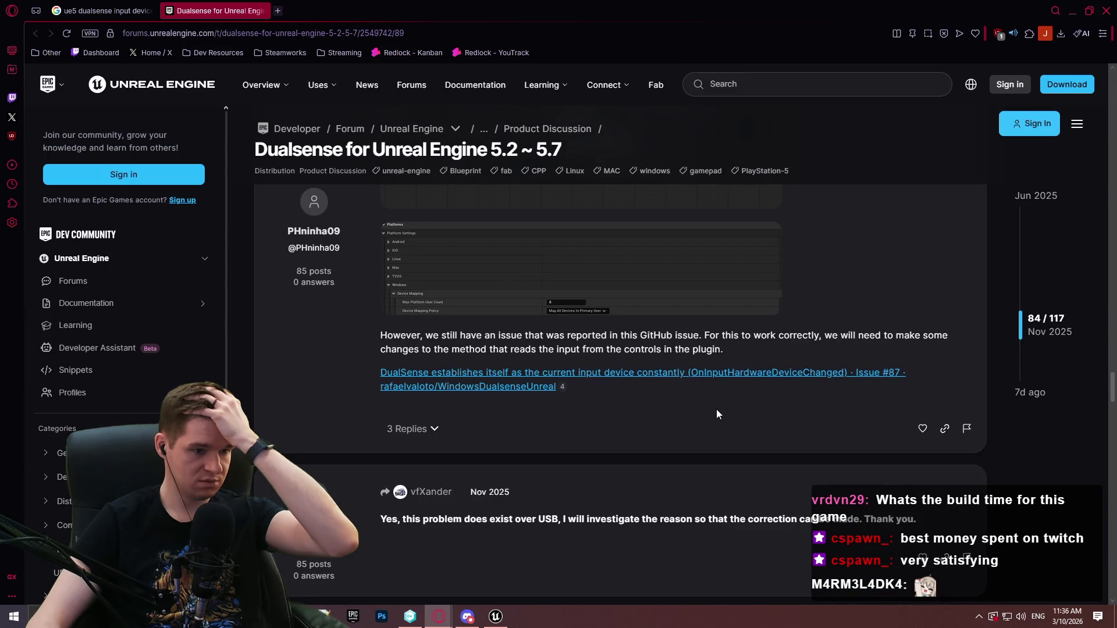
{"action": "scroll", "coordinate": [717, 410], "scroll_direction": "down", "scroll_amount": 4}
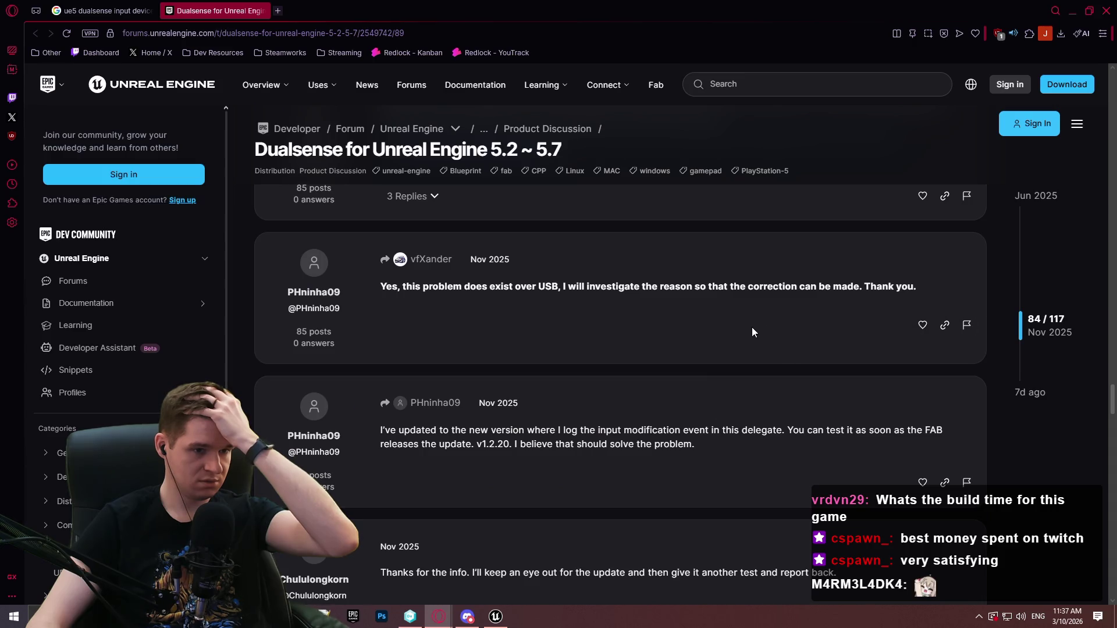
{"action": "scroll", "coordinate": [738, 328], "scroll_direction": "down", "scroll_amount": 6}
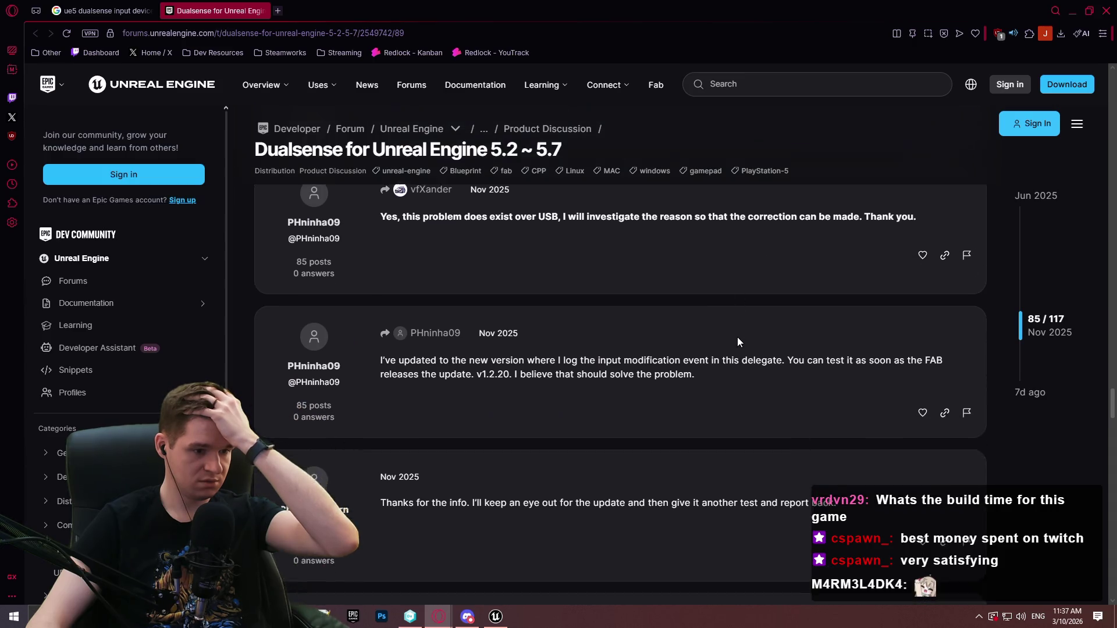
{"action": "scroll", "coordinate": [744, 343], "scroll_direction": "down", "scroll_amount": 5}
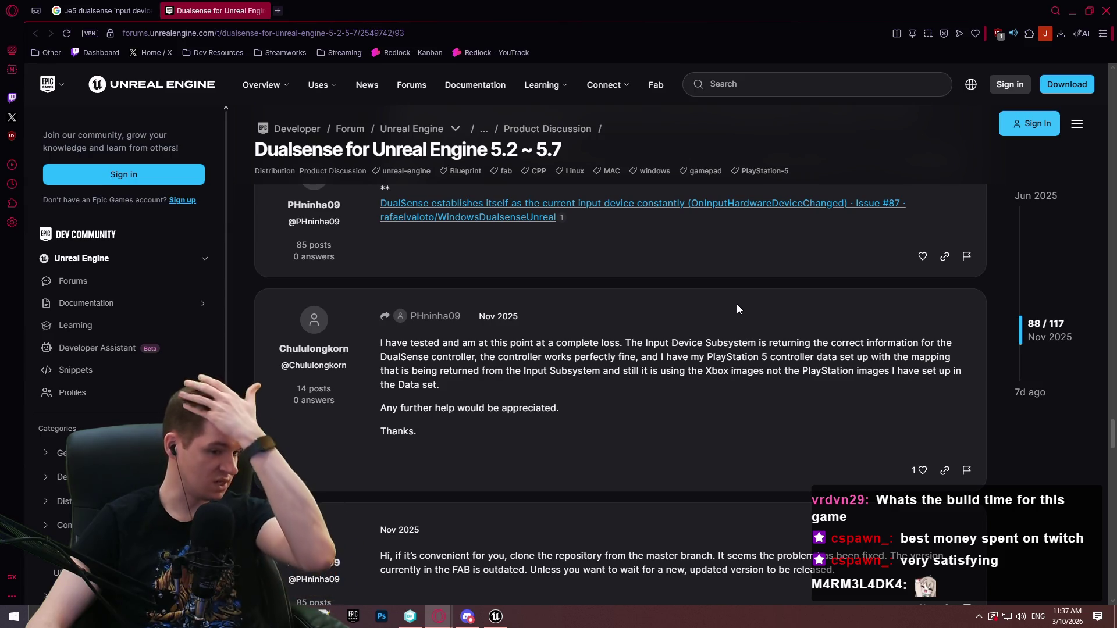
- Launch Device Manager by searching 'device man' in Windows search and center its window
{"action": "right_click", "coordinate": [634, 618]}
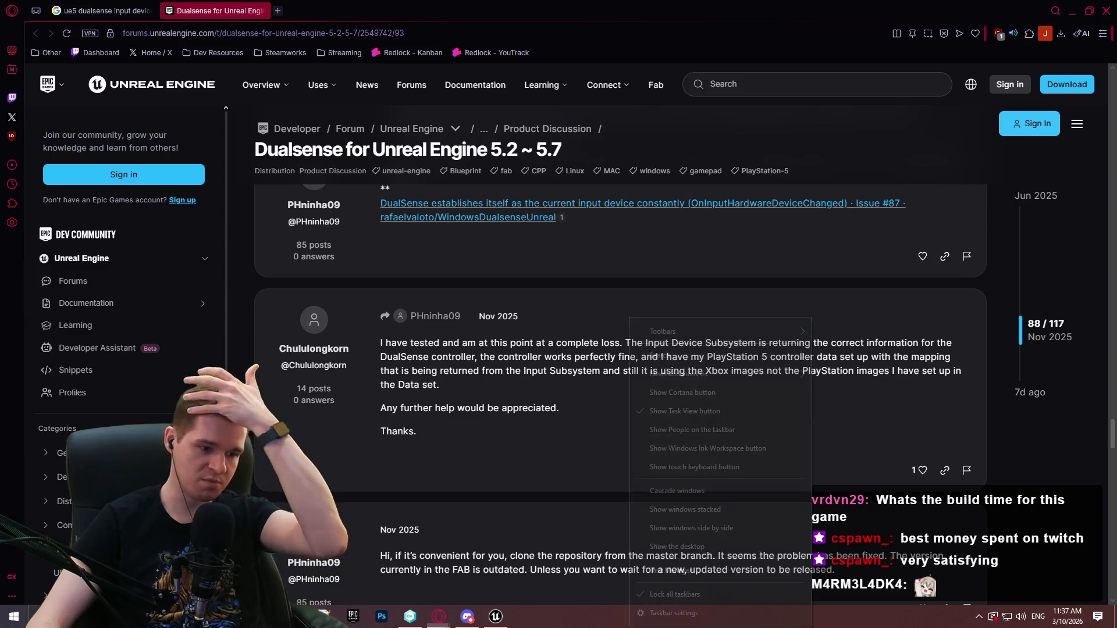
{"action": "left_click", "coordinate": [38, 616]}
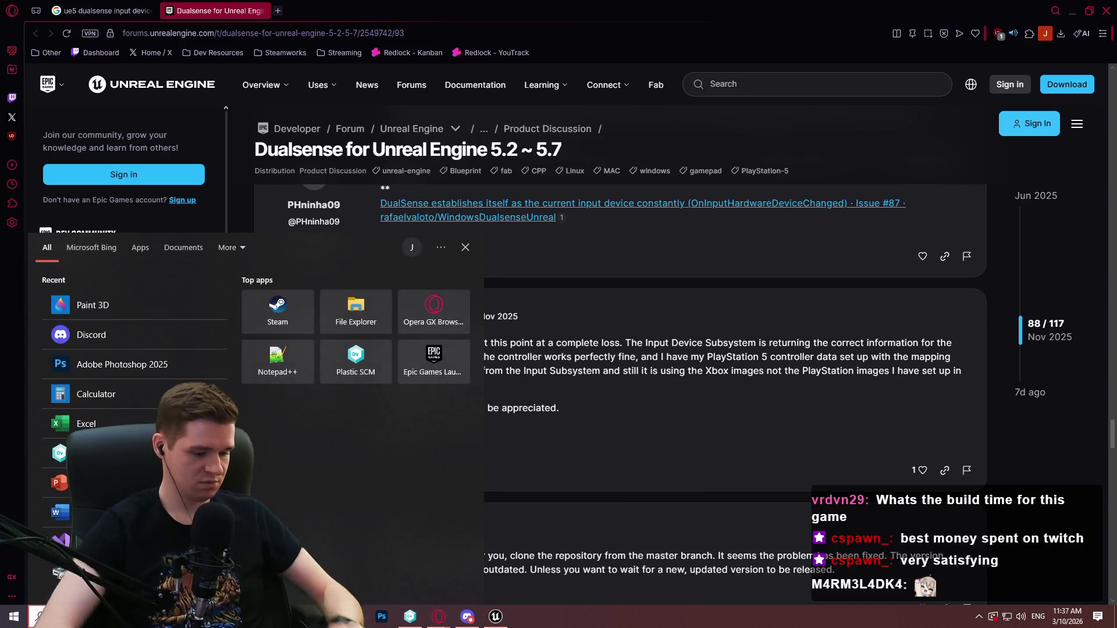
{"action": "type", "text": "device man"}
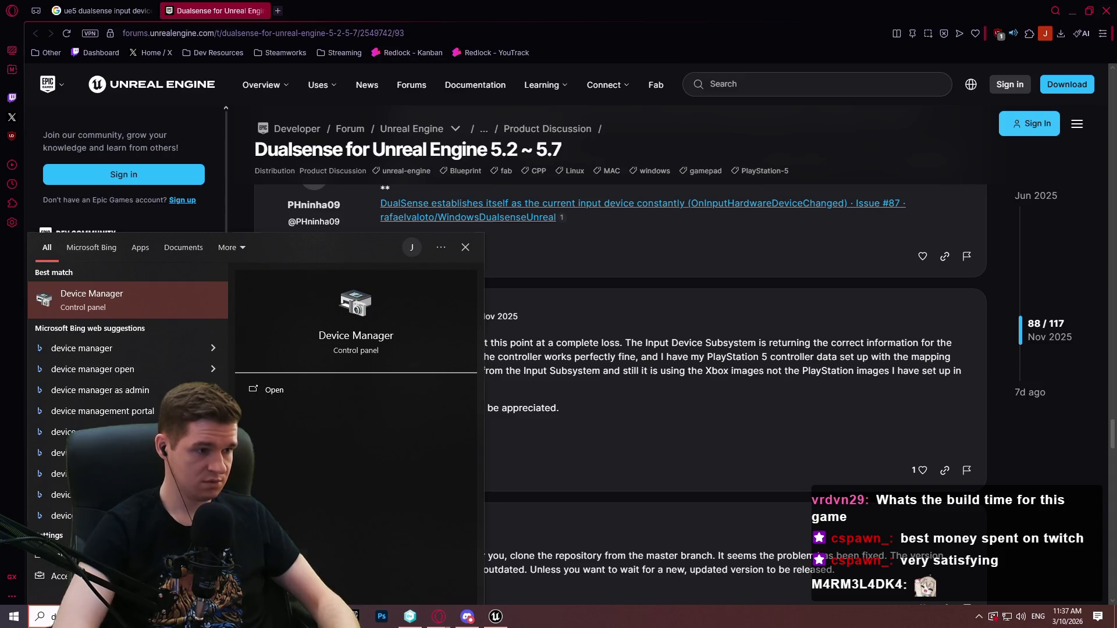
{"action": "key", "text": "Return"}
{"action": "left_click_drag", "start_coordinate": [207, 32], "coordinate": [567, 96]}
- Expand Sound, video and game controllers and open the DualSense Wireless Controller's properties
{"action": "left_click", "coordinate": [426, 288]}
{"action": "scroll", "coordinate": [458, 327], "scroll_direction": "down", "scroll_amount": 1}
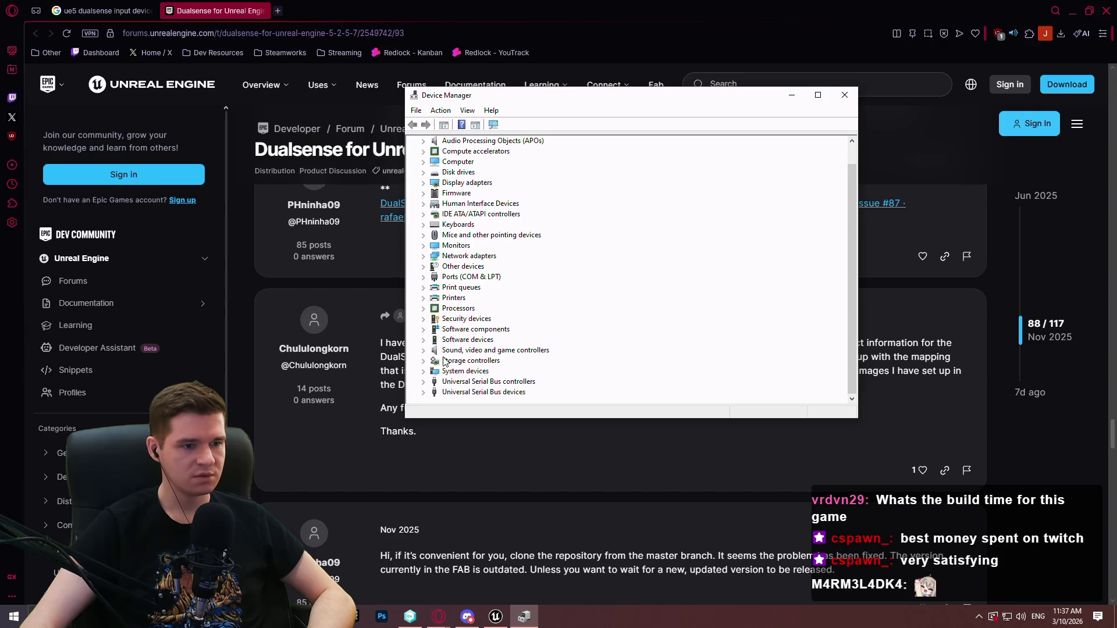
{"action": "left_click", "coordinate": [423, 350]}
{"action": "scroll", "coordinate": [505, 365], "scroll_direction": "down", "scroll_amount": 1}
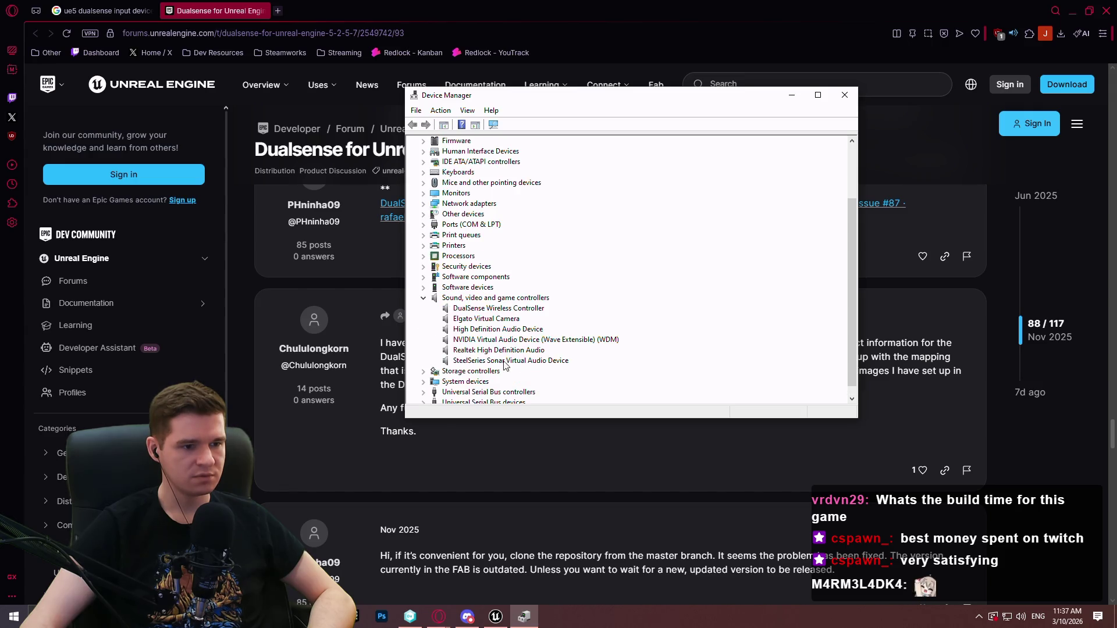
{"action": "double_click", "coordinate": [483, 308]}
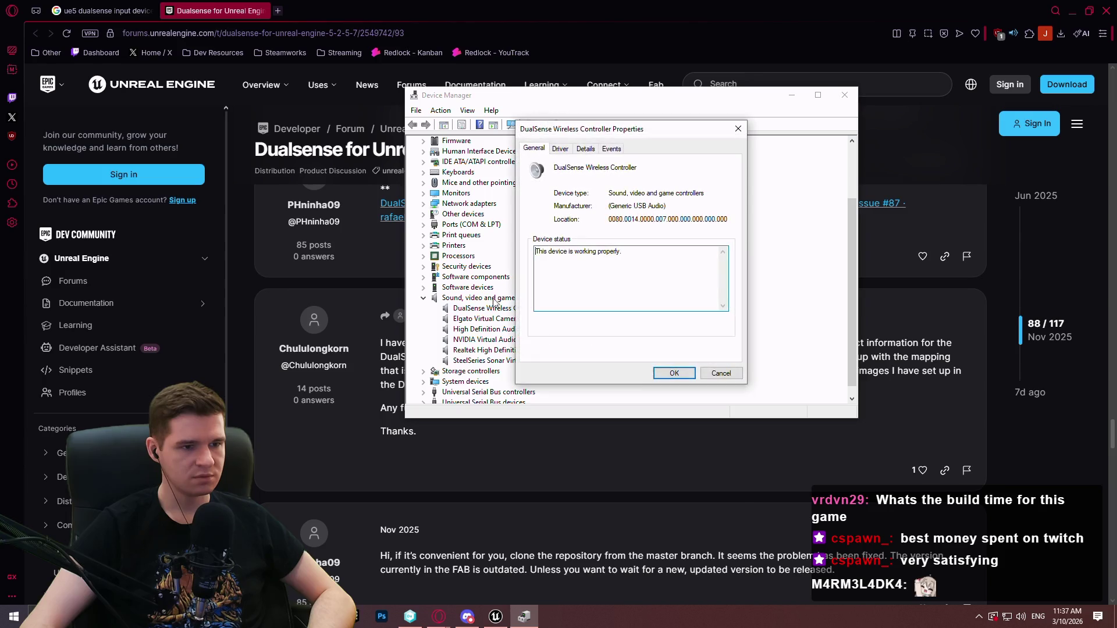
- View the controller's device instance path and hardware IDs on the Details tab
{"action": "left_click", "coordinate": [564, 150]}
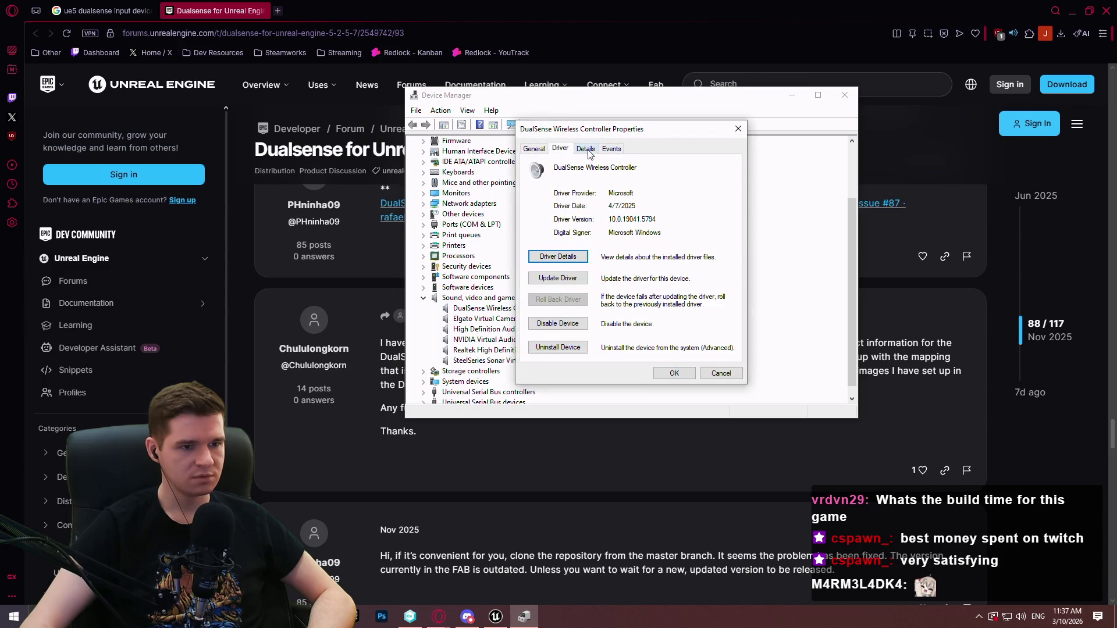
{"action": "left_click", "coordinate": [581, 153]}
{"action": "left_click", "coordinate": [579, 205]}
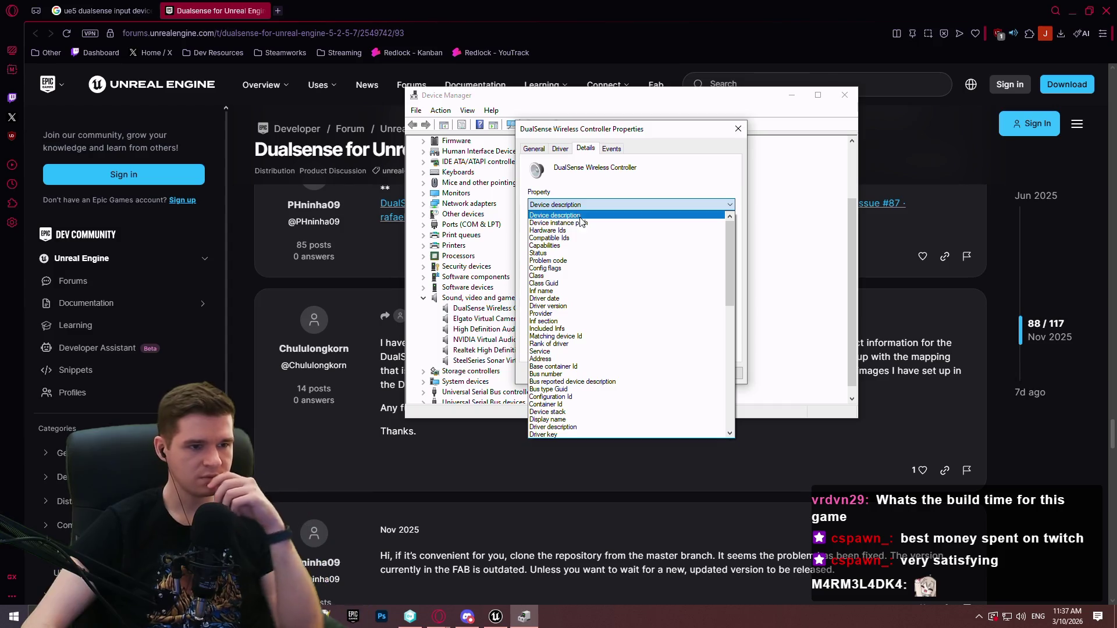
{"action": "left_click", "coordinate": [574, 217]}
{"action": "left_click", "coordinate": [573, 204]}
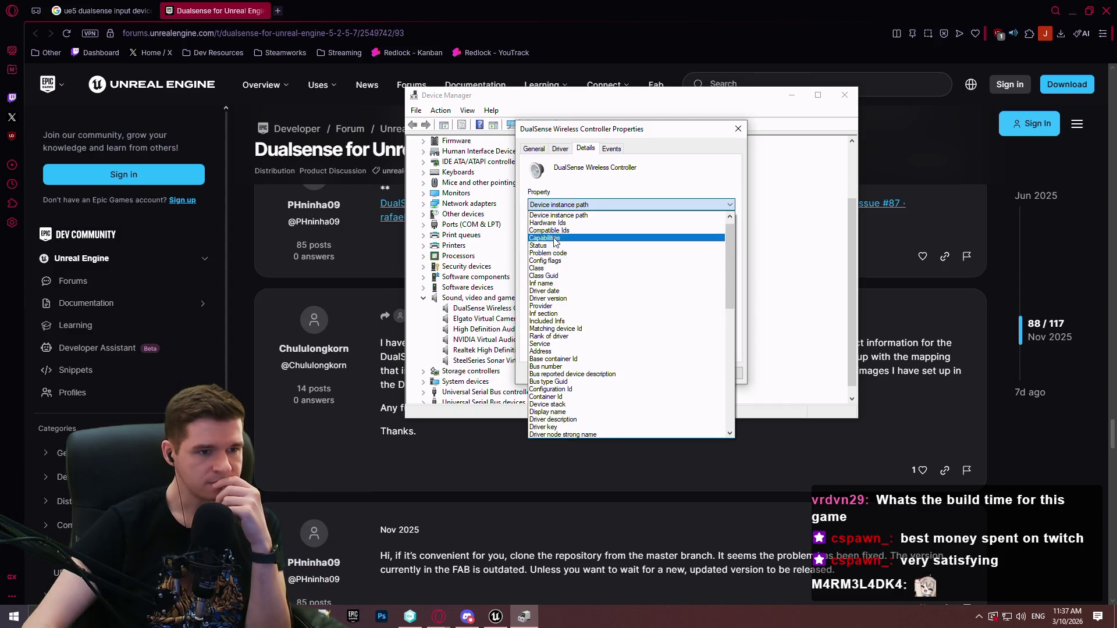
{"action": "left_click", "coordinate": [568, 225]}
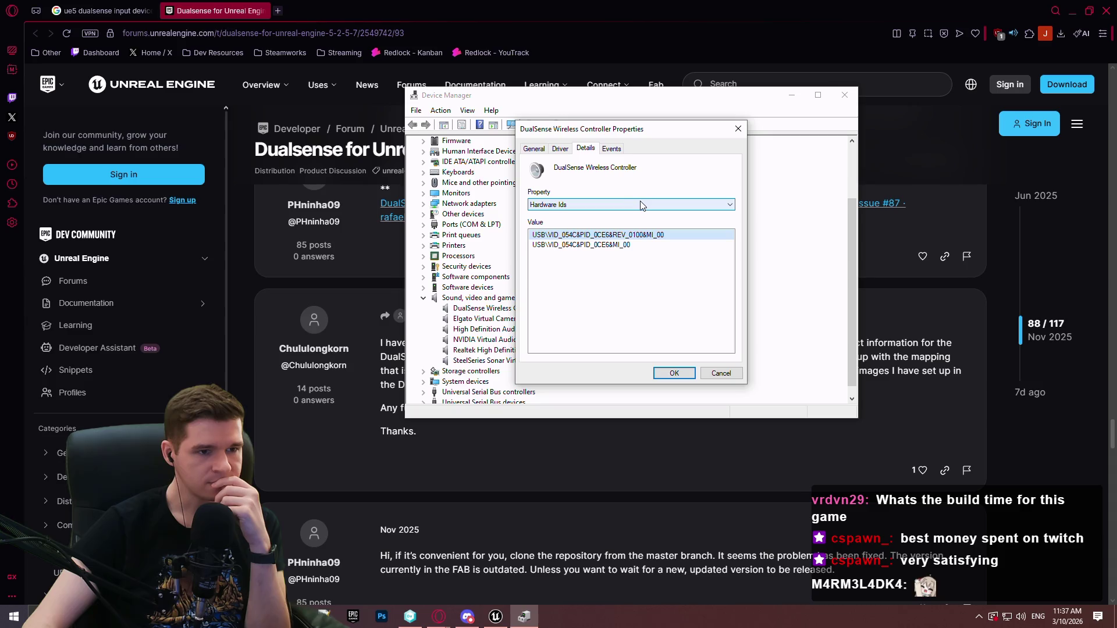
- Check the display name, device class display name and physical device object name properties
{"action": "left_click", "coordinate": [599, 208]}
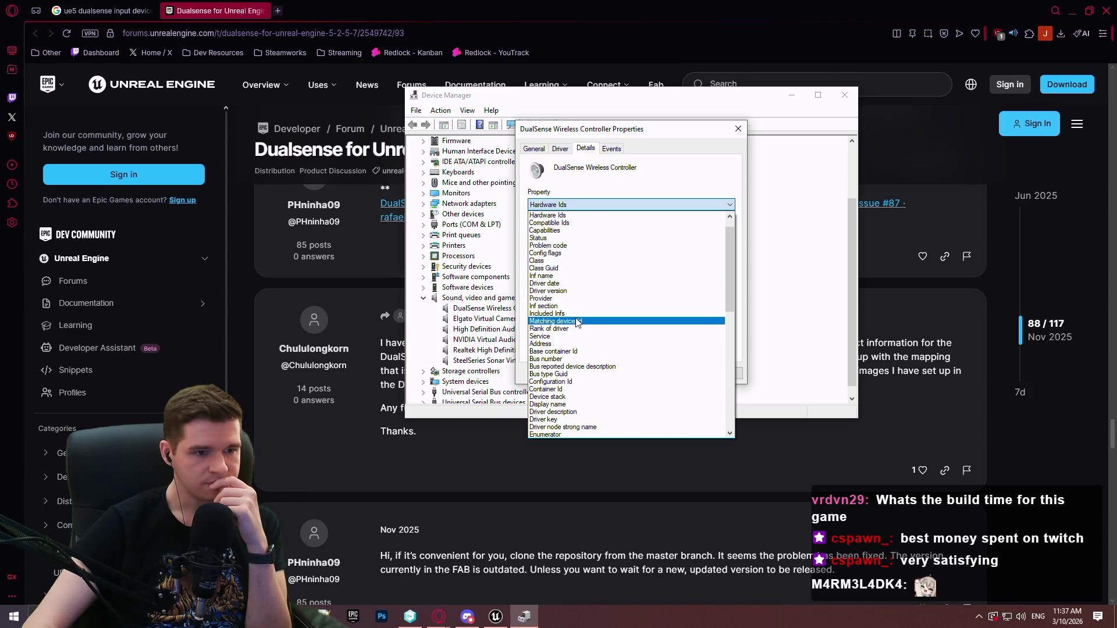
{"action": "scroll", "coordinate": [593, 301], "scroll_direction": "down", "scroll_amount": 2}
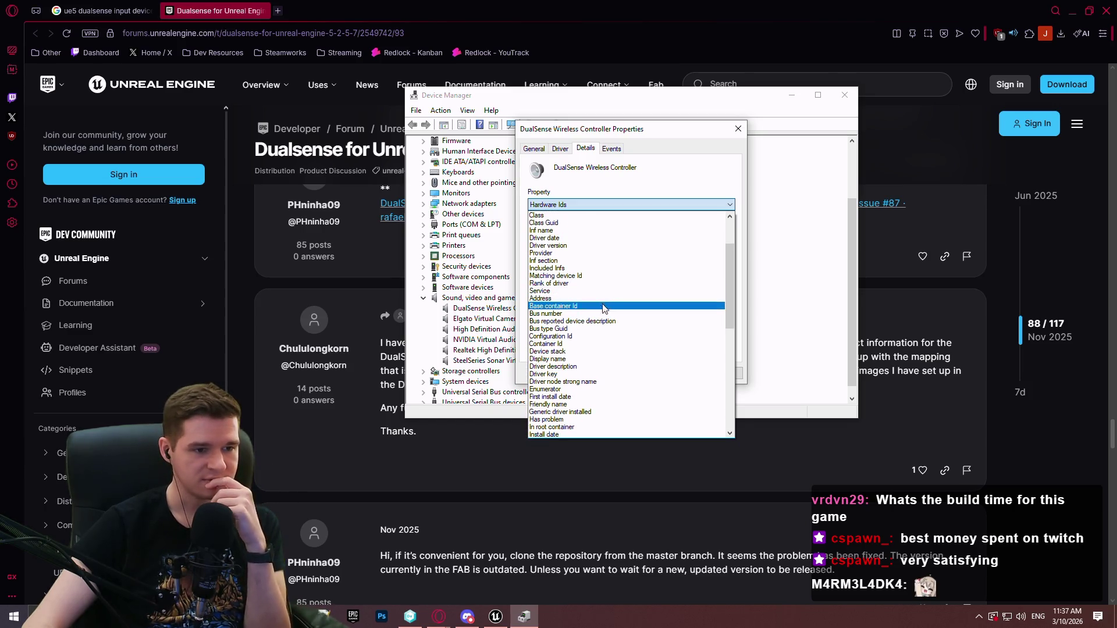
{"action": "scroll", "coordinate": [603, 304], "scroll_direction": "down", "scroll_amount": 1}
{"action": "left_click", "coordinate": [586, 338]}
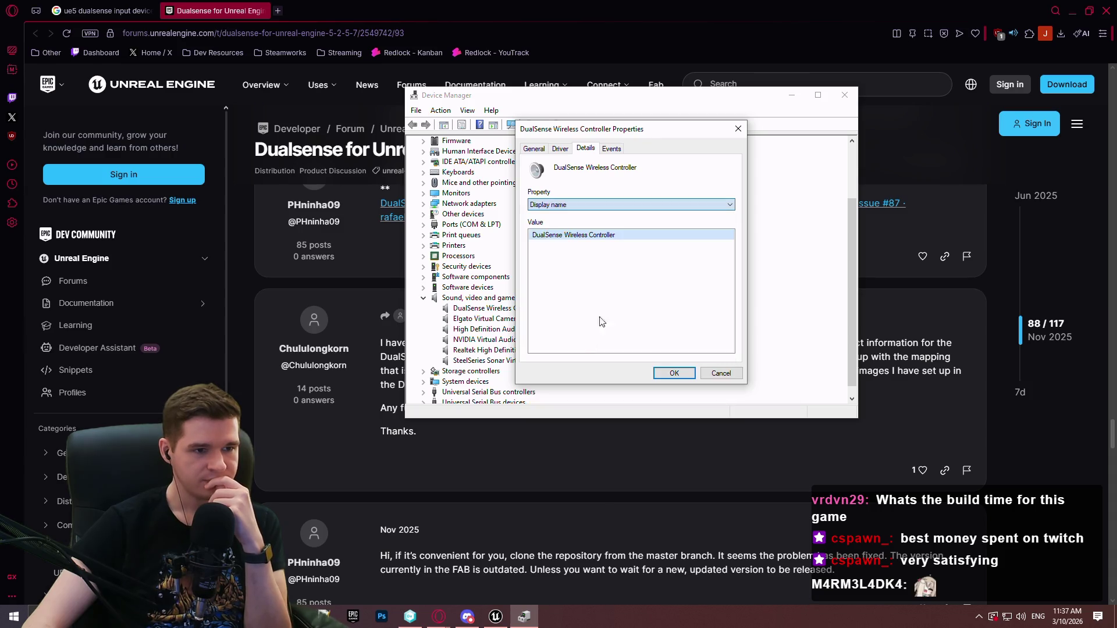
{"action": "left_click", "coordinate": [616, 206]}
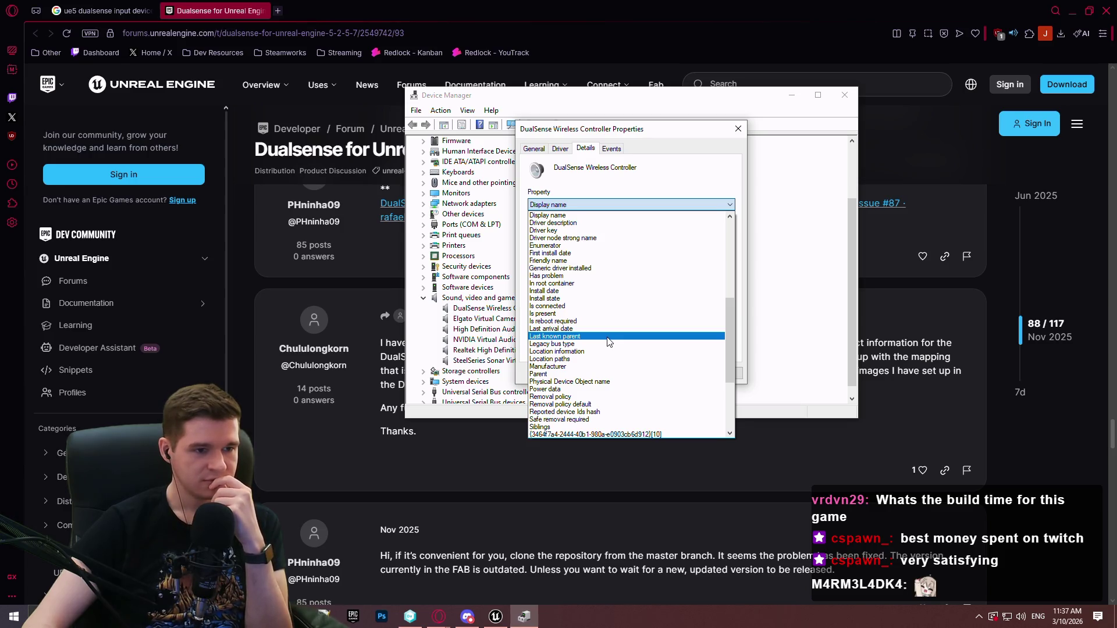
{"action": "scroll", "coordinate": [608, 342], "scroll_direction": "down", "scroll_amount": 4}
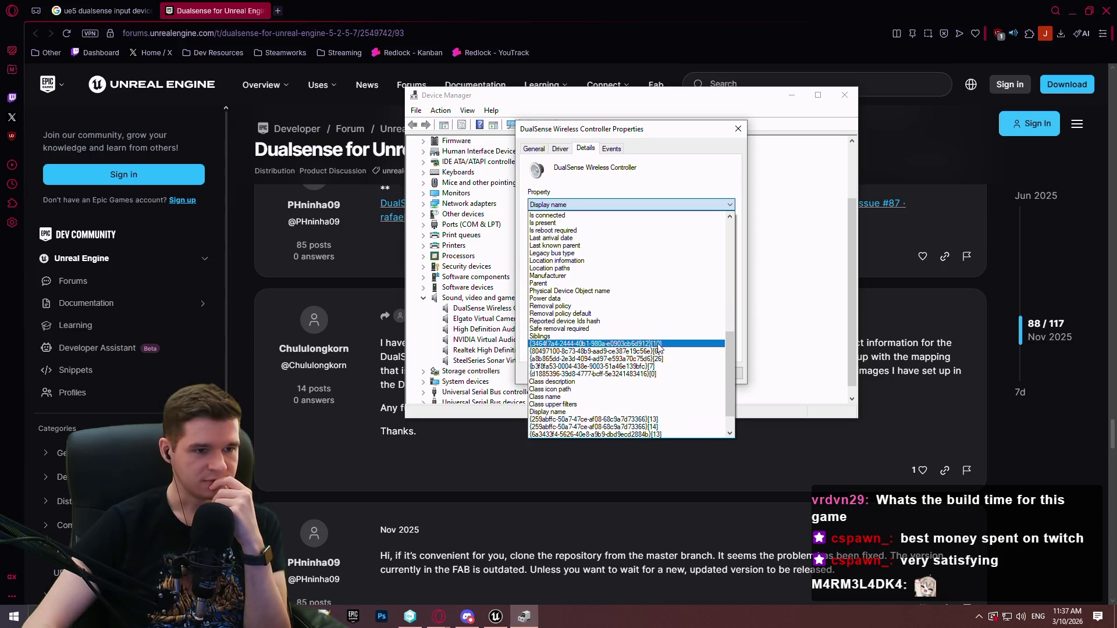
{"action": "left_click", "coordinate": [605, 411]}
{"action": "left_click", "coordinate": [605, 209]}
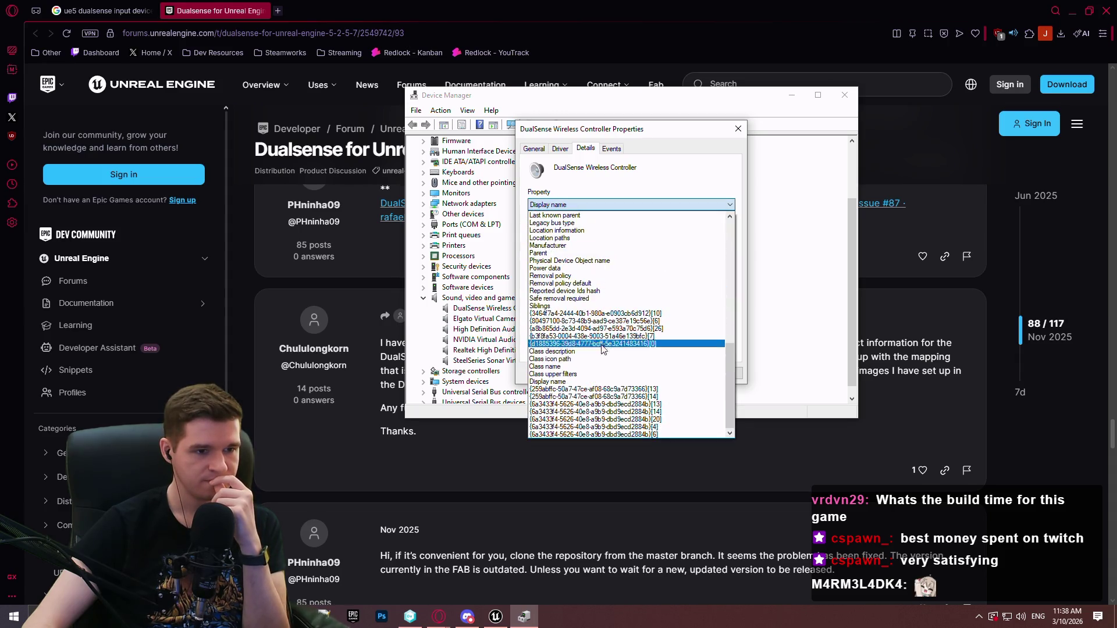
{"action": "scroll", "coordinate": [596, 320], "scroll_direction": "up", "scroll_amount": 3}
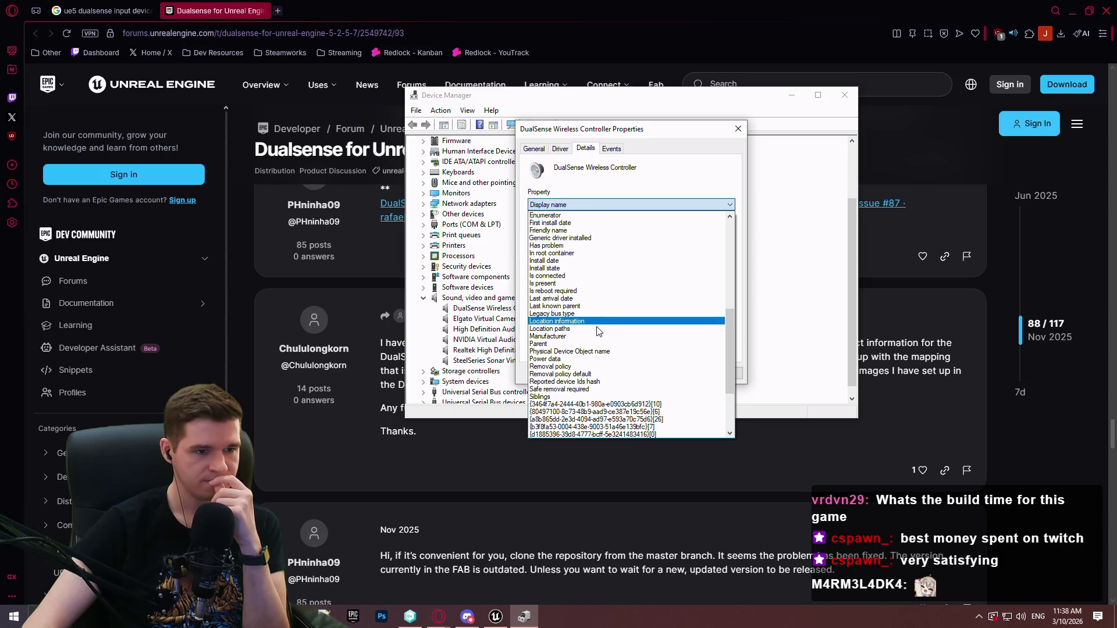
{"action": "left_click", "coordinate": [596, 352]}
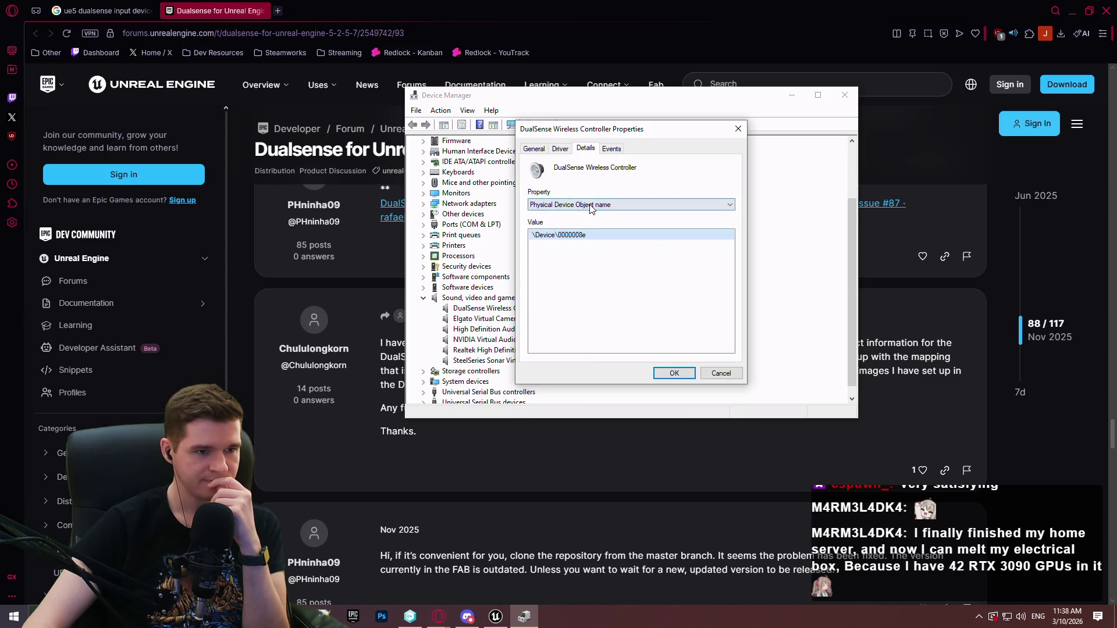
{"action": "left_click", "coordinate": [590, 207]}
{"action": "scroll", "coordinate": [597, 288], "scroll_direction": "up", "scroll_amount": 6}
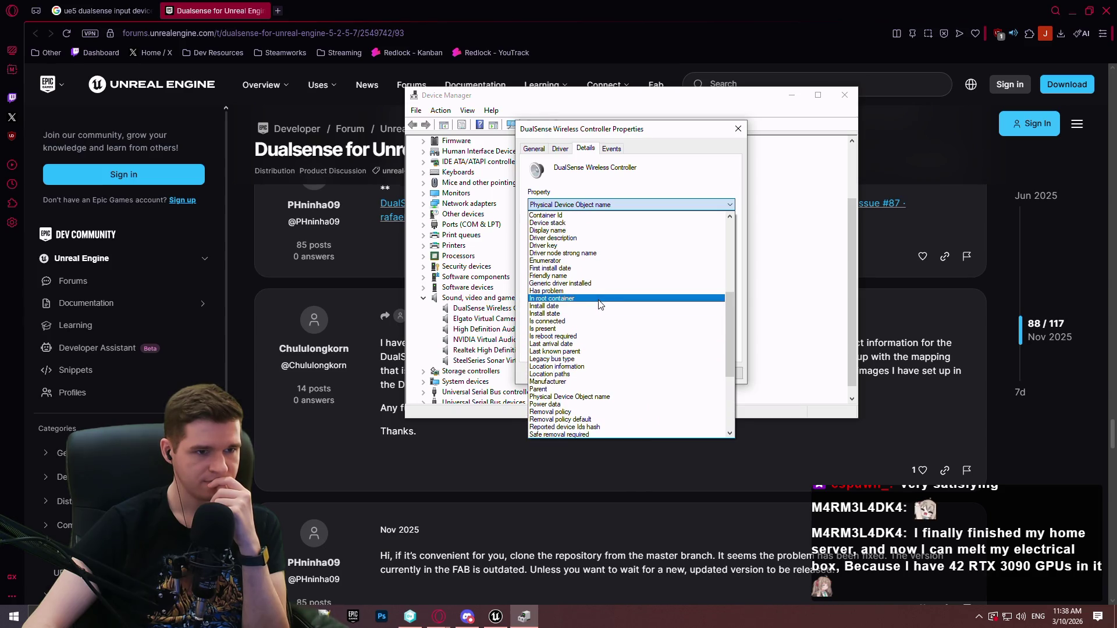
{"action": "scroll", "coordinate": [600, 303], "scroll_direction": "up", "scroll_amount": 1}
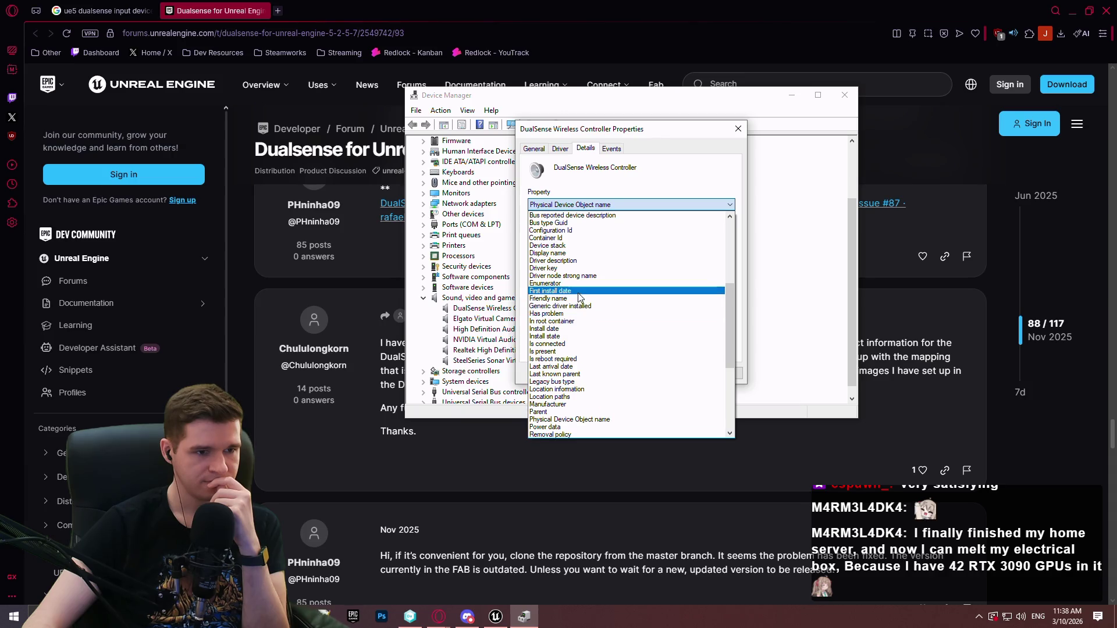
- Check friendly name, driver node strong name, compatible IDs and device description, then close Device Manager
{"action": "left_click", "coordinate": [576, 298]}
{"action": "left_click", "coordinate": [582, 205]}
{"action": "scroll", "coordinate": [582, 291], "scroll_direction": "down", "scroll_amount": 1}
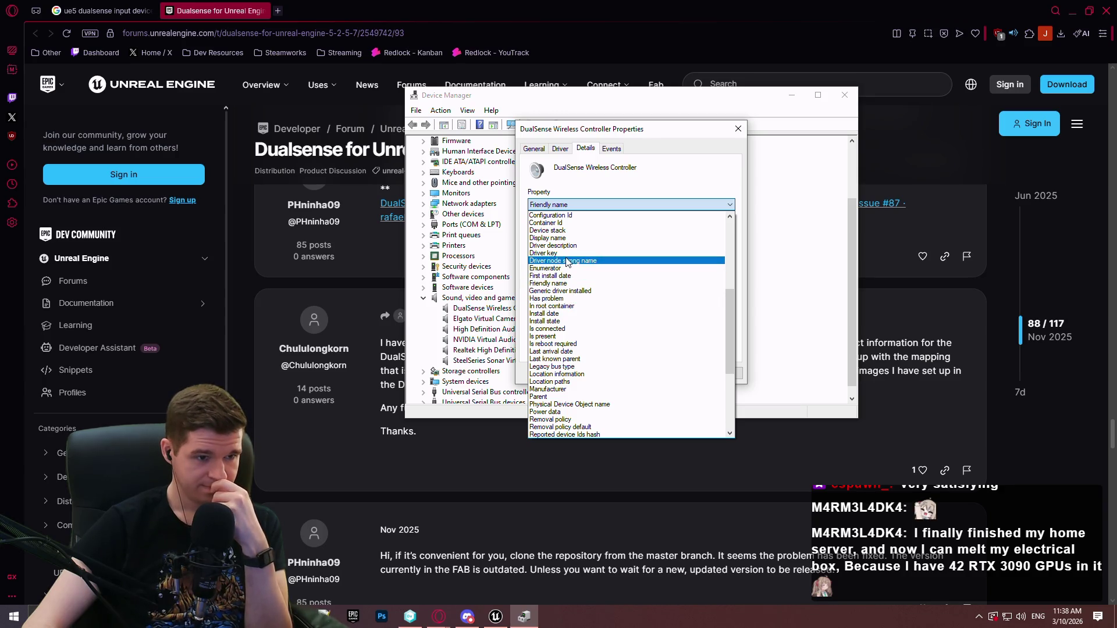
{"action": "left_click", "coordinate": [563, 262]}
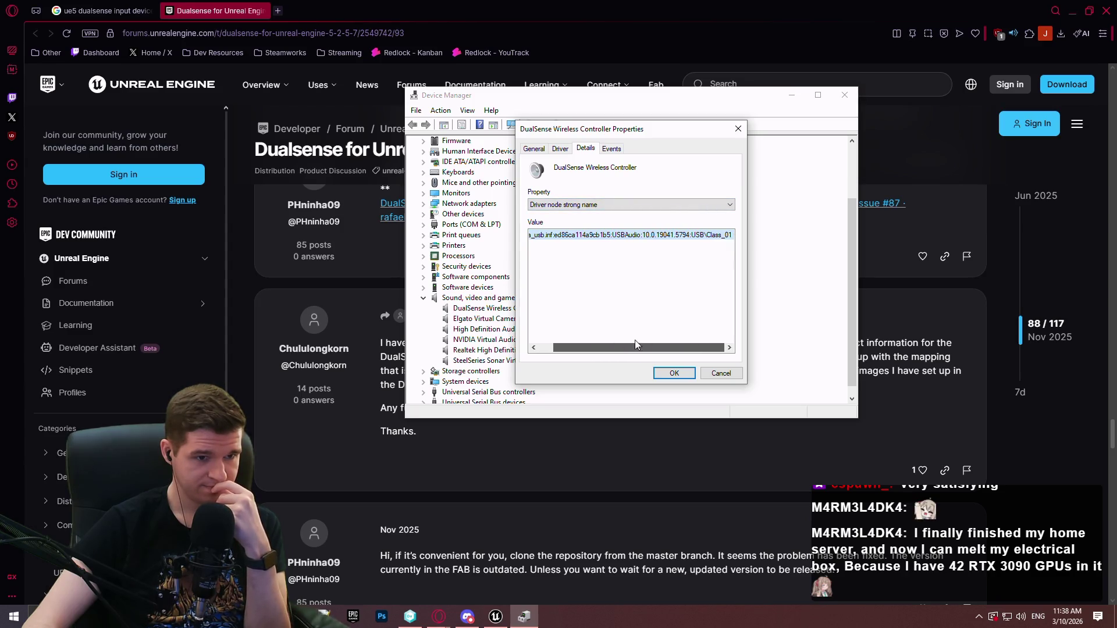
{"action": "left_click", "coordinate": [592, 205]}
{"action": "scroll", "coordinate": [583, 242], "scroll_direction": "up", "scroll_amount": 10}
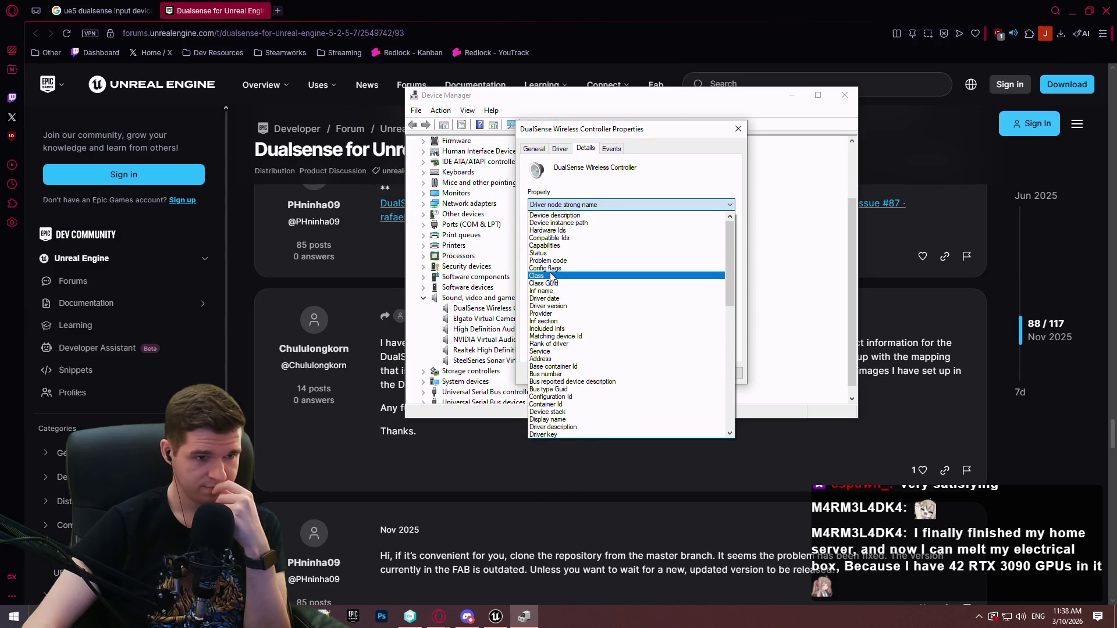
{"action": "left_click", "coordinate": [554, 239]}
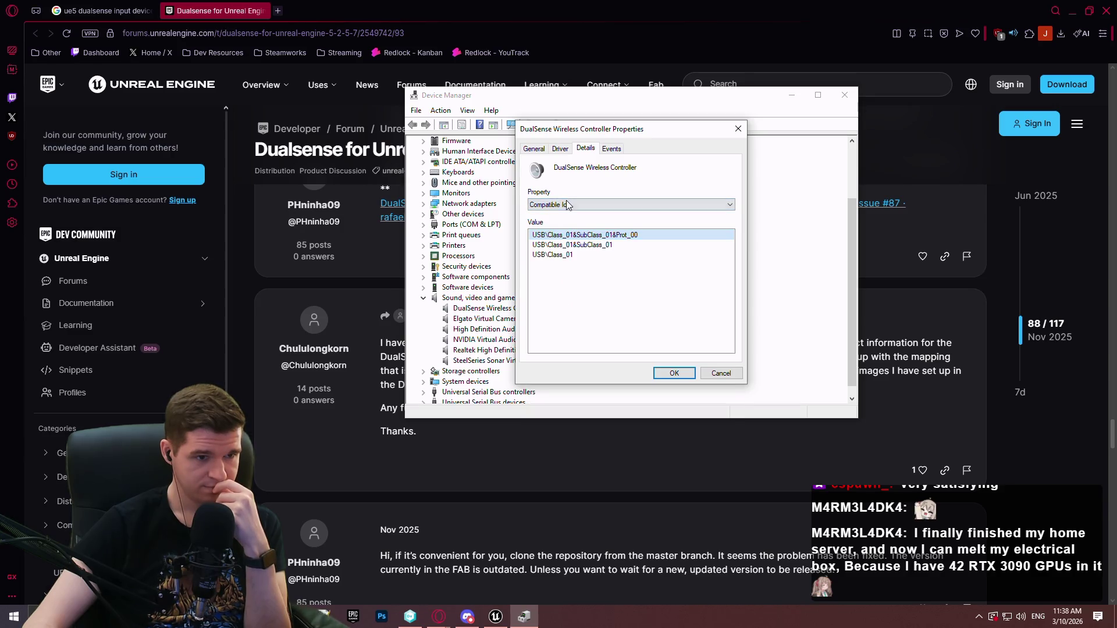
{"action": "left_click", "coordinate": [567, 204]}
{"action": "scroll", "coordinate": [566, 227], "scroll_direction": "up", "scroll_amount": 1}
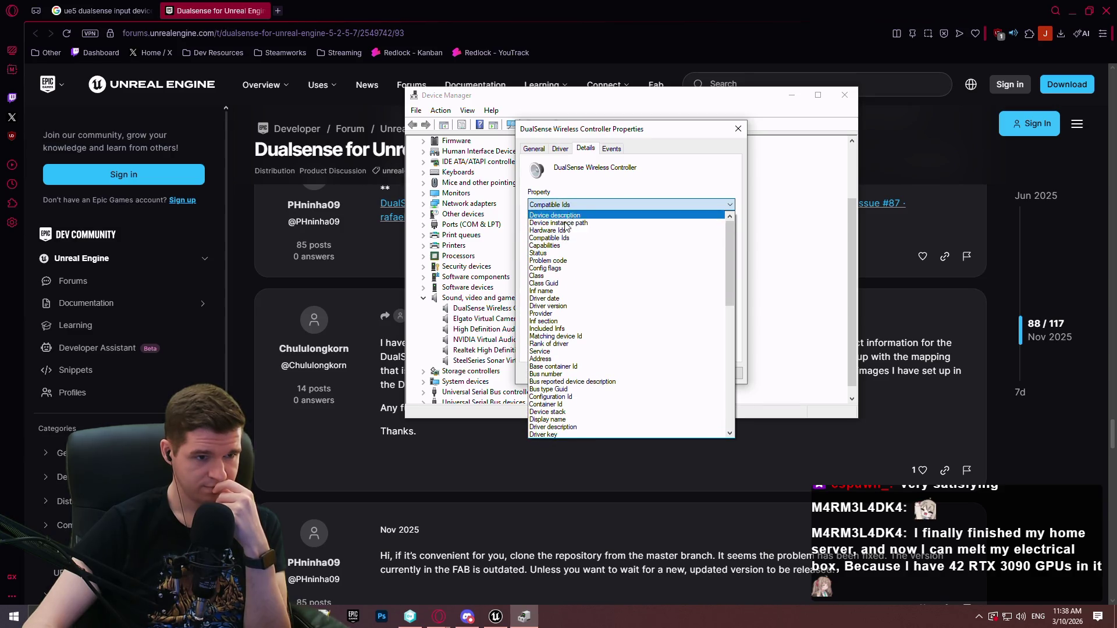
{"action": "left_click", "coordinate": [573, 215]}
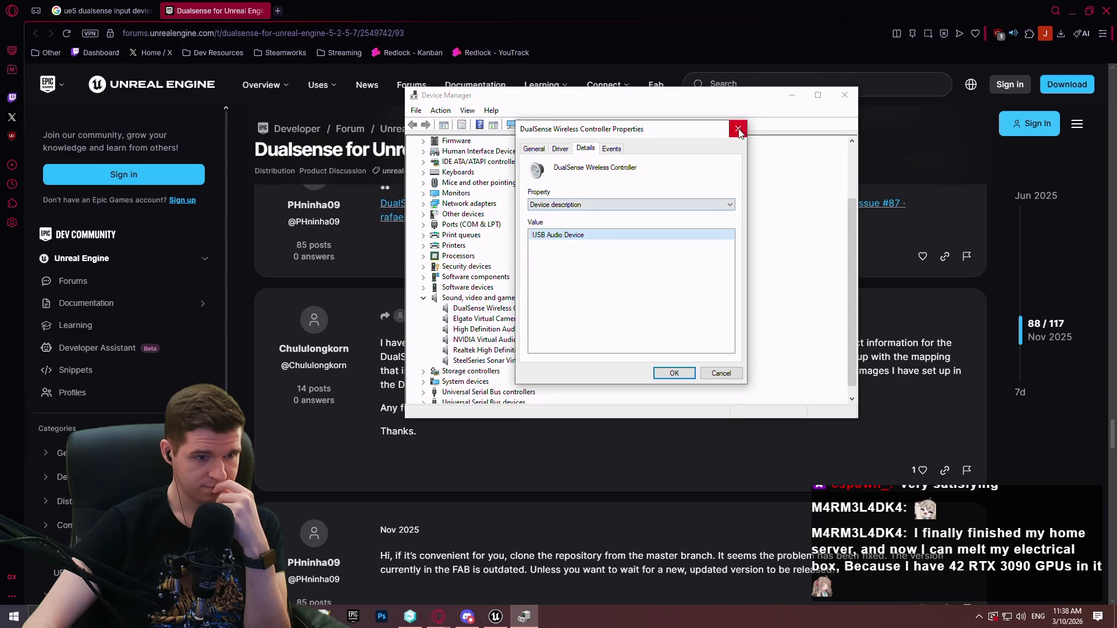
{"action": "left_click", "coordinate": [738, 128]}
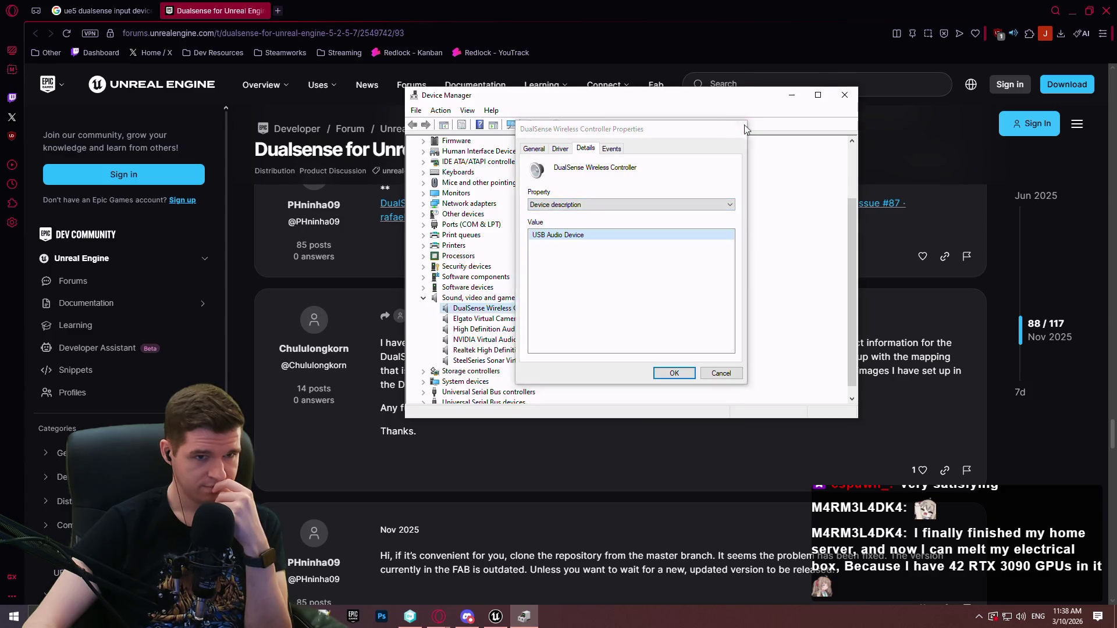
{"action": "left_click", "coordinate": [845, 96]}
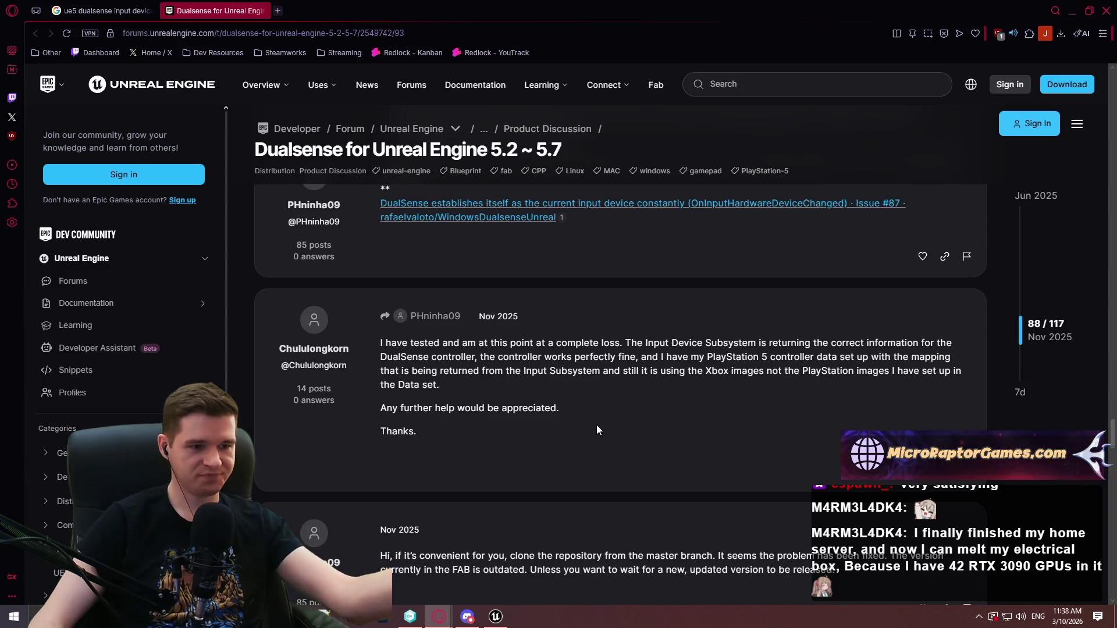
- Scroll through the later replies in the DualSense forum thread
{"action": "scroll", "coordinate": [651, 425], "scroll_direction": "down", "scroll_amount": 2}
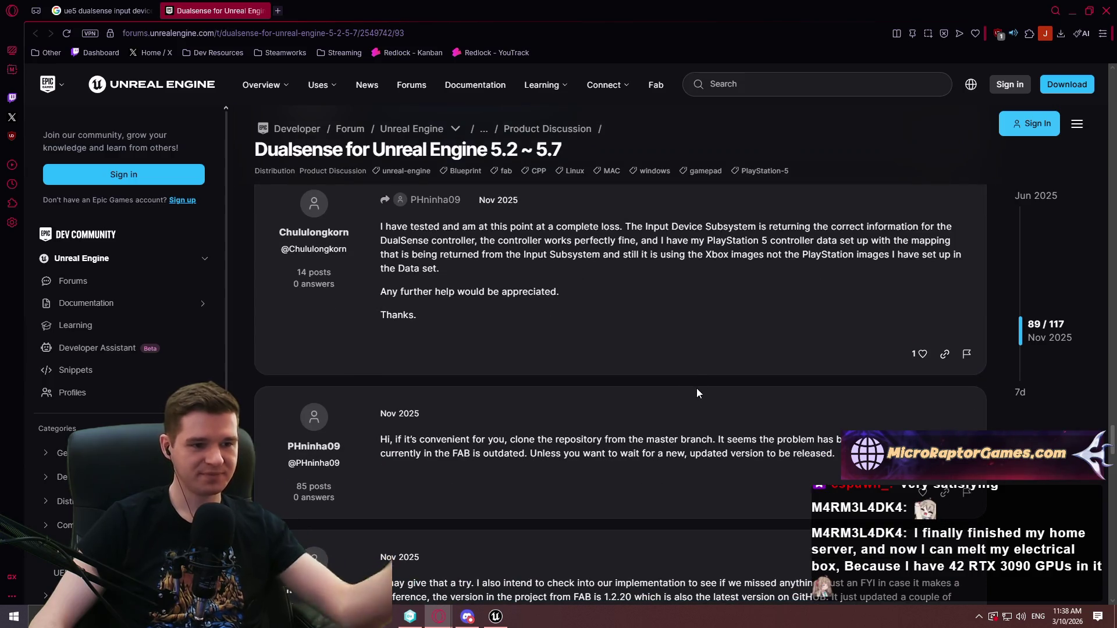
{"action": "scroll", "coordinate": [697, 388], "scroll_direction": "down", "scroll_amount": 4}
{"action": "scroll", "coordinate": [678, 401], "scroll_direction": "down", "scroll_amount": 5}
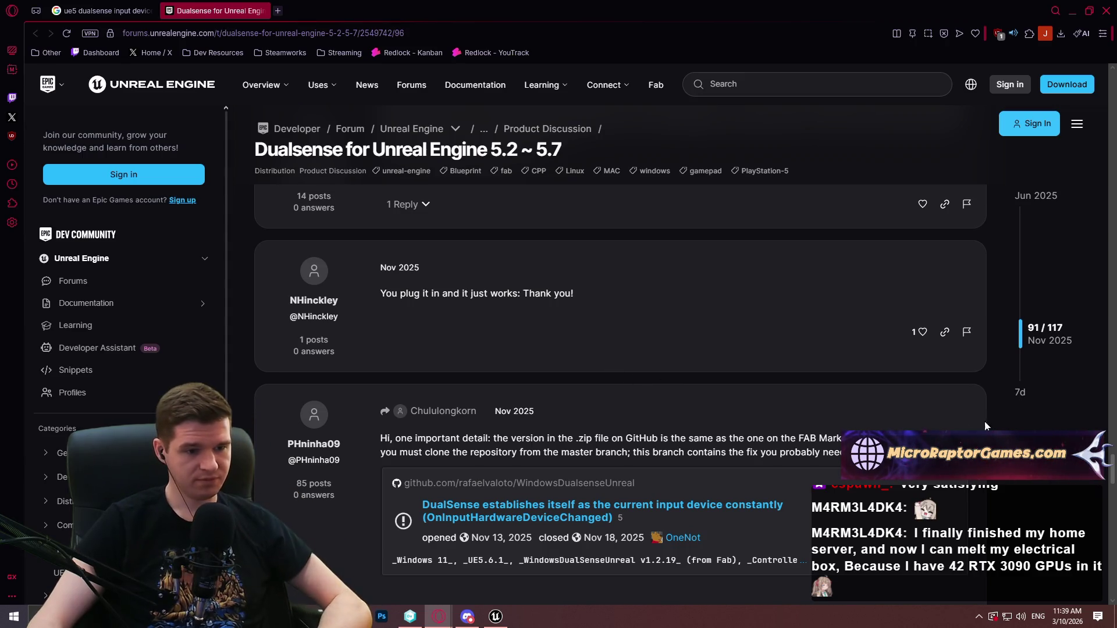
{"action": "scroll", "coordinate": [1112, 471], "scroll_direction": "down", "scroll_amount": 2}
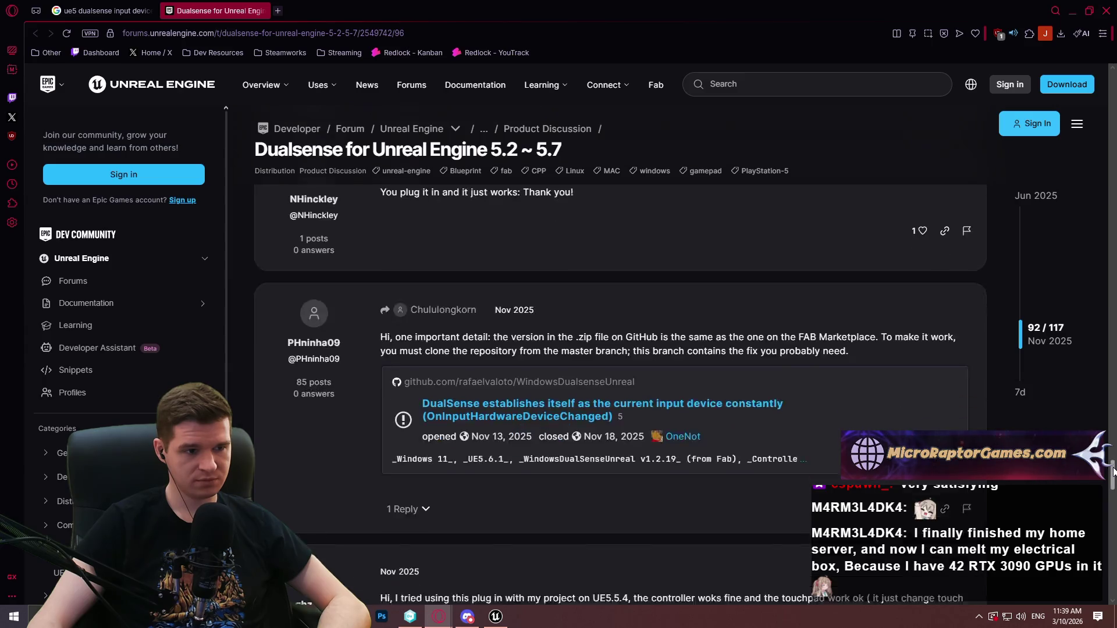
{"action": "left_click_drag", "start_coordinate": [1113, 471], "coordinate": [1104, 579]}
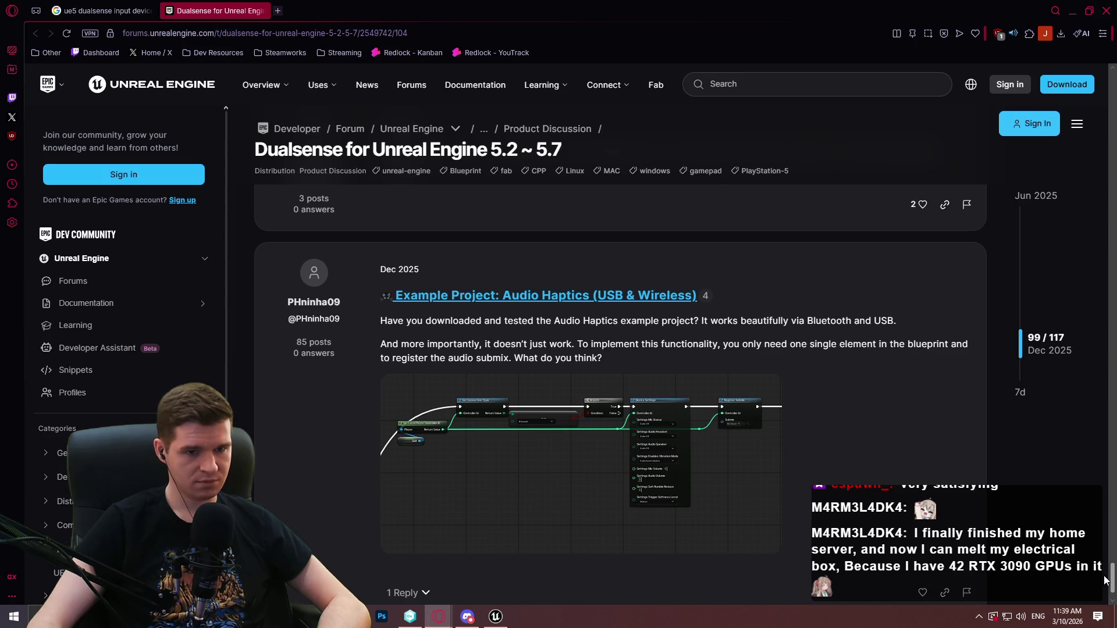
{"action": "scroll", "coordinate": [1105, 580], "scroll_direction": "down", "scroll_amount": 1}
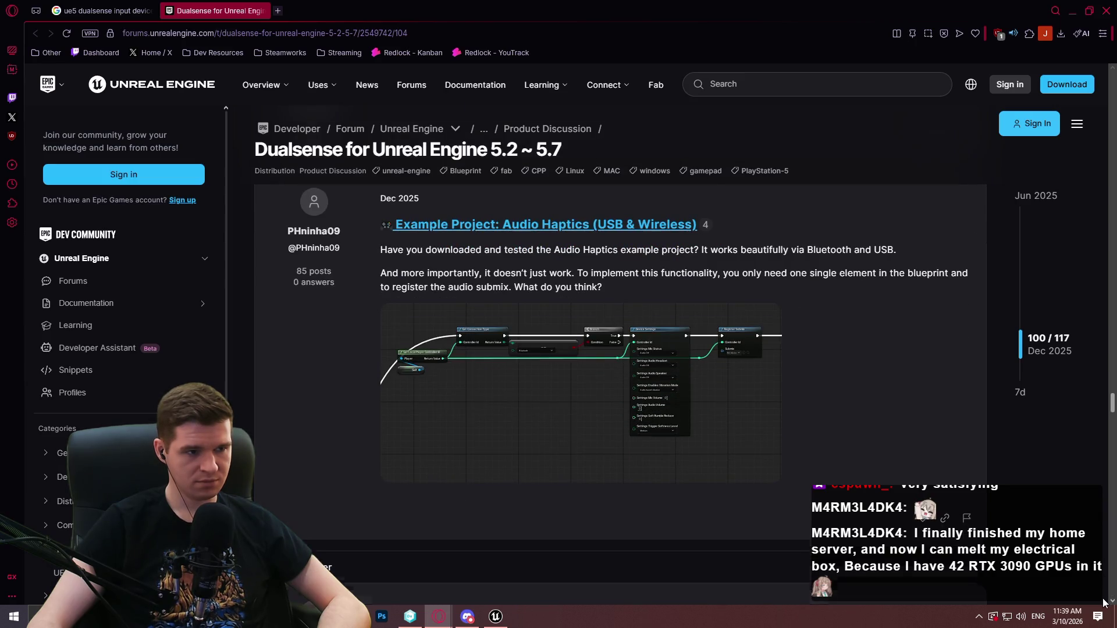
- Enlarge and close the blueprint screenshot, then jump back to the thread's first post
{"action": "left_click", "coordinate": [668, 399]}
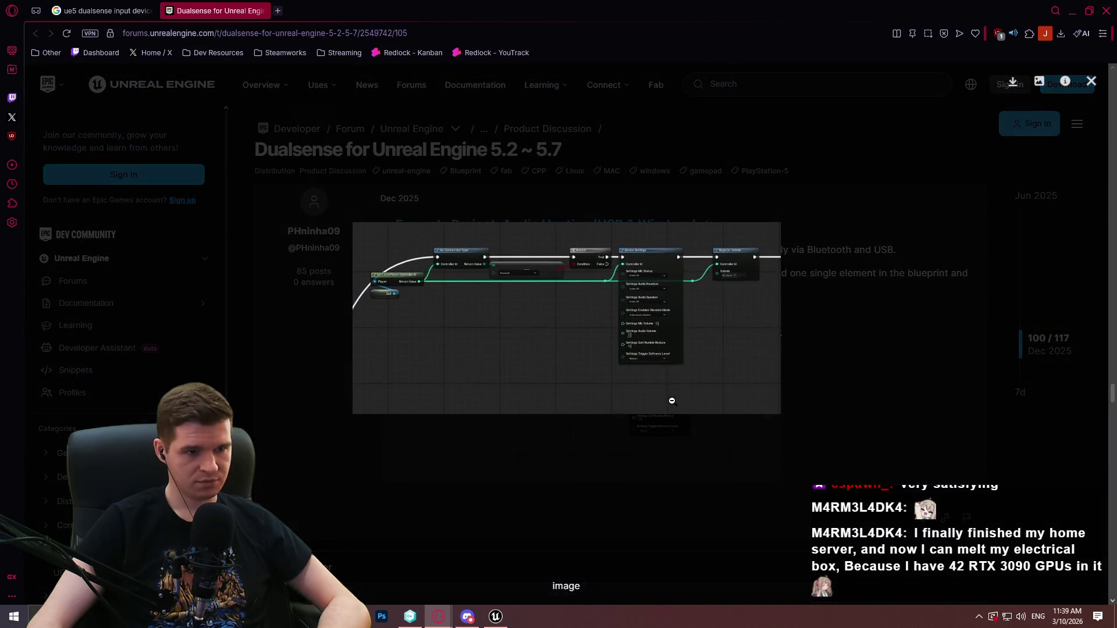
{"action": "left_click", "coordinate": [727, 363]}
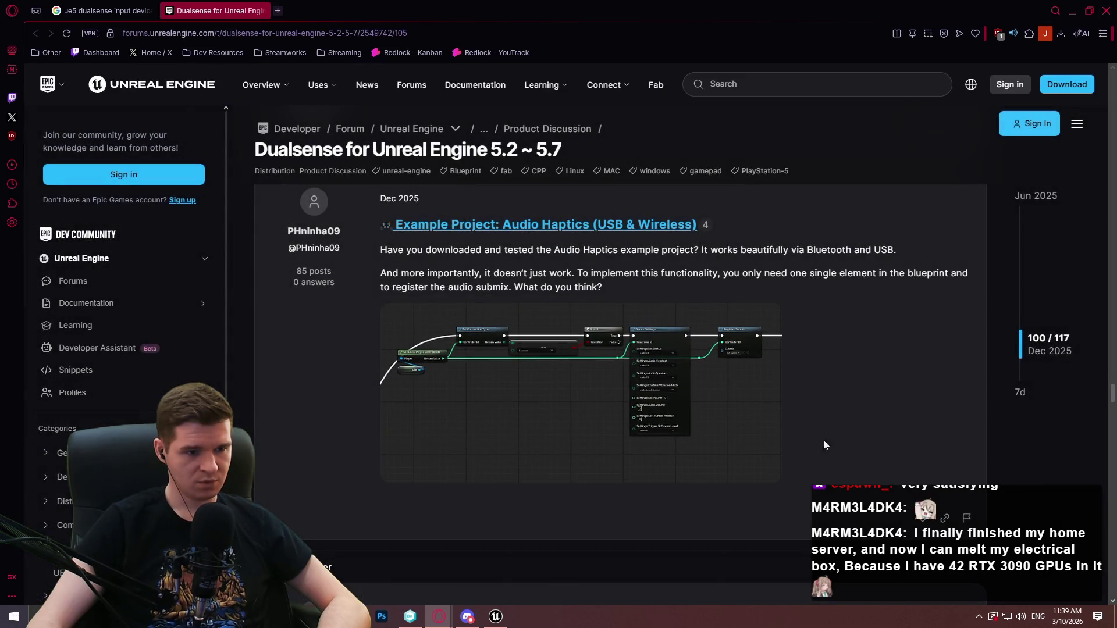
{"action": "left_click", "coordinate": [781, 465]}
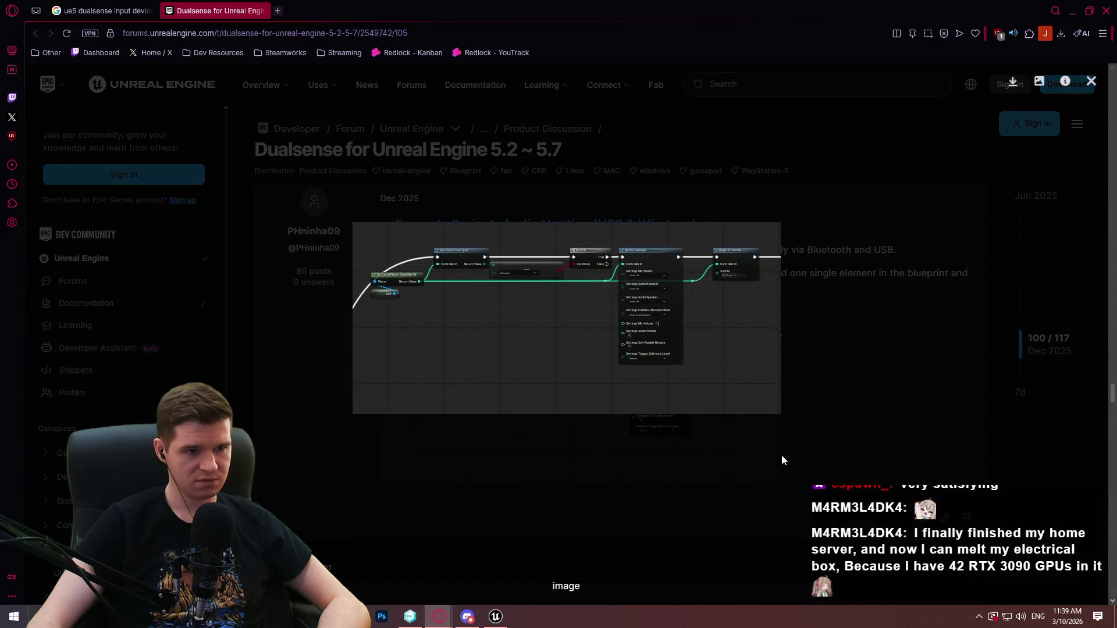
{"action": "left_click", "coordinate": [781, 455]}
{"action": "scroll", "coordinate": [865, 279], "scroll_direction": "up", "scroll_amount": 15}
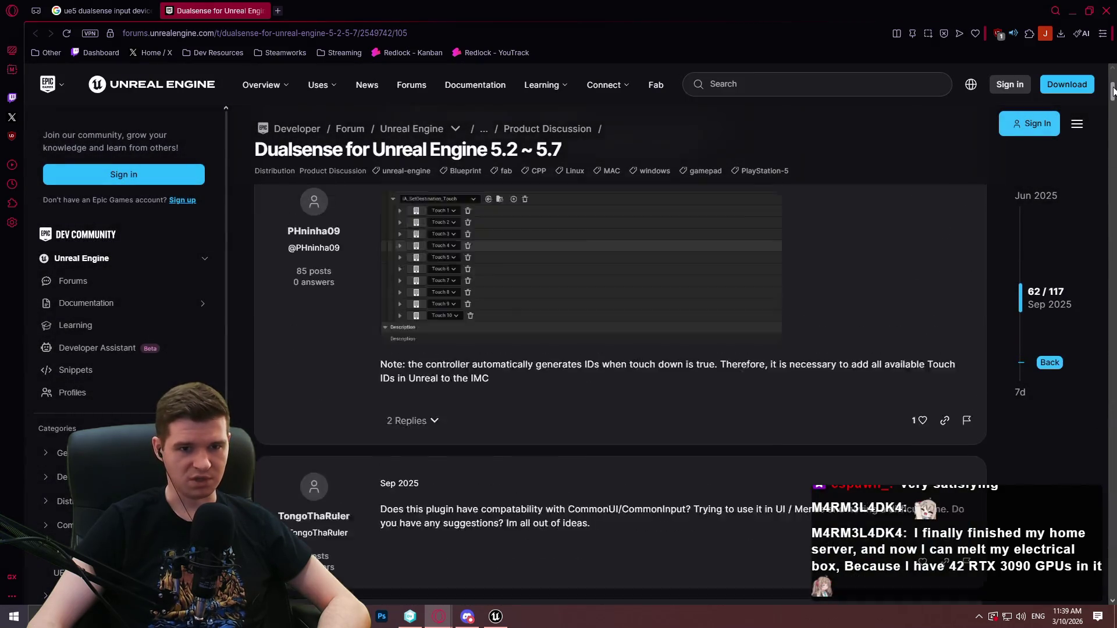
{"action": "scroll", "coordinate": [732, 376], "scroll_direction": "up", "scroll_amount": 10}
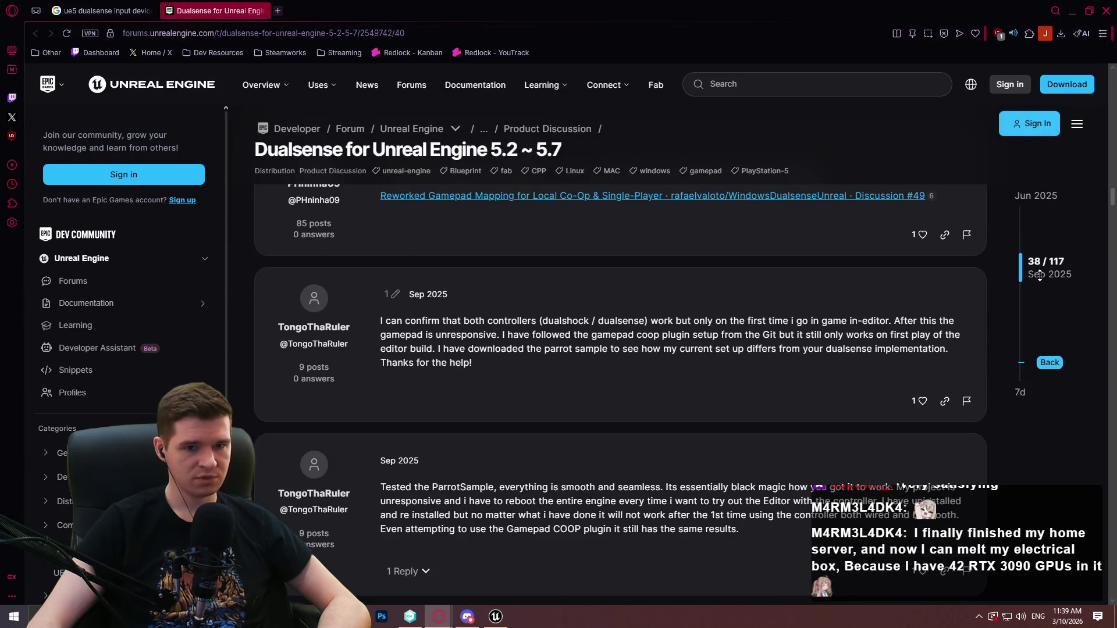
{"action": "left_click", "coordinate": [1031, 196]}
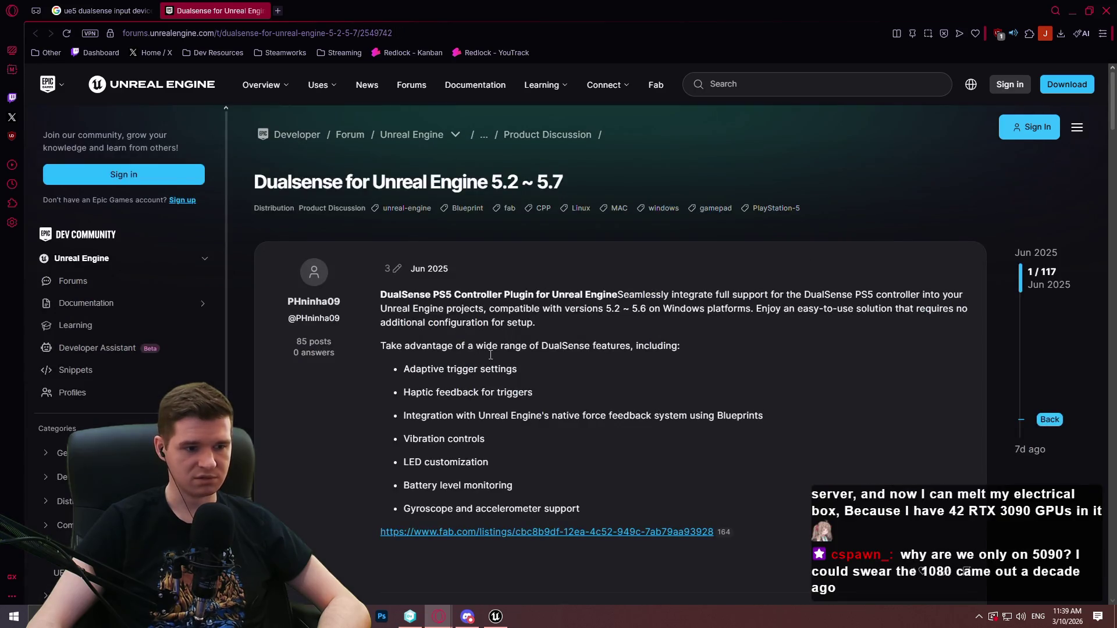
{"action": "scroll", "coordinate": [582, 436], "scroll_direction": "down", "scroll_amount": 1}
- Add Controller Support v2 from its Fab listing to My Library with the Personal (Free) license
{"action": "left_click", "coordinate": [535, 474]}
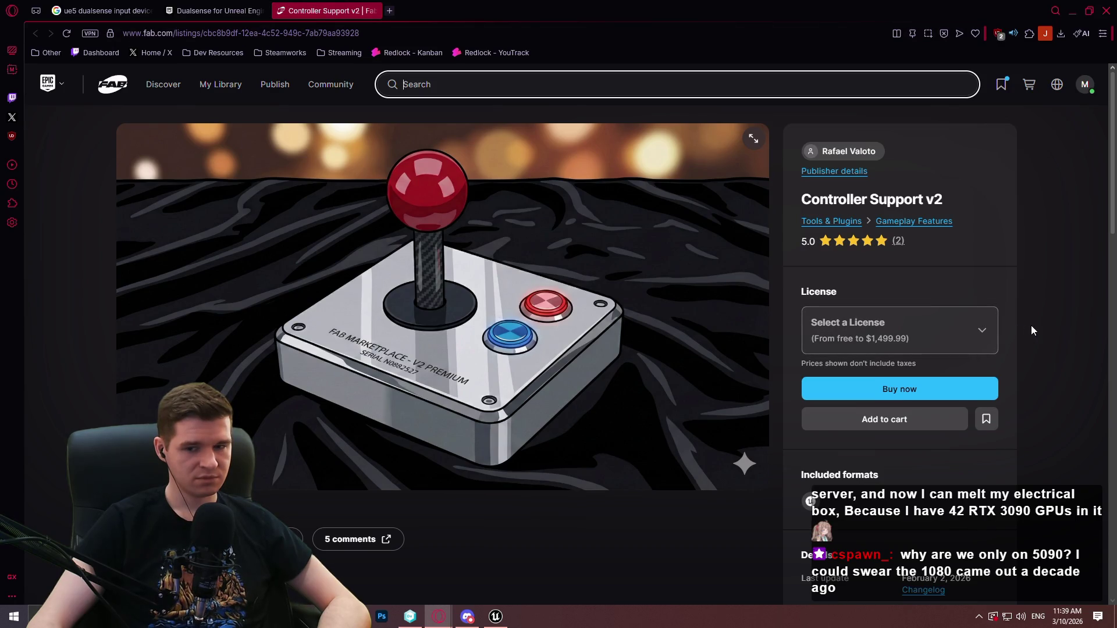
{"action": "scroll", "coordinate": [578, 270], "scroll_direction": "down", "scroll_amount": 5}
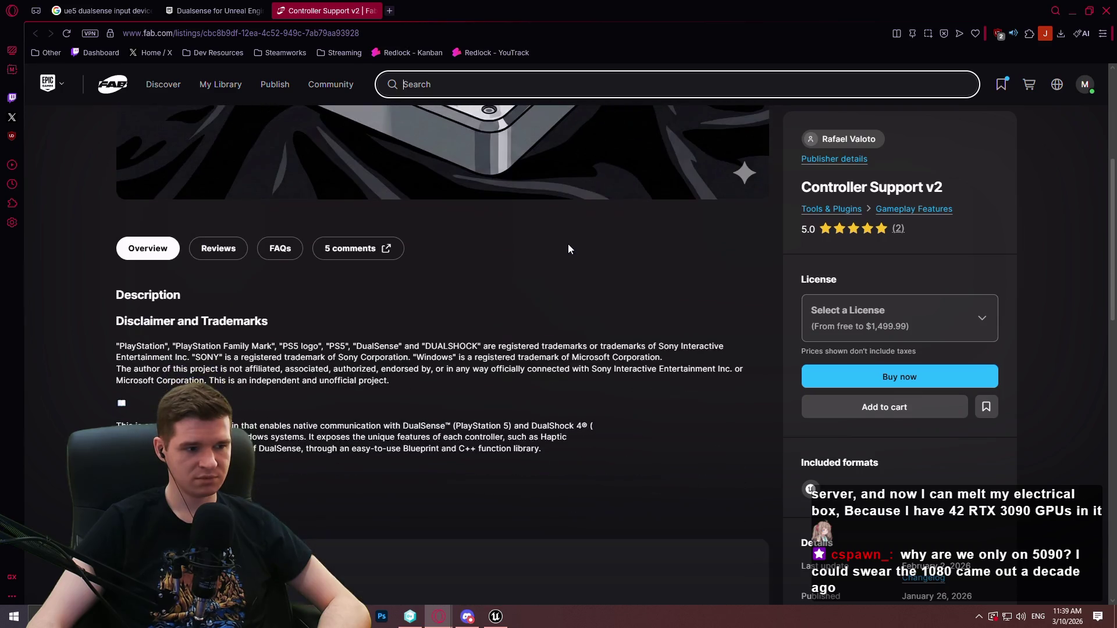
{"action": "scroll", "coordinate": [410, 330], "scroll_direction": "down", "scroll_amount": 5}
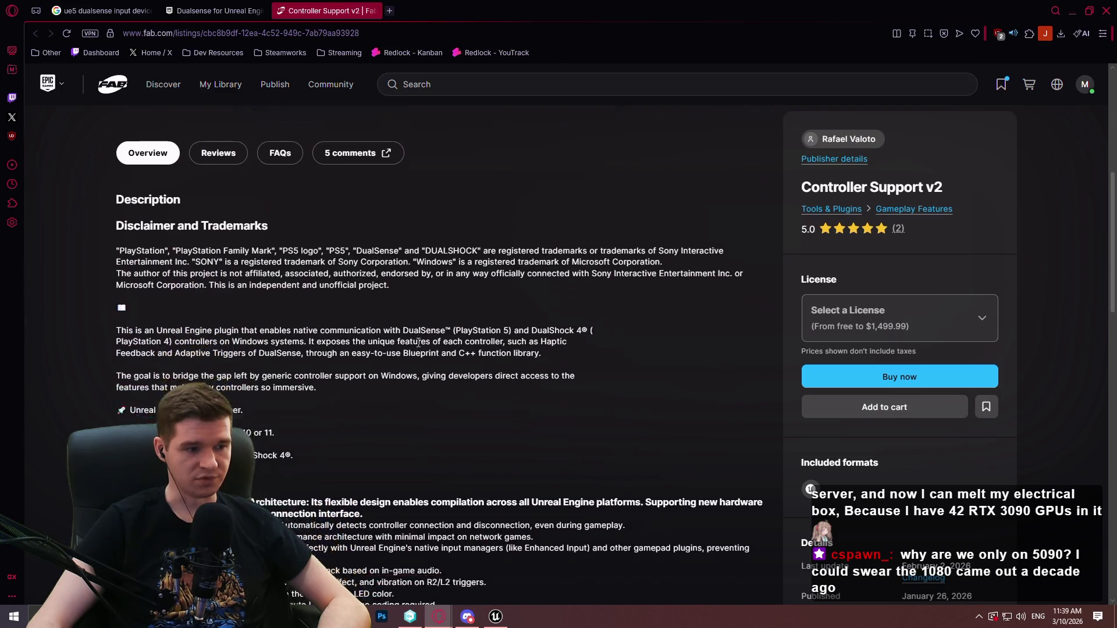
{"action": "scroll", "coordinate": [410, 330], "scroll_direction": "down", "scroll_amount": 1}
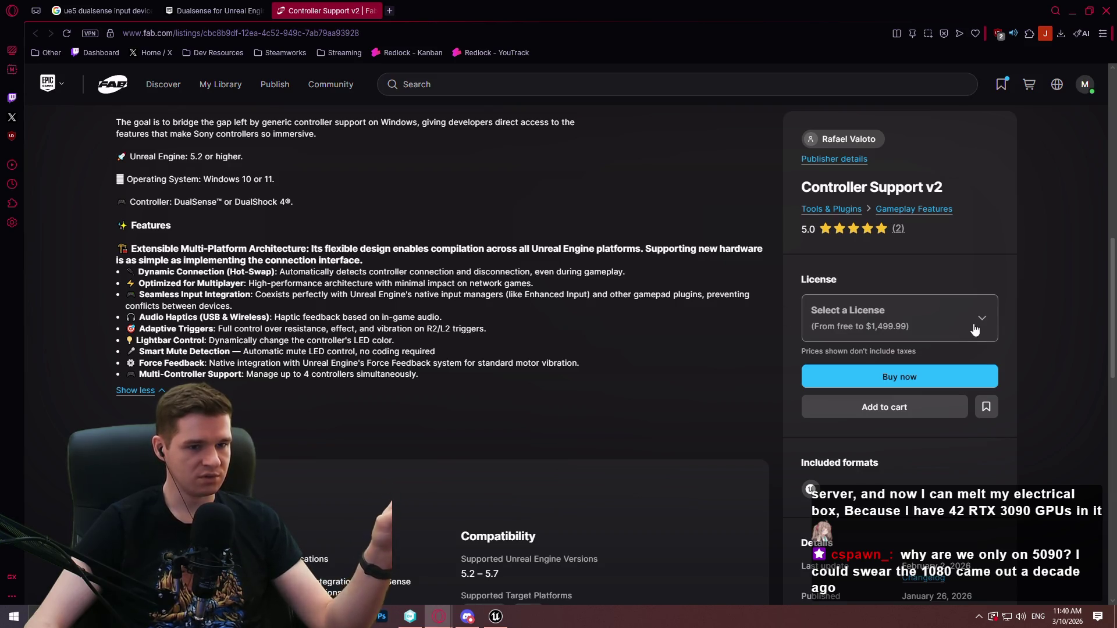
{"action": "left_click", "coordinate": [865, 321]}
{"action": "left_click", "coordinate": [881, 393]}
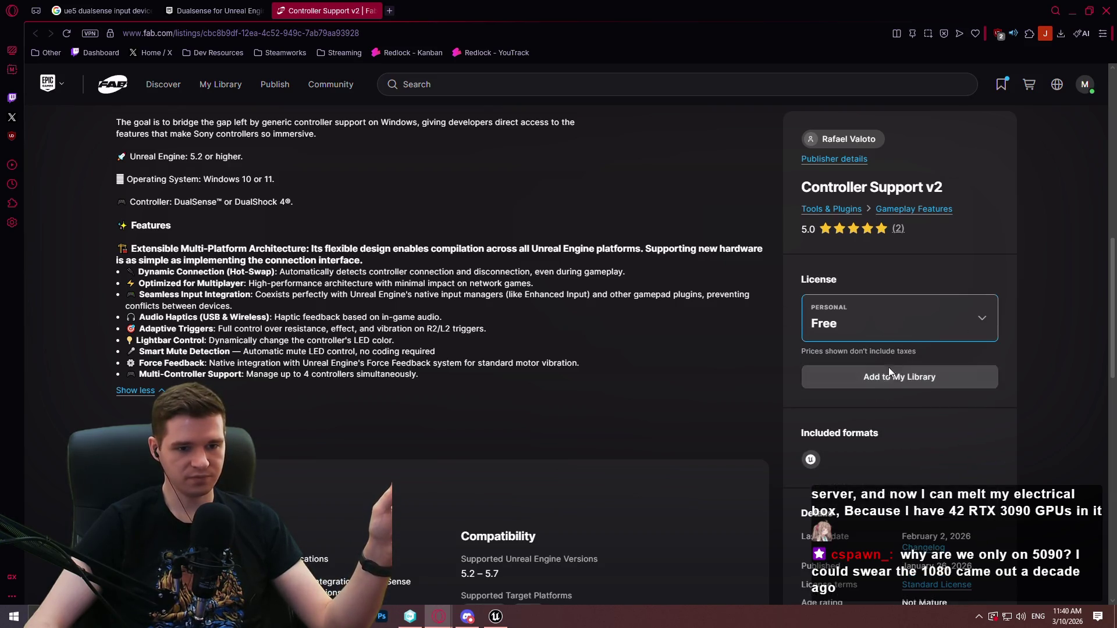
{"action": "left_click", "coordinate": [882, 378]}
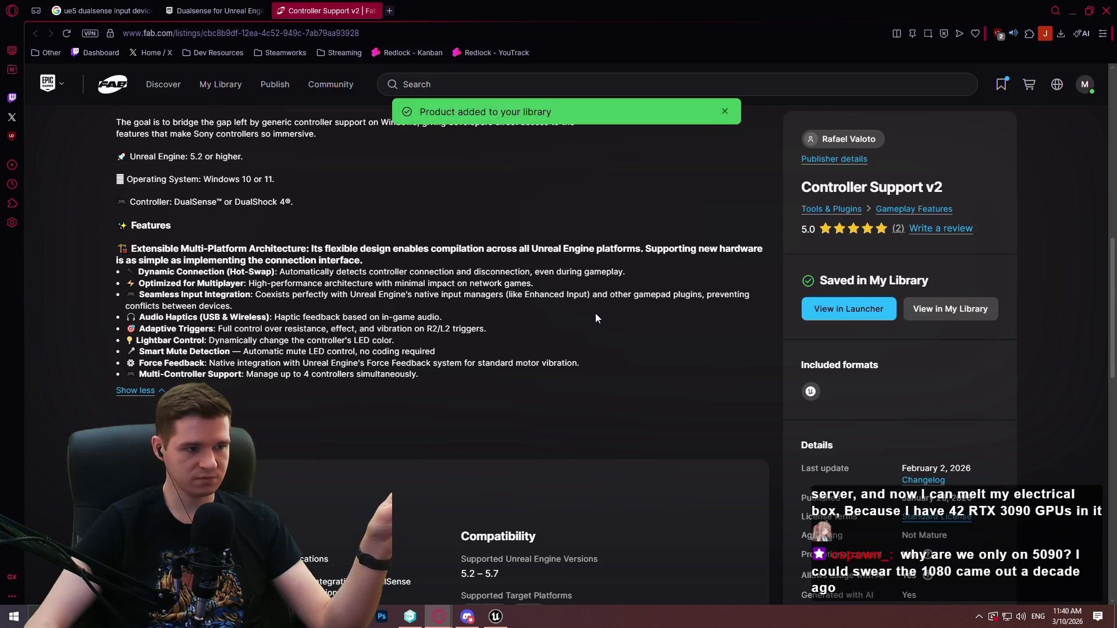
- Open the plugin's Documentation on GitHub link in a new tab
{"action": "scroll", "coordinate": [426, 287], "scroll_direction": "up", "scroll_amount": 3}
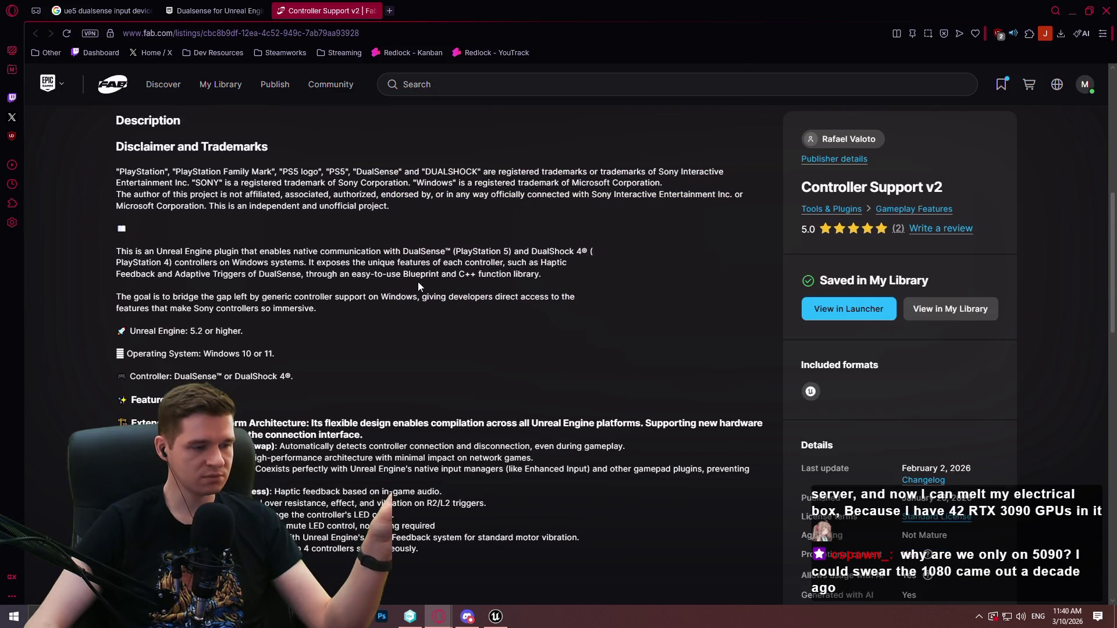
{"action": "scroll", "coordinate": [231, 256], "scroll_direction": "up", "scroll_amount": 3}
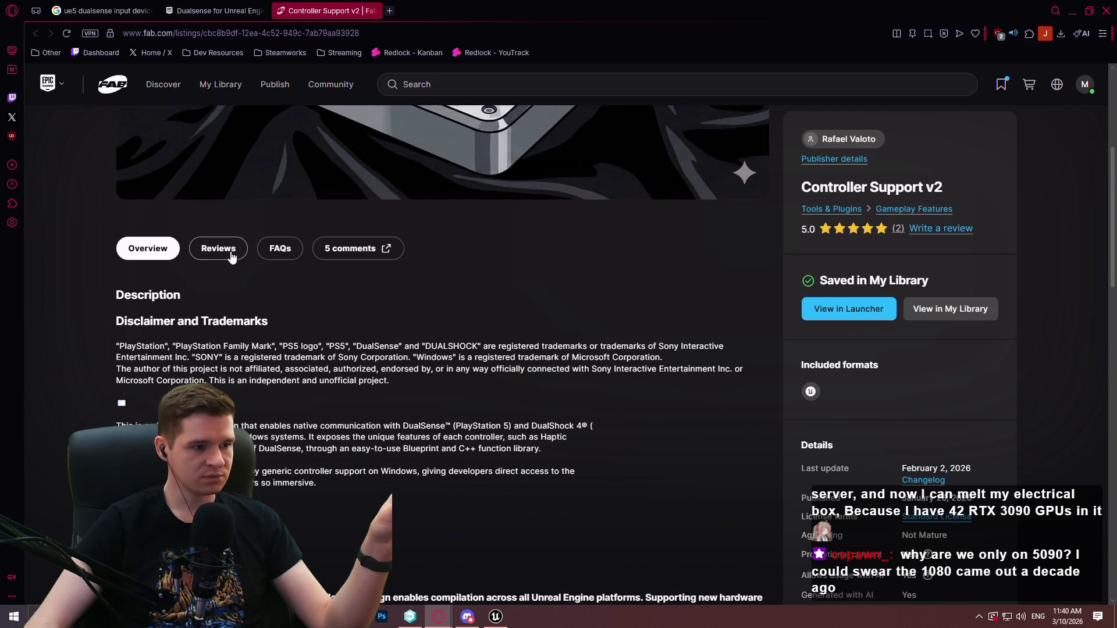
{"action": "scroll", "coordinate": [429, 274], "scroll_direction": "down", "scroll_amount": 2}
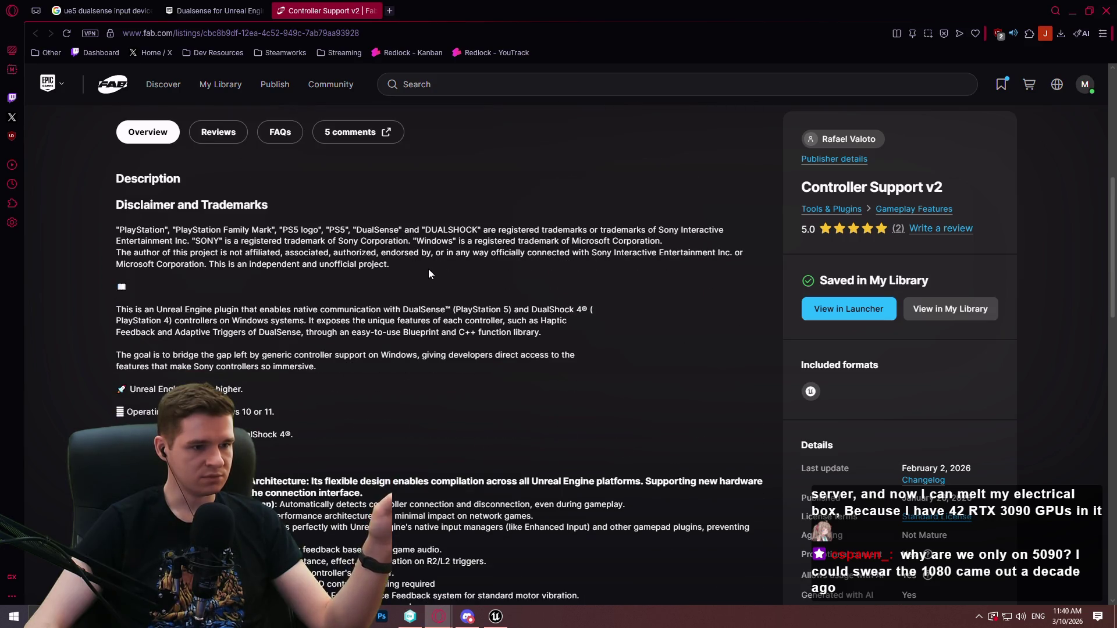
{"action": "scroll", "coordinate": [429, 273], "scroll_direction": "down", "scroll_amount": 4}
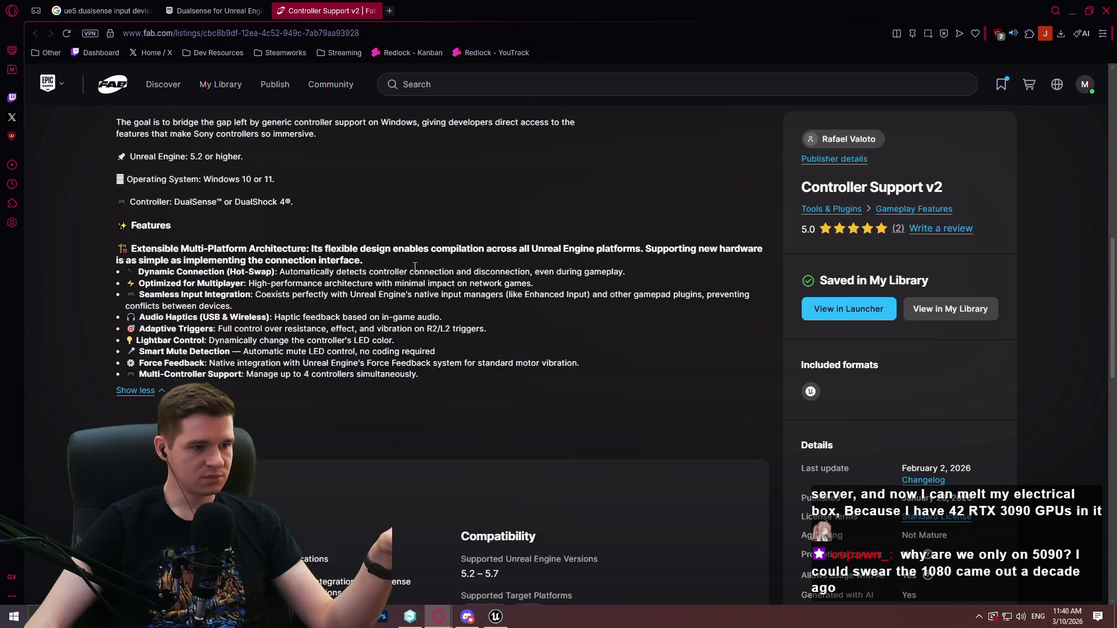
{"action": "scroll", "coordinate": [414, 267], "scroll_direction": "down", "scroll_amount": 9}
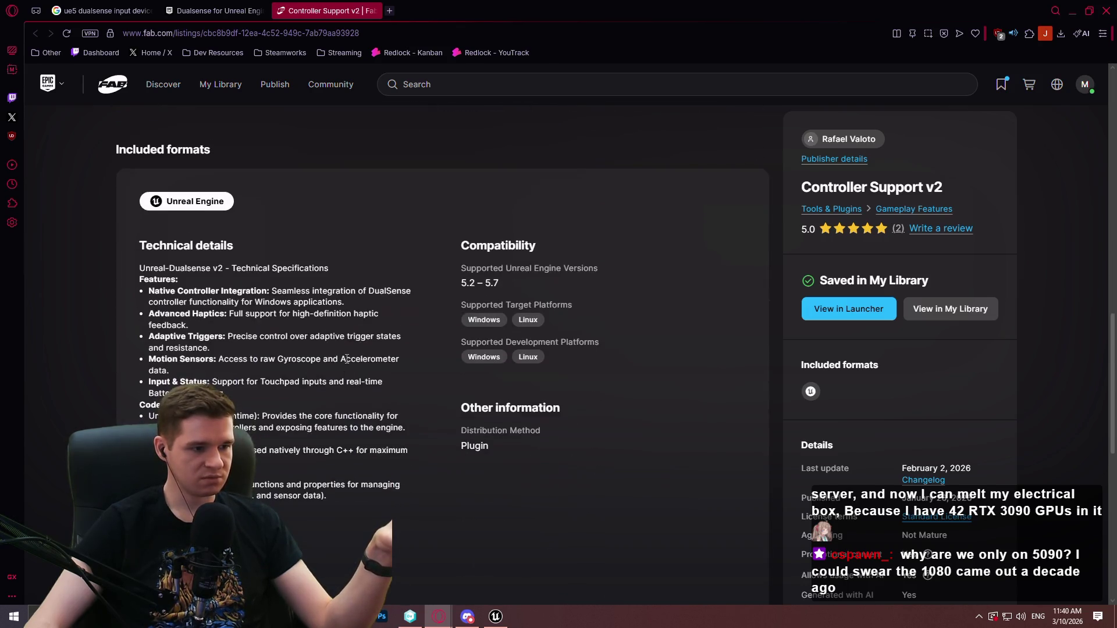
{"action": "middle_click", "coordinate": [285, 378]}
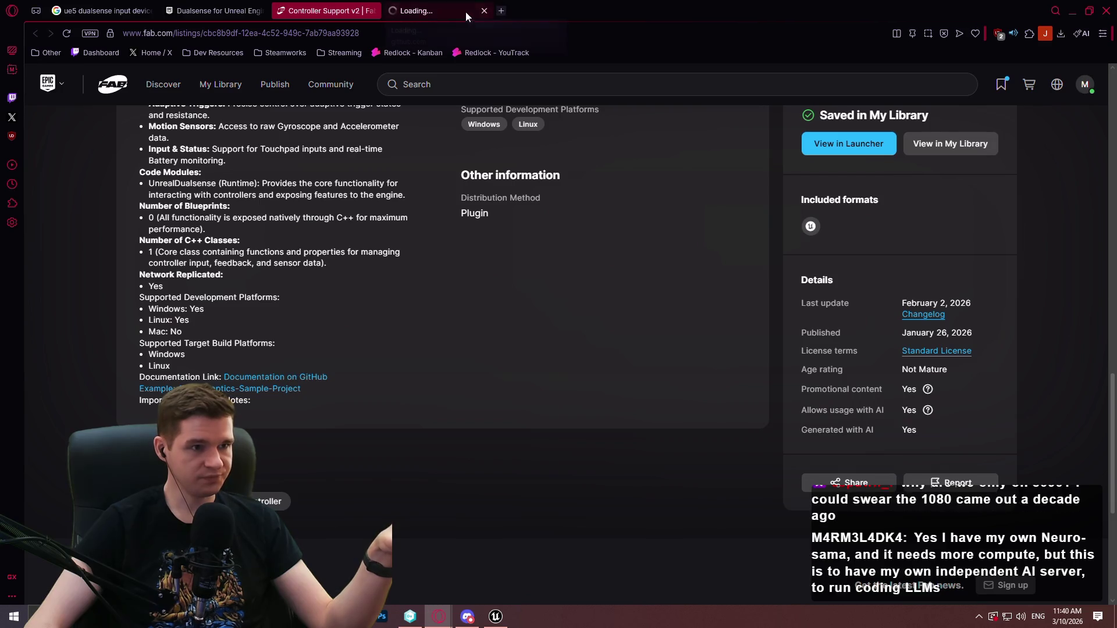
- Read through the Unreal-Dualsense plugin README on its GitHub page
{"action": "left_click", "coordinate": [459, 15]}
{"action": "scroll", "coordinate": [558, 186], "scroll_direction": "down", "scroll_amount": 6}
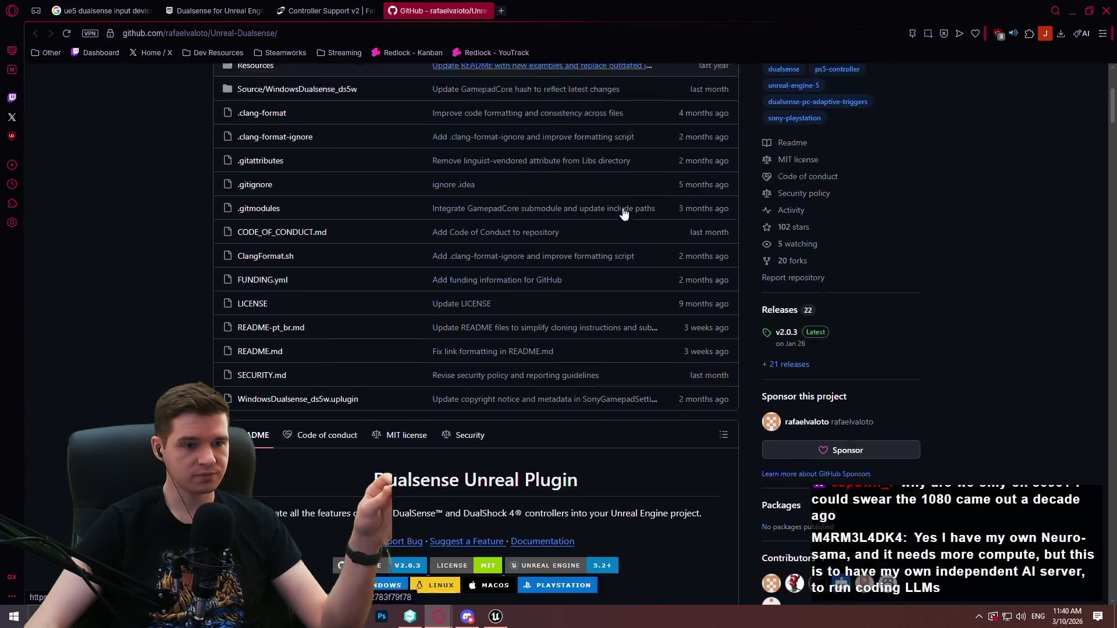
{"action": "scroll", "coordinate": [598, 242], "scroll_direction": "down", "scroll_amount": 15}
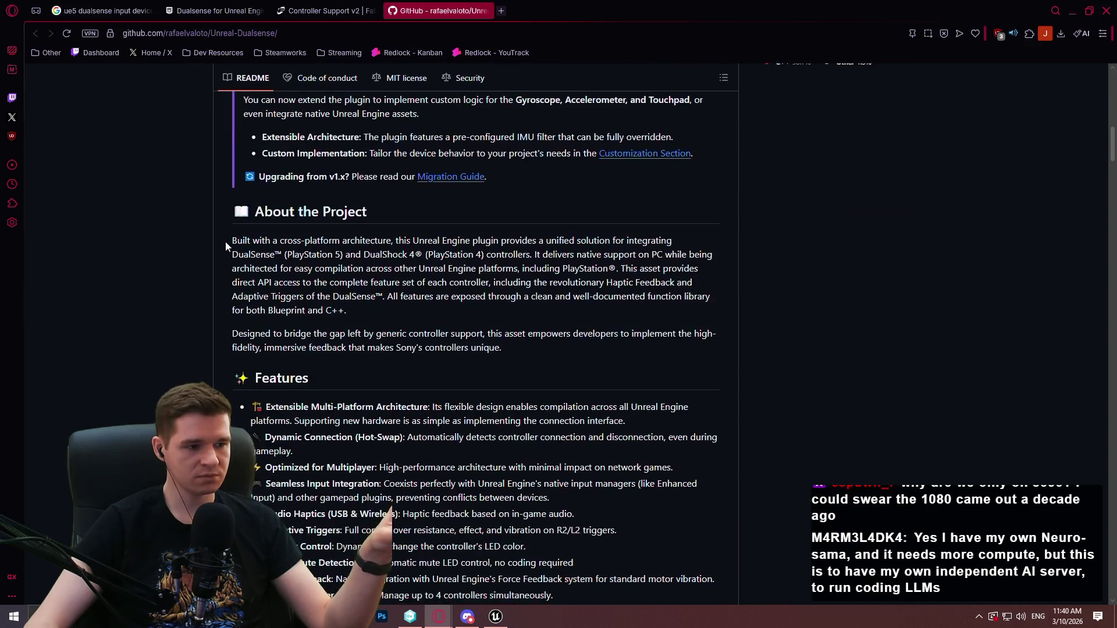
{"action": "scroll", "coordinate": [213, 240], "scroll_direction": "down", "scroll_amount": 5}
{"action": "scroll", "coordinate": [219, 225], "scroll_direction": "up", "scroll_amount": 1}
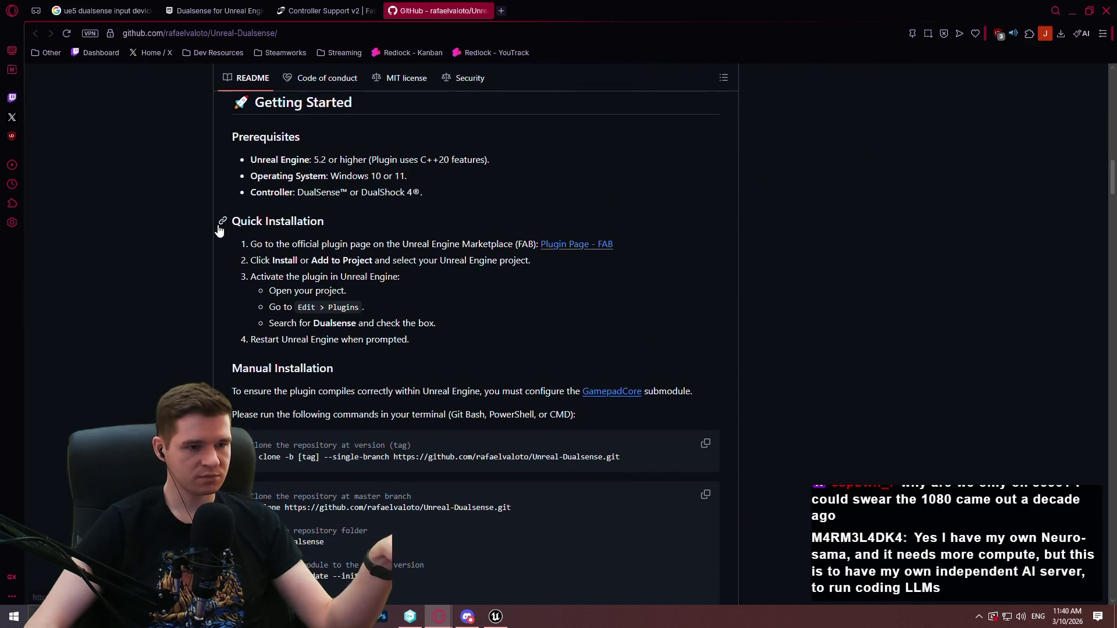
{"action": "scroll", "coordinate": [218, 230], "scroll_direction": "up", "scroll_amount": 1}
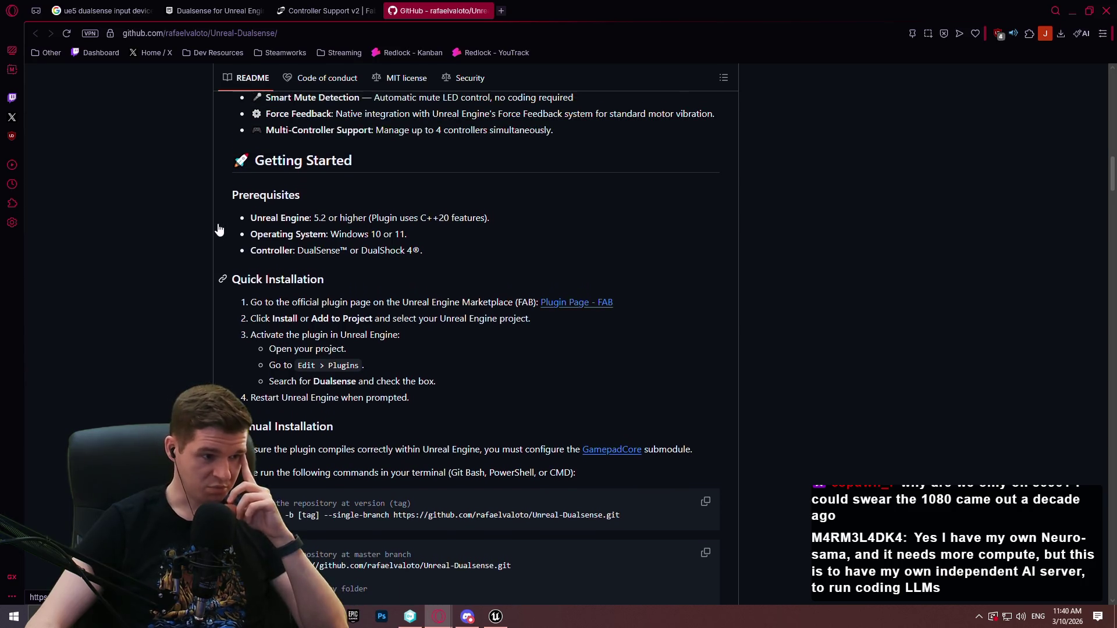
{"action": "scroll", "coordinate": [215, 233], "scroll_direction": "down", "scroll_amount": 3}
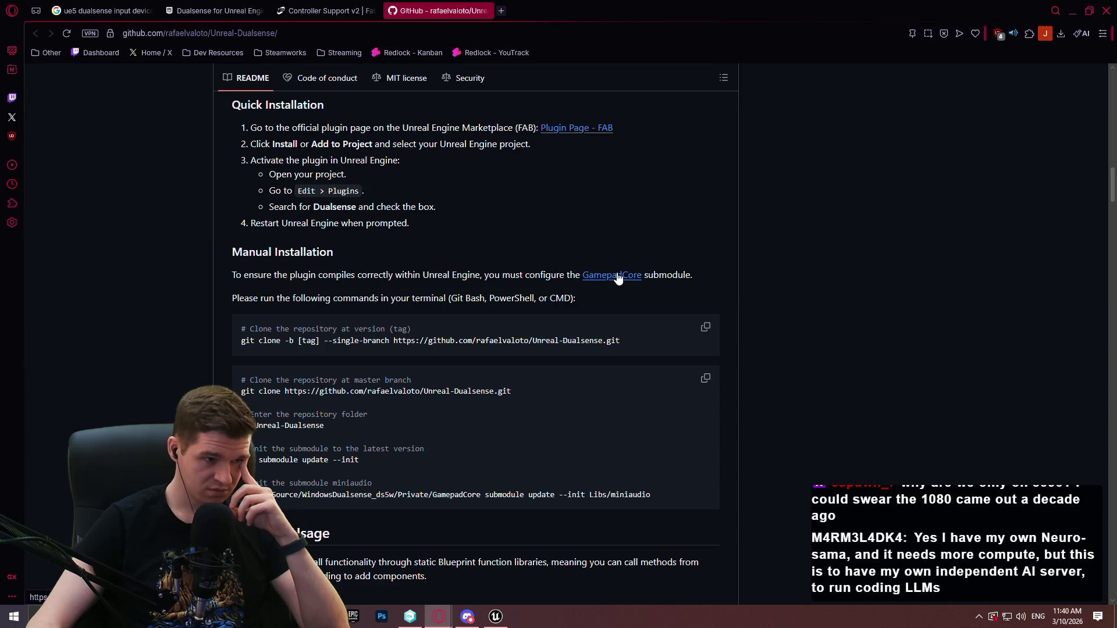
{"action": "scroll", "coordinate": [874, 249], "scroll_direction": "down", "scroll_amount": 8}
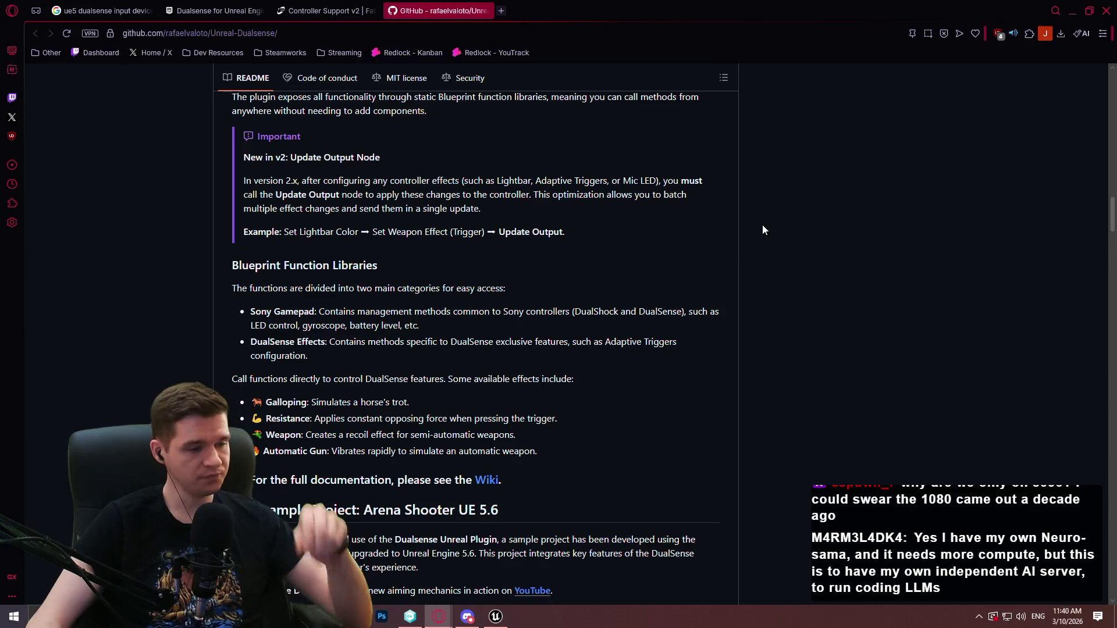
{"action": "scroll", "coordinate": [724, 206], "scroll_direction": "down", "scroll_amount": 4}
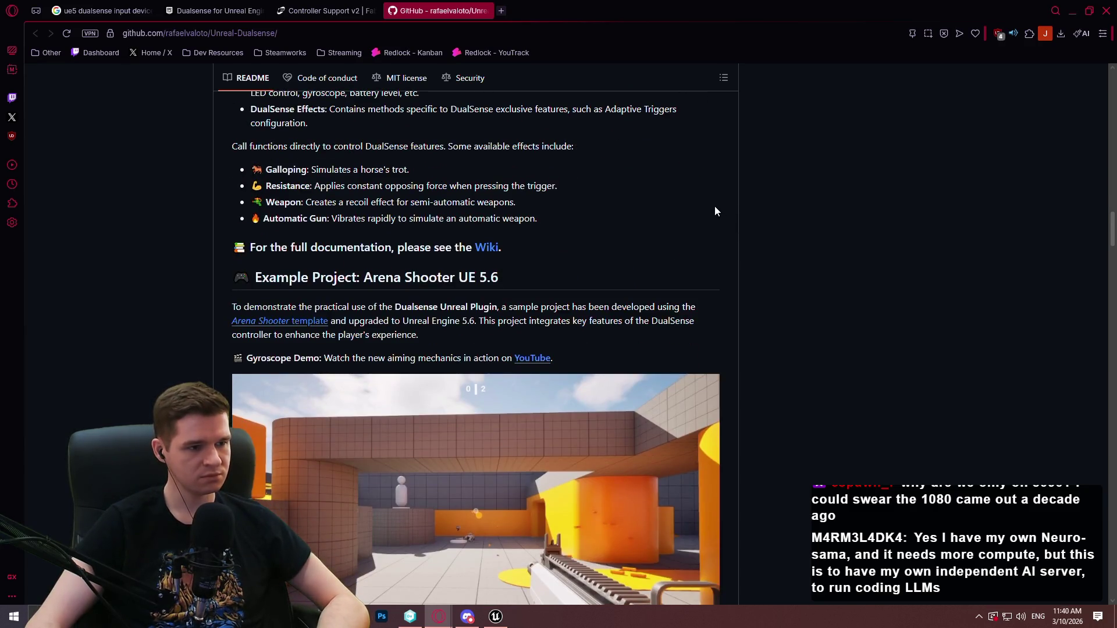
{"action": "scroll", "coordinate": [714, 209], "scroll_direction": "down", "scroll_amount": 8}
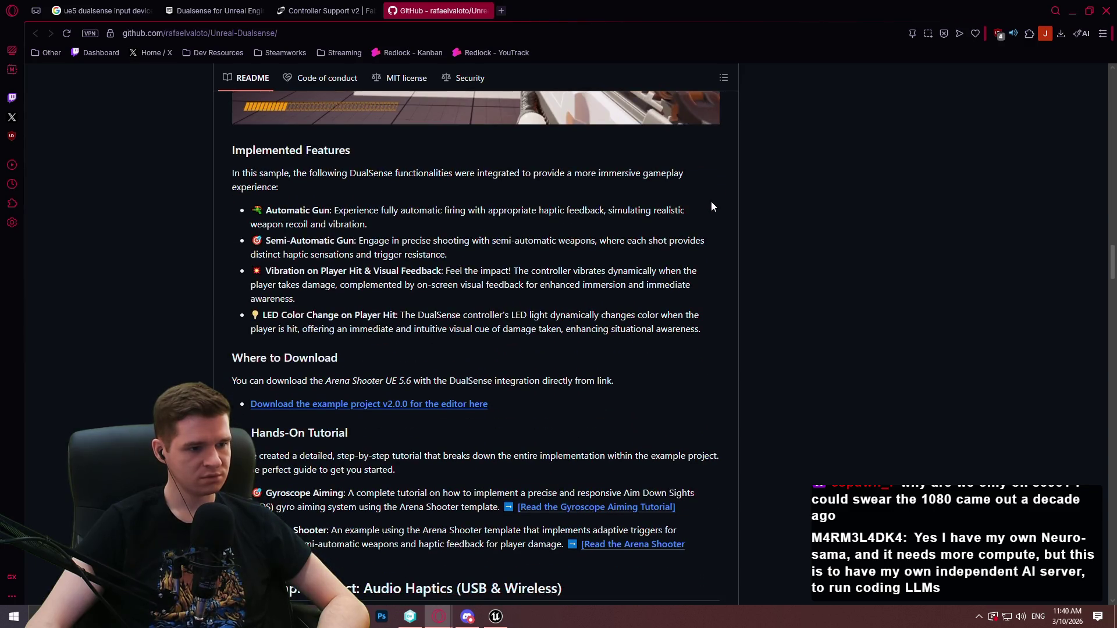
{"action": "scroll", "coordinate": [711, 207], "scroll_direction": "down", "scroll_amount": 8}
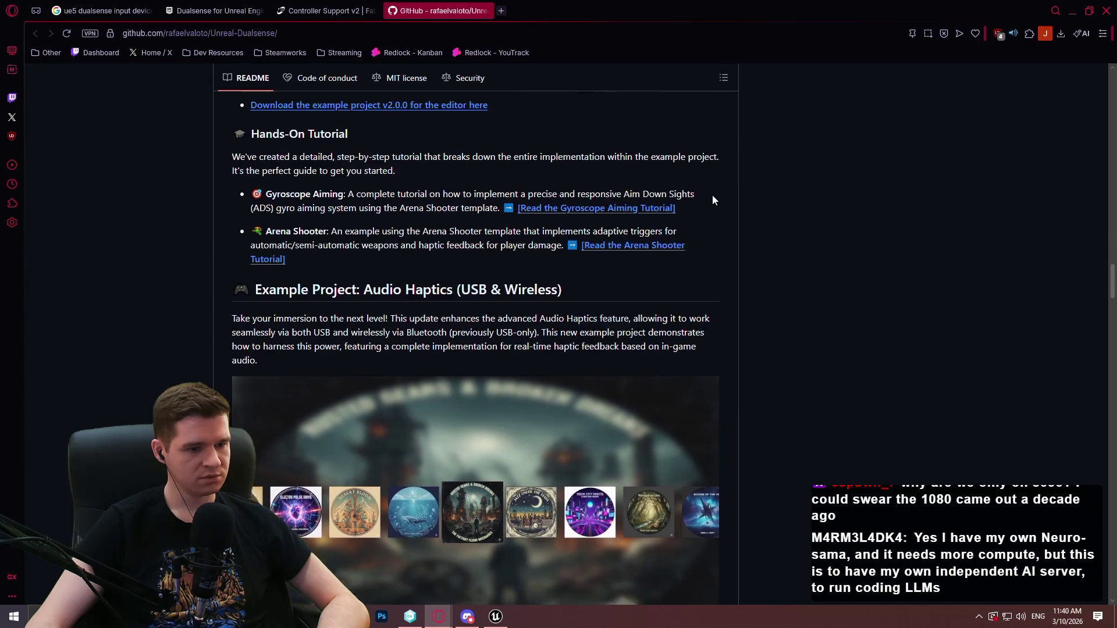
{"action": "scroll", "coordinate": [713, 199], "scroll_direction": "down", "scroll_amount": 10}
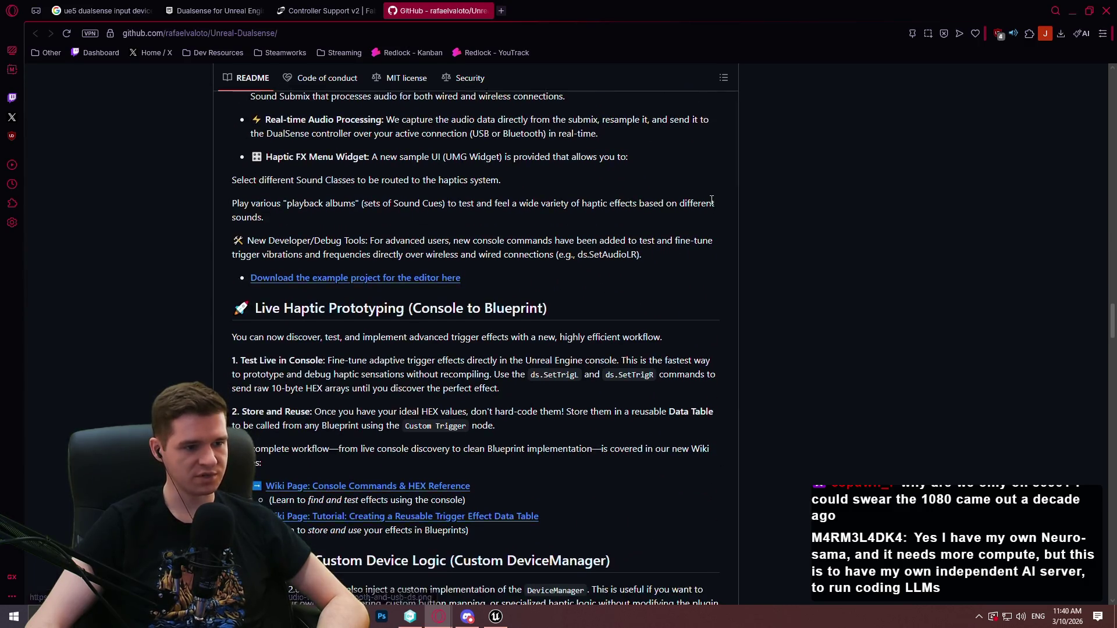
{"action": "scroll", "coordinate": [711, 199], "scroll_direction": "down", "scroll_amount": 6}
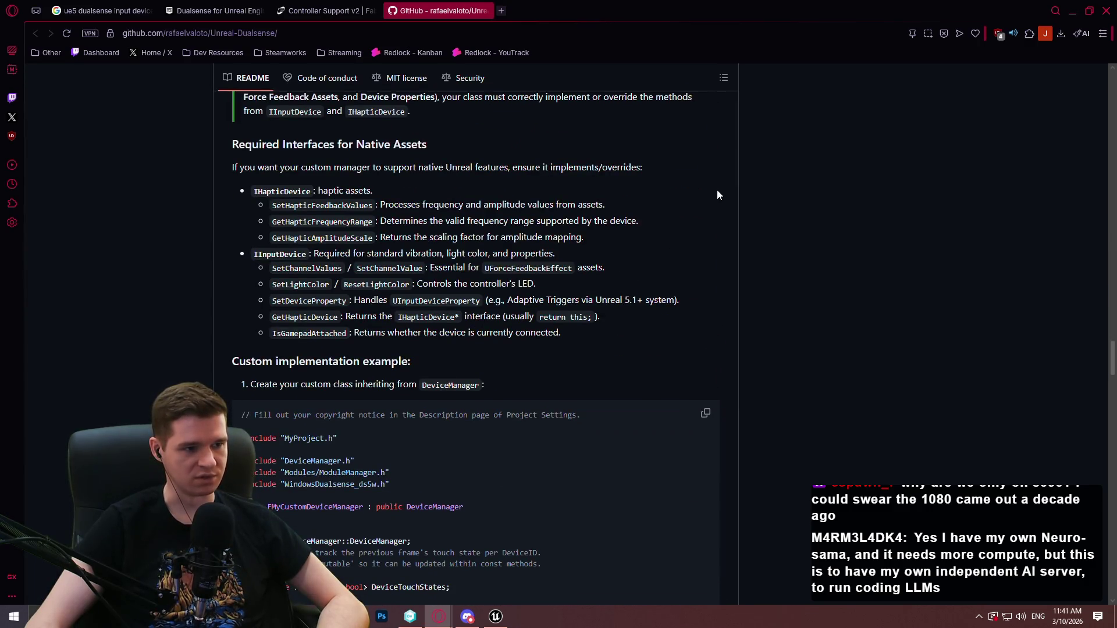
{"action": "scroll", "coordinate": [713, 190], "scroll_direction": "down", "scroll_amount": 5}
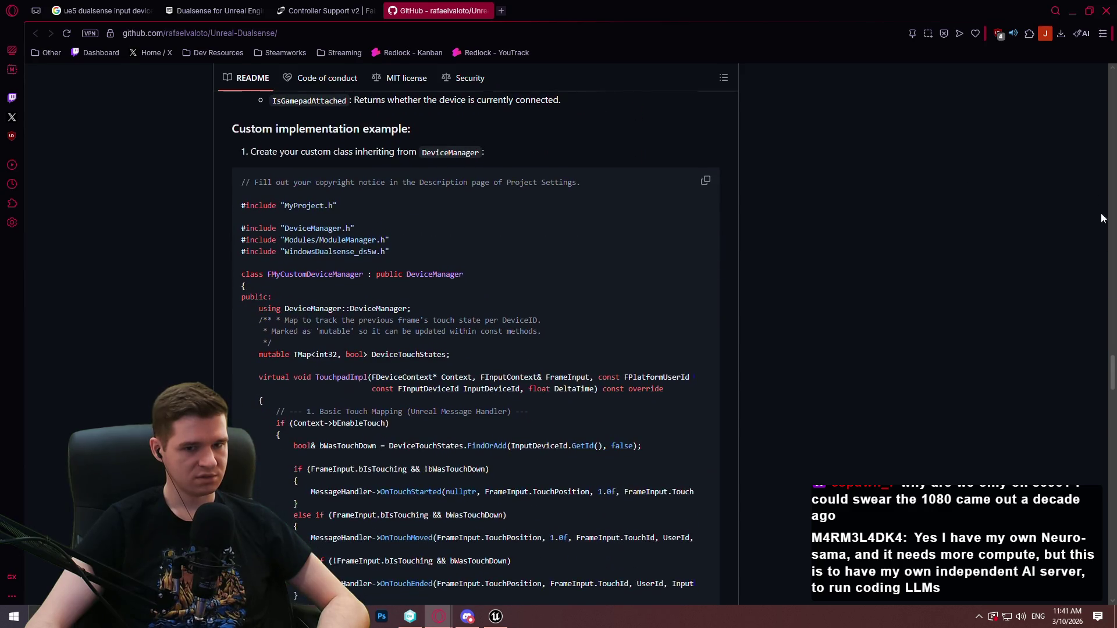
{"action": "mouse_move", "coordinate": [1112, 373]}
{"action": "left_mouse_down"}
{"action": "mouse_move", "coordinate": [1101, 509]}
{"action": "mouse_move", "coordinate": [1112, 558]}
{"action": "mouse_move", "coordinate": [1112, 87]}
{"action": "left_mouse_up"}
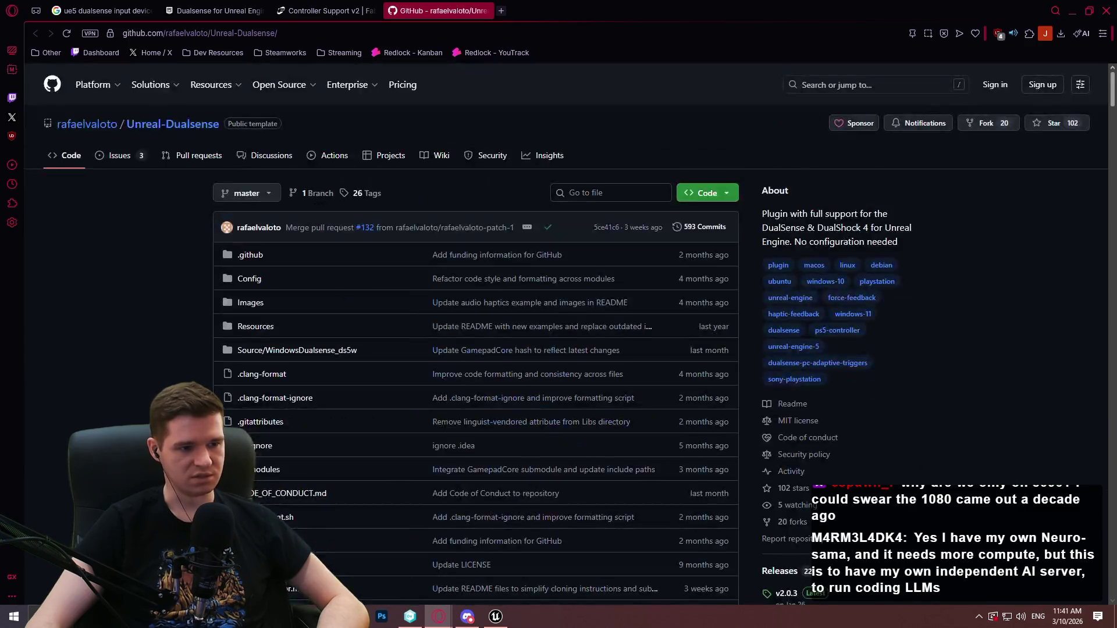
- Close the Unreal editor and bring Unity DevOps Version Control to the front
{"action": "left_click", "coordinate": [495, 616]}
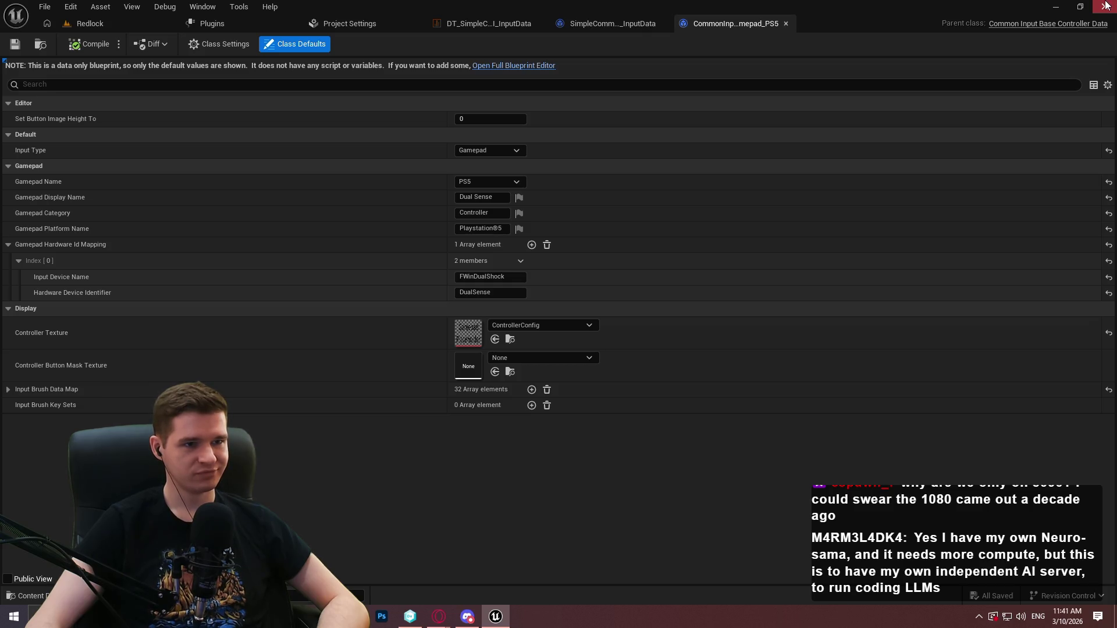
{"action": "left_click", "coordinate": [1105, 6]}
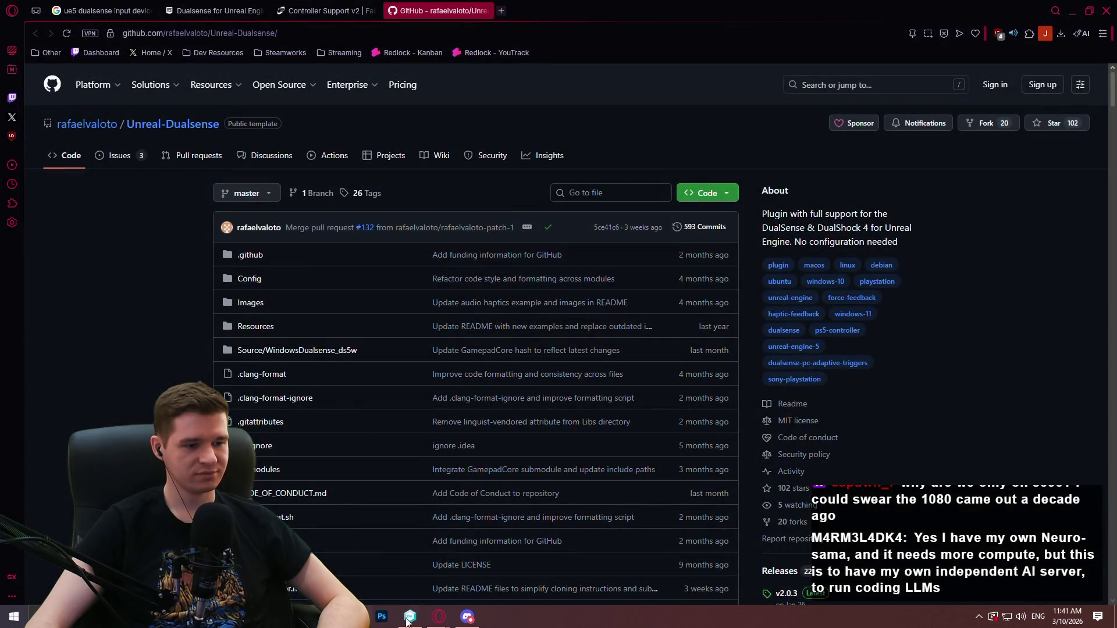
{"action": "left_click", "coordinate": [410, 617]}
- In Pending Changes, undo the DefaultInput.ini and Redlock.uproject changes and confirm the Undo
{"action": "left_click", "coordinate": [51, 68]}
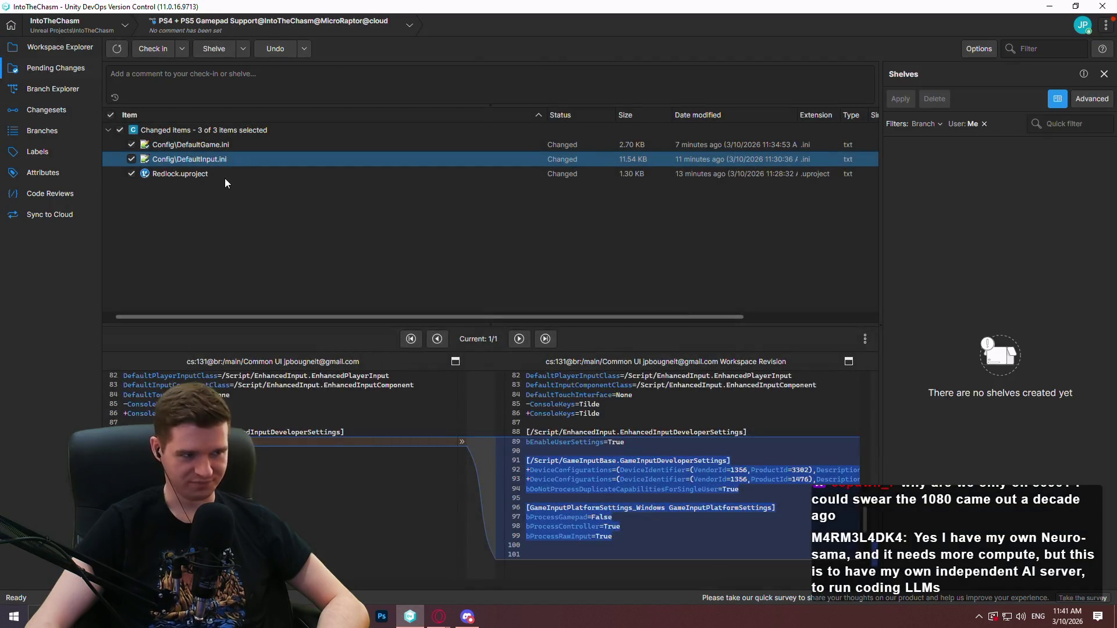
{"action": "left_click", "coordinate": [213, 145]}
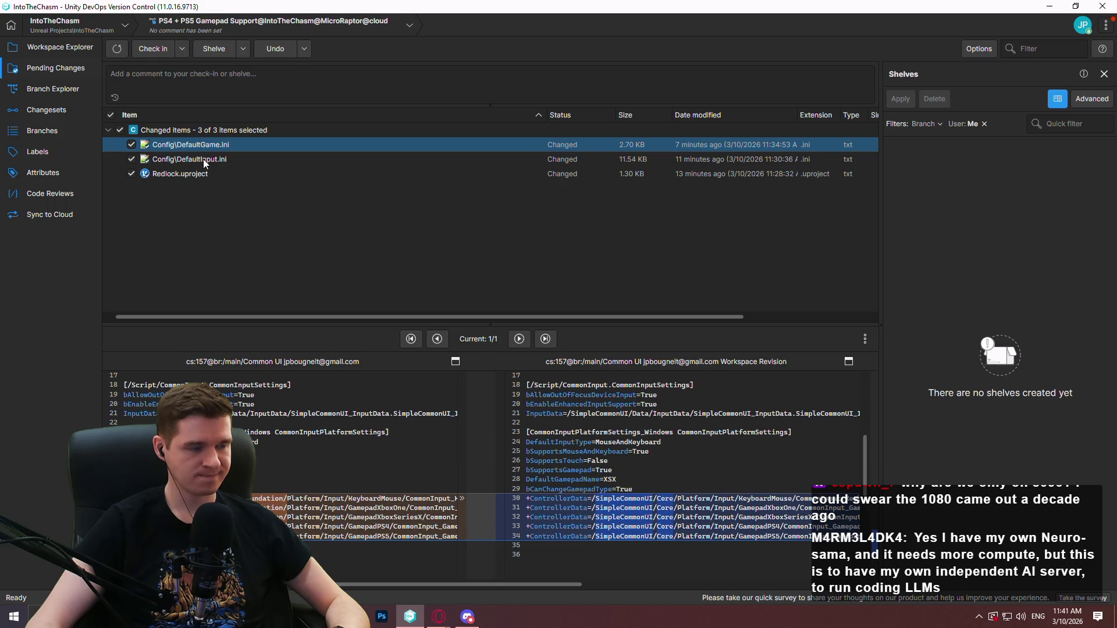
{"action": "left_click", "coordinate": [203, 161]}
{"action": "left_click", "coordinate": [207, 174], "text": "shift"}
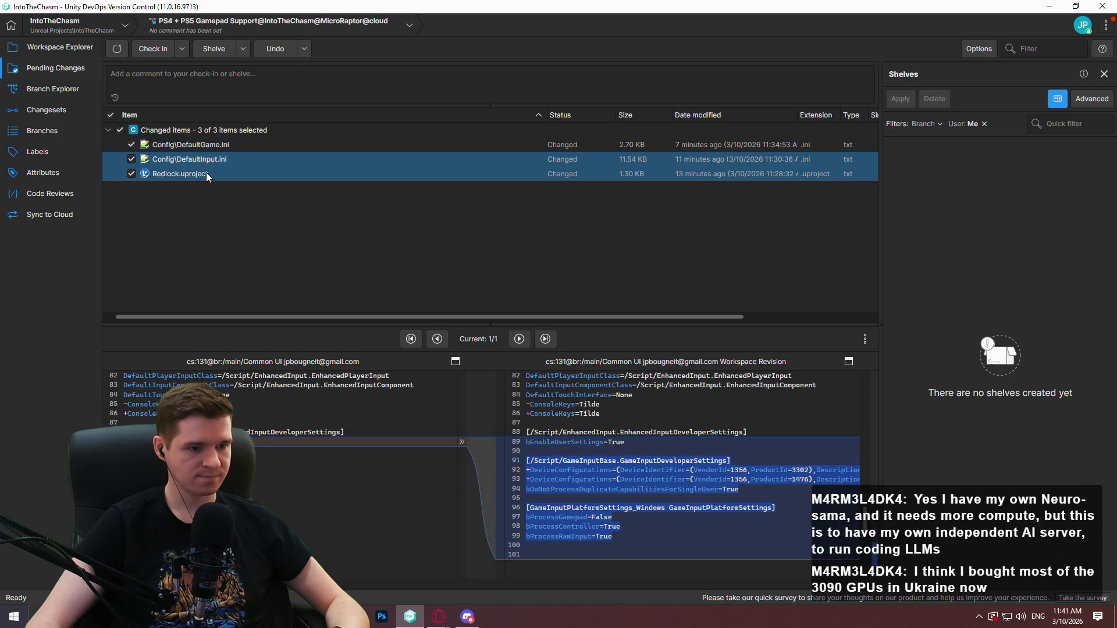
{"action": "right_click", "coordinate": [207, 175]}
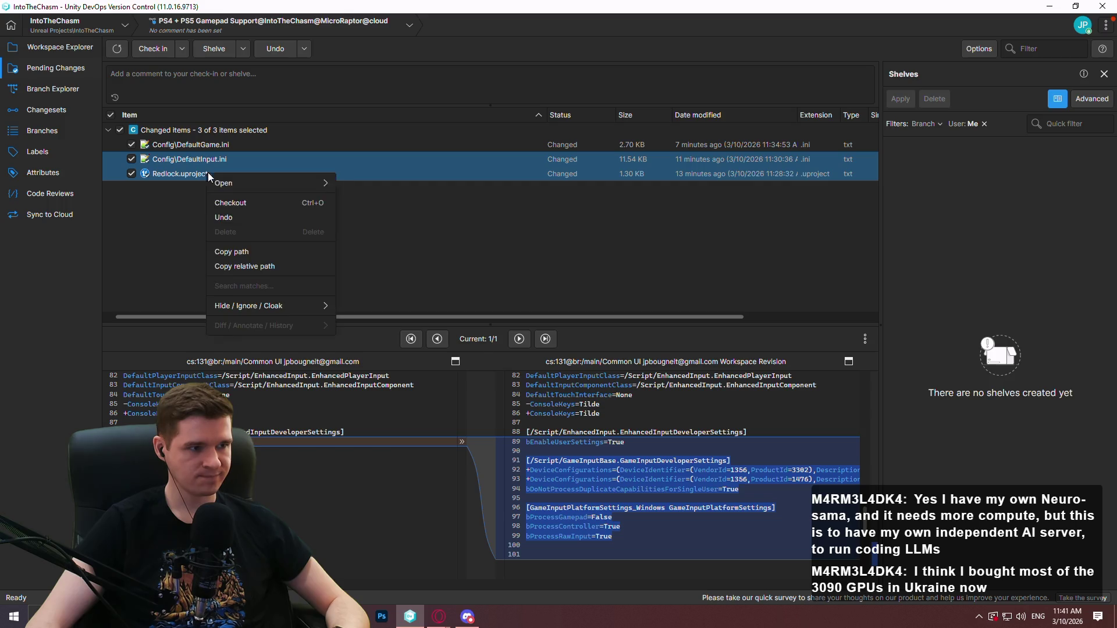
{"action": "left_click", "coordinate": [270, 217]}
{"action": "left_click", "coordinate": [608, 324]}
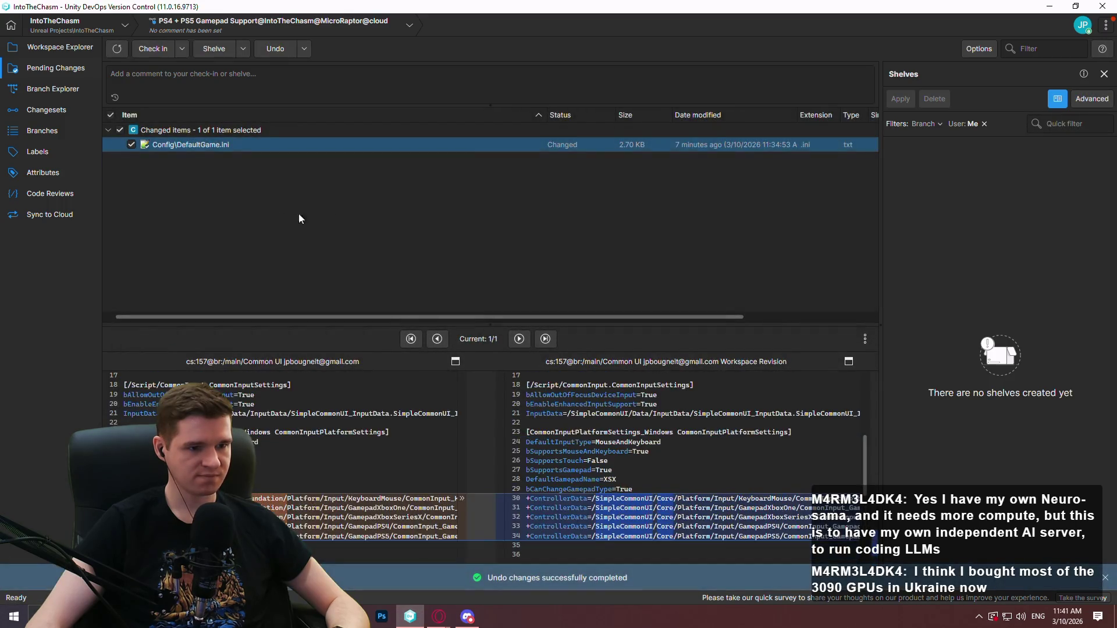
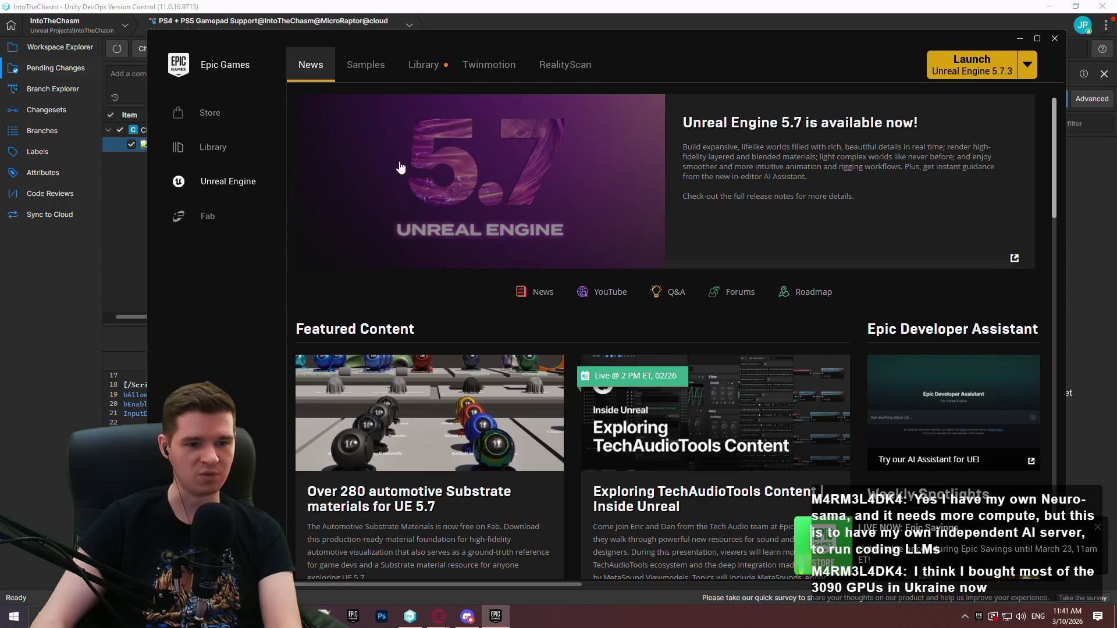
- Search the Fab Library section of the engine library for 'input'
{"action": "left_click", "coordinate": [439, 66]}
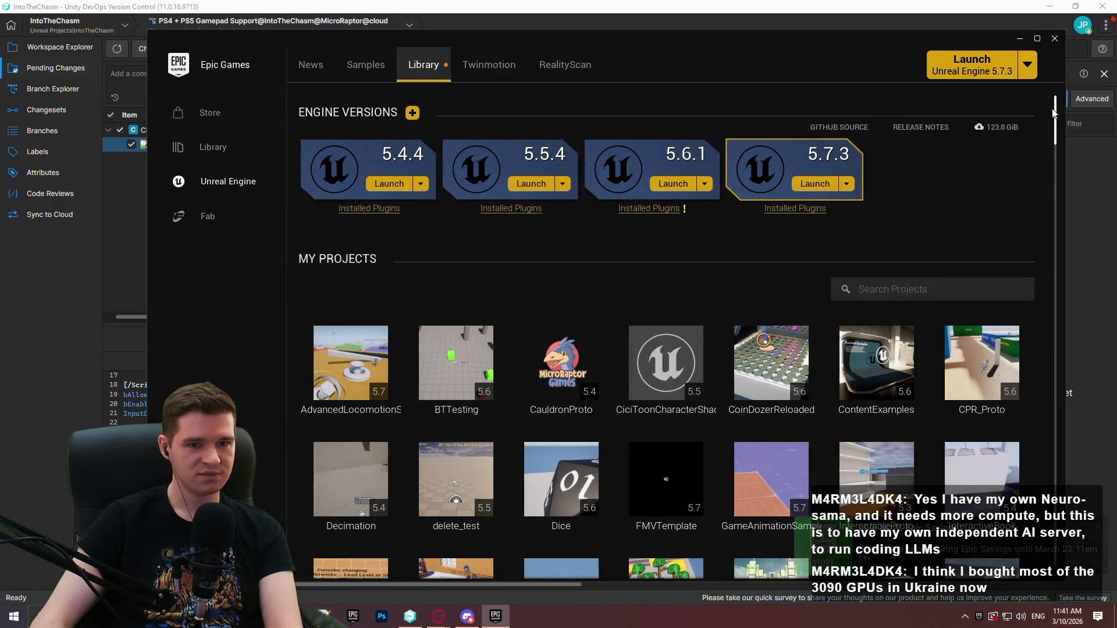
{"action": "mouse_move", "coordinate": [1055, 110]}
{"action": "left_mouse_down"}
{"action": "mouse_move", "coordinate": [1053, 171]}
{"action": "mouse_move", "coordinate": [1054, 154]}
{"action": "left_mouse_up"}
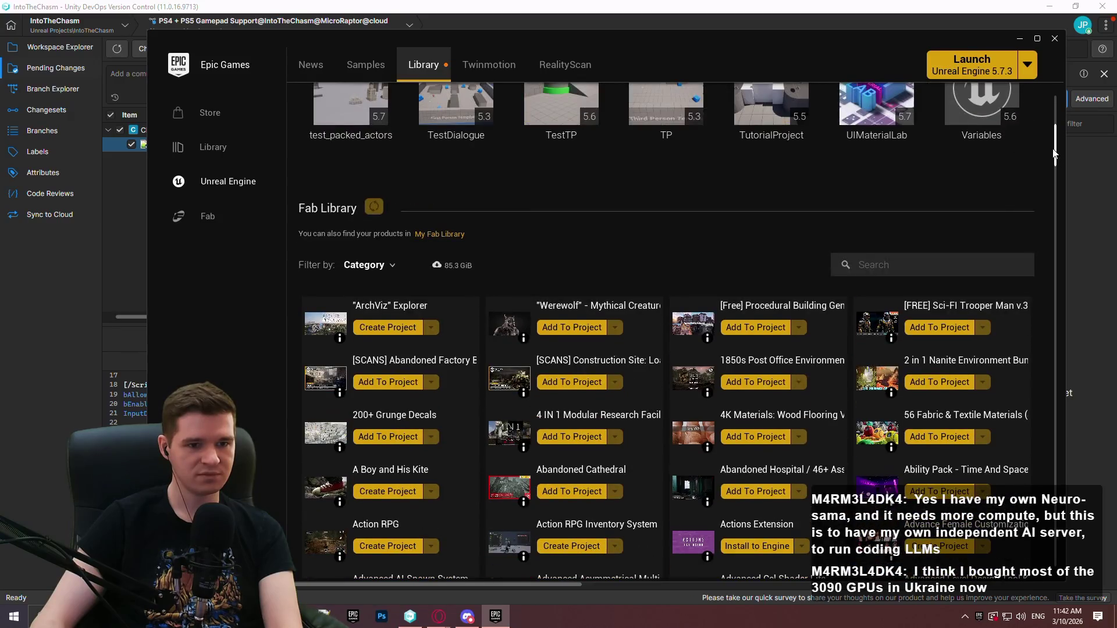
{"action": "left_click", "coordinate": [920, 263]}
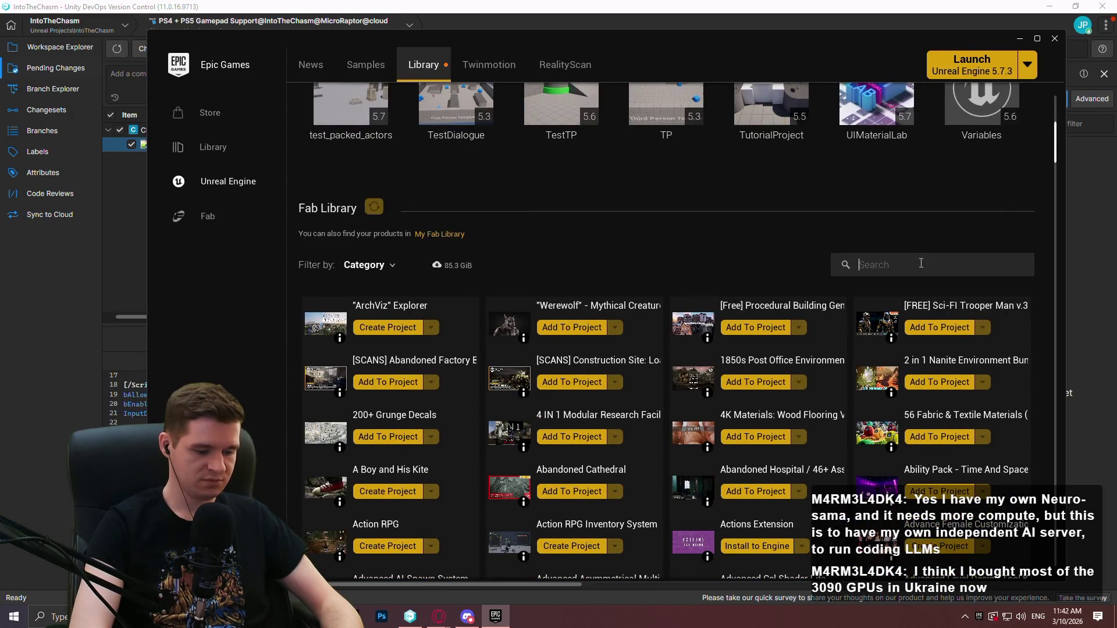
{"action": "type", "text": "input"}
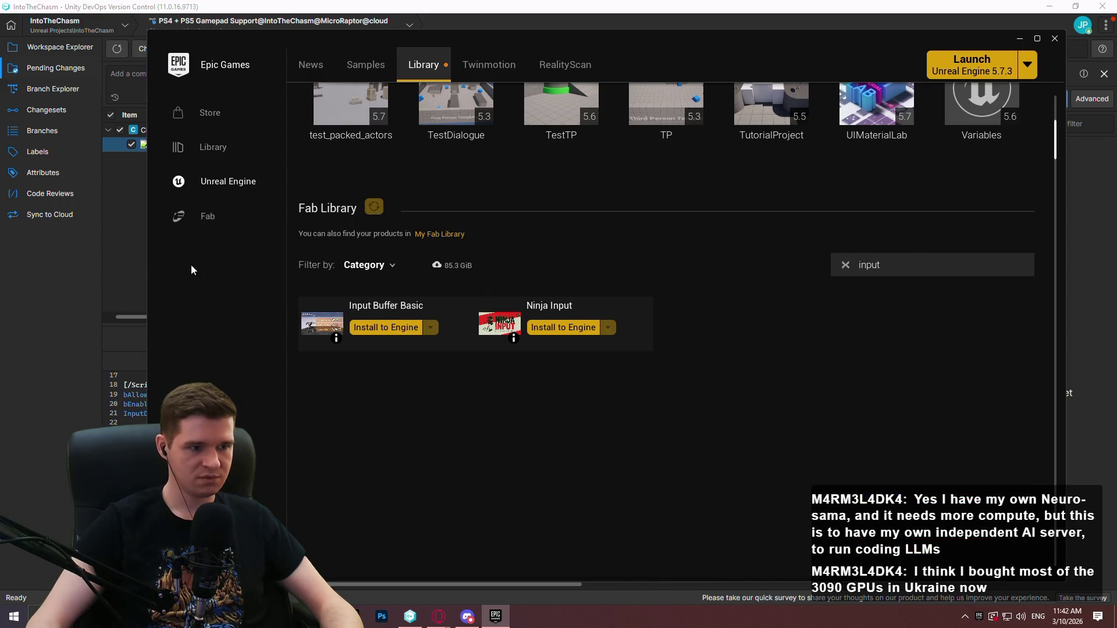
- Change the Fab Library search to 'dual', then open the full owned Fab library
{"action": "mouse_move", "coordinate": [438, 615]}
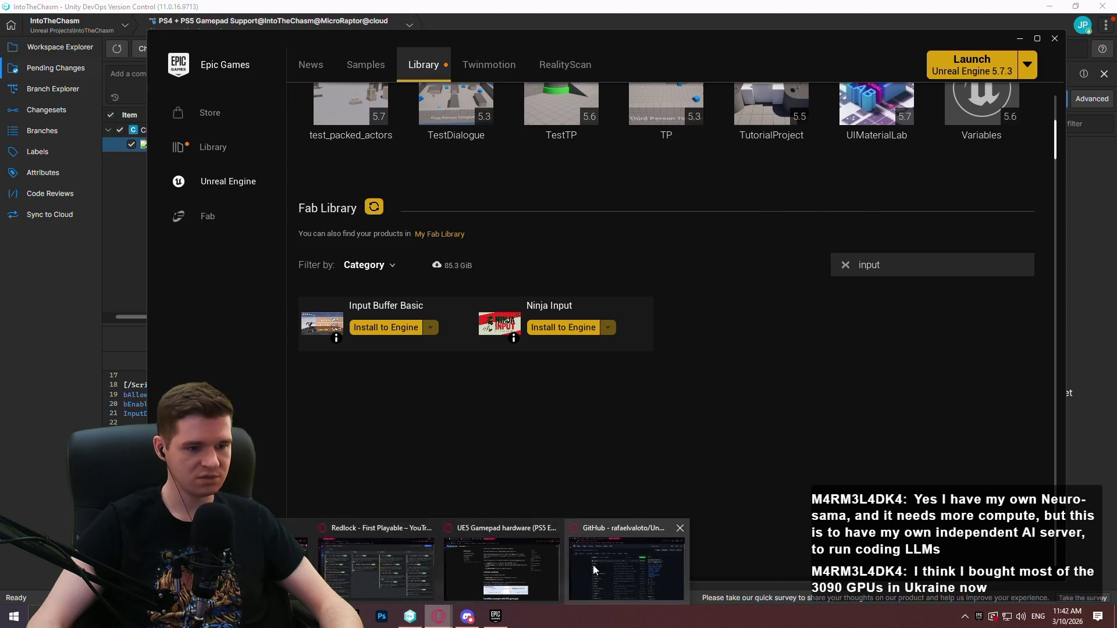
{"action": "mouse_move", "coordinate": [592, 564]}
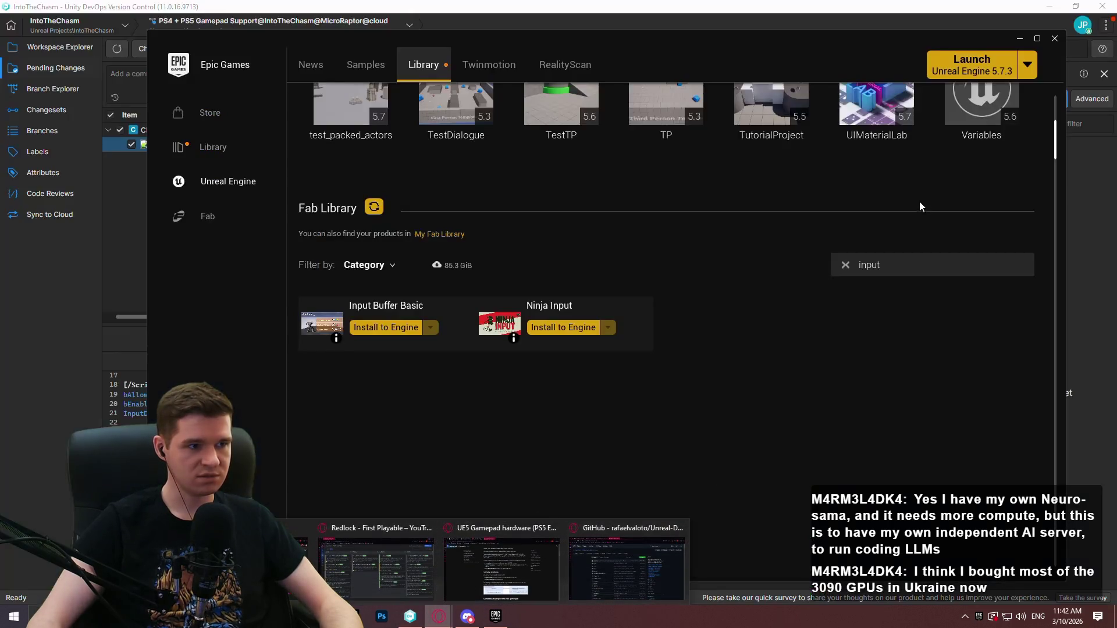
{"action": "key", "text": "ctrl+a"}
{"action": "type", "text": "dual"}
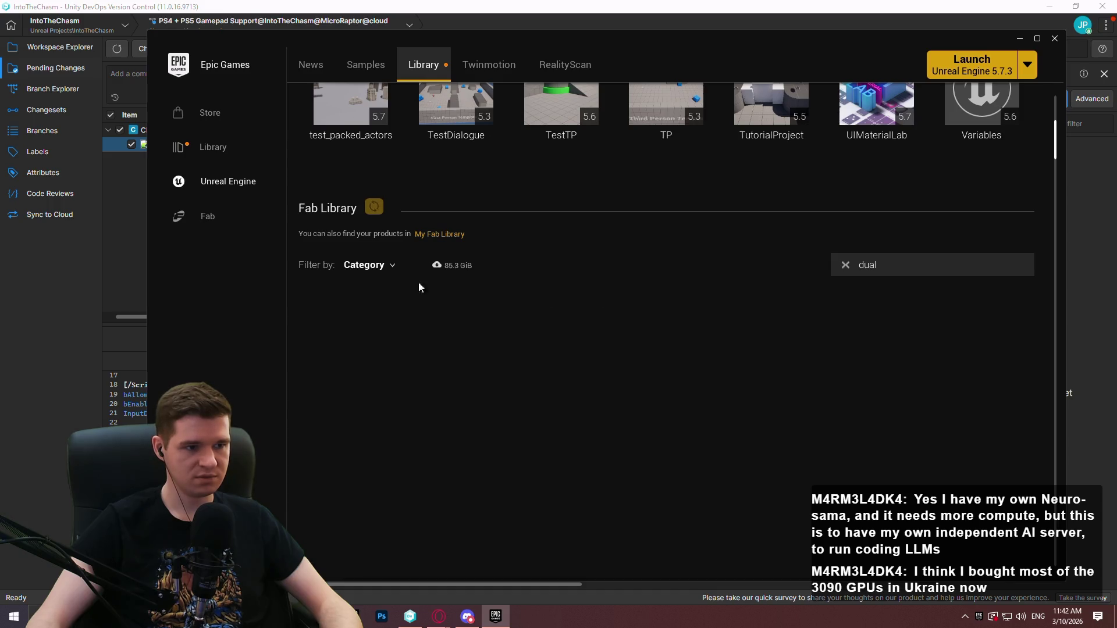
{"action": "left_click", "coordinate": [456, 233]}
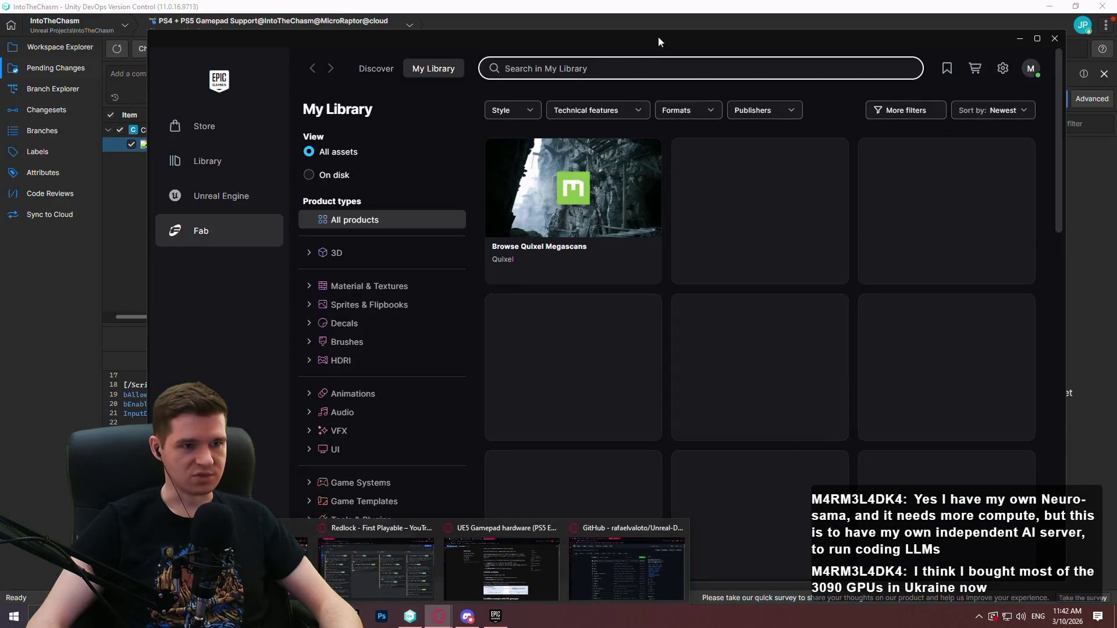
- Install the Controller Support v2 plugin into the Unreal Engine 5.7 install
{"action": "left_click", "coordinate": [745, 231]}
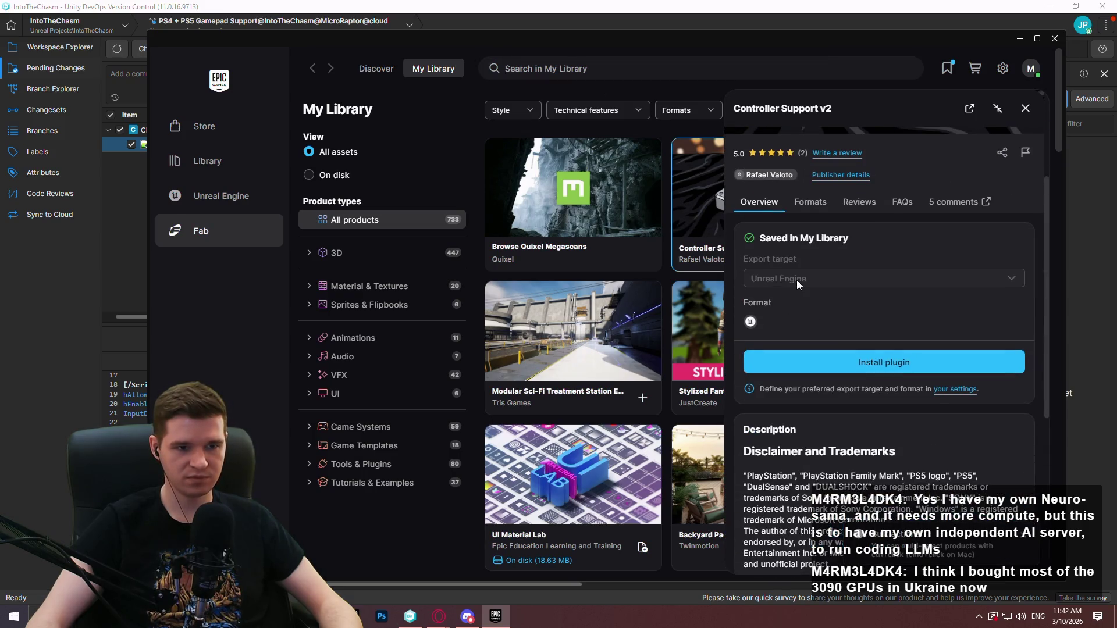
{"action": "left_click", "coordinate": [943, 373]}
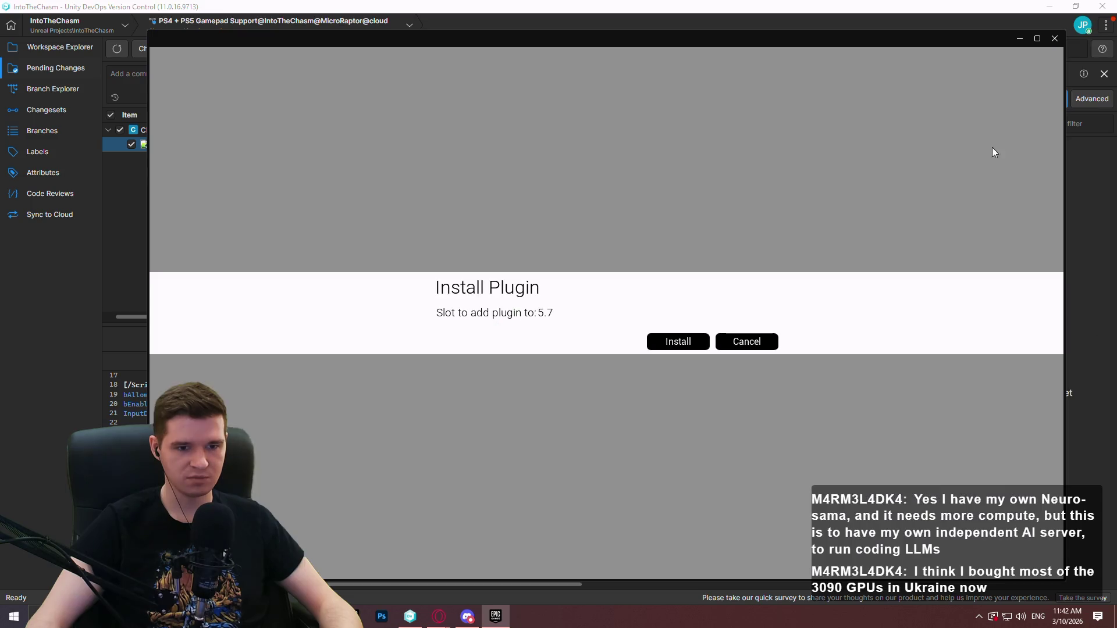
{"action": "left_click", "coordinate": [689, 344]}
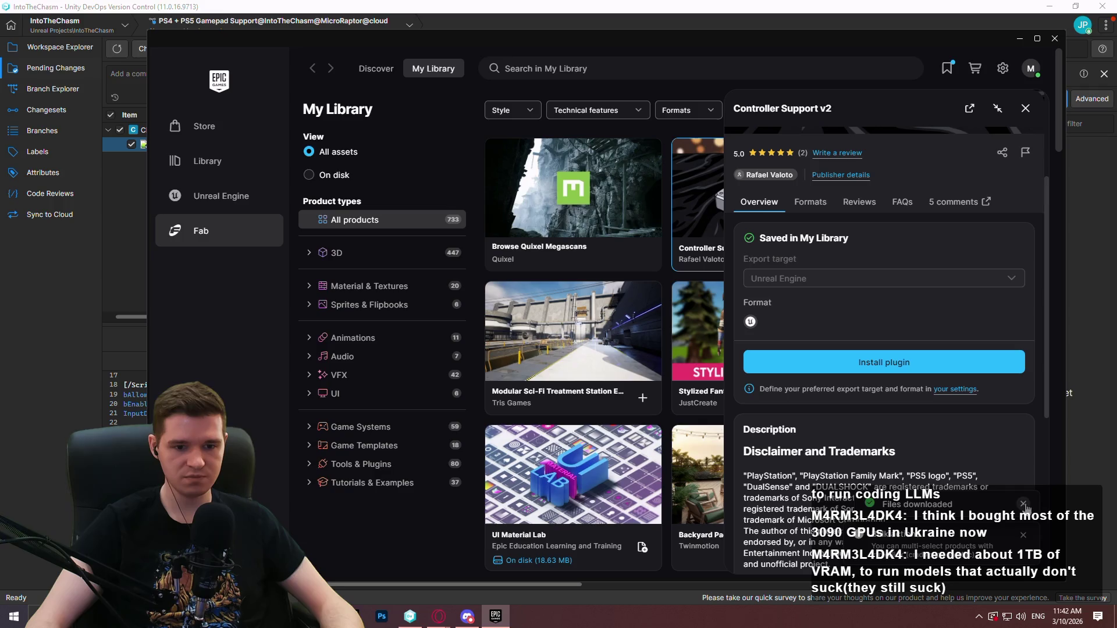
- Close the launcher and browse to D:\Program Files\Epic Games\UE_5.7\Engine\Plugins\Marketplace
{"action": "left_click", "coordinate": [1054, 40]}
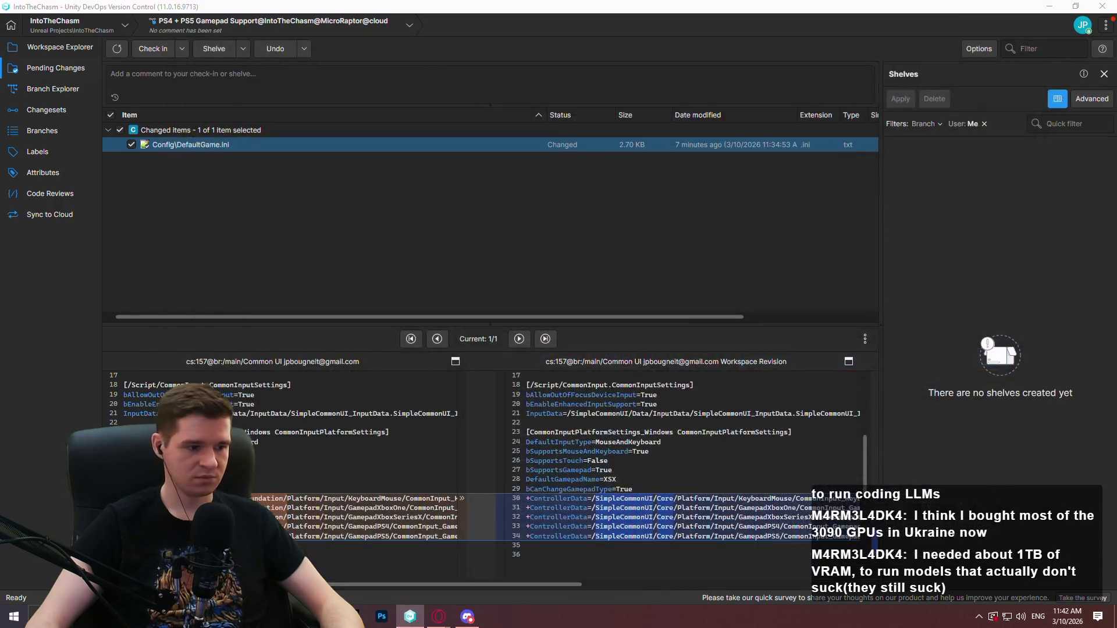
{"action": "key", "text": "super+e"}
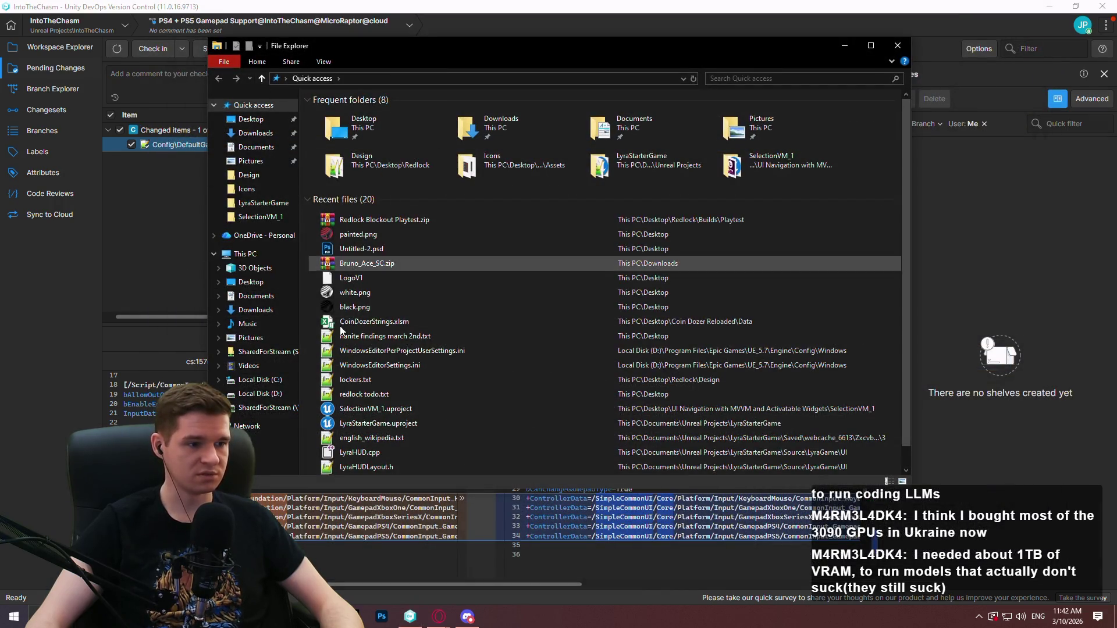
{"action": "left_click", "coordinate": [271, 393]}
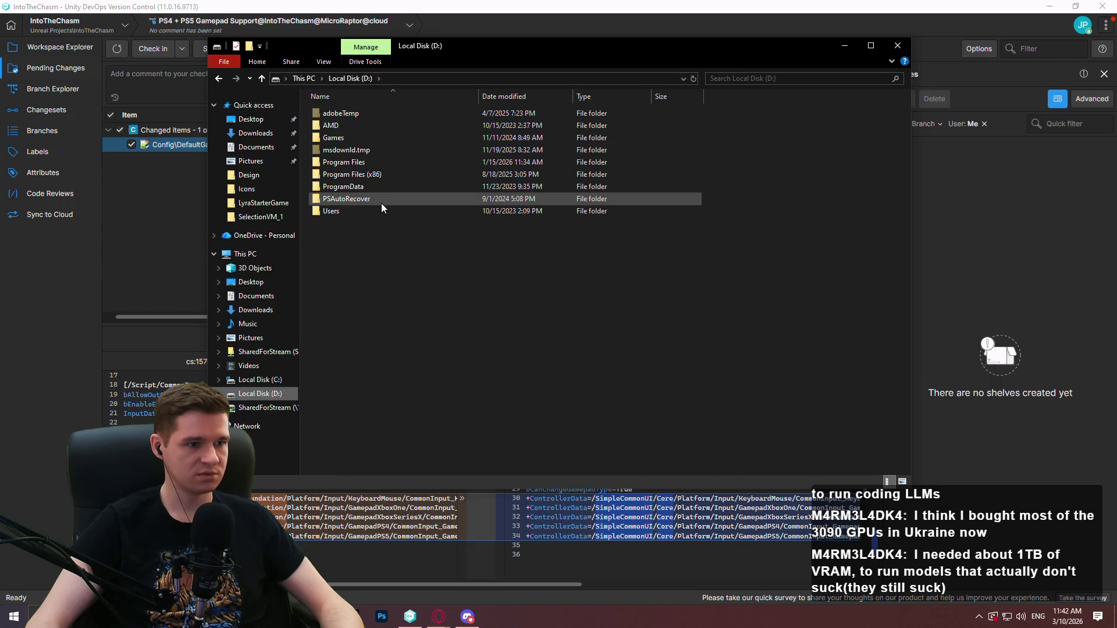
{"action": "double_click", "coordinate": [340, 163]}
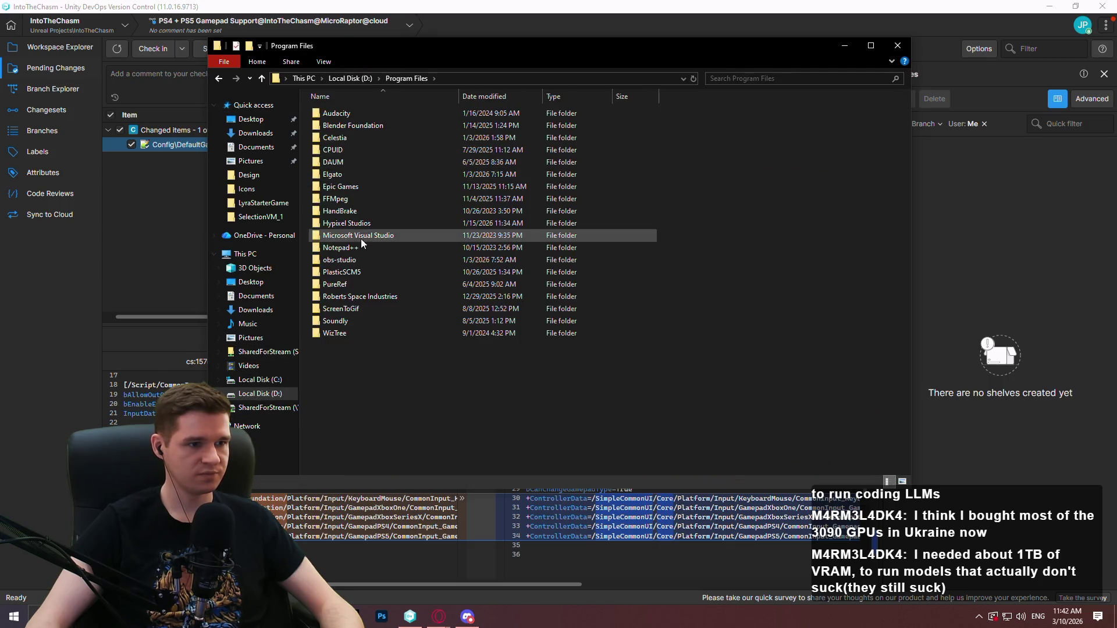
{"action": "double_click", "coordinate": [361, 186]}
{"action": "double_click", "coordinate": [349, 150]}
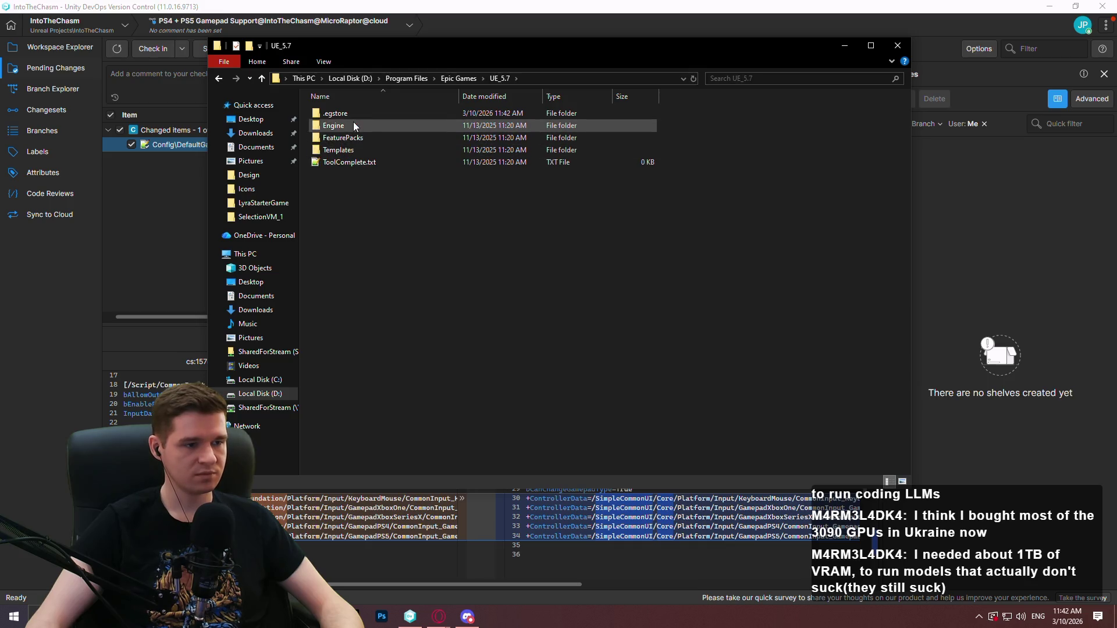
{"action": "double_click", "coordinate": [354, 123]}
{"action": "double_click", "coordinate": [354, 225]}
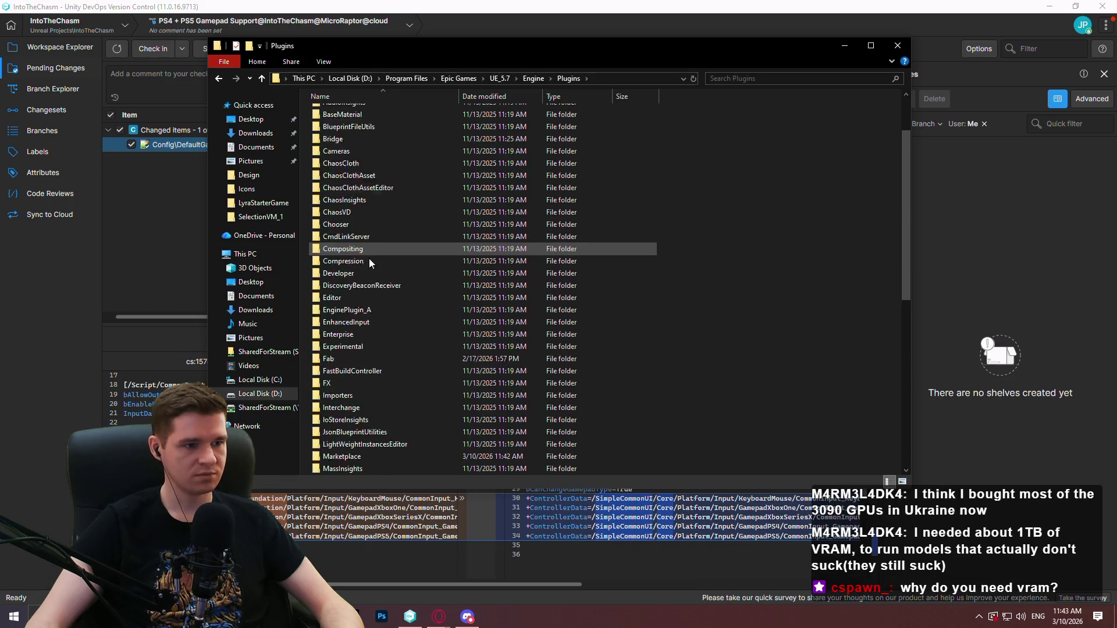
{"action": "scroll", "coordinate": [361, 291], "scroll_direction": "down", "scroll_amount": 5}
{"action": "left_click", "coordinate": [343, 273]}
{"action": "double_click", "coordinate": [344, 273]}
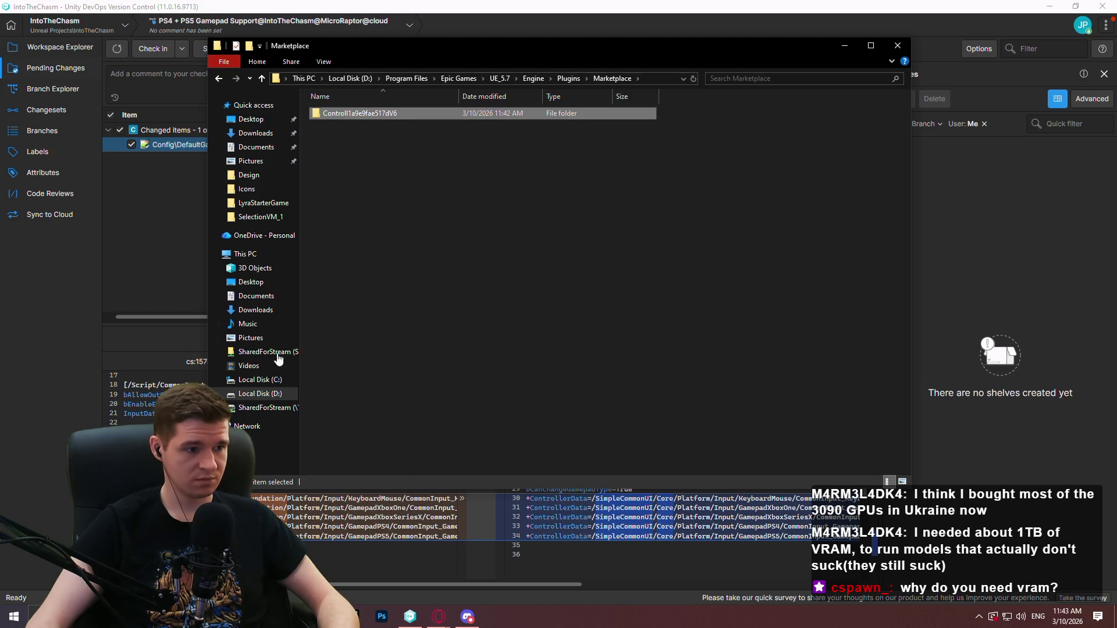
- Browse to Documents\Unreal Projects\IntoTheChasm\Plugins, then return to Unity DevOps
{"action": "left_click", "coordinate": [260, 393]}
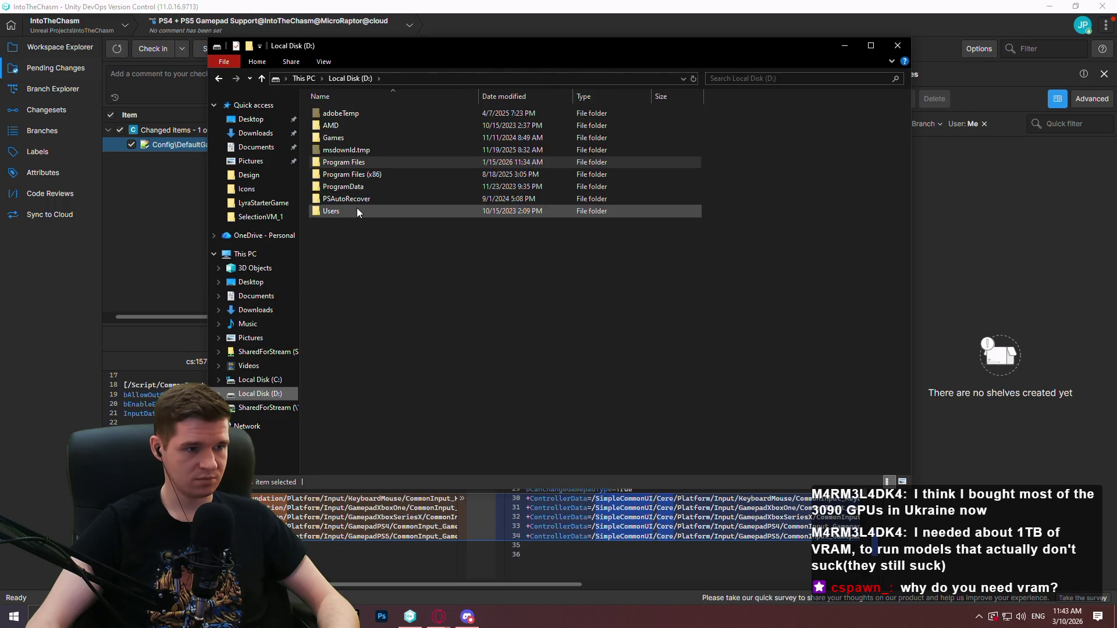
{"action": "double_click", "coordinate": [357, 208]}
{"action": "double_click", "coordinate": [366, 113]}
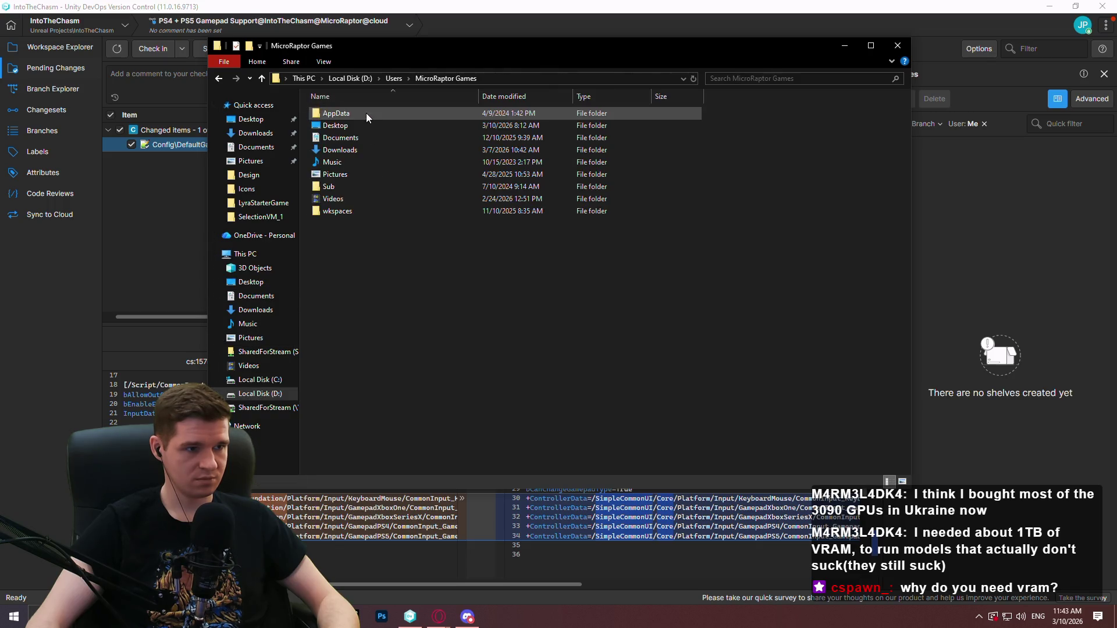
{"action": "double_click", "coordinate": [361, 210]}
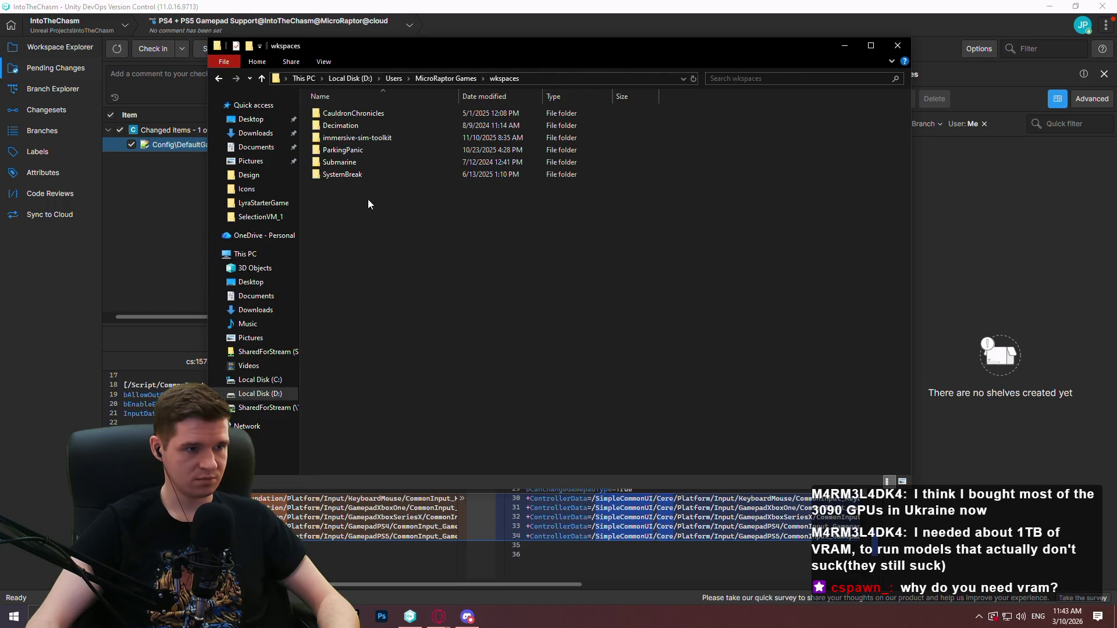
{"action": "left_click", "coordinate": [390, 78]}
{"action": "double_click", "coordinate": [354, 114]}
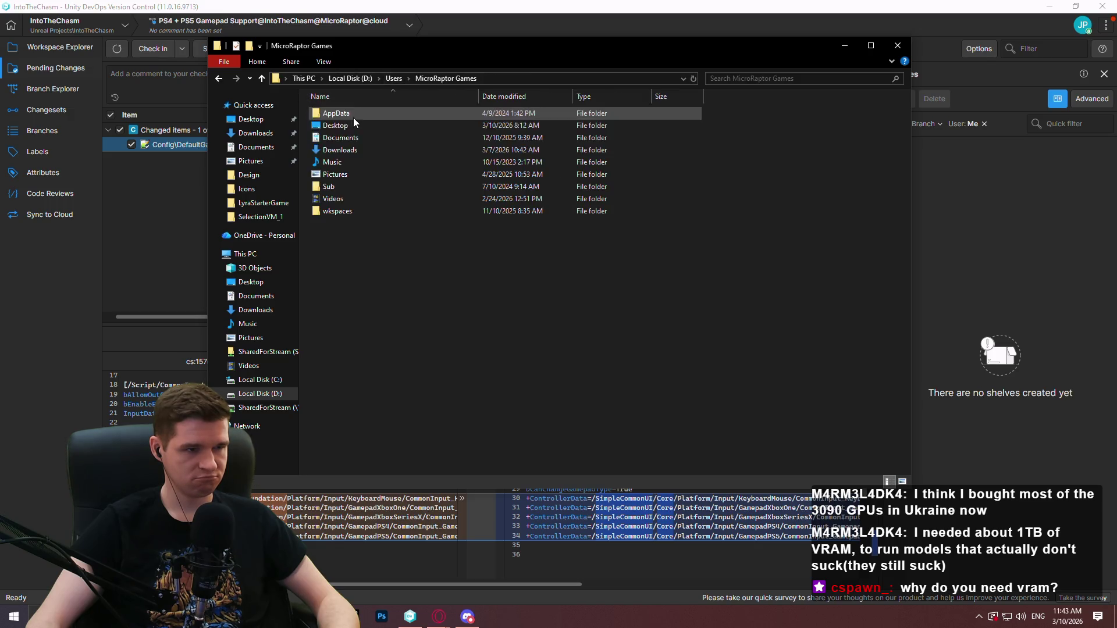
{"action": "left_click", "coordinate": [354, 137]}
{"action": "double_click", "coordinate": [354, 137]}
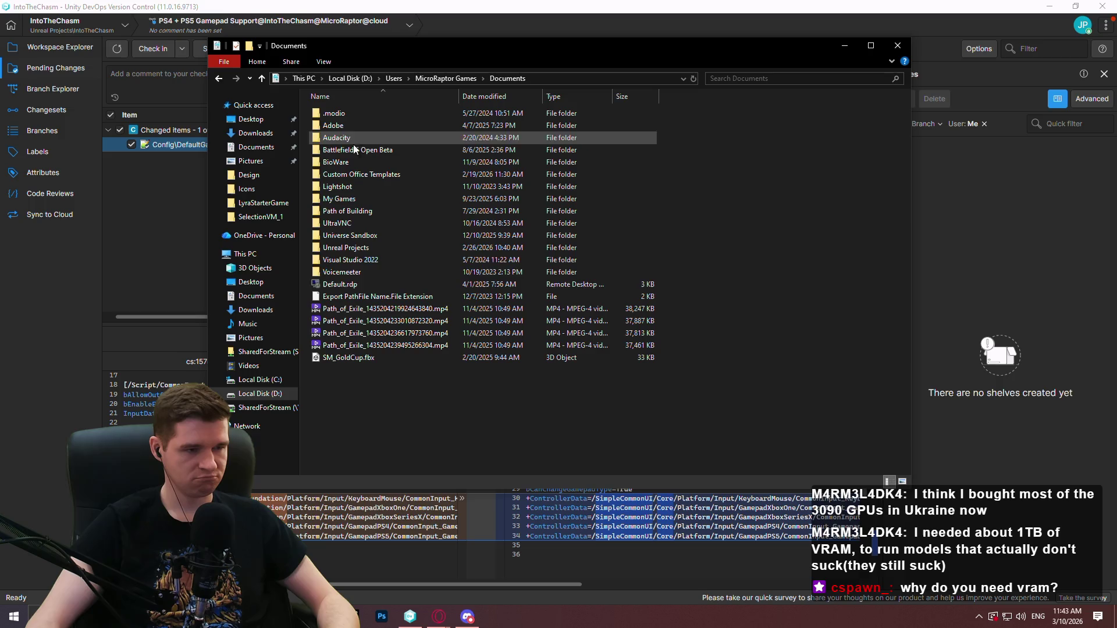
{"action": "double_click", "coordinate": [357, 247]}
{"action": "double_click", "coordinate": [357, 259]}
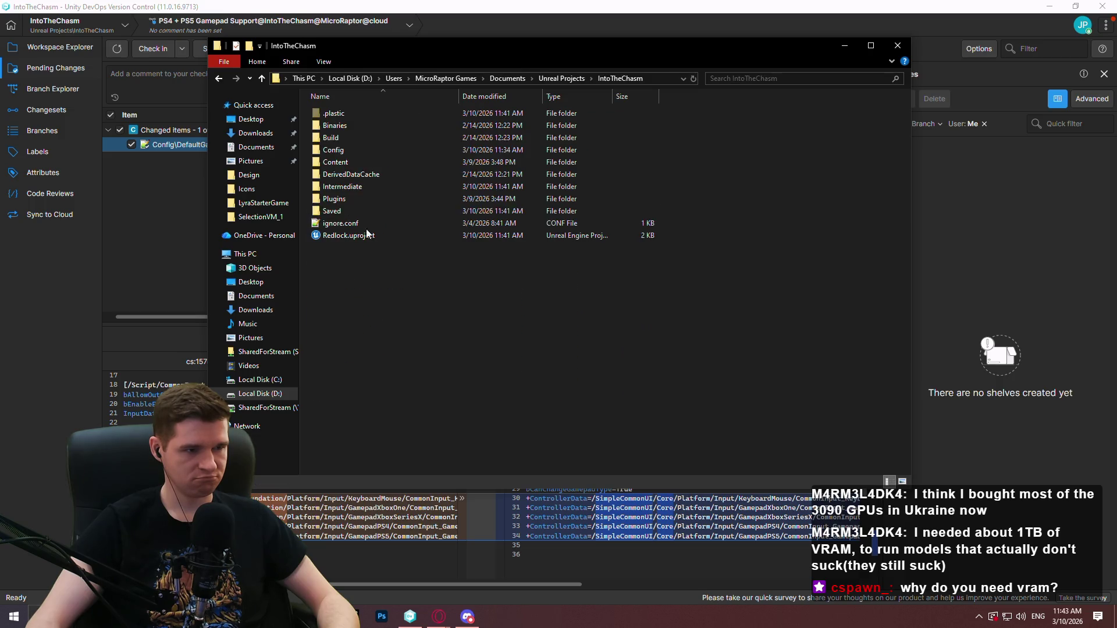
{"action": "double_click", "coordinate": [336, 200]}
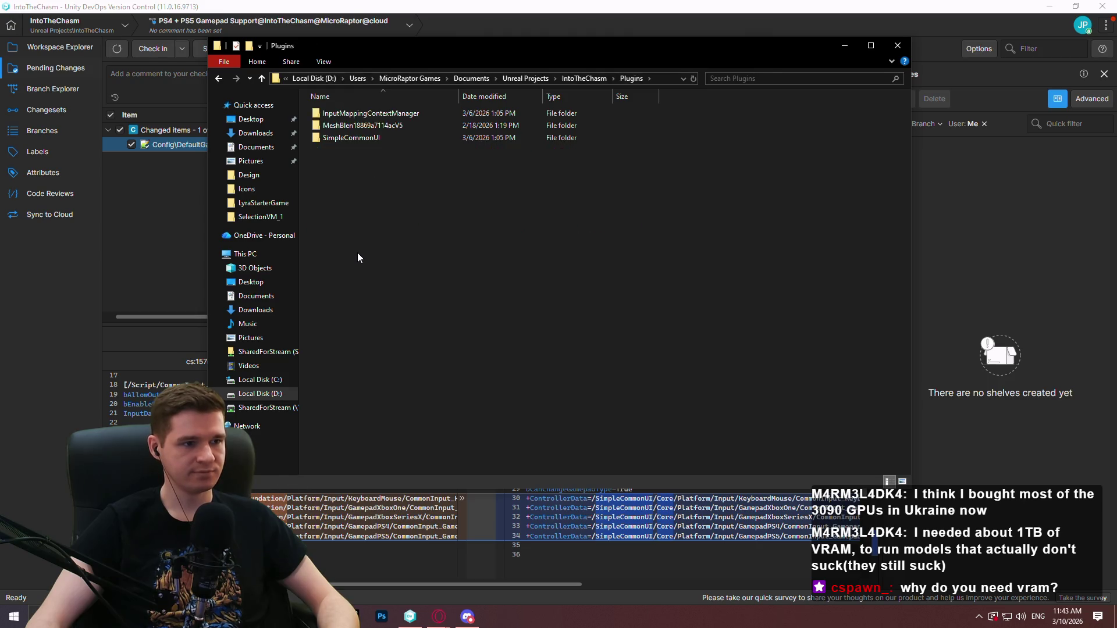
{"action": "left_click", "coordinate": [50, 226]}
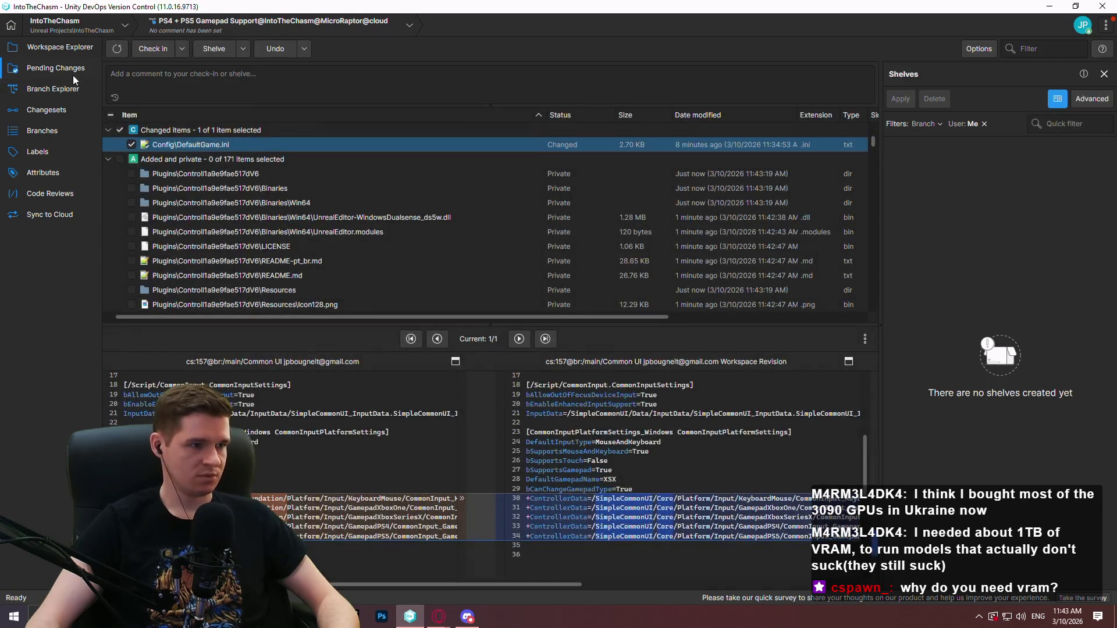
- Launch Redlock.uproject in Unreal Editor from the Workspace Explorer file tree
{"action": "left_click", "coordinate": [54, 45]}
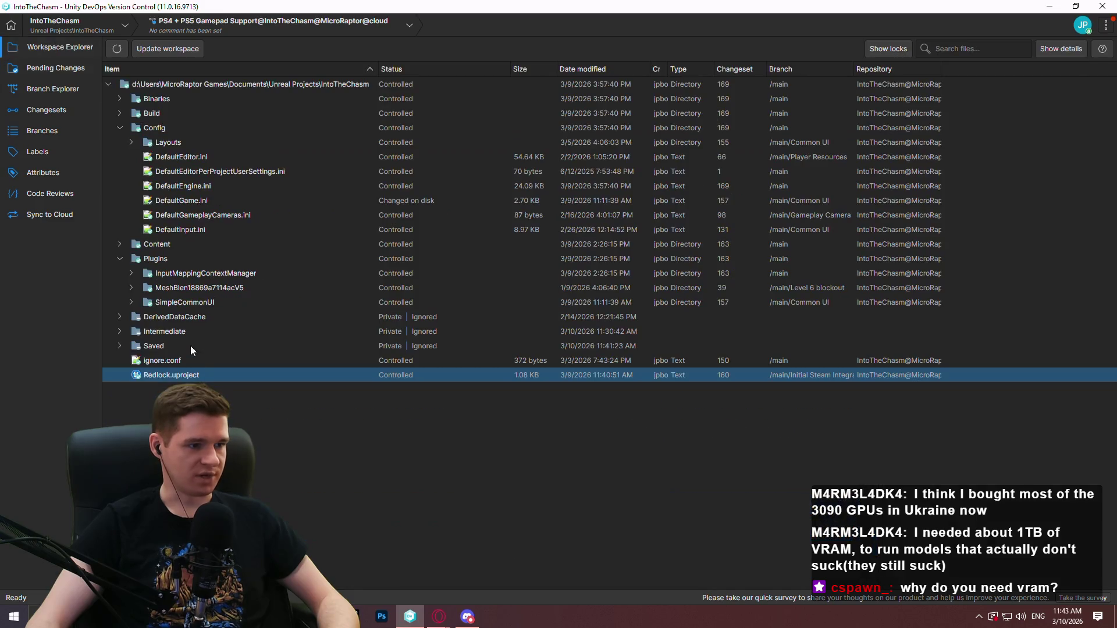
{"action": "double_click", "coordinate": [178, 375]}
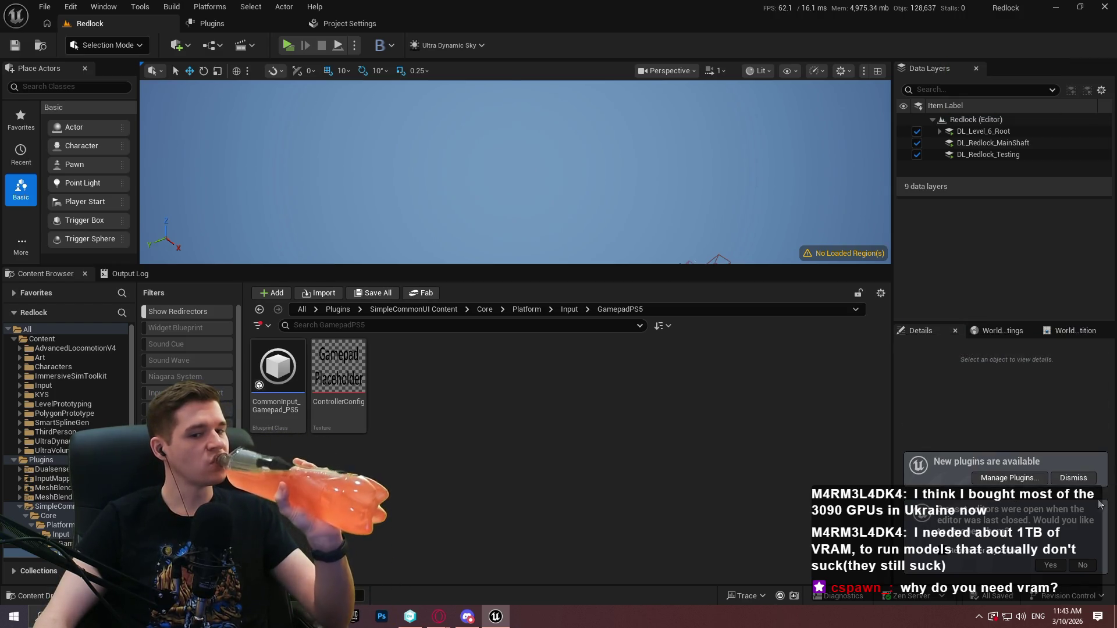
- Filter the plugins to installed ones, check the Dualsense plugin's properties, then open Project Settings
{"action": "left_click", "coordinate": [1044, 480]}
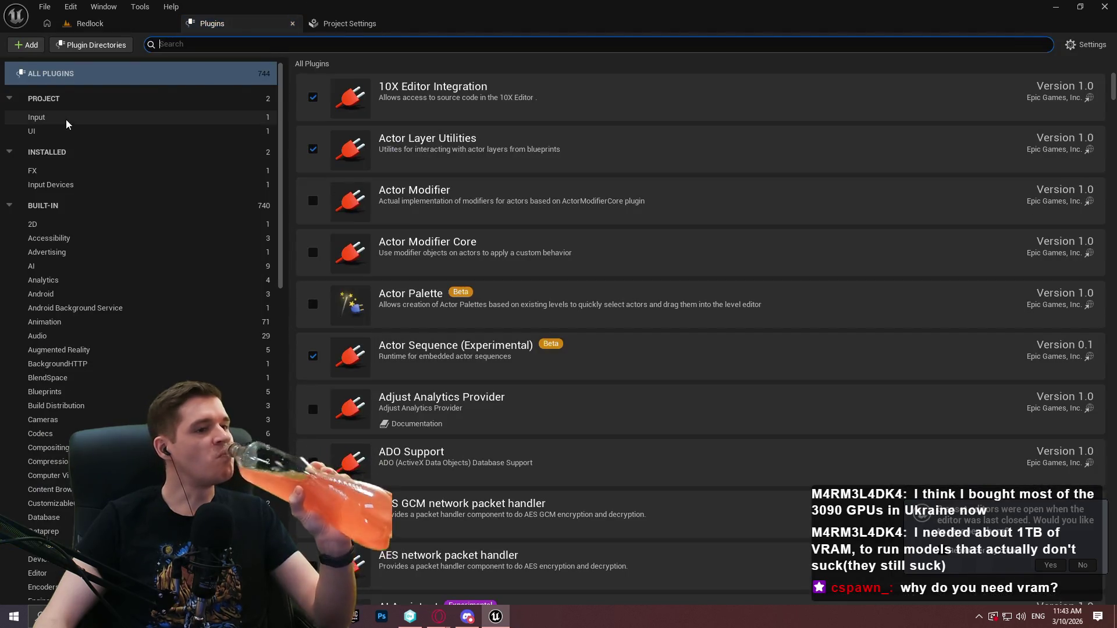
{"action": "left_click", "coordinate": [67, 153]}
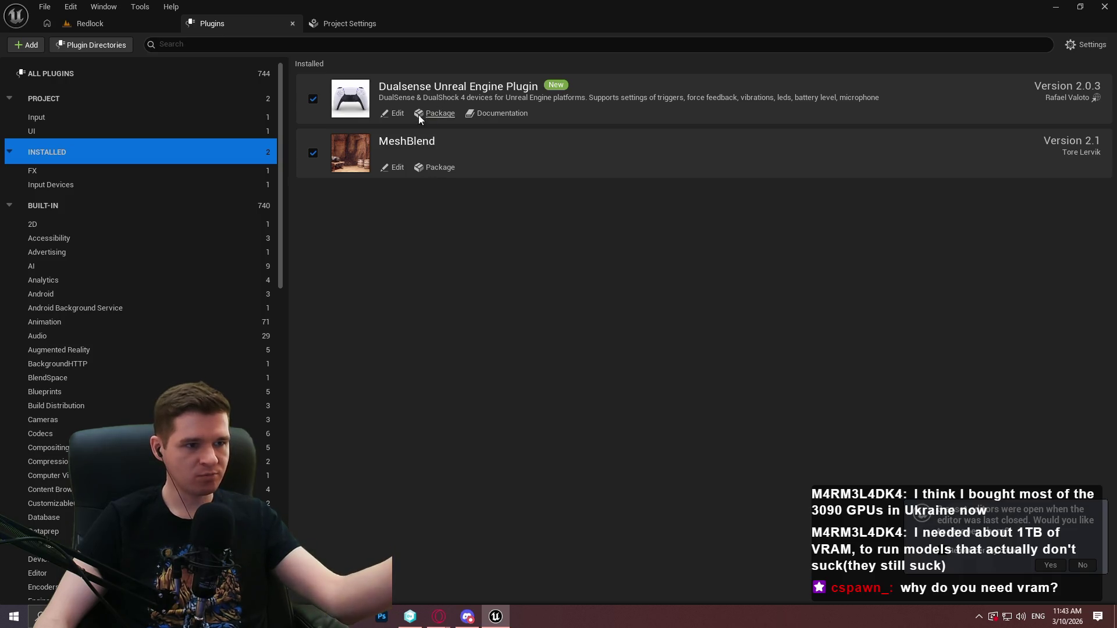
{"action": "left_click", "coordinate": [391, 115]}
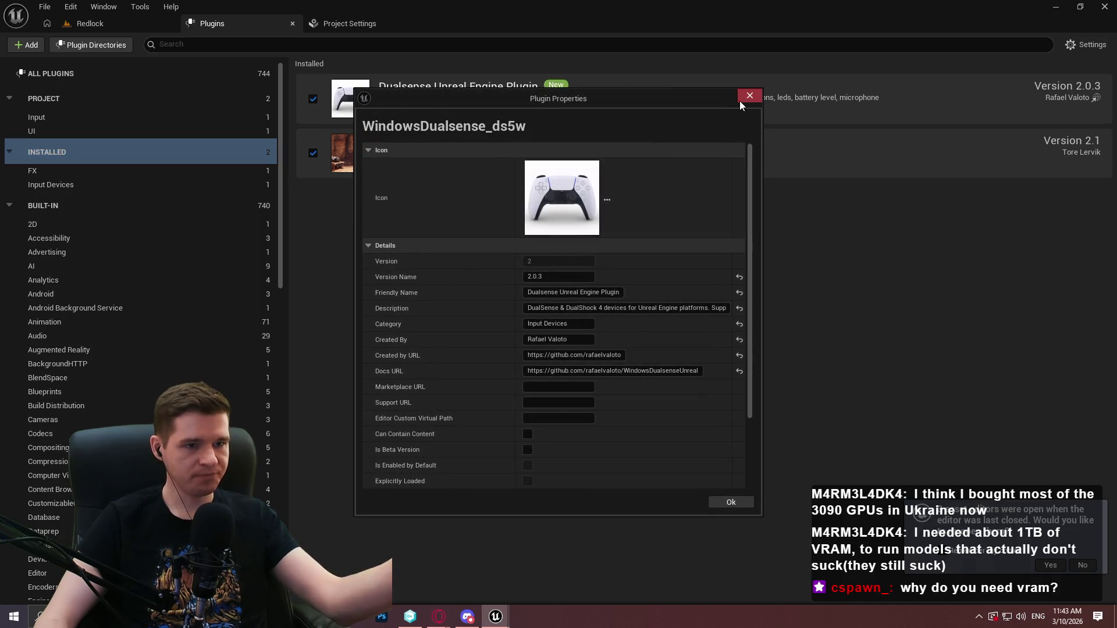
{"action": "left_click", "coordinate": [750, 100]}
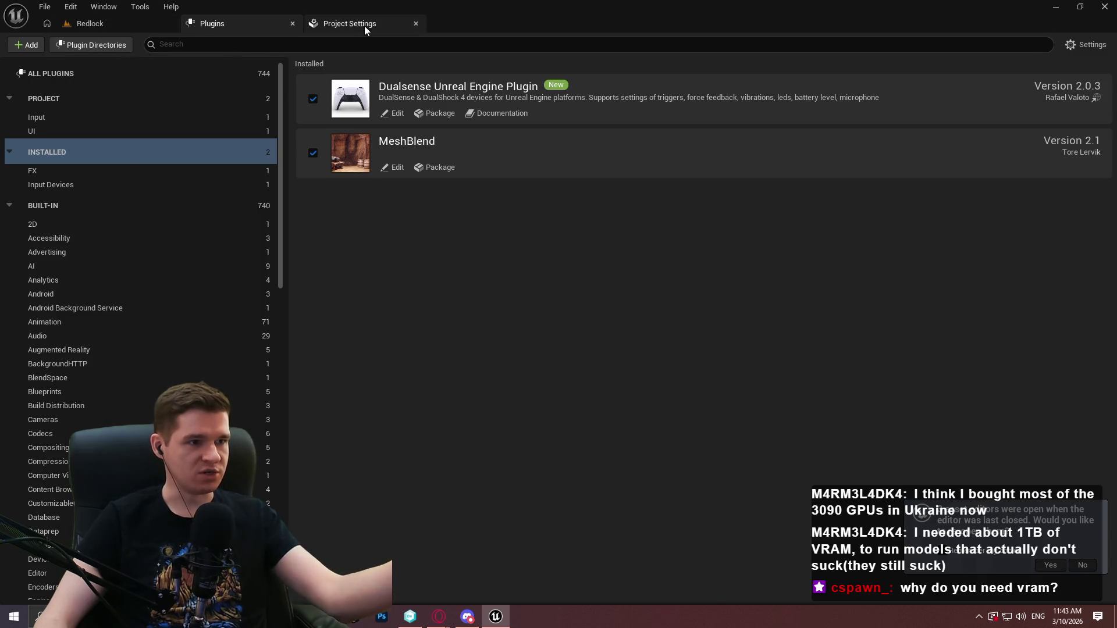
{"action": "left_click", "coordinate": [365, 26]}
- Browse the Project Settings categories and search them for 'dual', then clear the search
{"action": "left_click_drag", "start_coordinate": [176, 116], "coordinate": [187, 419]}
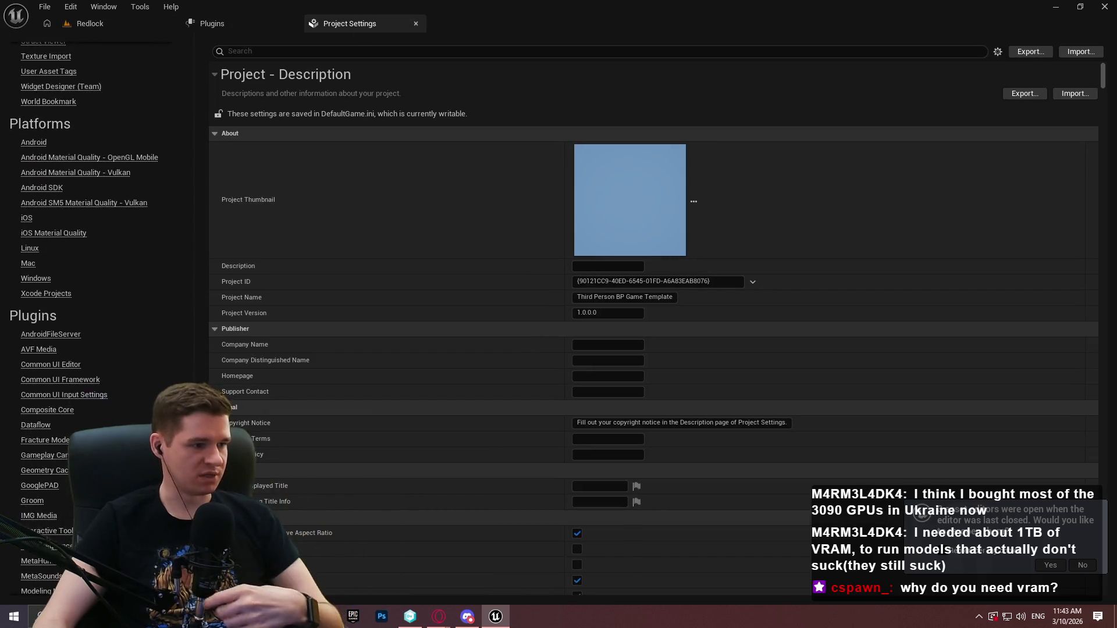
{"action": "scroll", "coordinate": [84, 319], "scroll_direction": "down", "scroll_amount": 5}
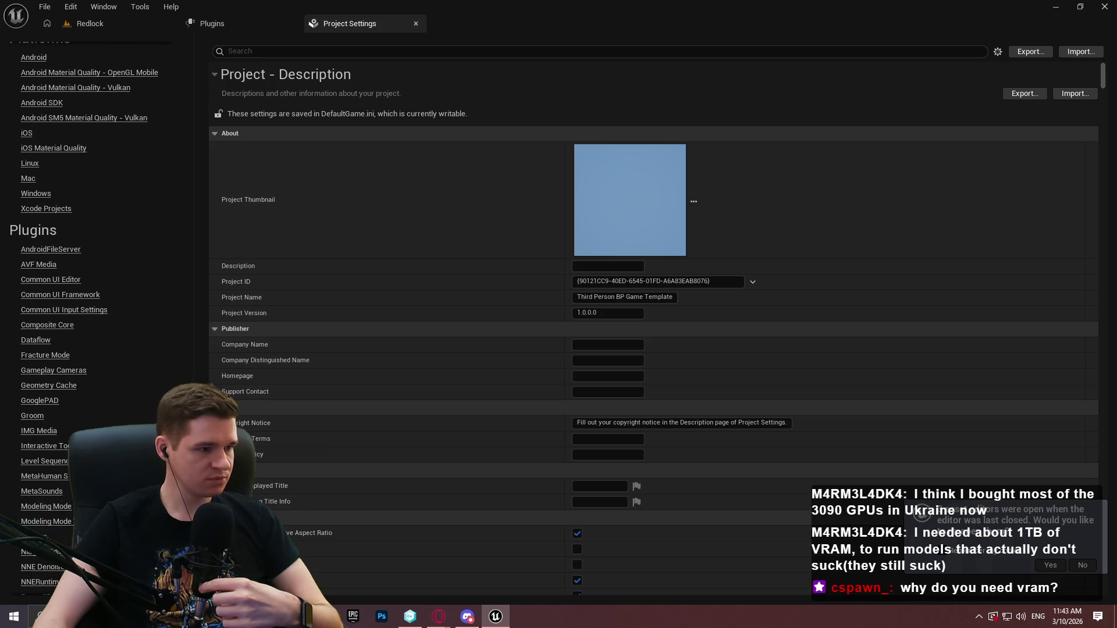
{"action": "scroll", "coordinate": [84, 319], "scroll_direction": "down", "scroll_amount": 3}
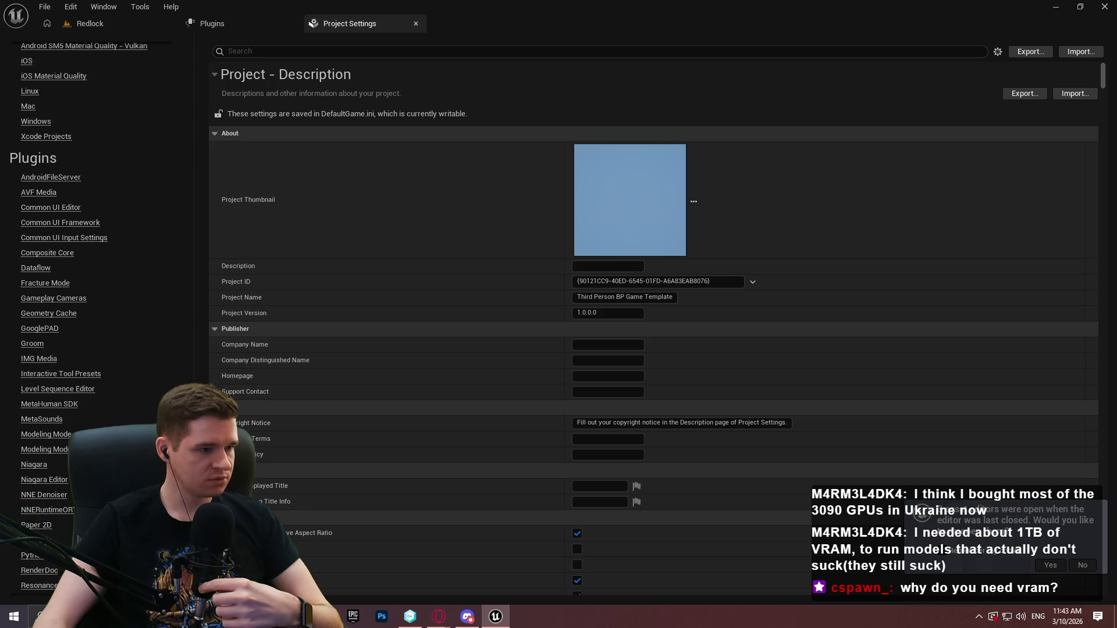
{"action": "scroll", "coordinate": [84, 318], "scroll_direction": "up", "scroll_amount": 20}
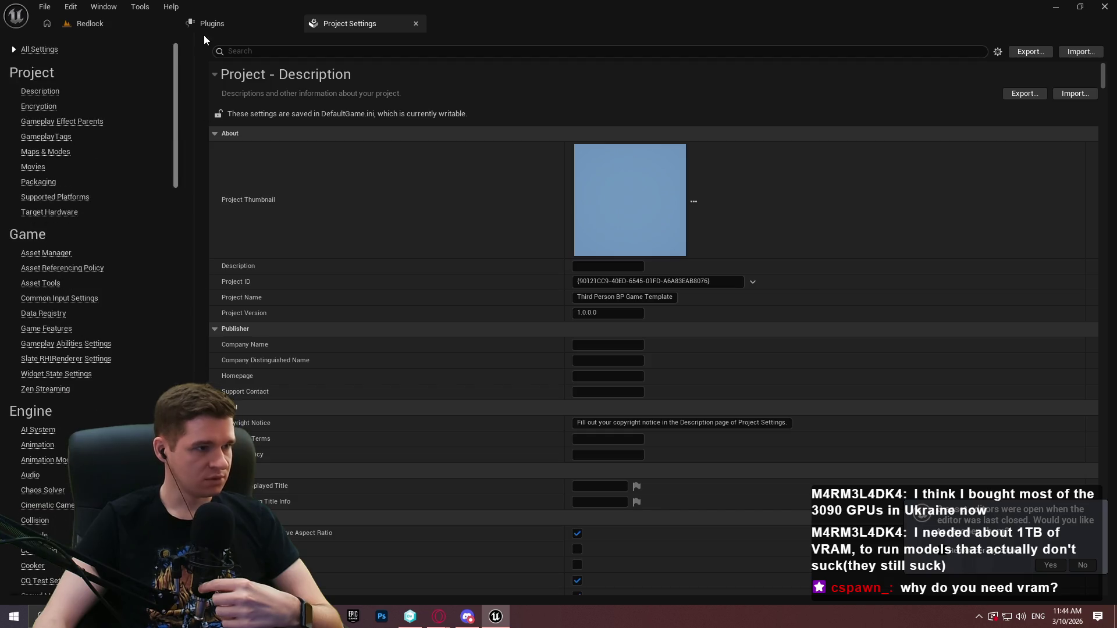
{"action": "left_click", "coordinate": [257, 54]}
{"action": "type", "text": "dual"}
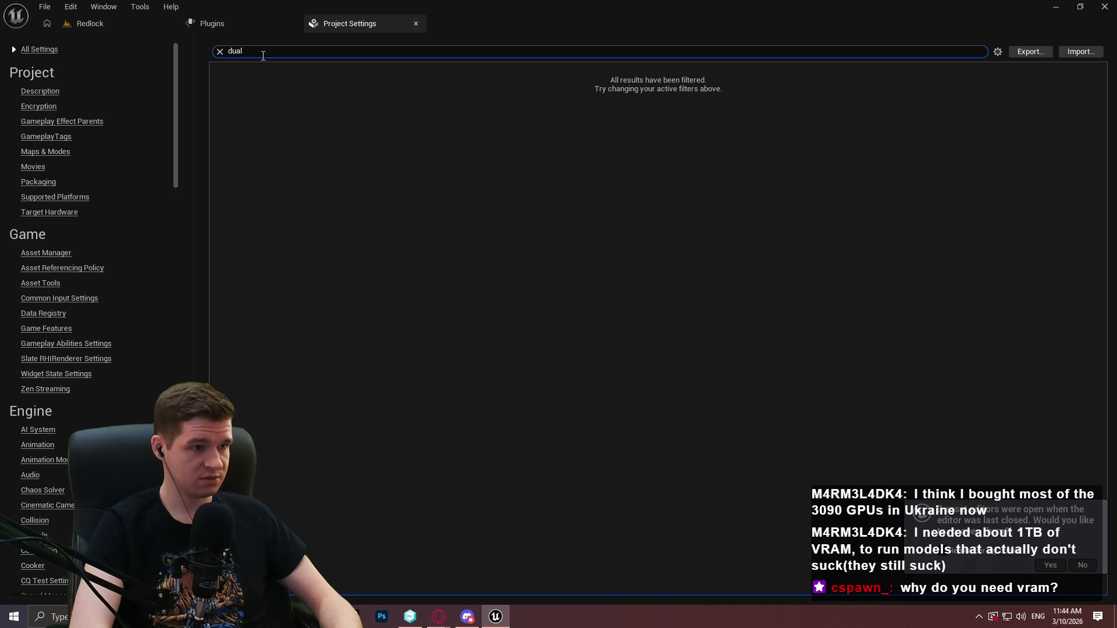
{"action": "left_click", "coordinate": [220, 51]}
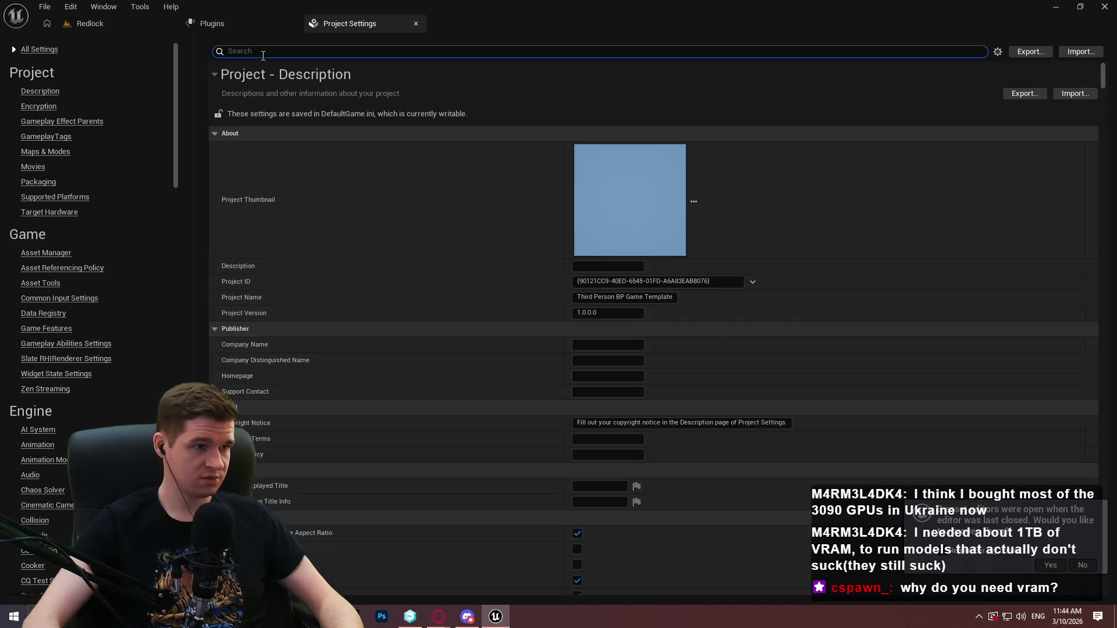
- Scroll through more settings, return to the Redlock level, and start Play-In-Editor
{"action": "mouse_move", "coordinate": [176, 75]}
{"action": "left_mouse_down"}
{"action": "mouse_move", "coordinate": [190, 174]}
{"action": "mouse_move", "coordinate": [167, 422]}
{"action": "left_mouse_up"}
{"action": "scroll", "coordinate": [53, 351], "scroll_direction": "down", "scroll_amount": 3}
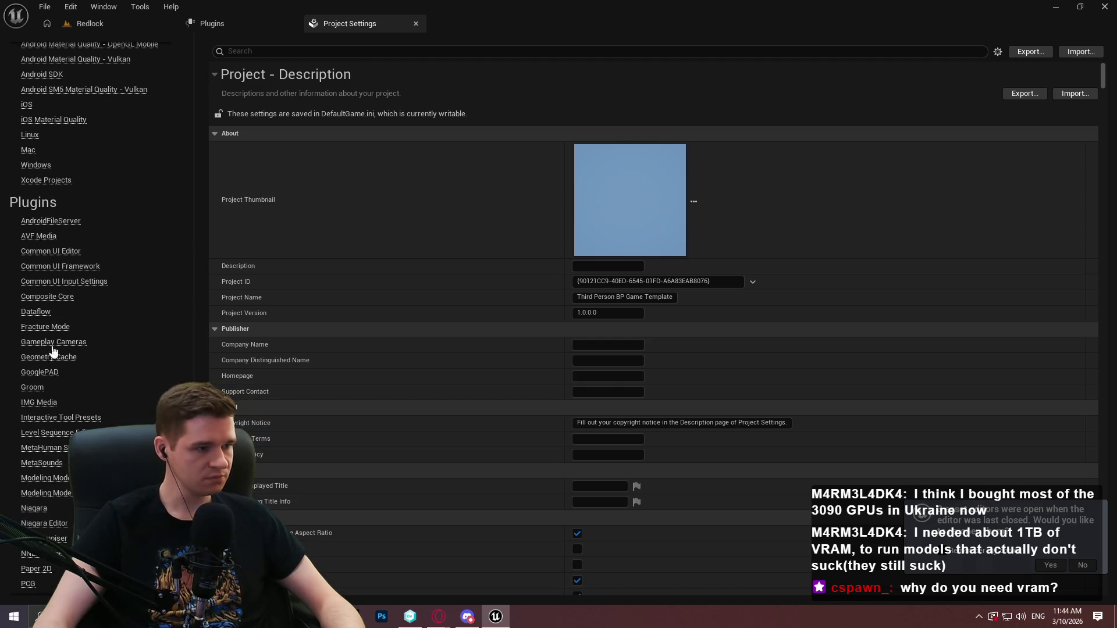
{"action": "scroll", "coordinate": [80, 306], "scroll_direction": "down", "scroll_amount": 4}
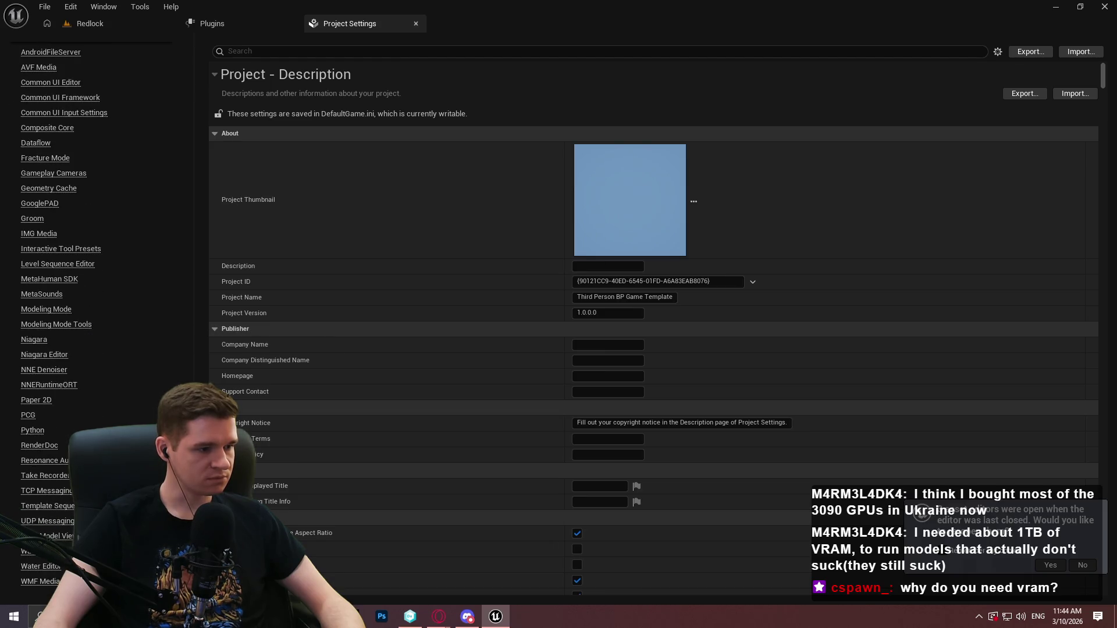
{"action": "left_click", "coordinate": [87, 23]}
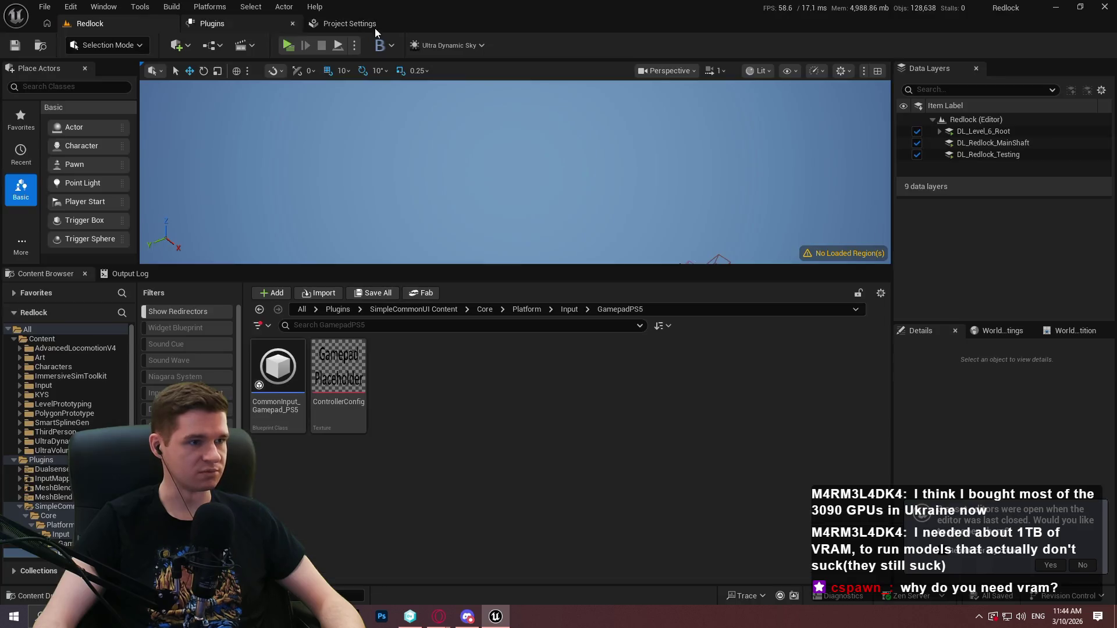
{"action": "left_click", "coordinate": [289, 45]}
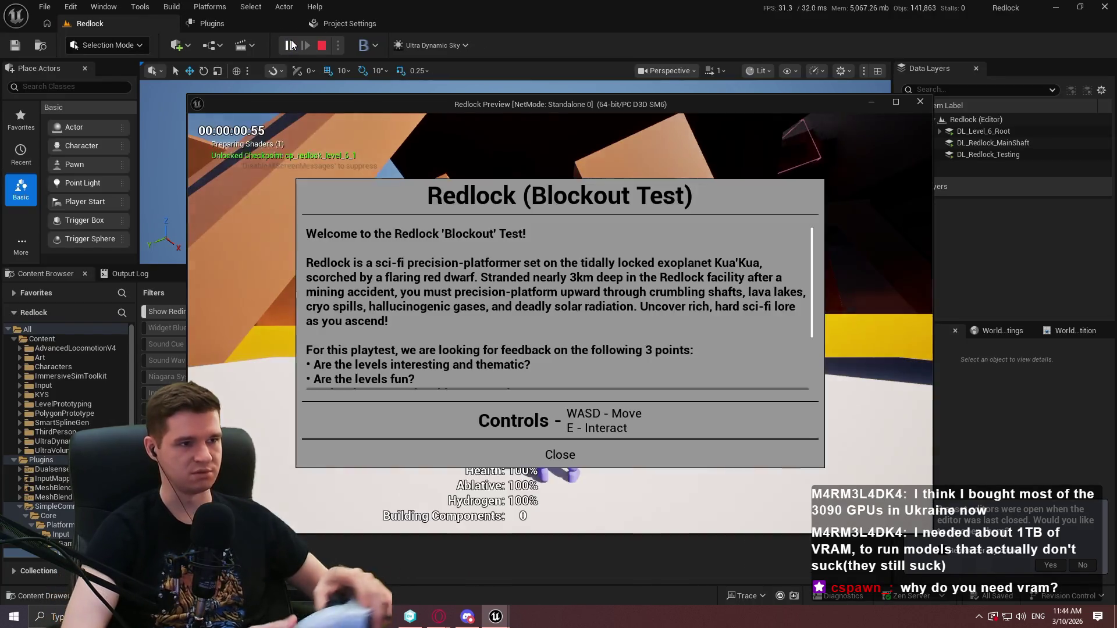
- Dismiss the welcome, pause the game, and open then cancel the quit confirmation
{"action": "left_click", "coordinate": [559, 454]}
{"action": "key", "text": "w"}
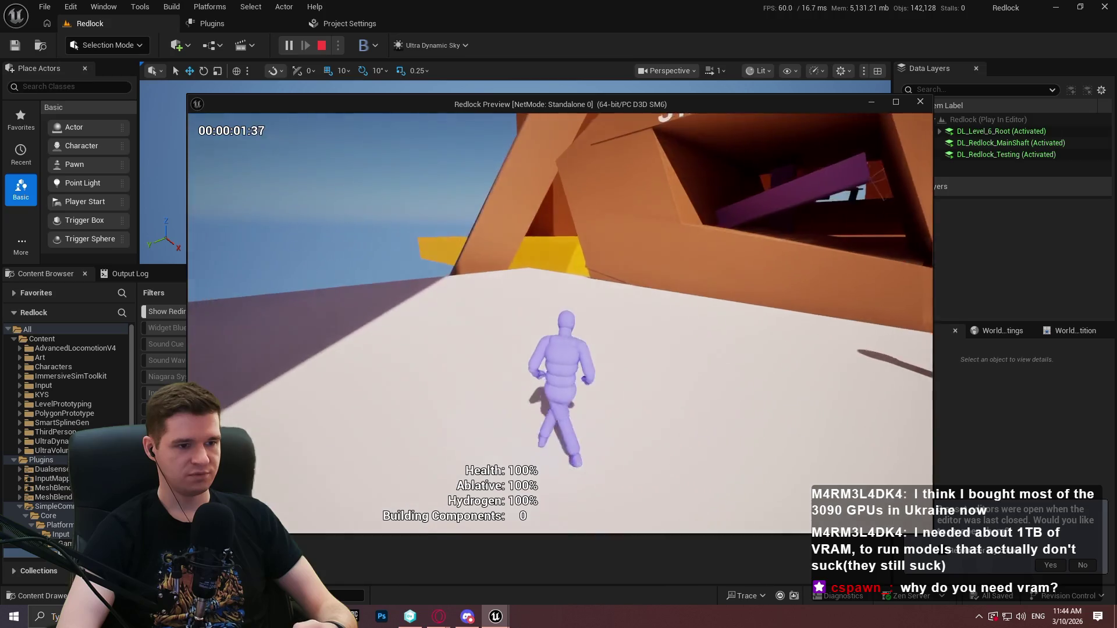
{"action": "key", "text": "Escape"}
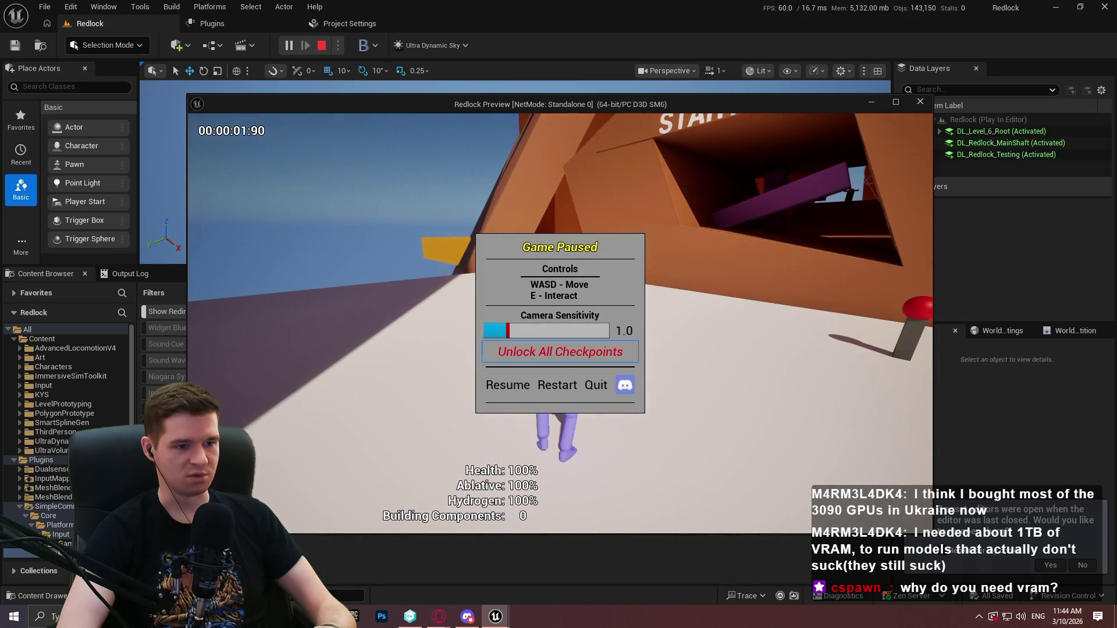
{"action": "key", "text": "Down"}
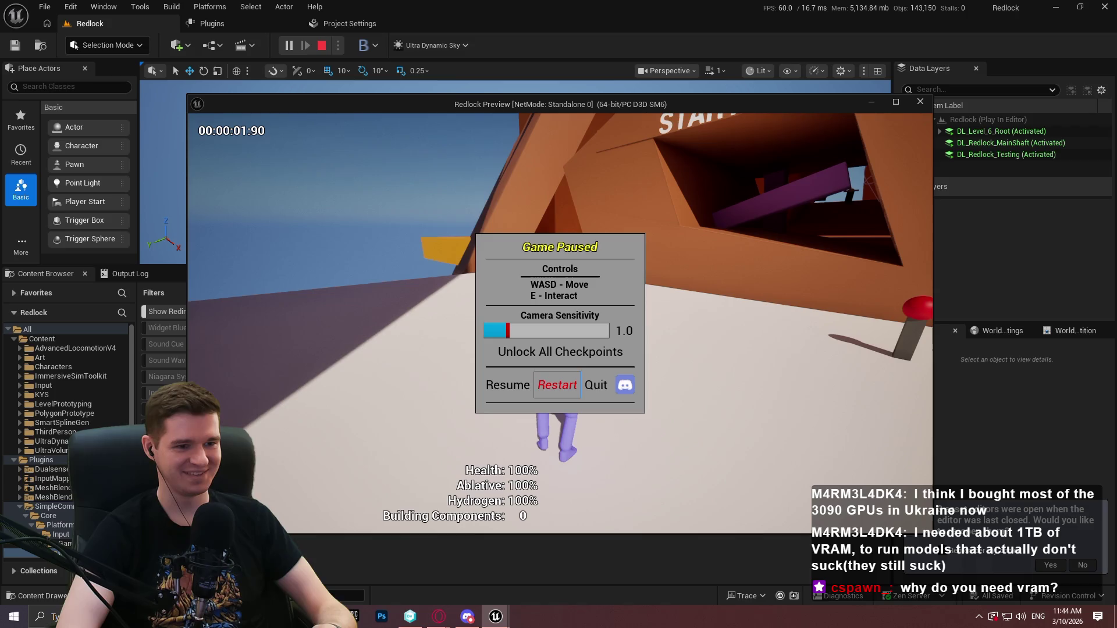
{"action": "key", "text": "Return"}
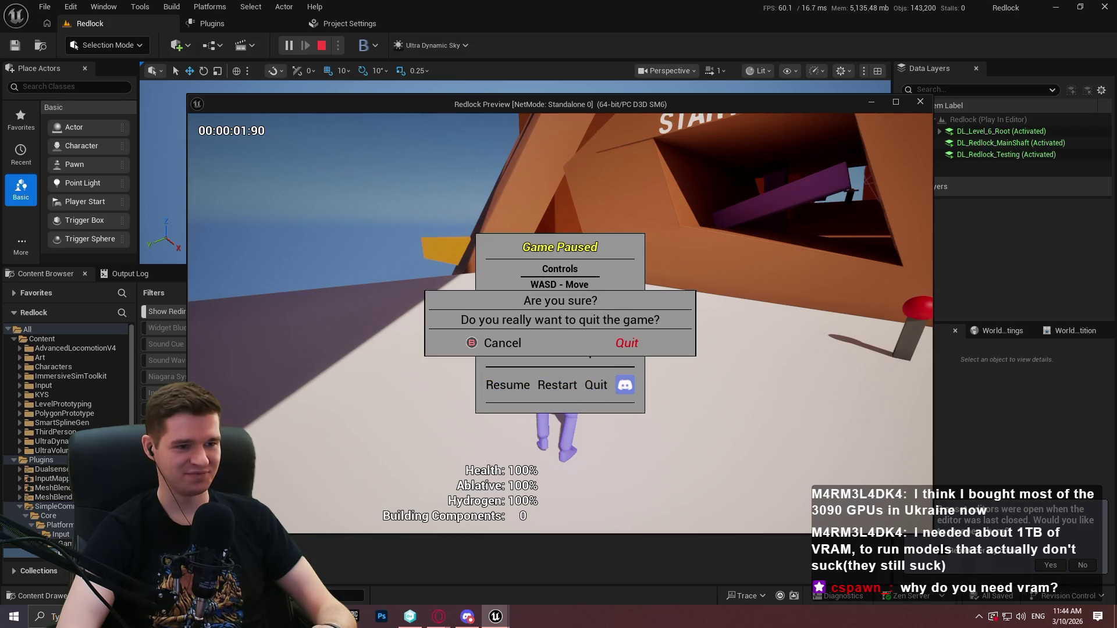
{"action": "key", "text": "Right"}
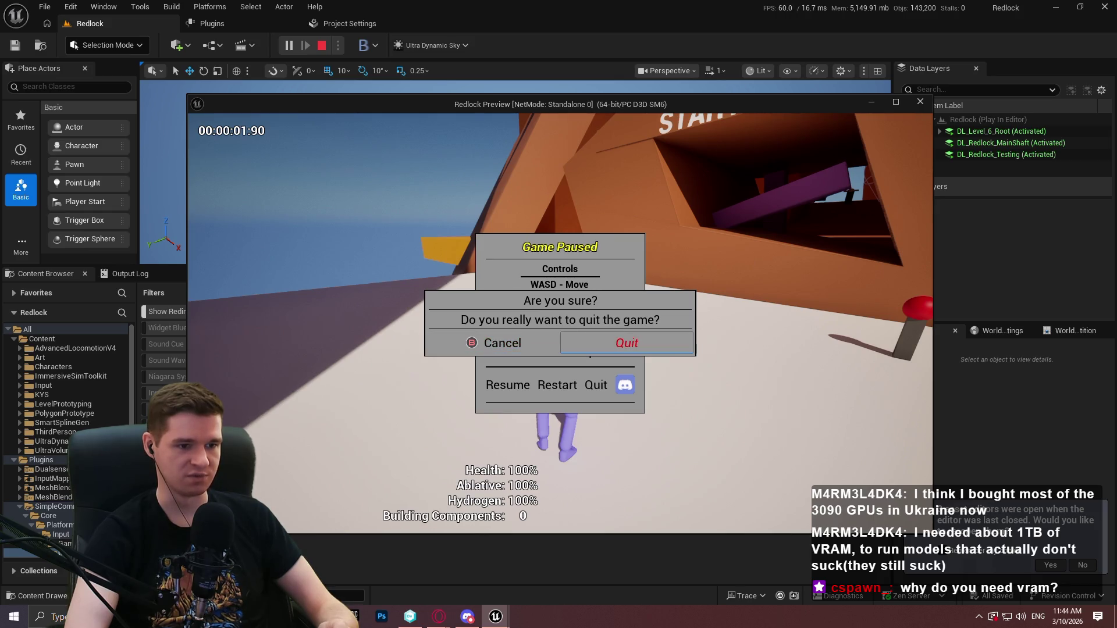
{"action": "key", "text": "Return"}
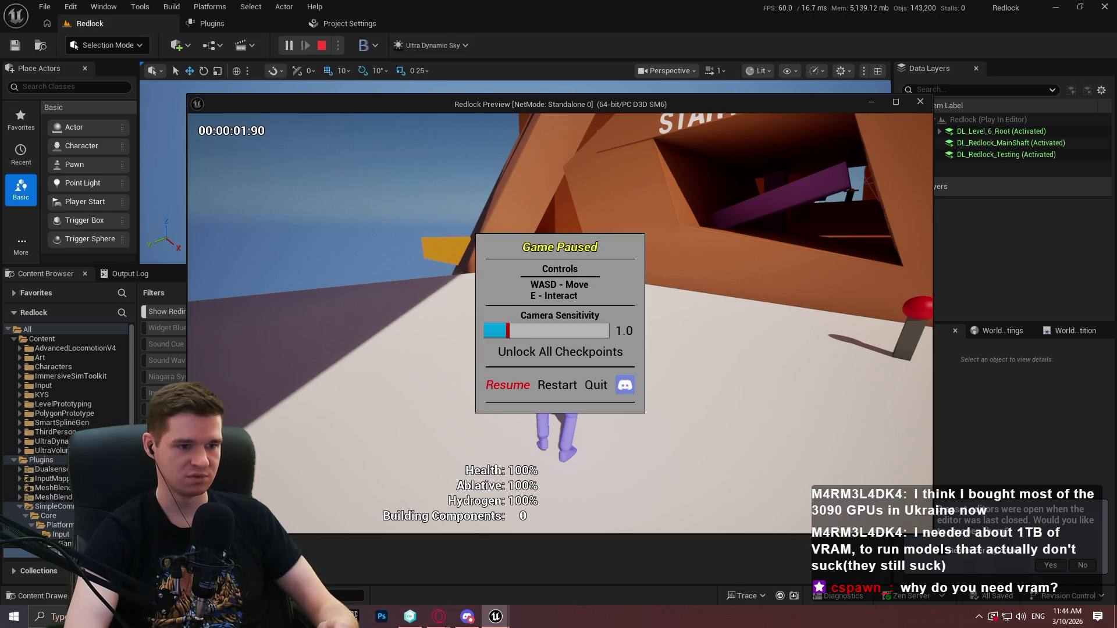
- Repeatedly open and back out of the quit confirmation from the pause menu
{"action": "key", "text": "Right"}
{"action": "key", "text": "Return"}
{"action": "key", "text": "Return"}
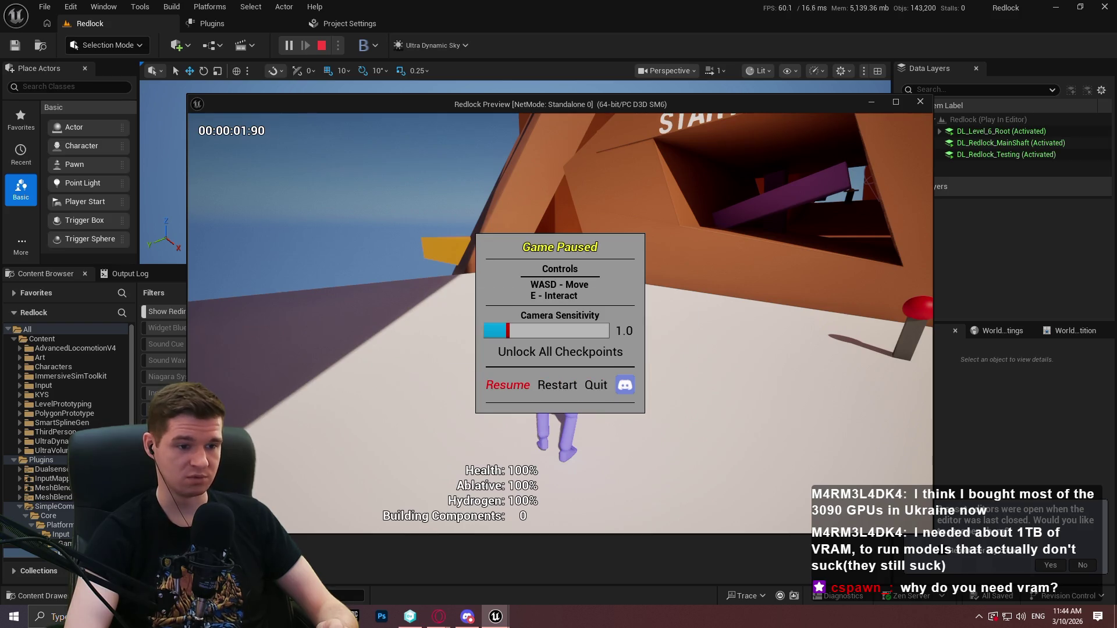
{"action": "key", "text": "Return"}
{"action": "key", "text": "Return"}
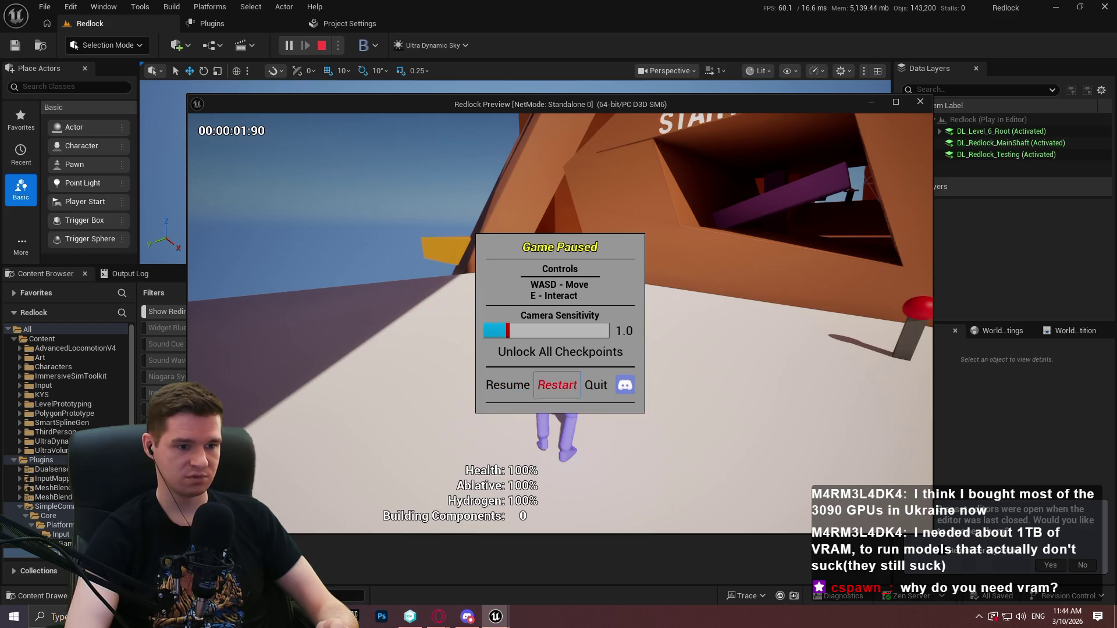
{"action": "key", "text": "Return"}
{"action": "key", "text": "Return"}
{"action": "key", "text": "Return"}
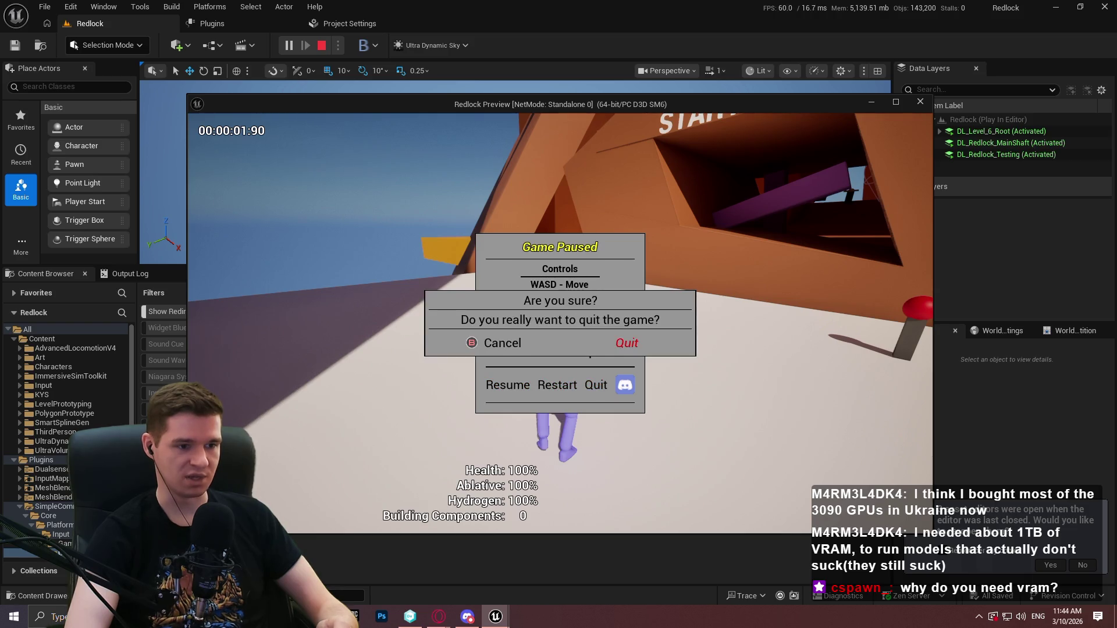
{"action": "key", "text": "Return"}
{"action": "key", "text": "Return"}
{"action": "key", "text": "Return"}
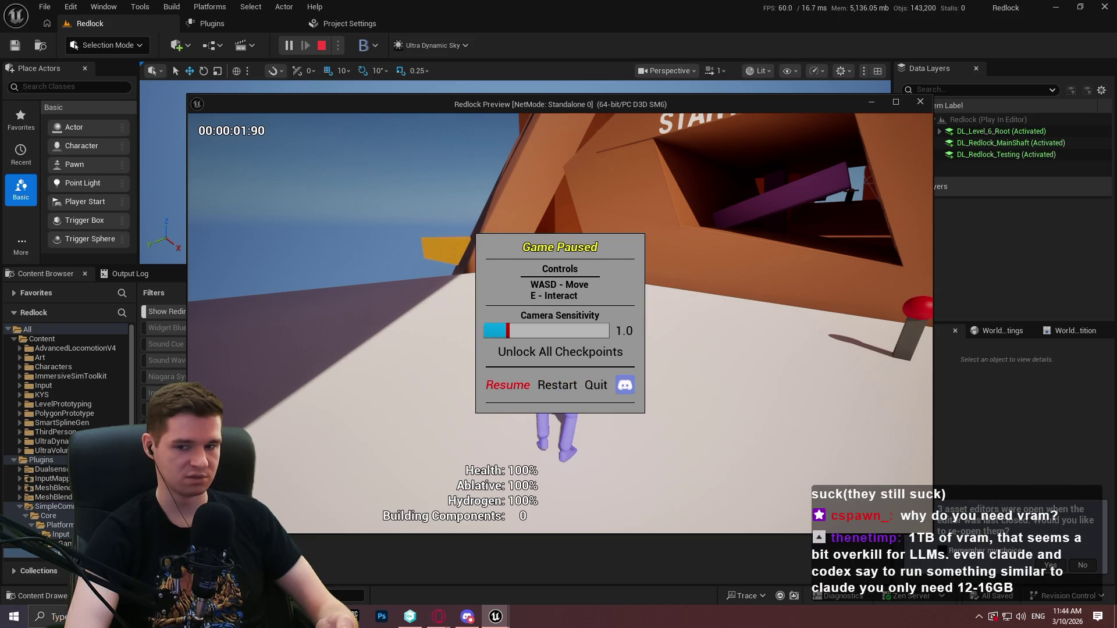
{"action": "key", "text": "Return"}
- Resume play, jumping and running toward the START HERE sign
{"action": "key", "text": "w"}
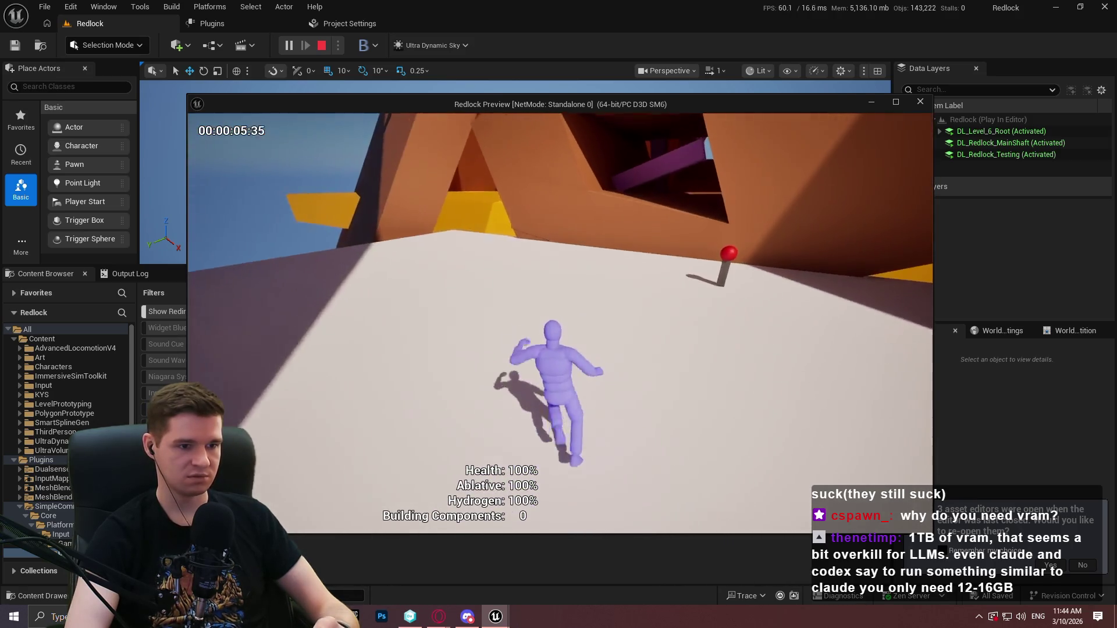
{"action": "key", "text": "space"}
{"action": "key", "text": "w"}
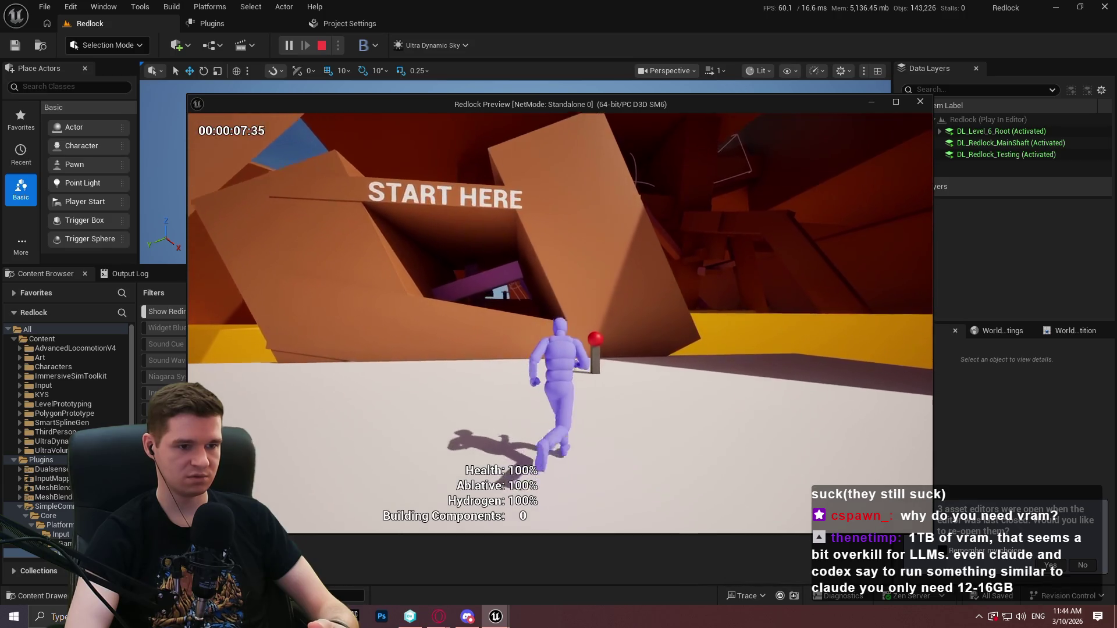
- Use the checkpoint's teleport menu to teleport to Redlock Level 6 Mid
{"action": "key", "text": "e"}
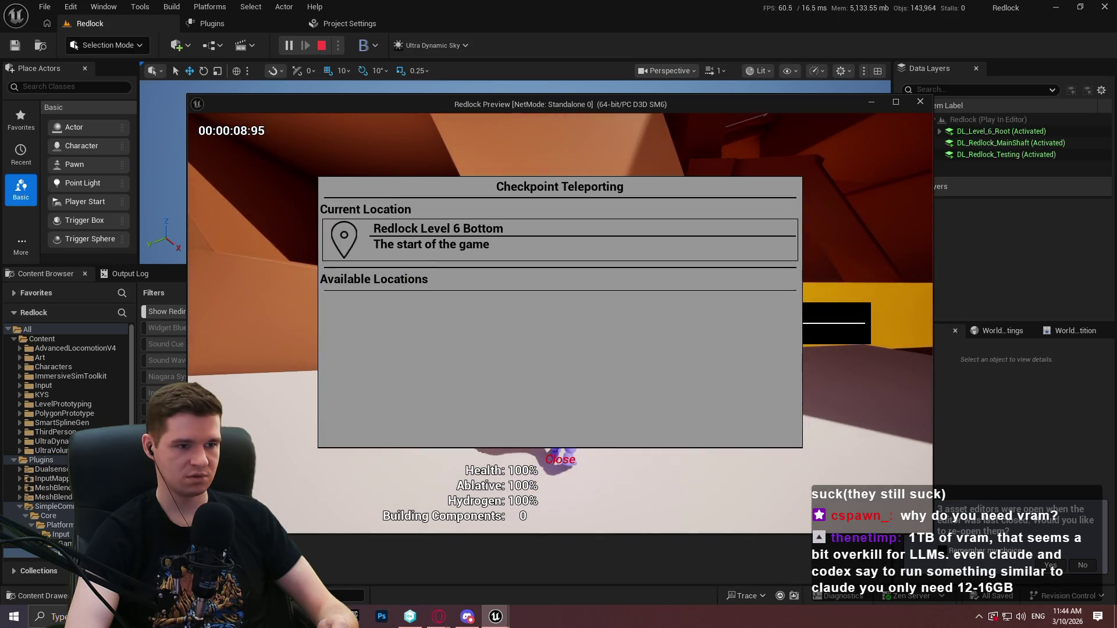
{"action": "key", "text": "Escape"}
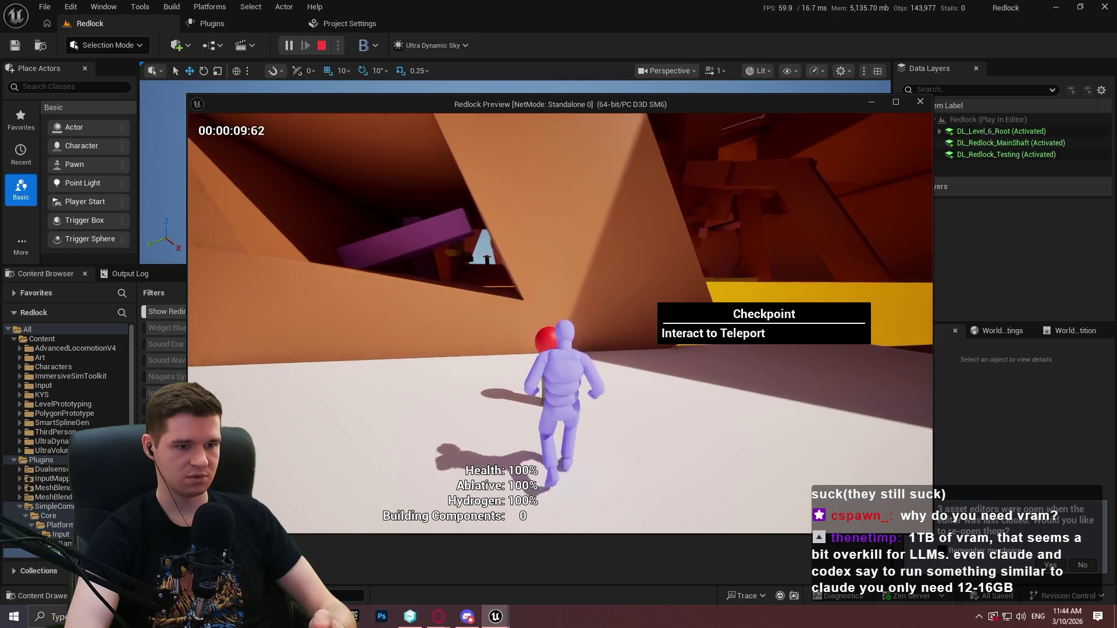
{"action": "key", "text": "Escape"}
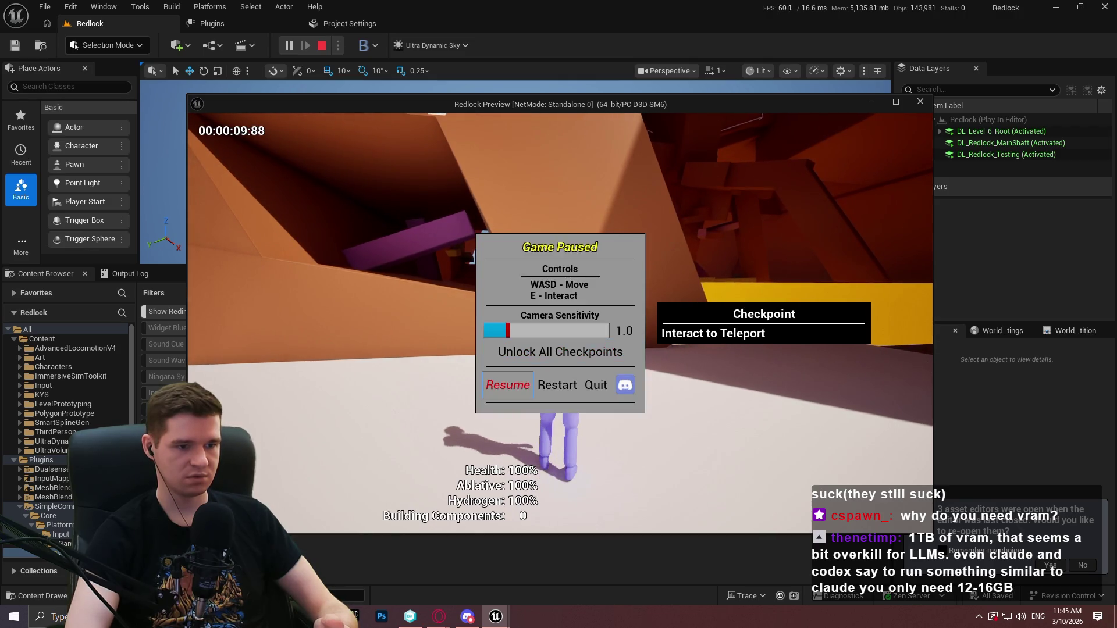
{"action": "key", "text": "e"}
{"action": "key", "text": "Down"}
{"action": "key", "text": "Down"}
{"action": "key", "text": "Down"}
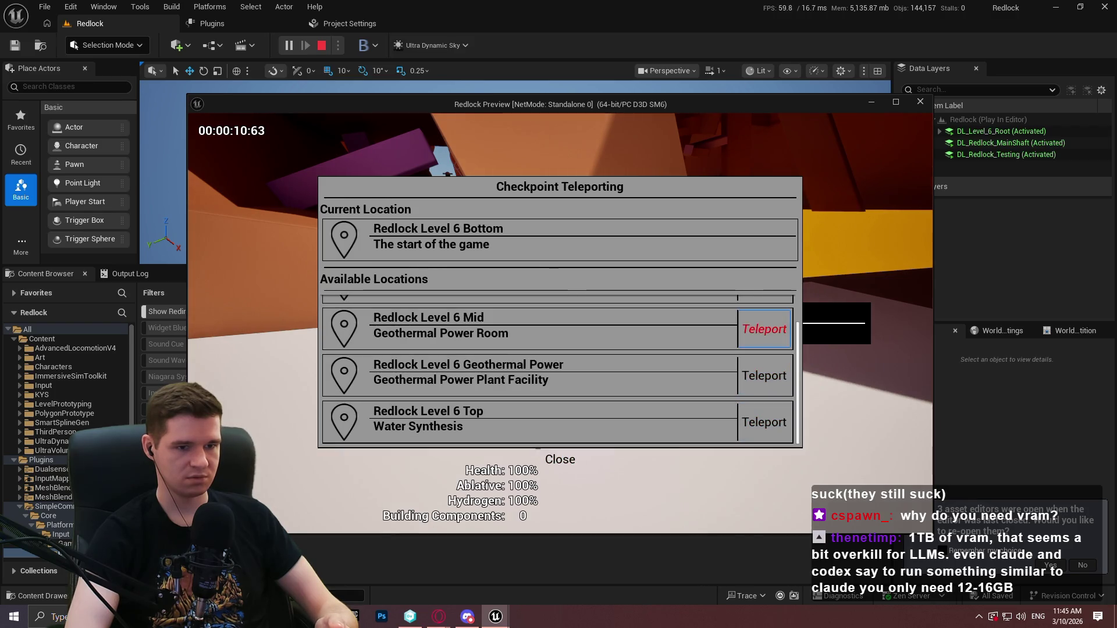
{"action": "key", "text": "Return"}
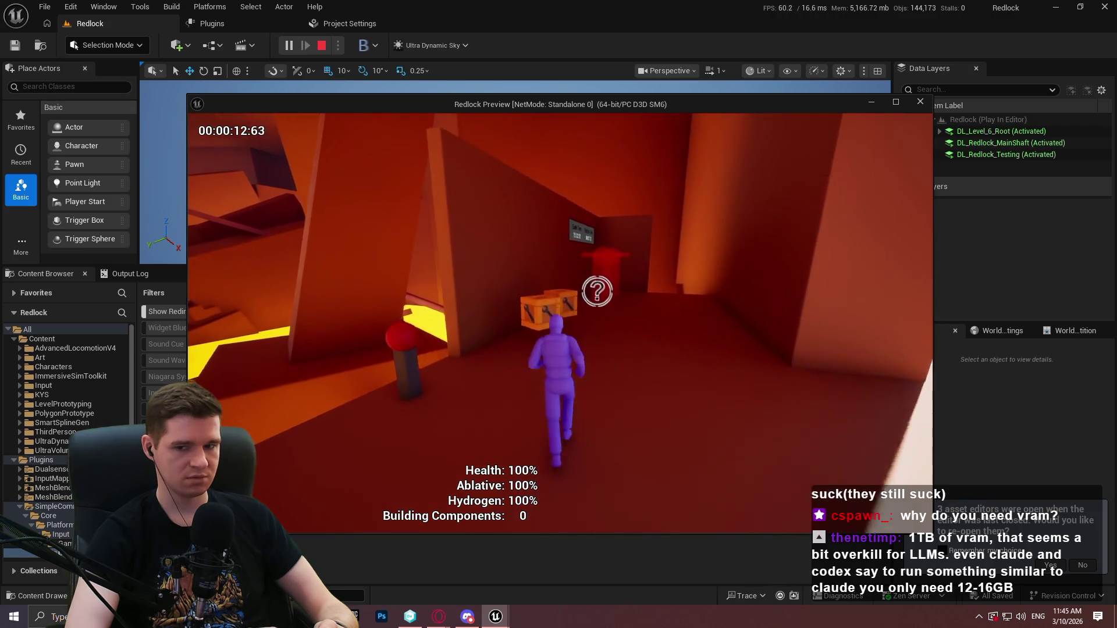
- Run down the red corridor to build the restoration stations, then stop the play session
{"action": "key", "text": "w"}
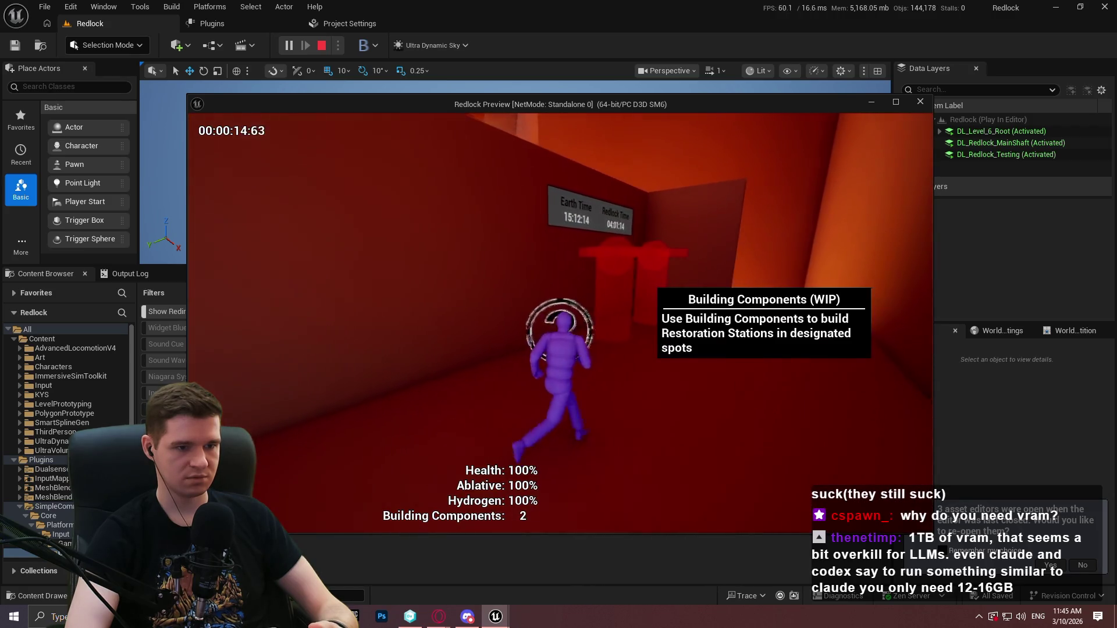
{"action": "key", "text": "e"}
{"action": "key", "text": "e"}
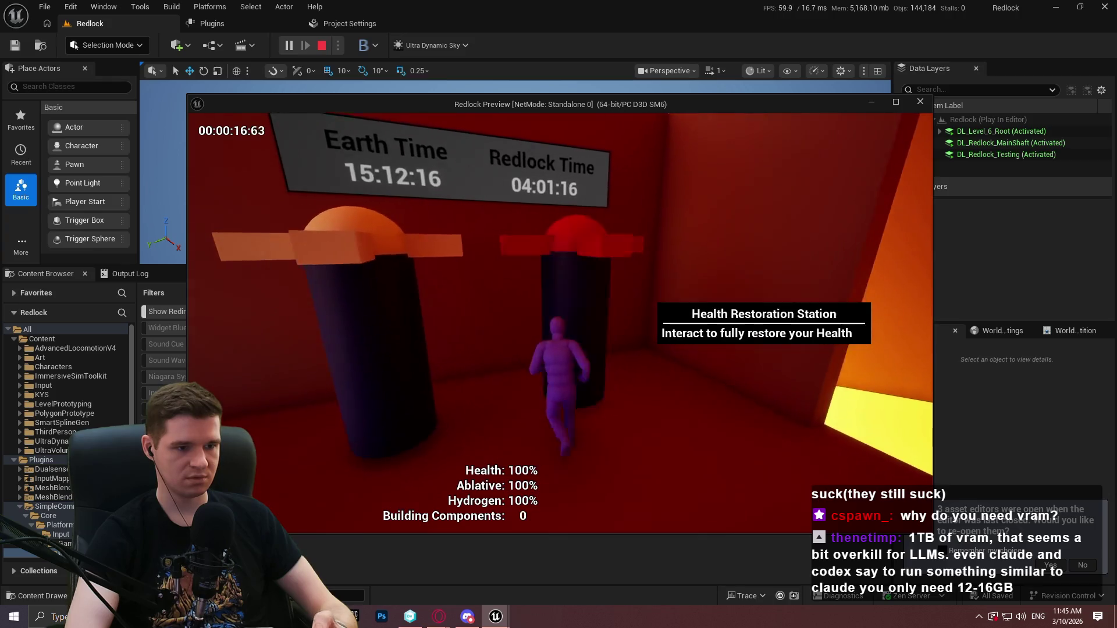
{"action": "key", "text": "w"}
{"action": "key", "text": "w"}
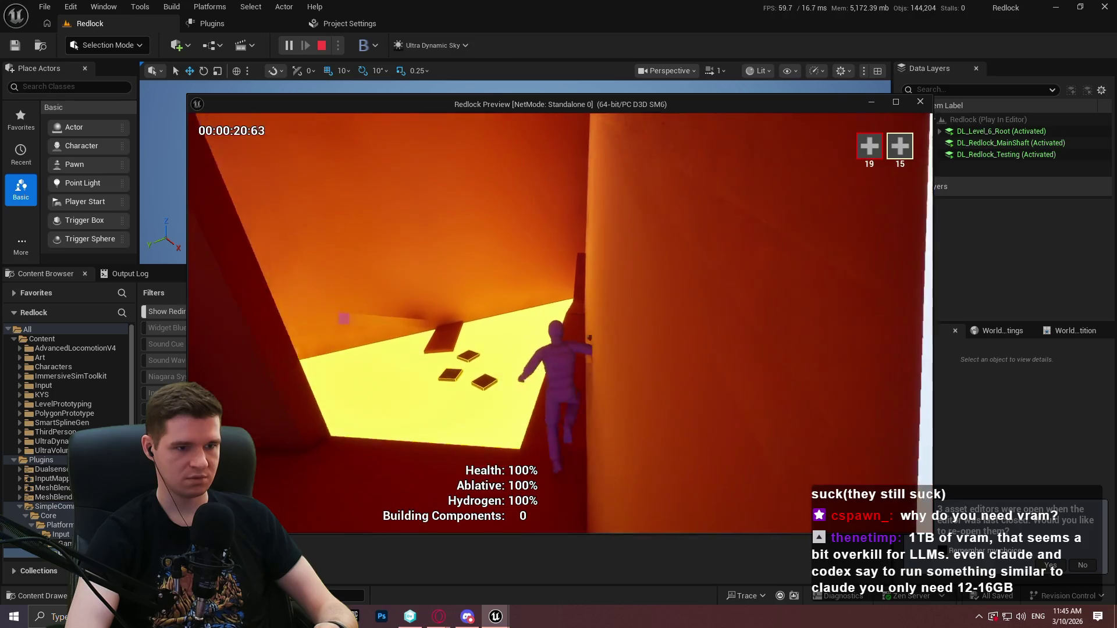
{"action": "key", "text": "Escape"}
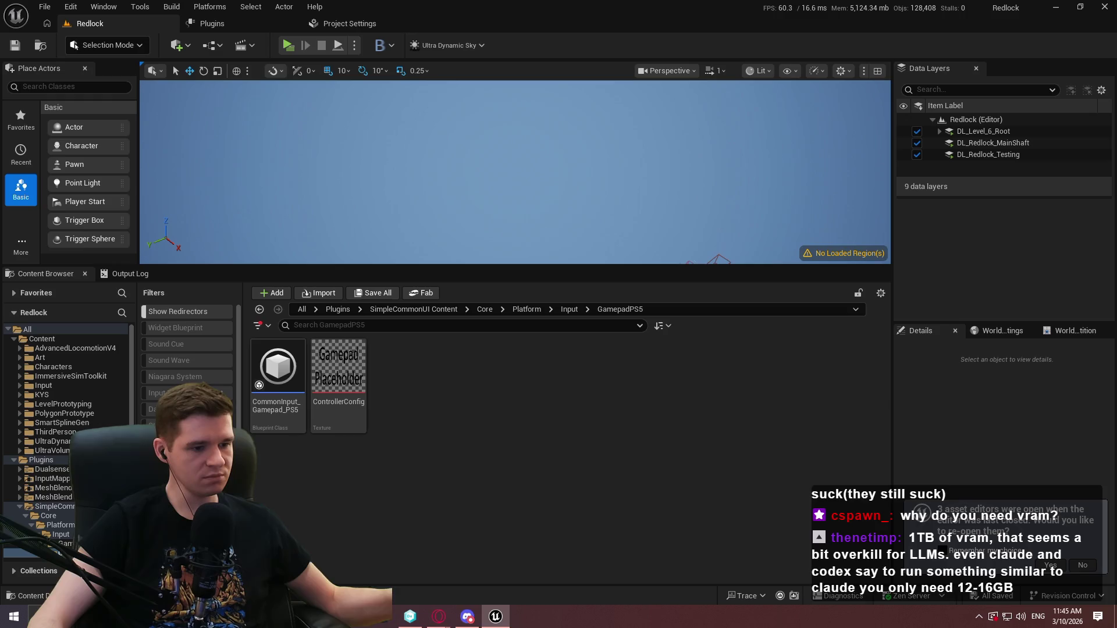
- Bring up the Unreal-Dualsense GitHub page and read through the README's Features list
{"action": "mouse_move", "coordinate": [439, 616]}
{"action": "left_click", "coordinate": [583, 564]}
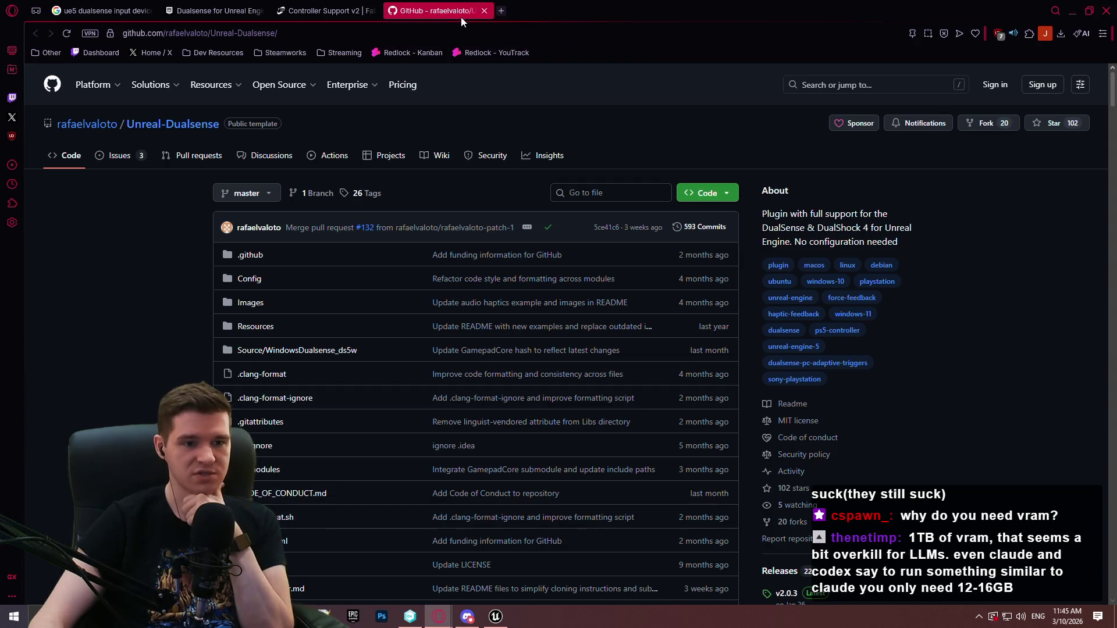
{"action": "mouse_move", "coordinate": [1108, 99]}
{"action": "left_mouse_down"}
{"action": "mouse_move", "coordinate": [1104, 232]}
{"action": "mouse_move", "coordinate": [1085, 148]}
{"action": "mouse_move", "coordinate": [1086, 164]}
{"action": "left_mouse_up"}
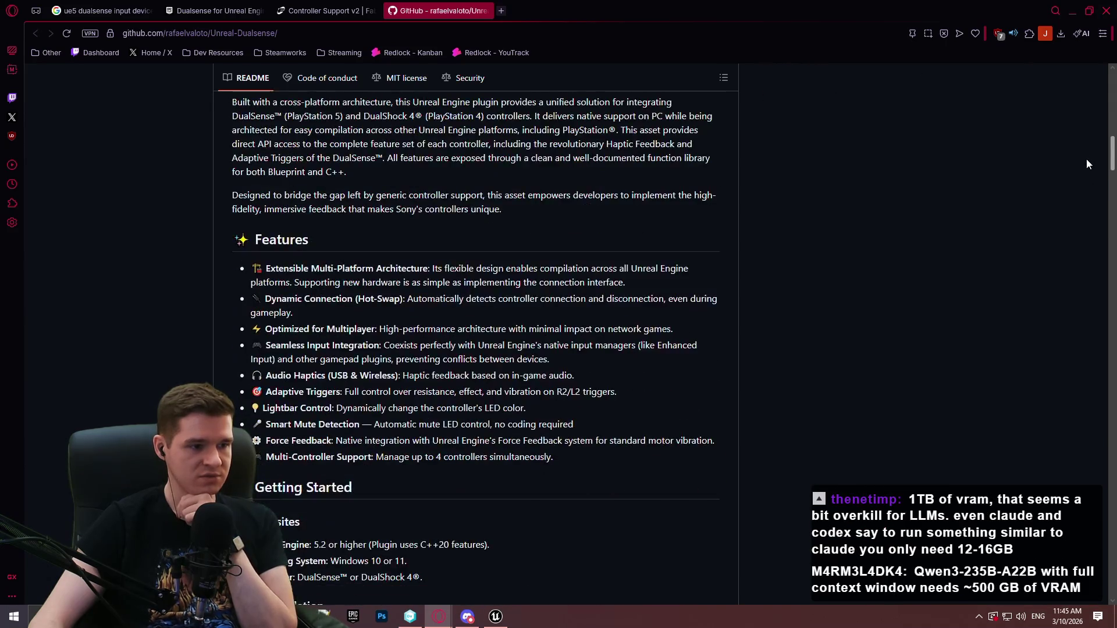
{"action": "scroll", "coordinate": [563, 212], "scroll_direction": "down", "scroll_amount": 2}
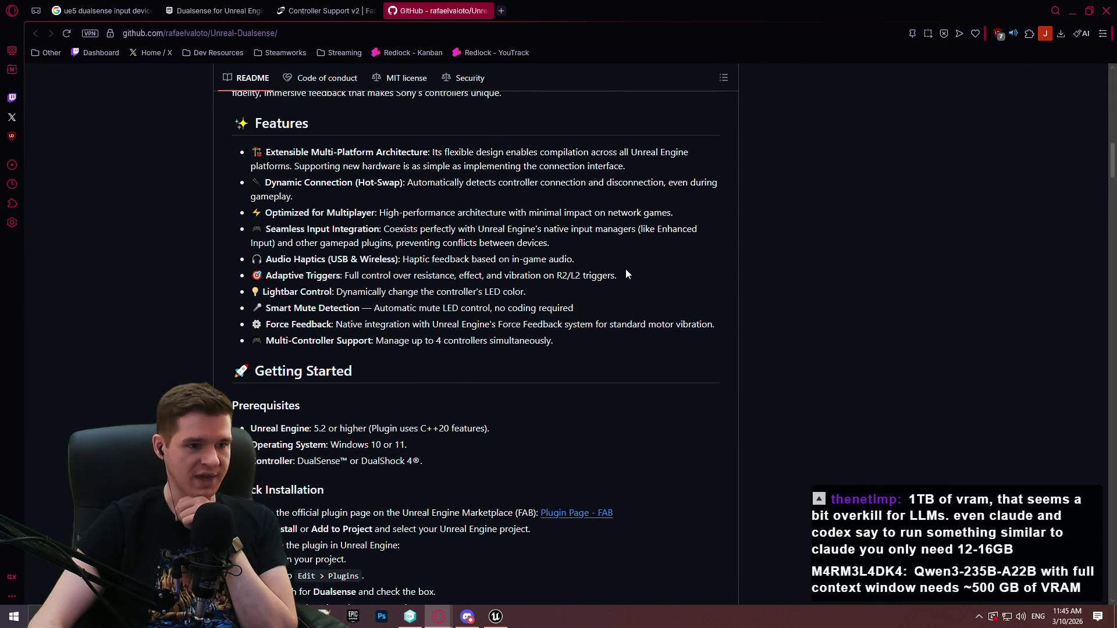
{"action": "left_click_drag", "start_coordinate": [621, 275], "coordinate": [251, 260]}
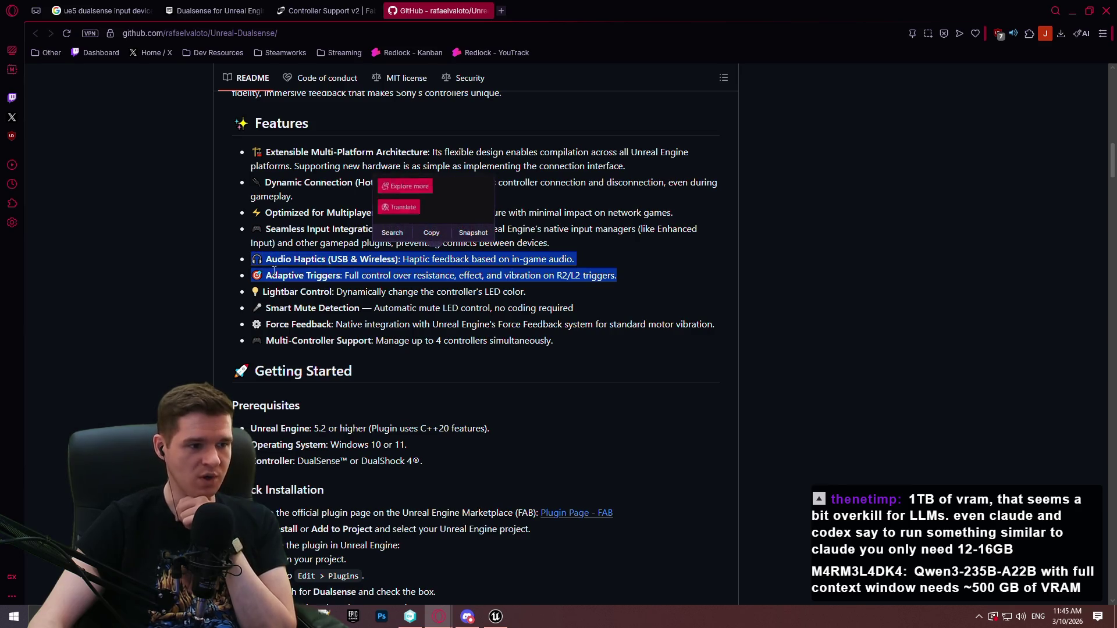
{"action": "left_click", "coordinate": [649, 290]}
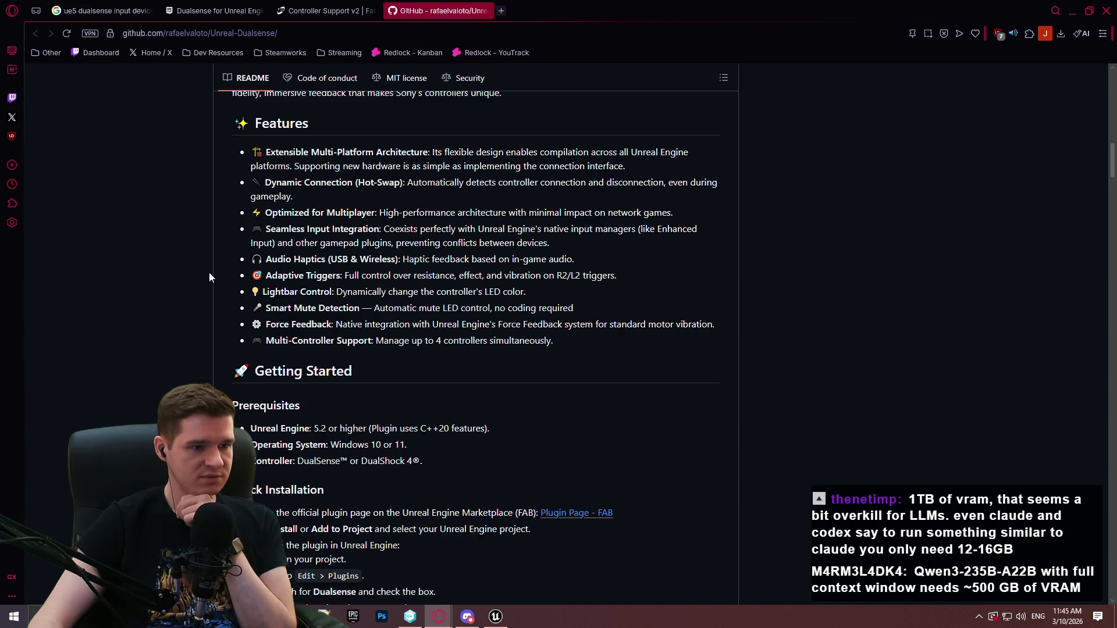
{"action": "scroll", "coordinate": [191, 267], "scroll_direction": "down", "scroll_amount": 4}
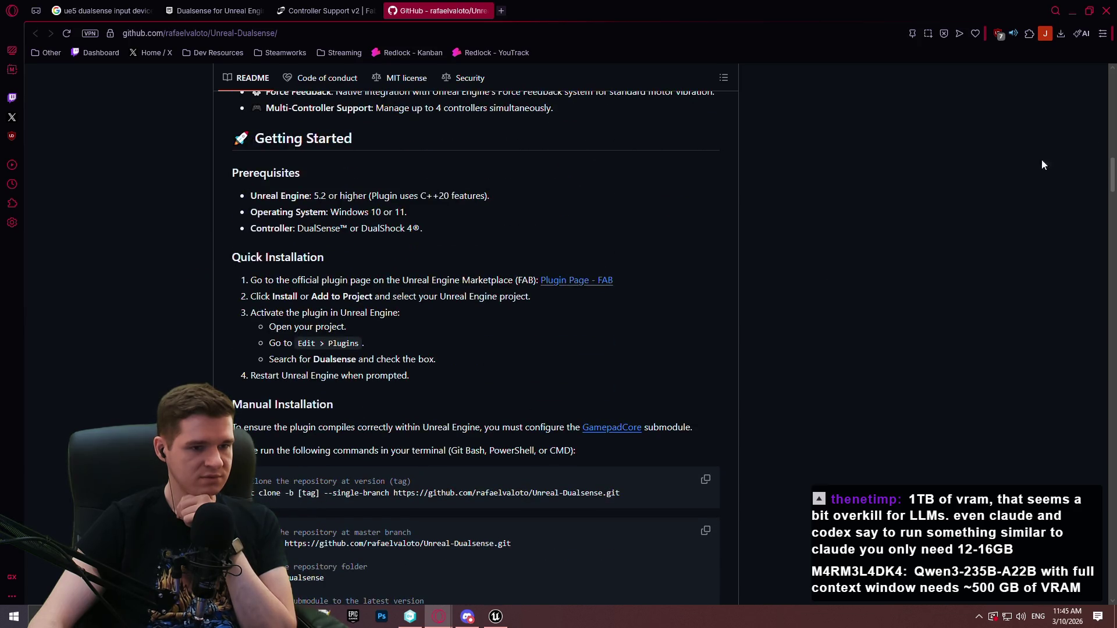
- Scroll the README to the Sponsor and NDA-Safe Architecture sections, then return to Unreal Editor
{"action": "mouse_move", "coordinate": [1110, 170]}
{"action": "left_mouse_down"}
{"action": "mouse_move", "coordinate": [1087, 361]}
{"action": "mouse_move", "coordinate": [1049, 518]}
{"action": "left_mouse_up"}
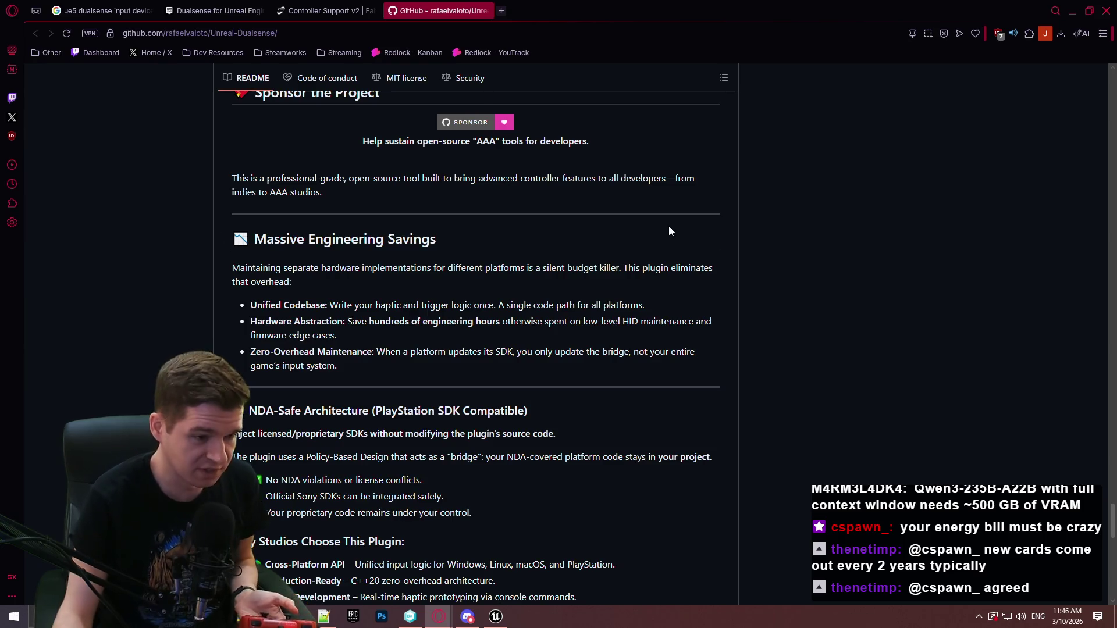
{"action": "left_click", "coordinate": [493, 616]}
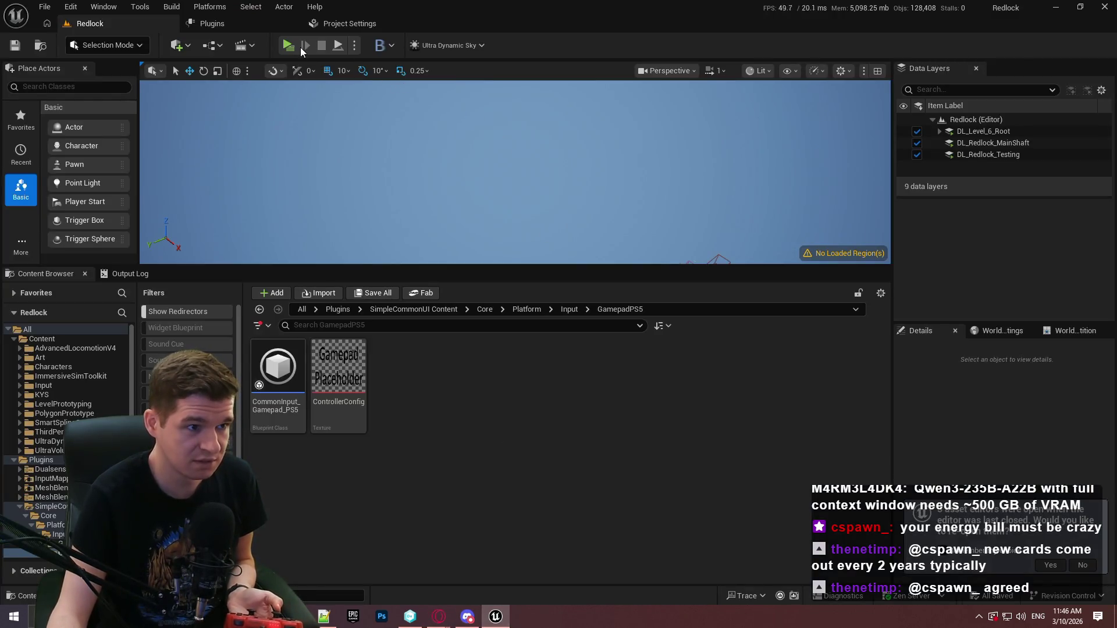
{"action": "left_click", "coordinate": [288, 46]}
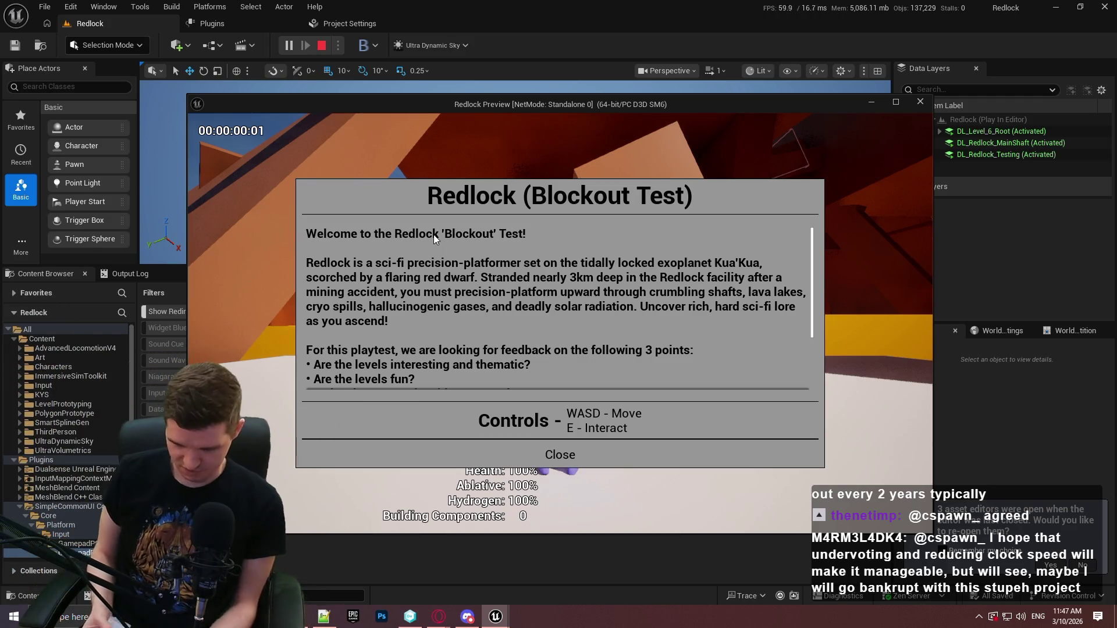
{"action": "left_click", "coordinate": [560, 455]}
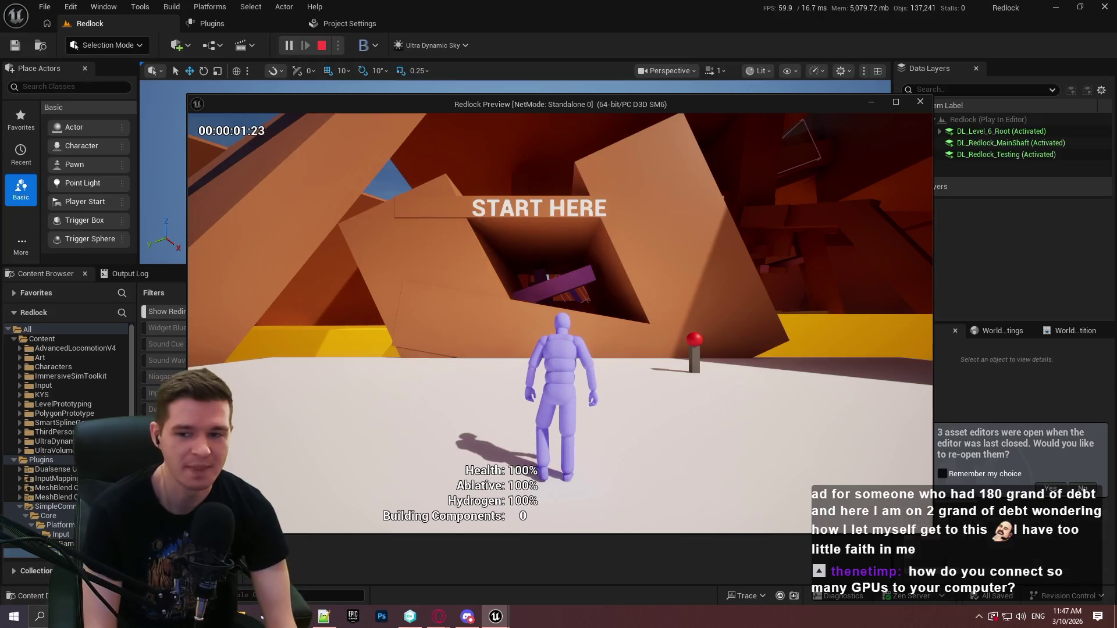
{"action": "key", "text": "Escape"}
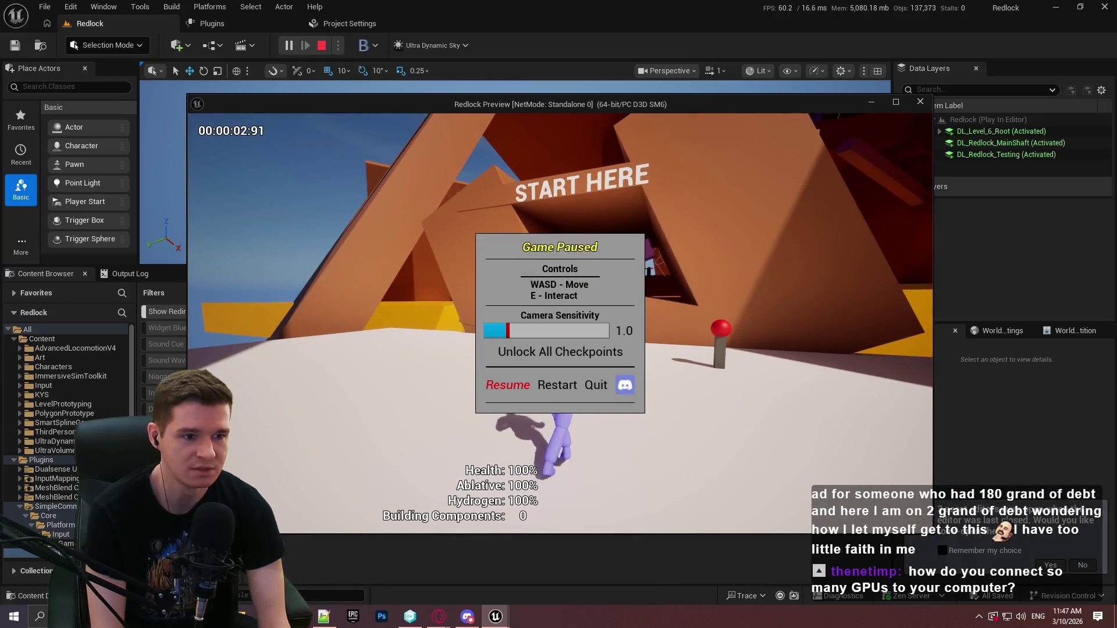
{"action": "key", "text": "Escape"}
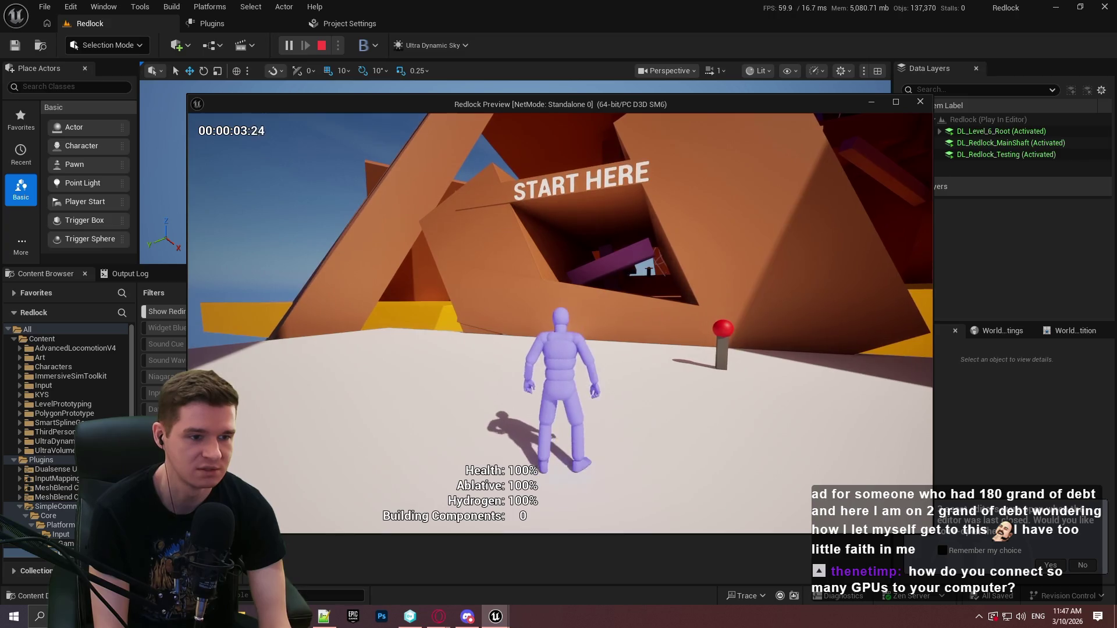
{"action": "key", "text": "Escape"}
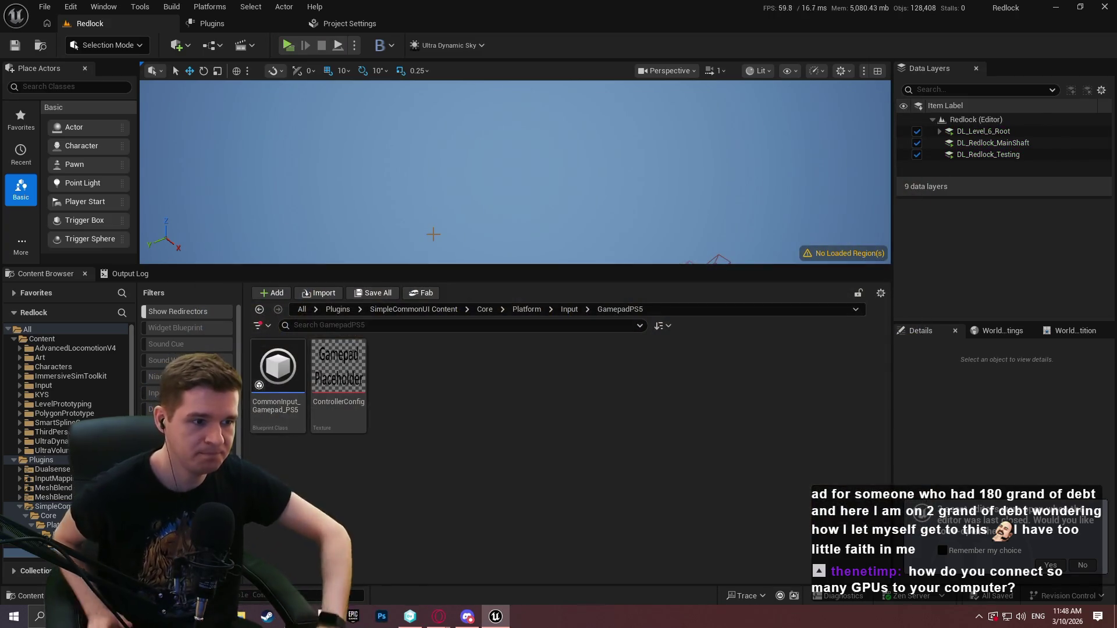
- Inspect CommonInput_Gamepad_PS5's hardware device identifier, then check the installed plugins and project settings
{"action": "double_click", "coordinate": [278, 373]}
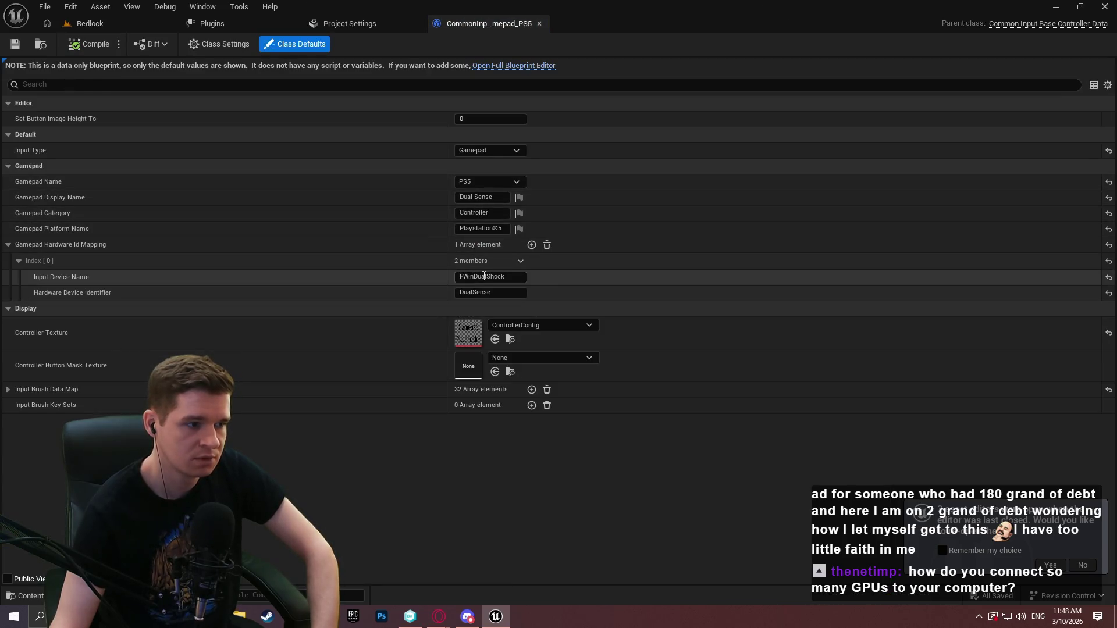
{"action": "left_click", "coordinate": [502, 292]}
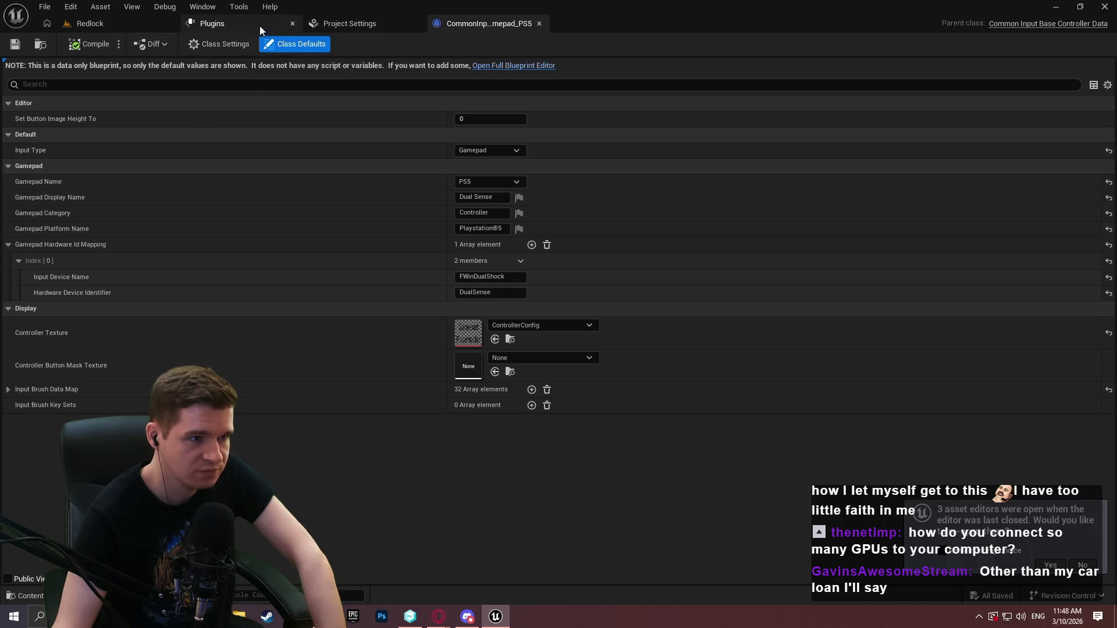
{"action": "left_click", "coordinate": [245, 20]}
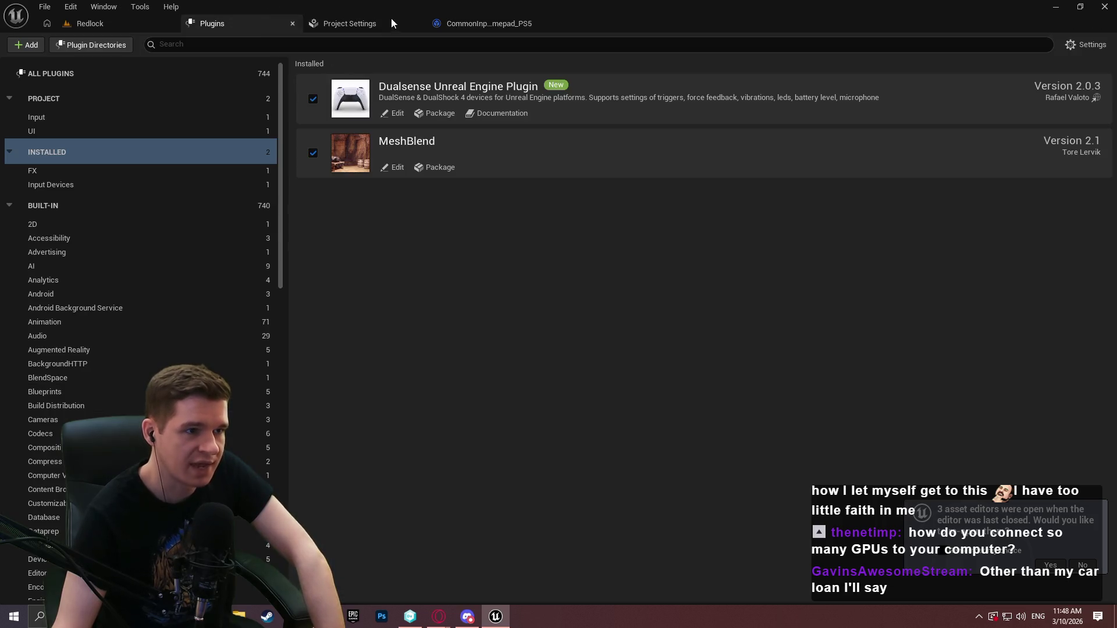
{"action": "left_click", "coordinate": [414, 26]}
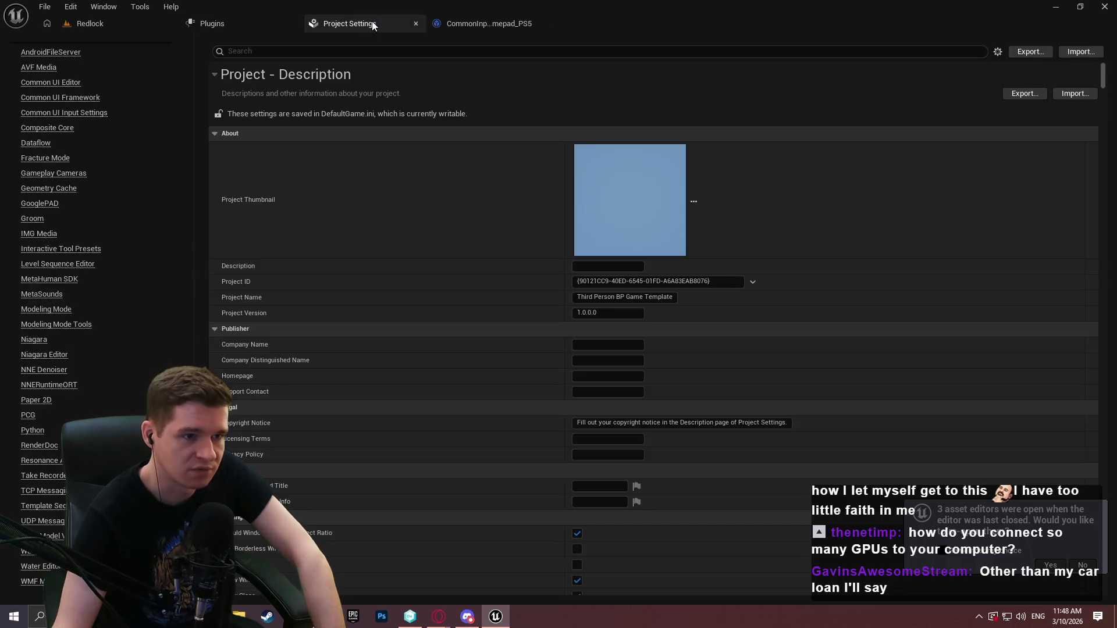
{"action": "left_click", "coordinate": [229, 21]}
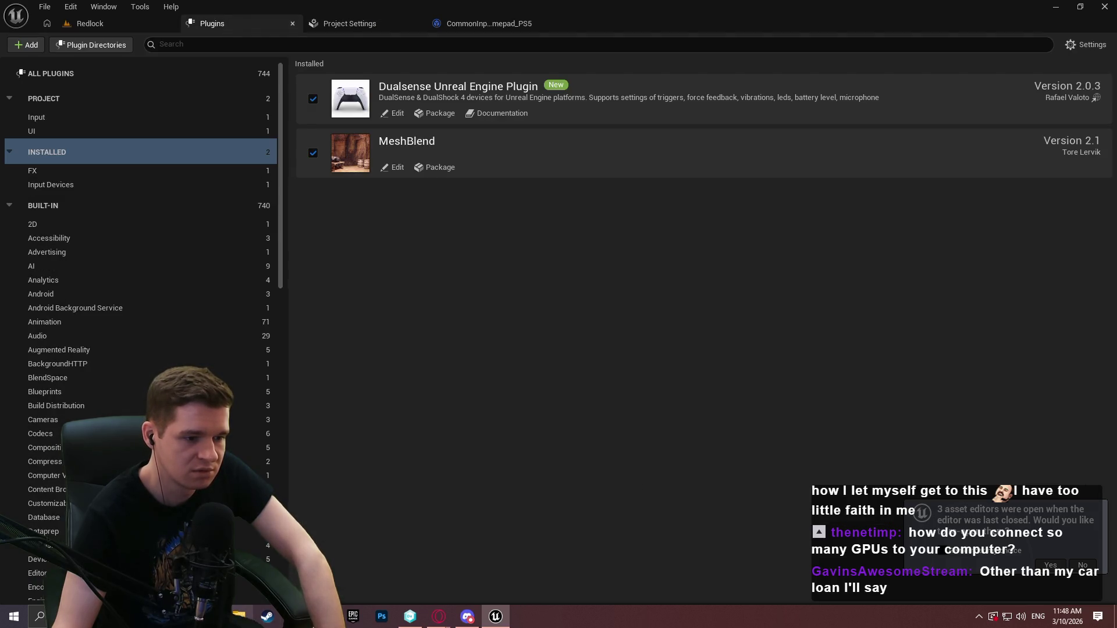
- View the Unreal-Dualsense repo's Source/WindowsDualsense_ds5w folder, then close that tab and return to Unreal
{"action": "mouse_move", "coordinate": [438, 621]}
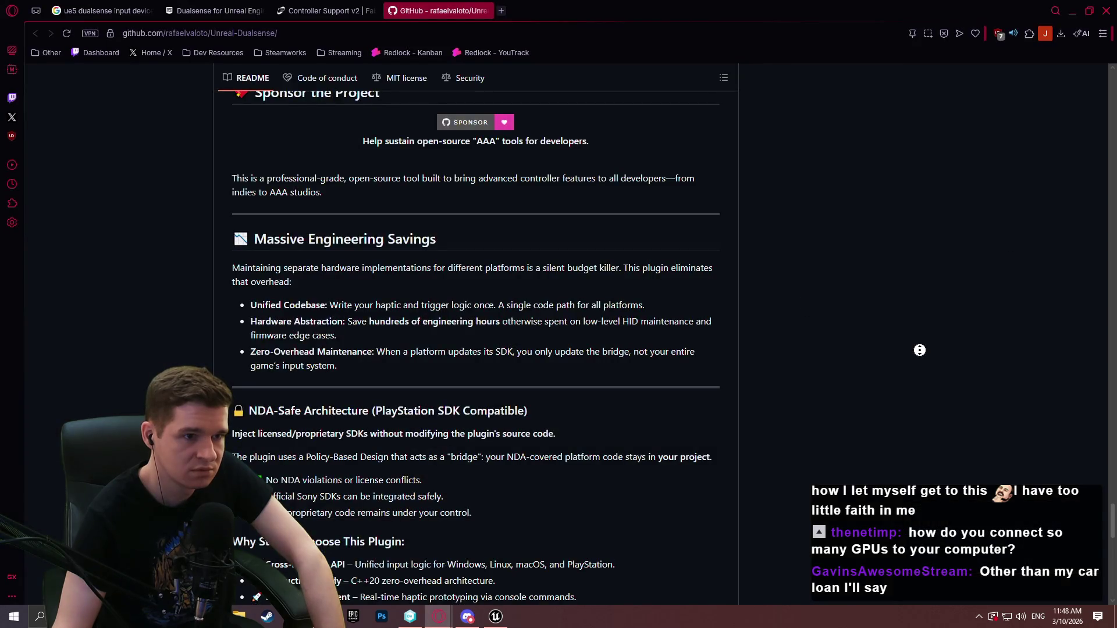
{"action": "left_click", "coordinate": [619, 556]}
{"action": "scroll", "coordinate": [878, 305], "scroll_direction": "up", "scroll_amount": 15}
{"action": "scroll", "coordinate": [1043, 261], "scroll_direction": "down", "scroll_amount": 3}
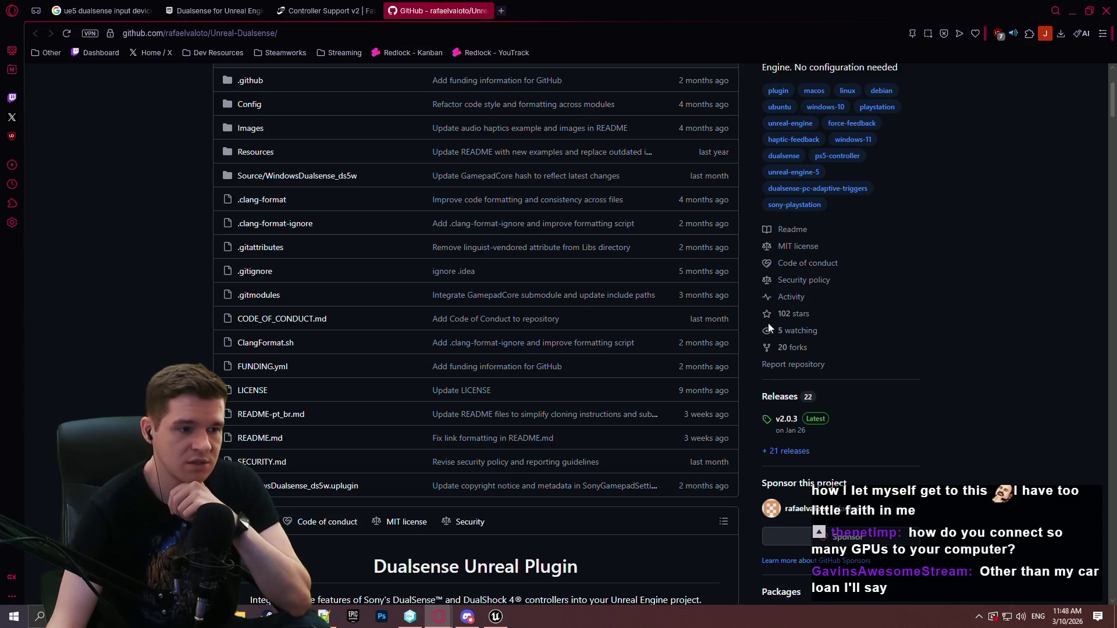
{"action": "left_click", "coordinate": [291, 176]}
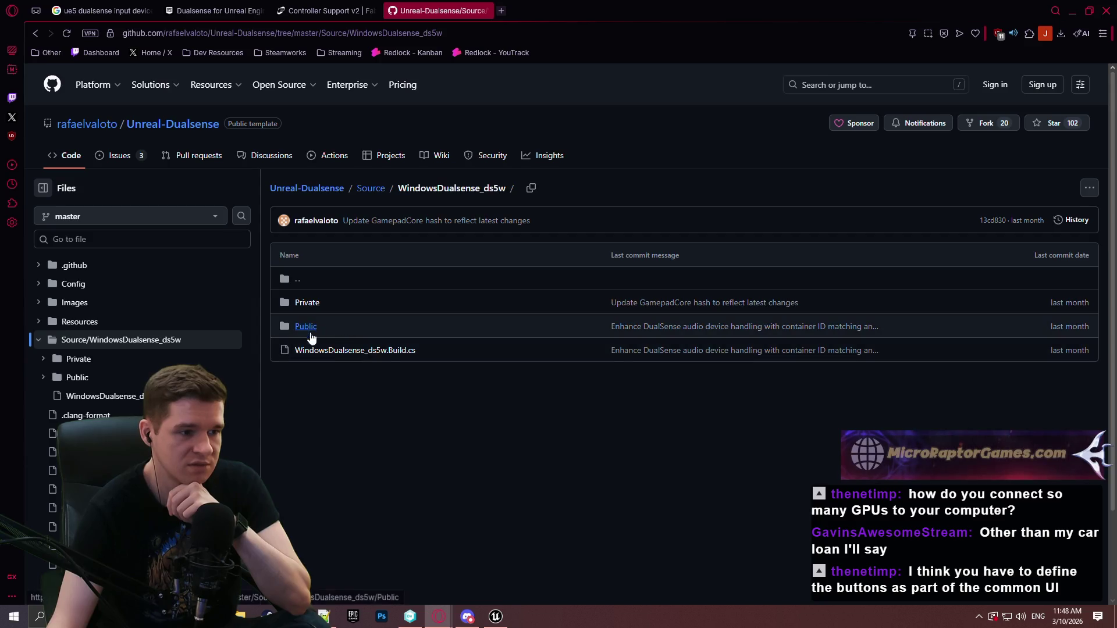
{"action": "left_click", "coordinate": [485, 12]}
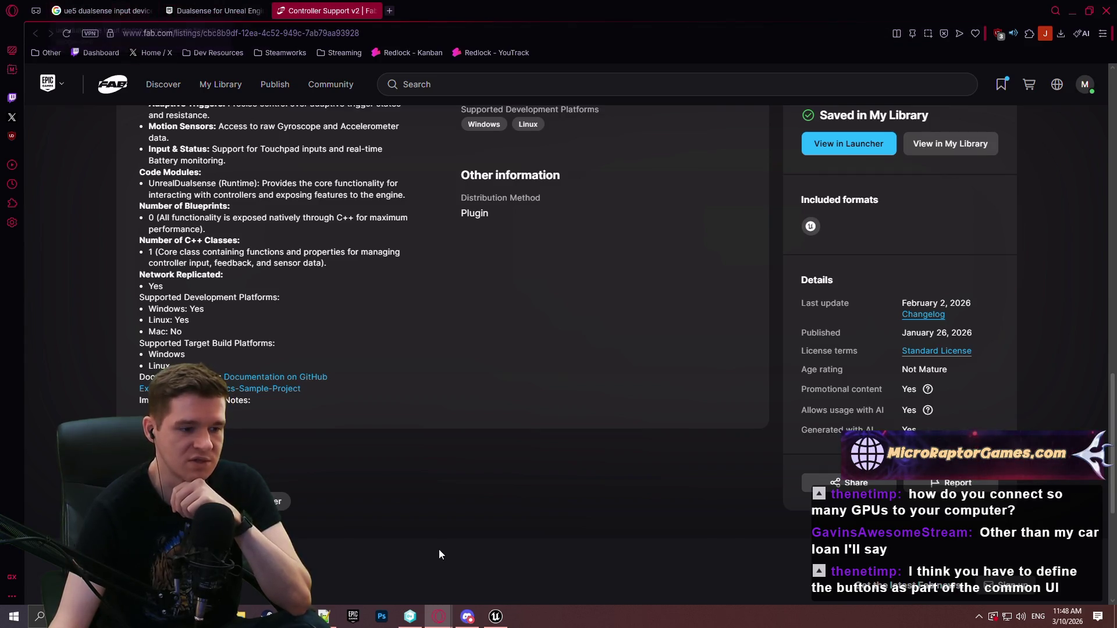
{"action": "key", "text": "alt+Tab"}
- Expand Input Brush Data Map Index [0] and [1] in the CommonInput_Gamepad_PS5 defaults
{"action": "left_click", "coordinate": [448, 26]}
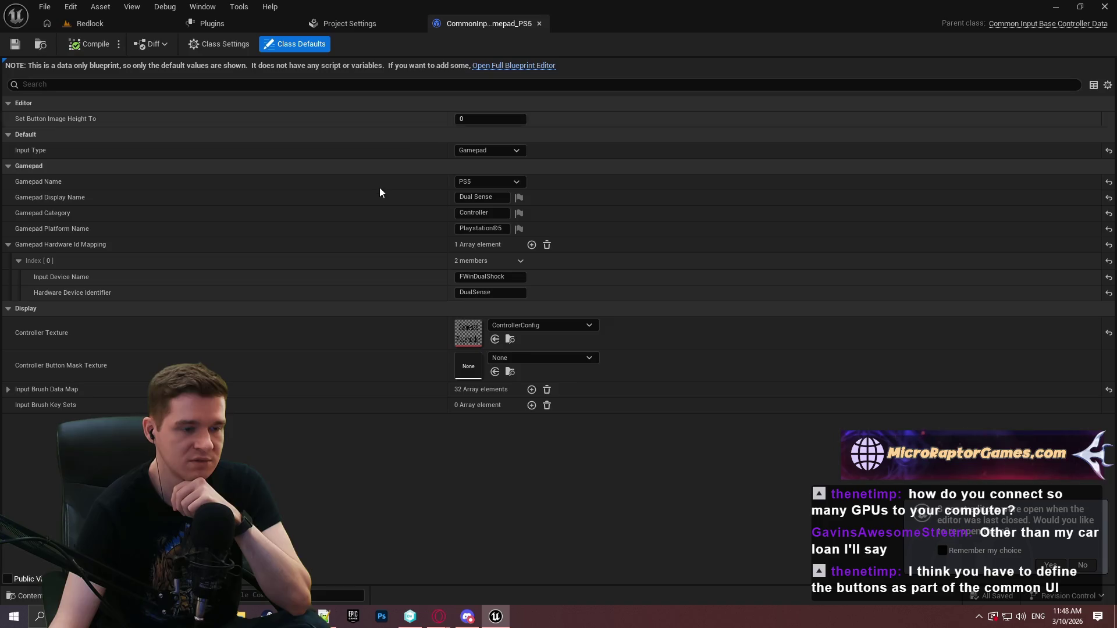
{"action": "left_click", "coordinate": [7, 389]}
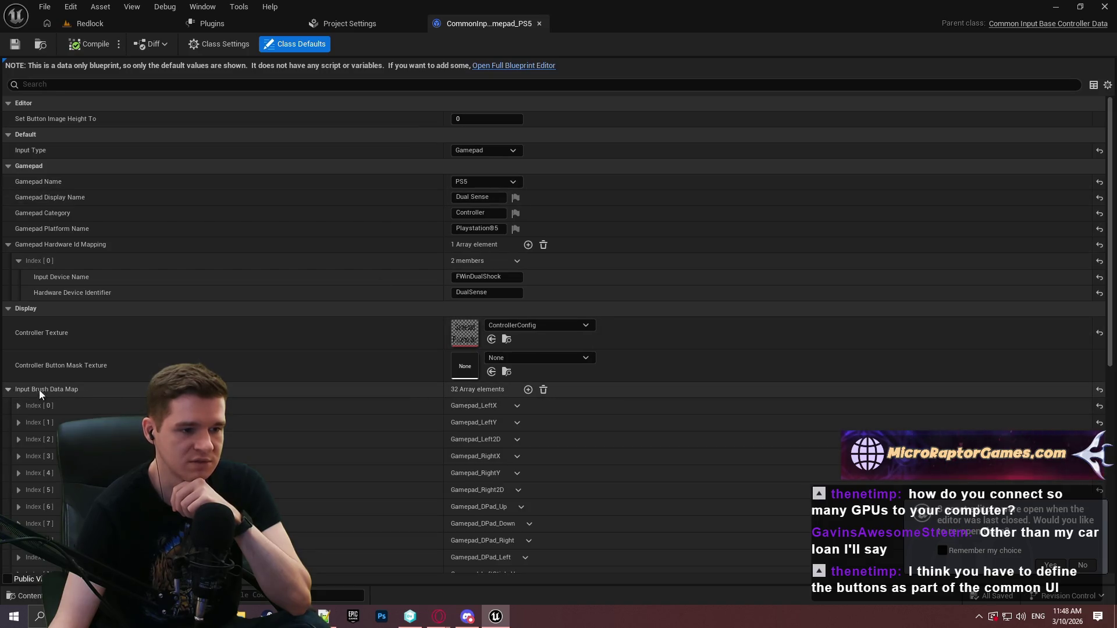
{"action": "scroll", "coordinate": [72, 347], "scroll_direction": "down", "scroll_amount": 5}
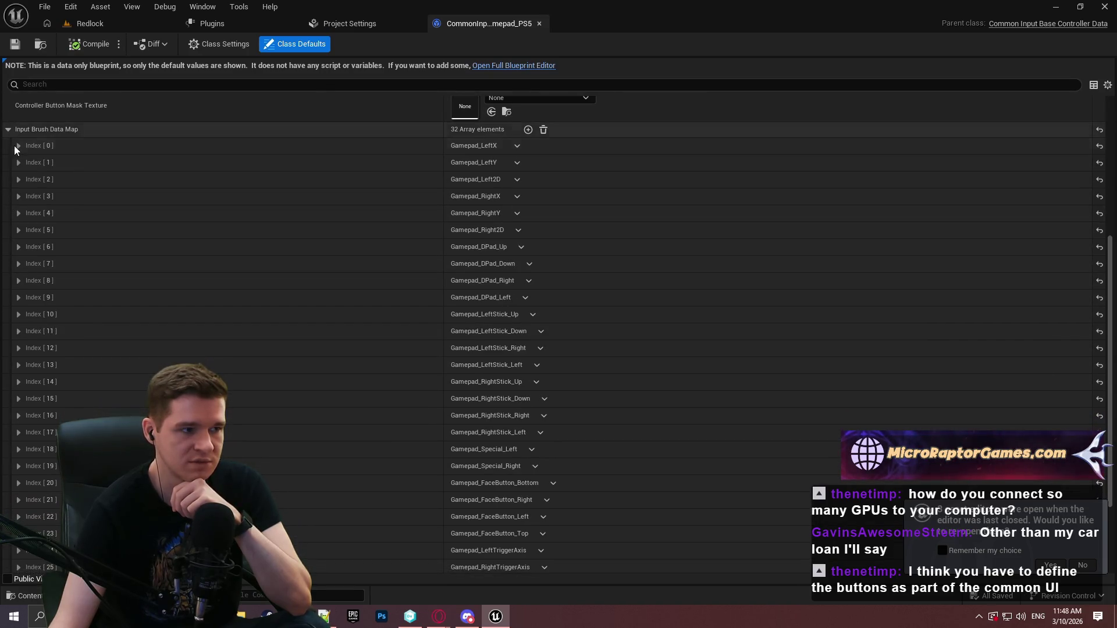
{"action": "left_click", "coordinate": [19, 146]}
{"action": "left_click", "coordinate": [21, 196]}
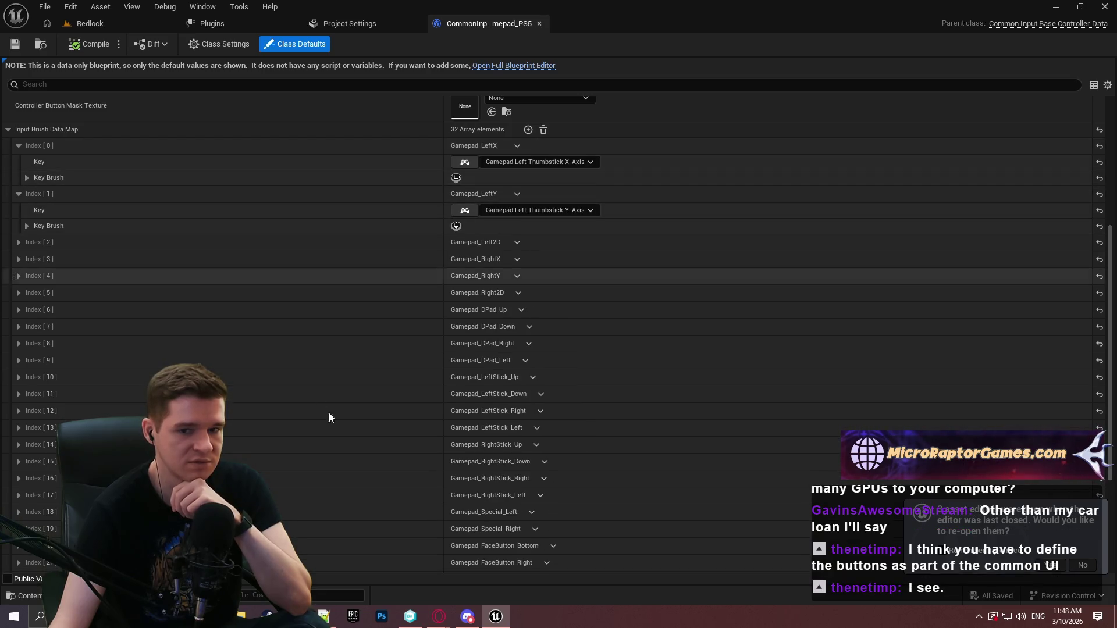
- Show the installed plugins list with Dualsense Unreal Engine Plugin 2.0.3 and MeshBlend 2.1
{"action": "scroll", "coordinate": [268, 309], "scroll_direction": "up", "scroll_amount": 2}
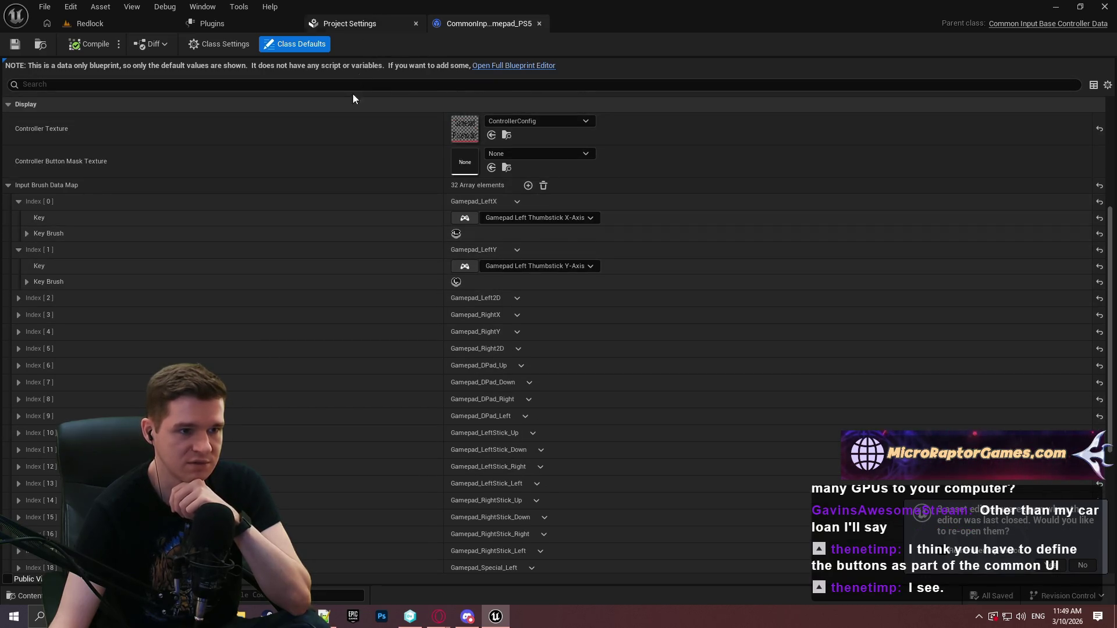
{"action": "scroll", "coordinate": [353, 93], "scroll_direction": "up", "scroll_amount": 1}
{"action": "left_click", "coordinate": [249, 25]}
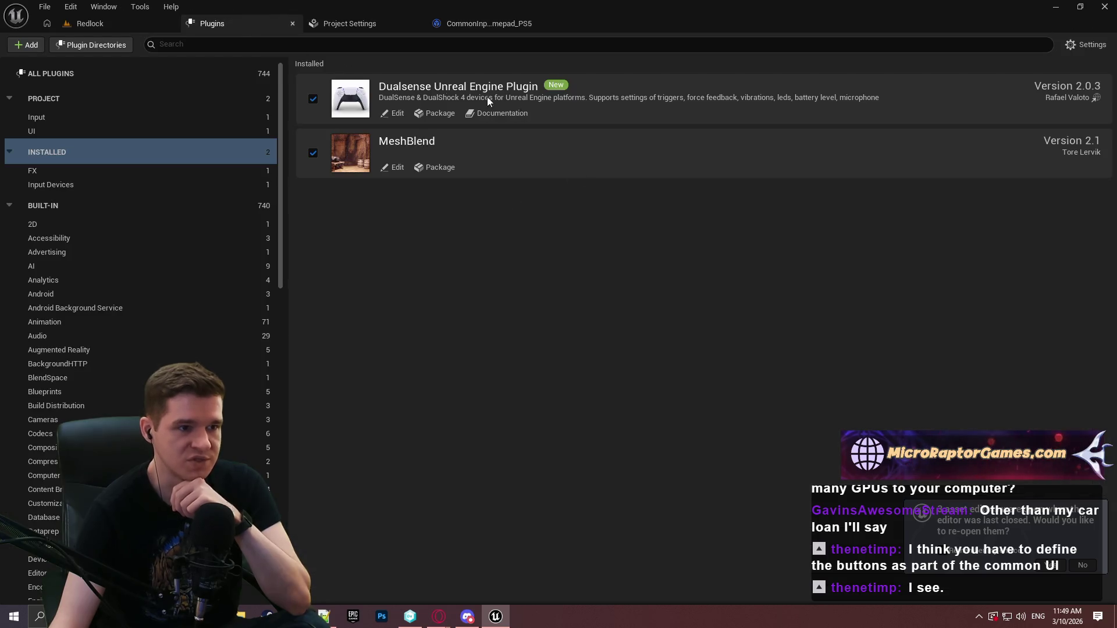
- Review Common UI Input Settings and Engine Input, then show Common Input Settings' Windows controller data
{"action": "left_click", "coordinate": [344, 19]}
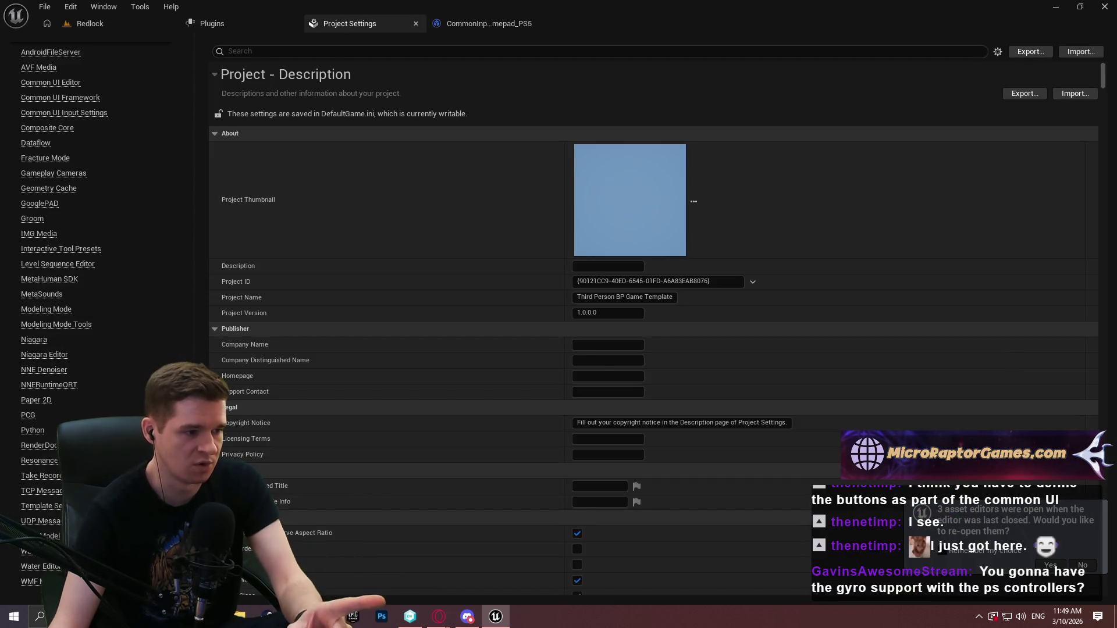
{"action": "scroll", "coordinate": [87, 291], "scroll_direction": "up", "scroll_amount": 5}
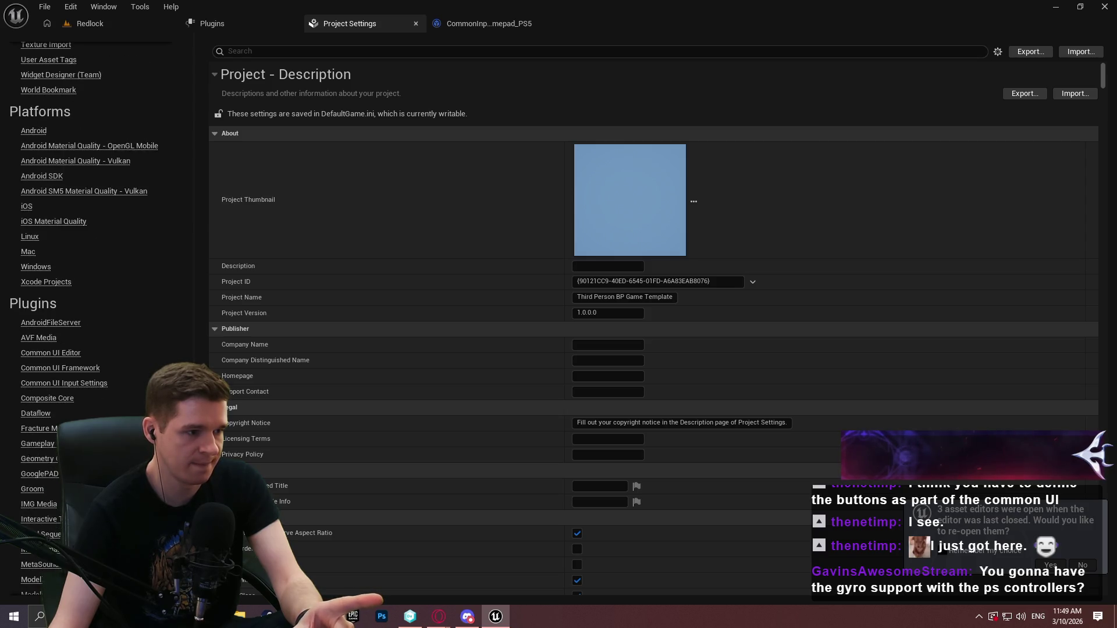
{"action": "left_click", "coordinate": [82, 383]}
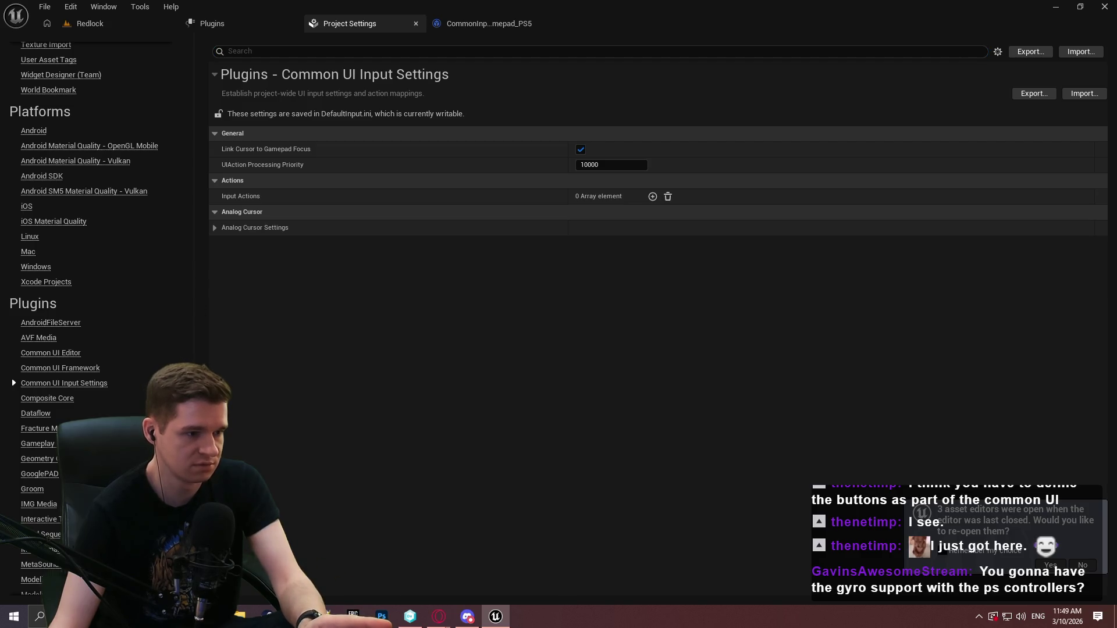
{"action": "scroll", "coordinate": [198, 117], "scroll_direction": "up", "scroll_amount": 15}
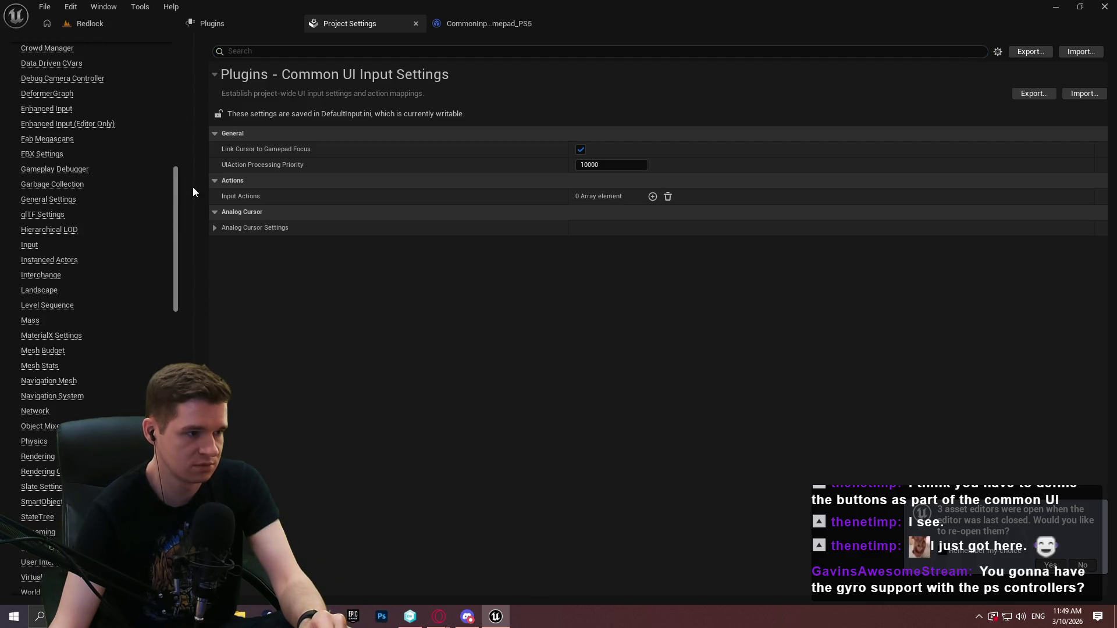
{"action": "left_click", "coordinate": [29, 245]}
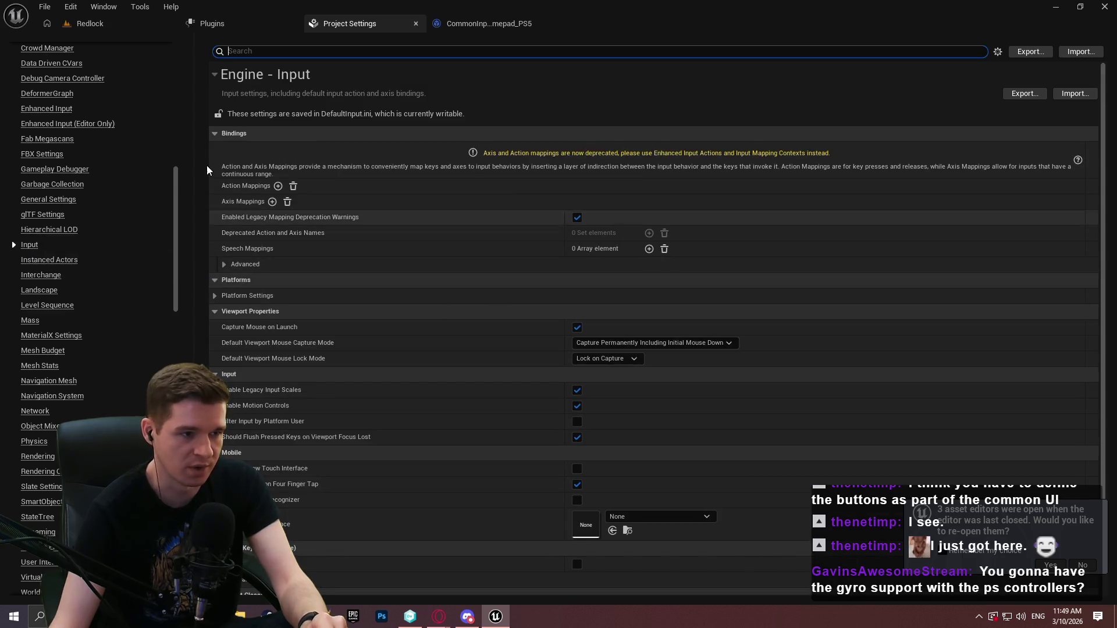
{"action": "left_click_drag", "start_coordinate": [175, 192], "coordinate": [182, 69]}
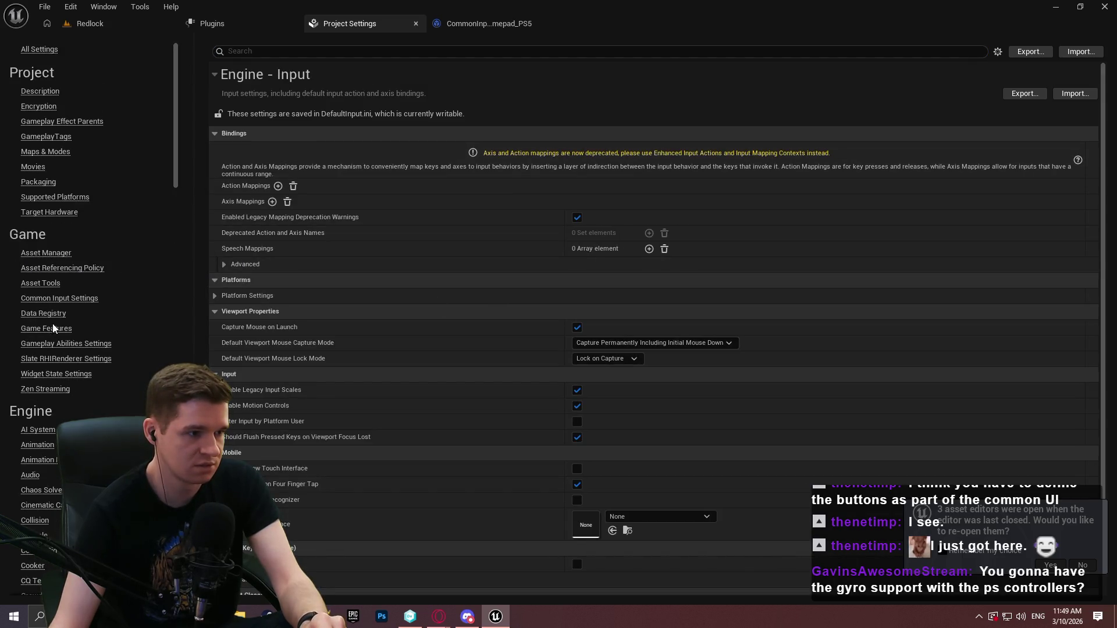
{"action": "left_click", "coordinate": [55, 298]}
{"action": "scroll", "coordinate": [495, 313], "scroll_direction": "down", "scroll_amount": 3}
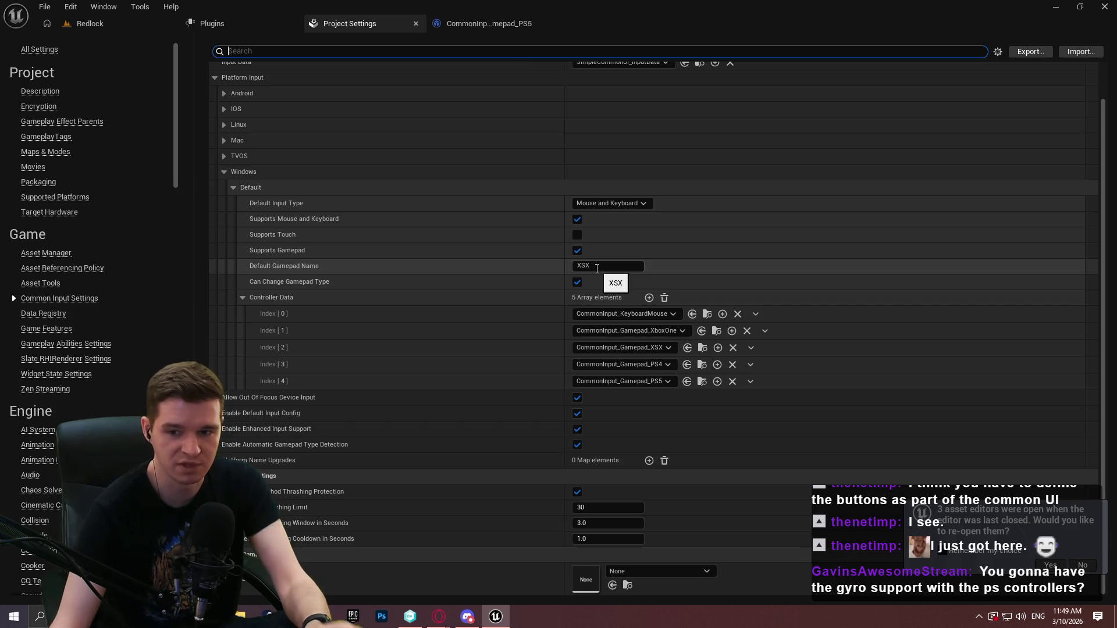
- Change the Windows Default Gamepad Name from XSX to PS5 and return to Redlock
{"action": "left_click", "coordinate": [656, 269]}
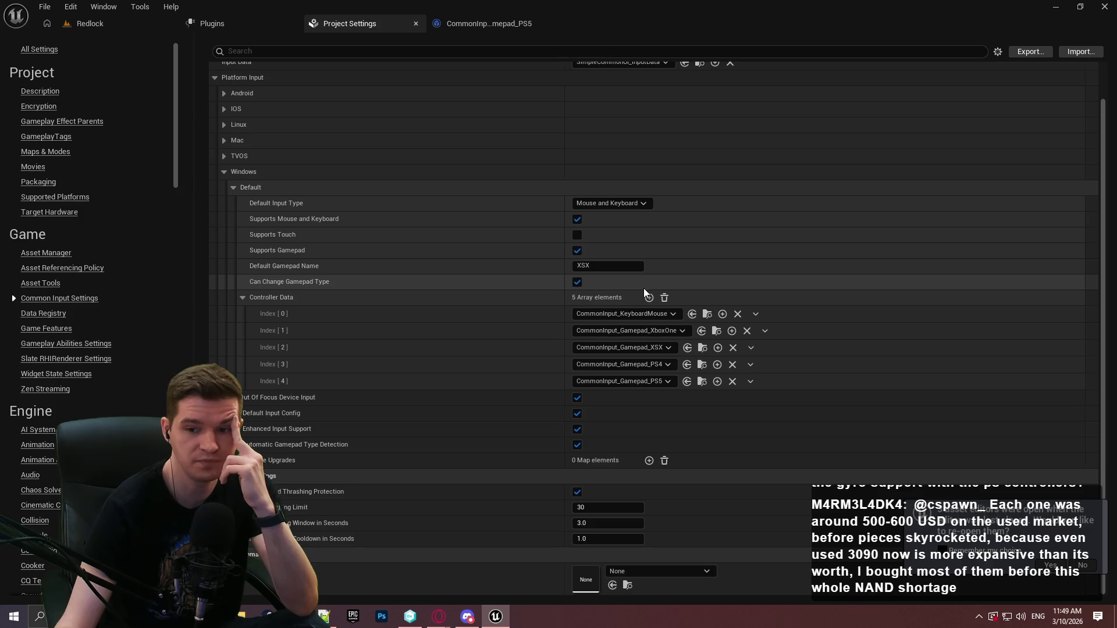
{"action": "left_click", "coordinate": [617, 266]}
{"action": "left_click", "coordinate": [675, 267]}
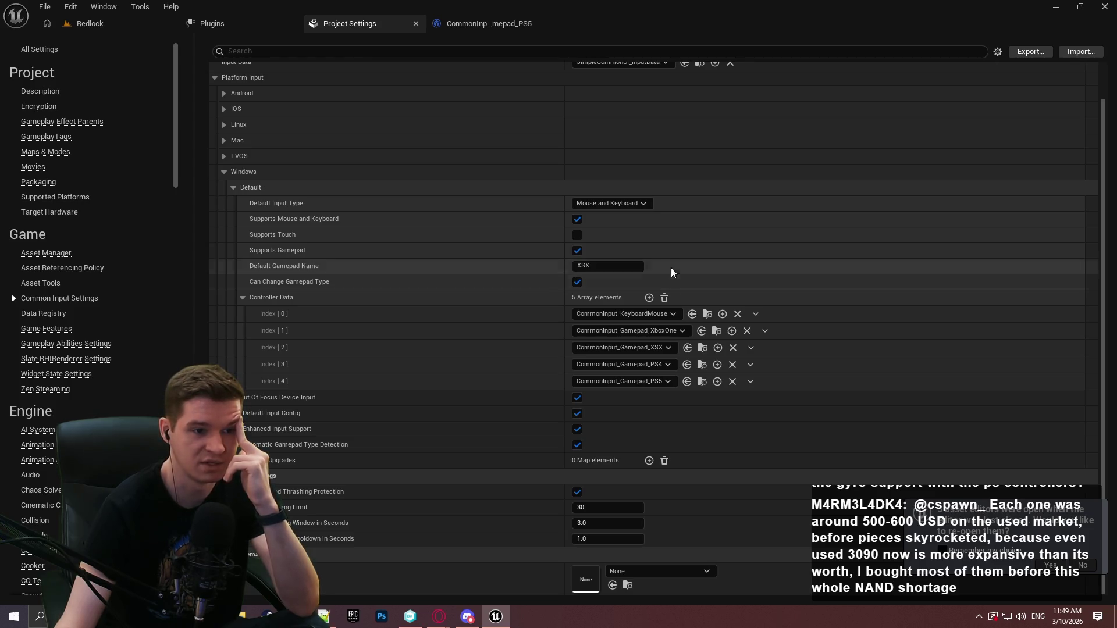
{"action": "type", "text": "PS%"}
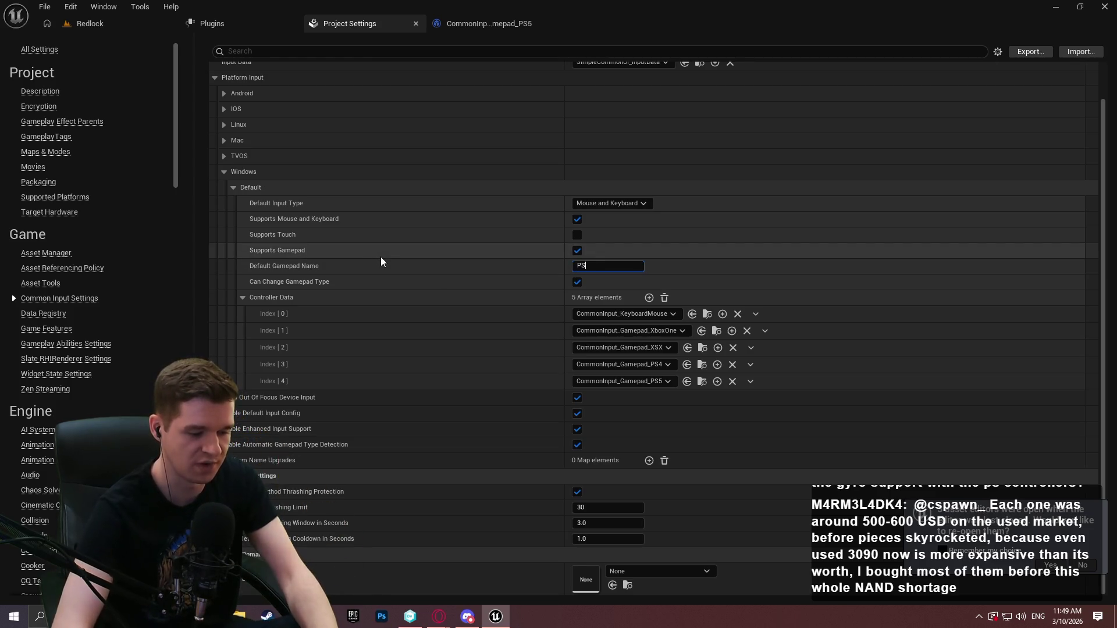
{"action": "key", "text": "BackSpace"}
{"action": "type", "text": "5"}
{"action": "key", "text": "Return"}
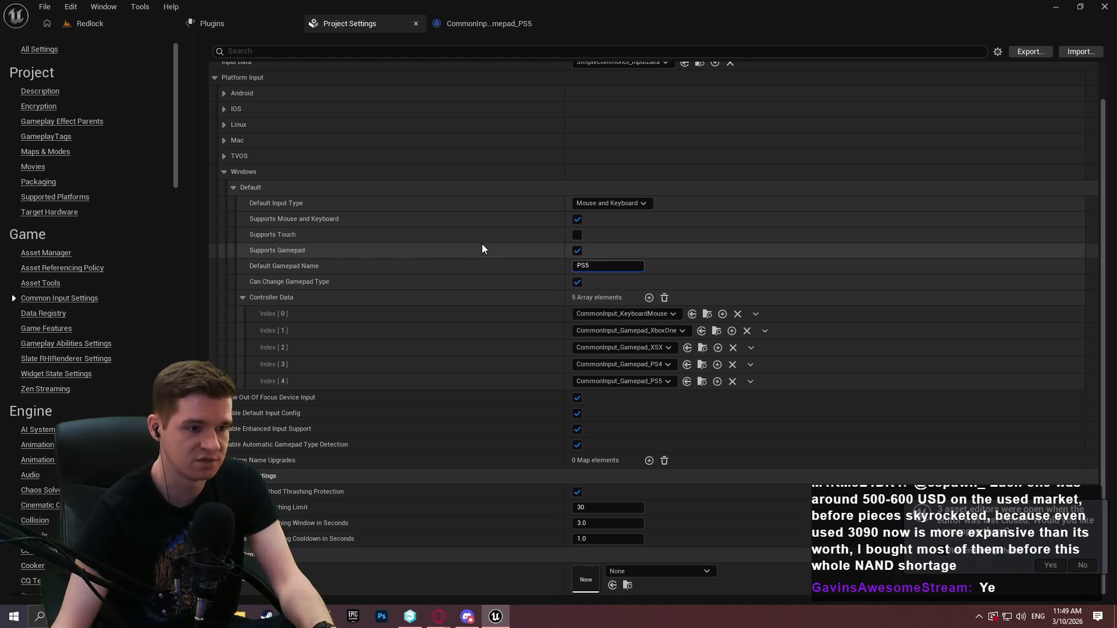
{"action": "left_click", "coordinate": [87, 24]}
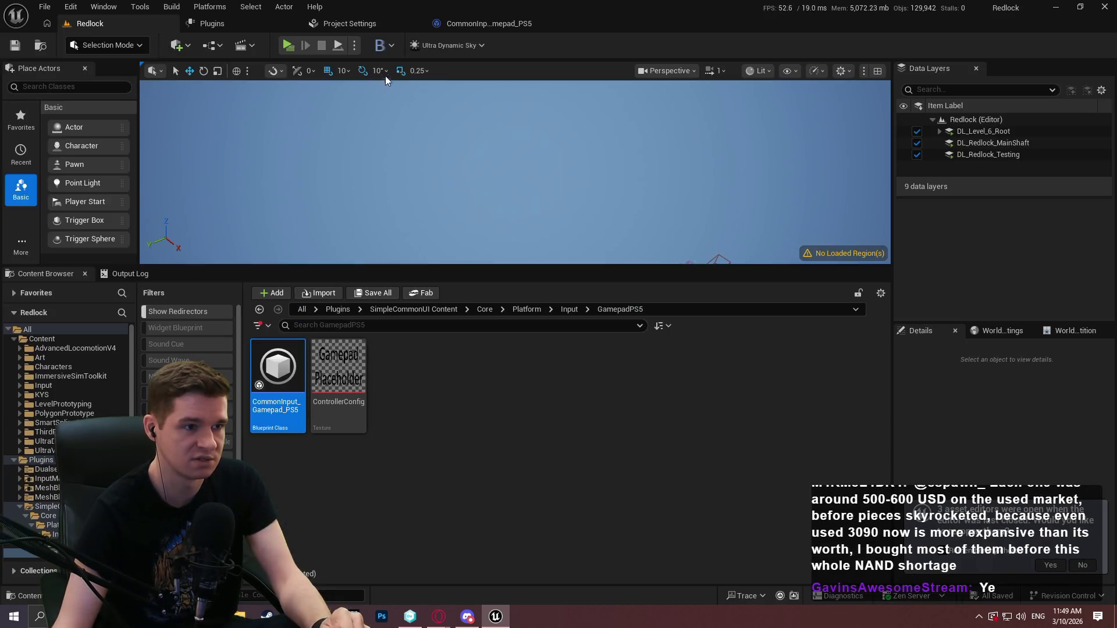
- Play Redlock, restart from the pause menu, then pause again and confirm Quit
{"action": "left_click", "coordinate": [288, 45]}
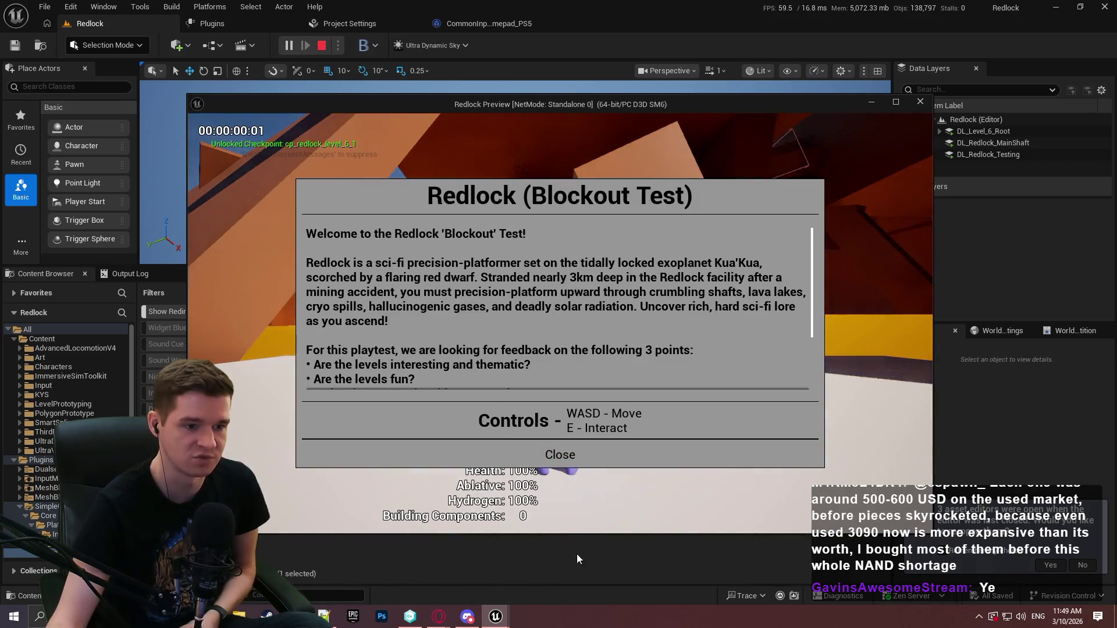
{"action": "left_click", "coordinate": [559, 455]}
{"action": "key", "text": "Escape"}
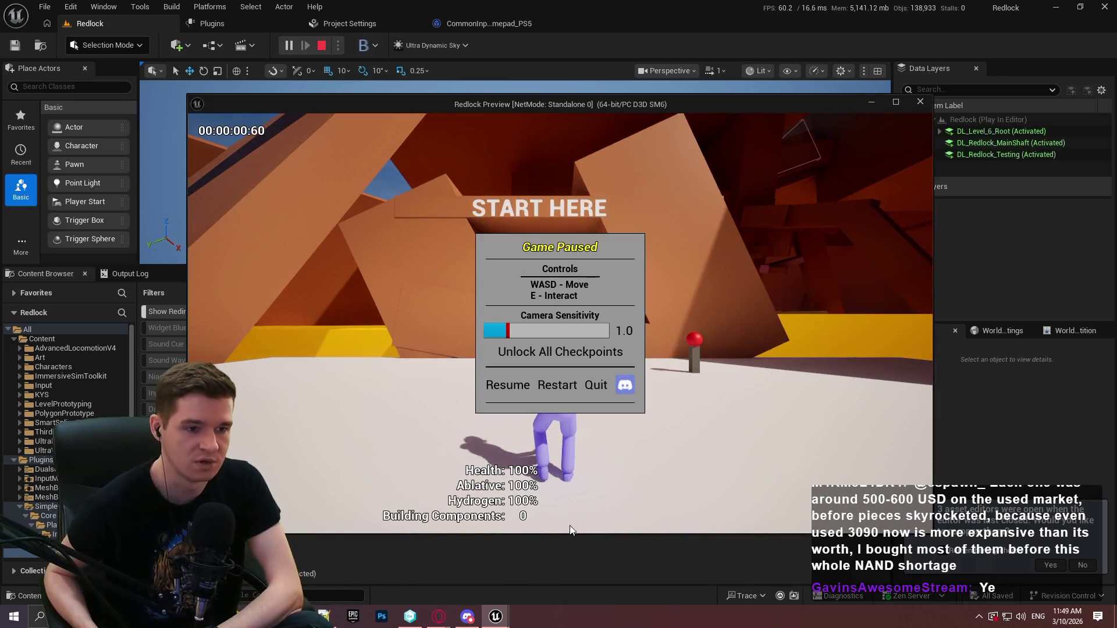
{"action": "left_click", "coordinate": [557, 385]}
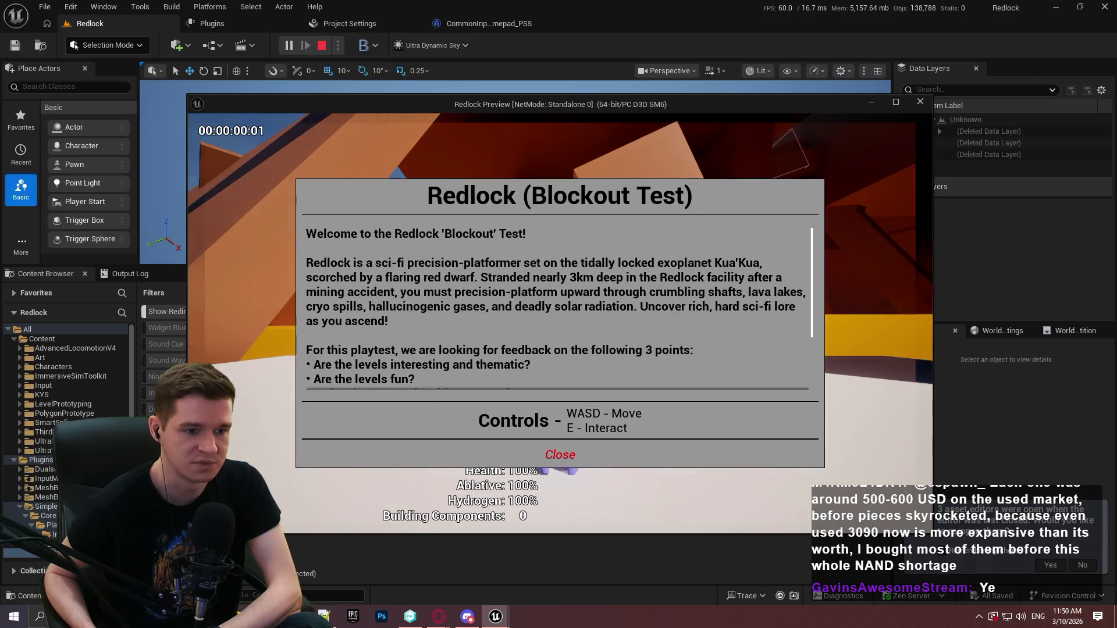
{"action": "left_click", "coordinate": [560, 455]}
{"action": "key", "text": "Escape"}
{"action": "left_click", "coordinate": [596, 385]}
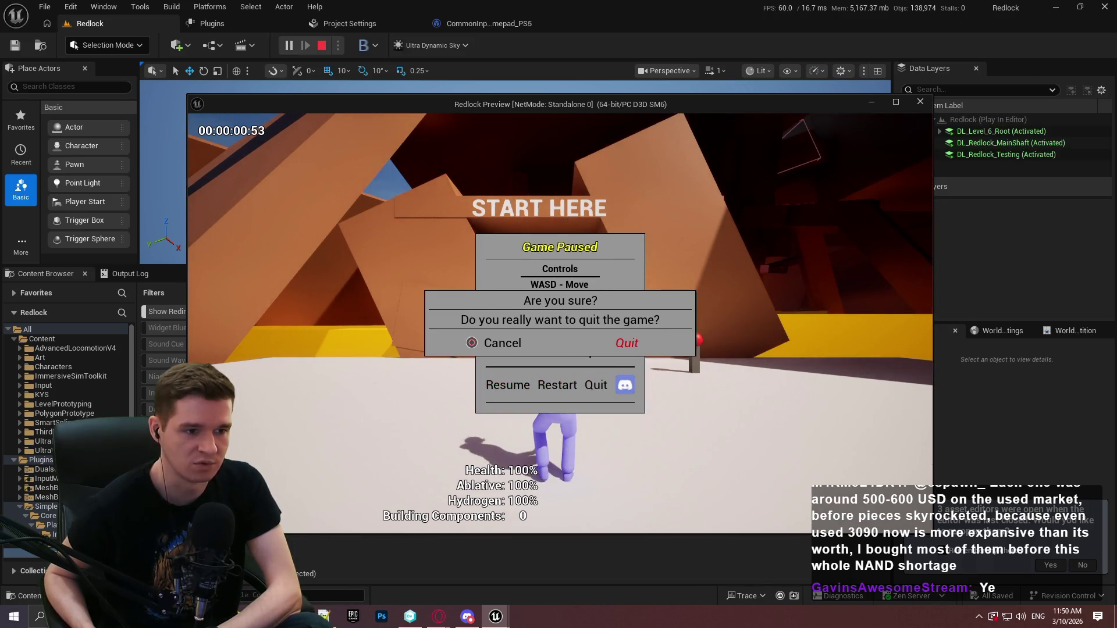
{"action": "key", "text": "Right"}
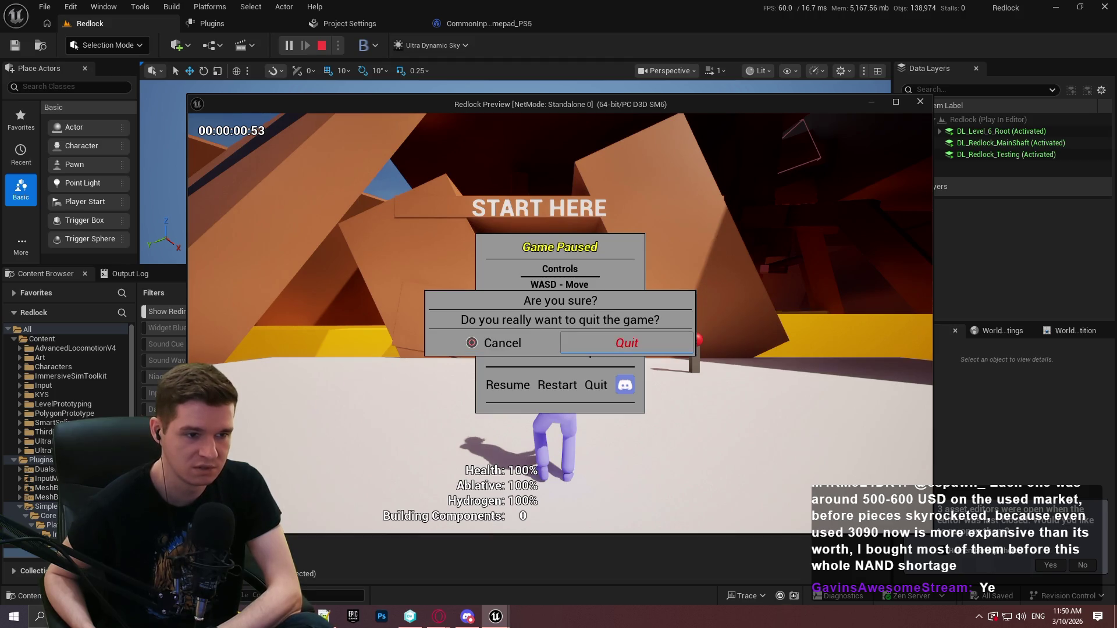
{"action": "key", "text": "Return"}
- Set the Windows Default Gamepad Name back to XSX and return to Redlock
{"action": "left_click", "coordinate": [505, 19]}
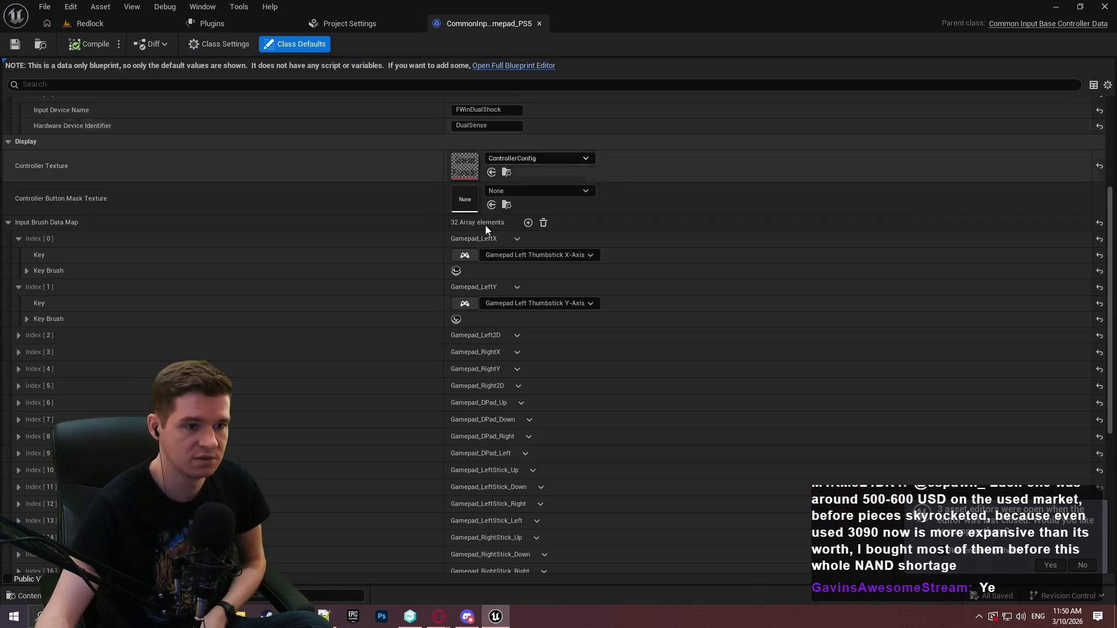
{"action": "left_click", "coordinate": [263, 29]}
{"action": "left_click", "coordinate": [348, 23]}
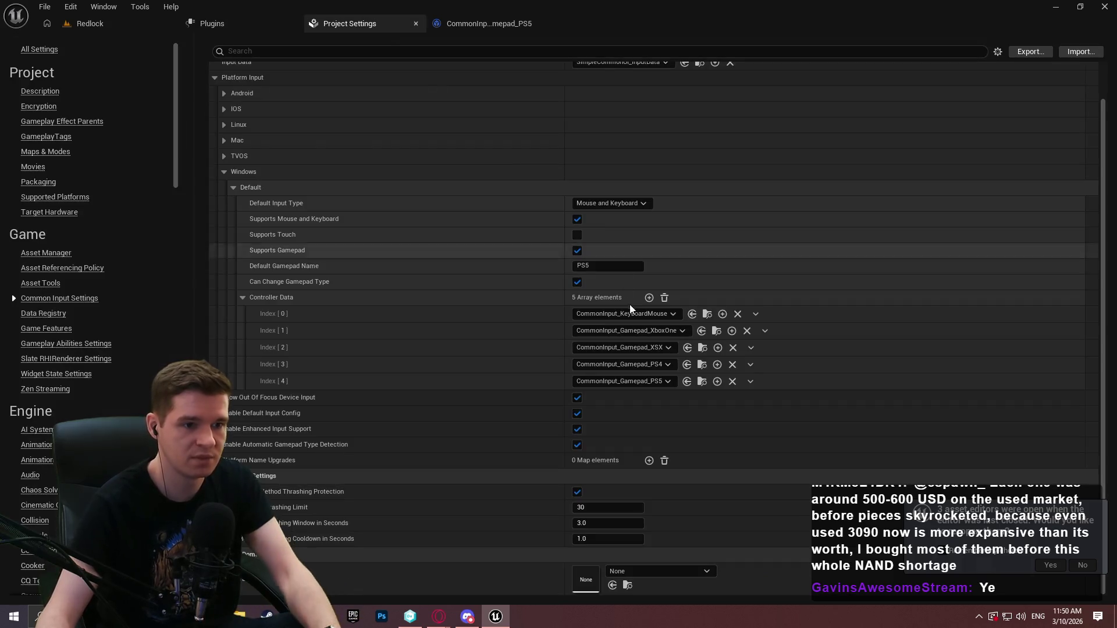
{"action": "type", "text": "XSX"}
{"action": "key", "text": "Return"}
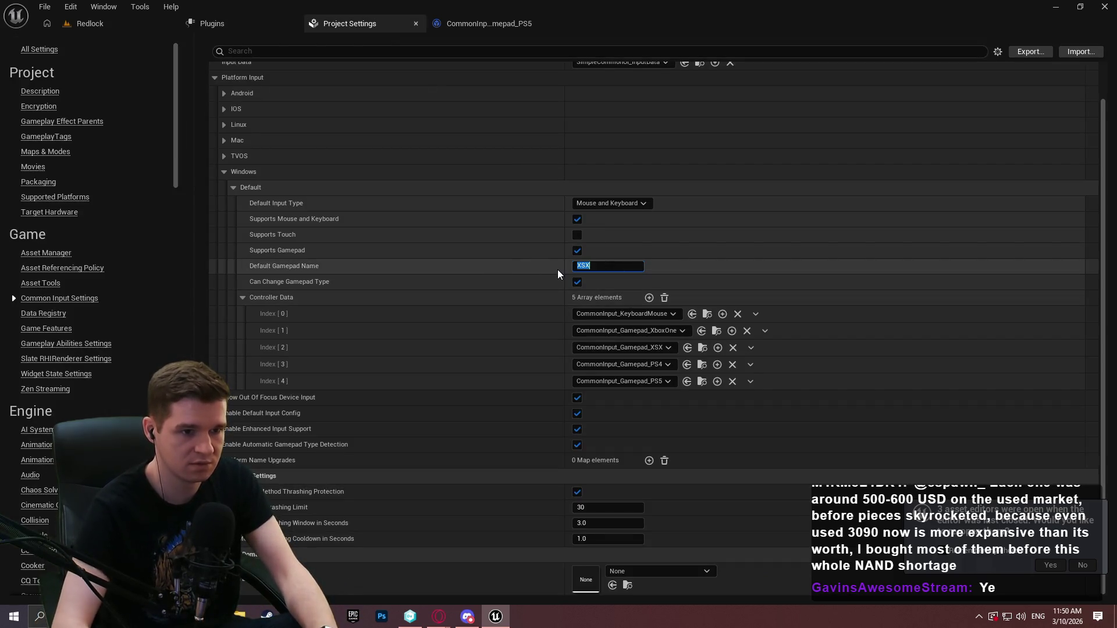
{"action": "left_click", "coordinate": [111, 25]}
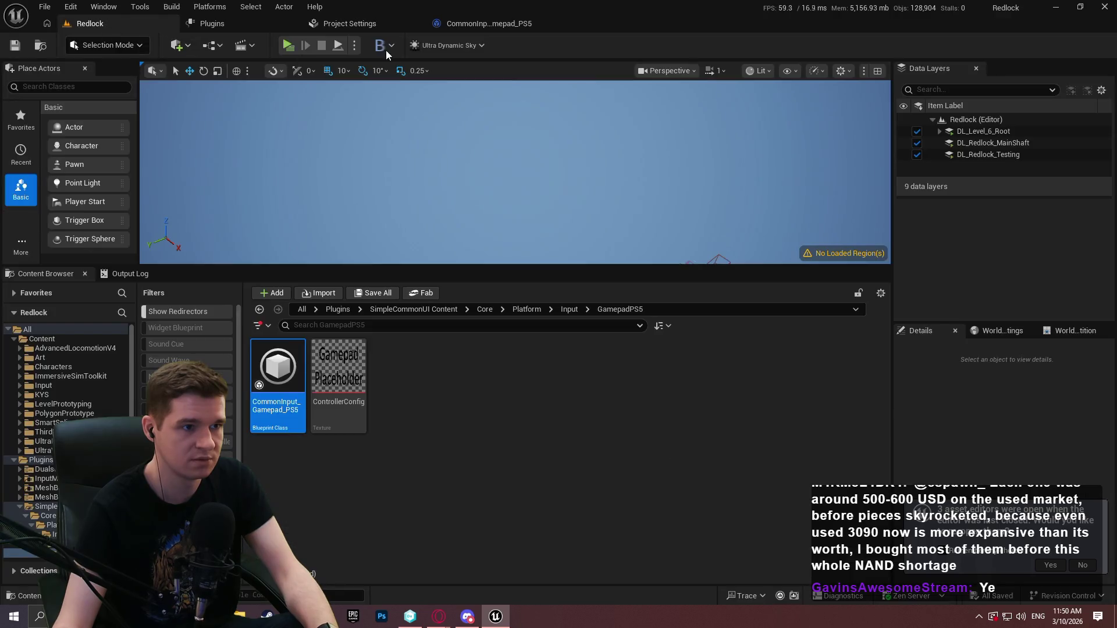
- Play again, pause, and quit through the Cancel/Quit confirmation dialog
{"action": "left_click", "coordinate": [287, 46]}
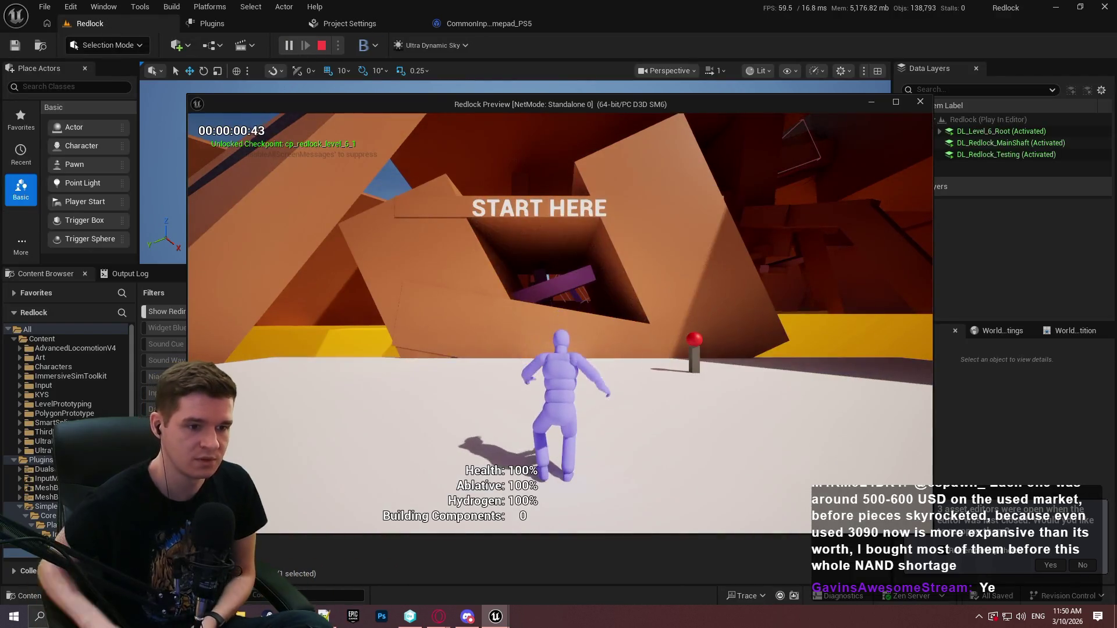
{"action": "key", "text": "Escape"}
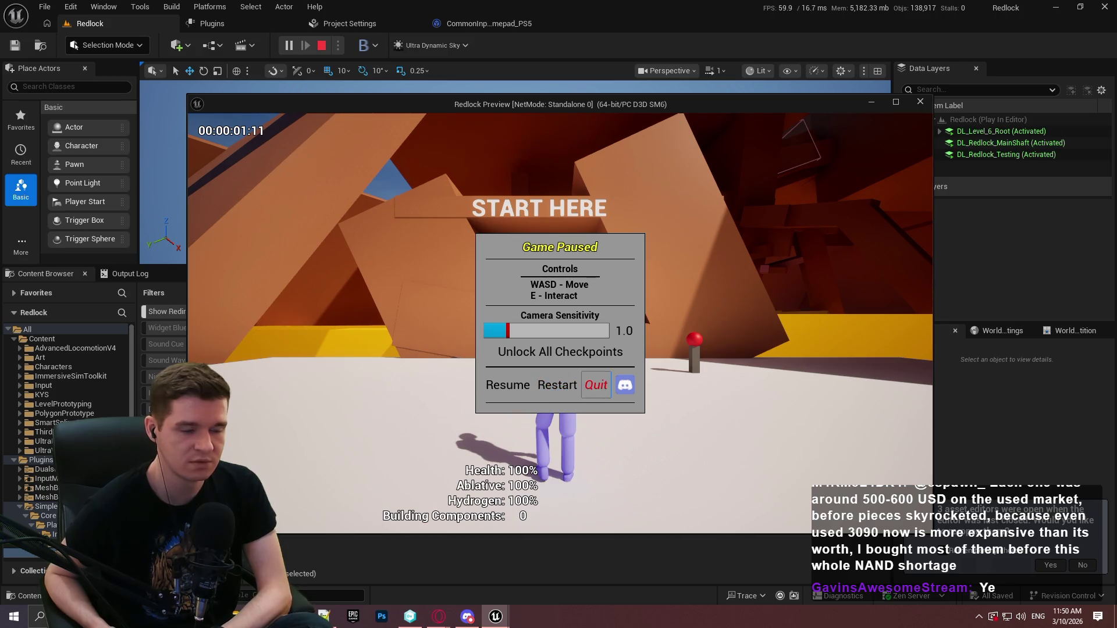
{"action": "key", "text": "Return"}
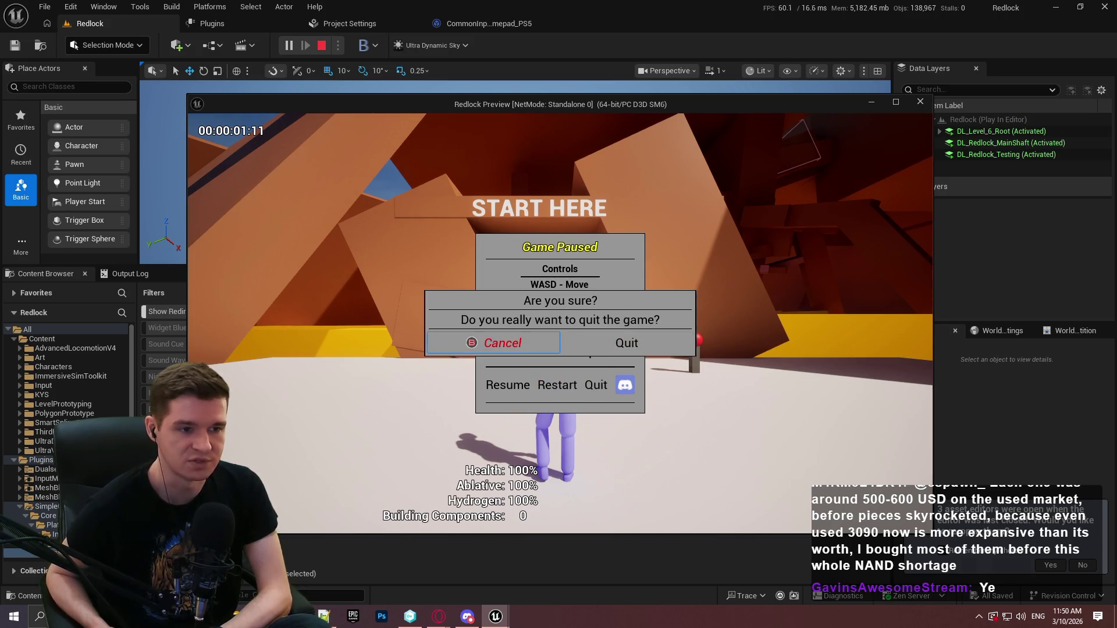
{"action": "key", "text": "Right"}
{"action": "key", "text": "Left"}
{"action": "key", "text": "Right"}
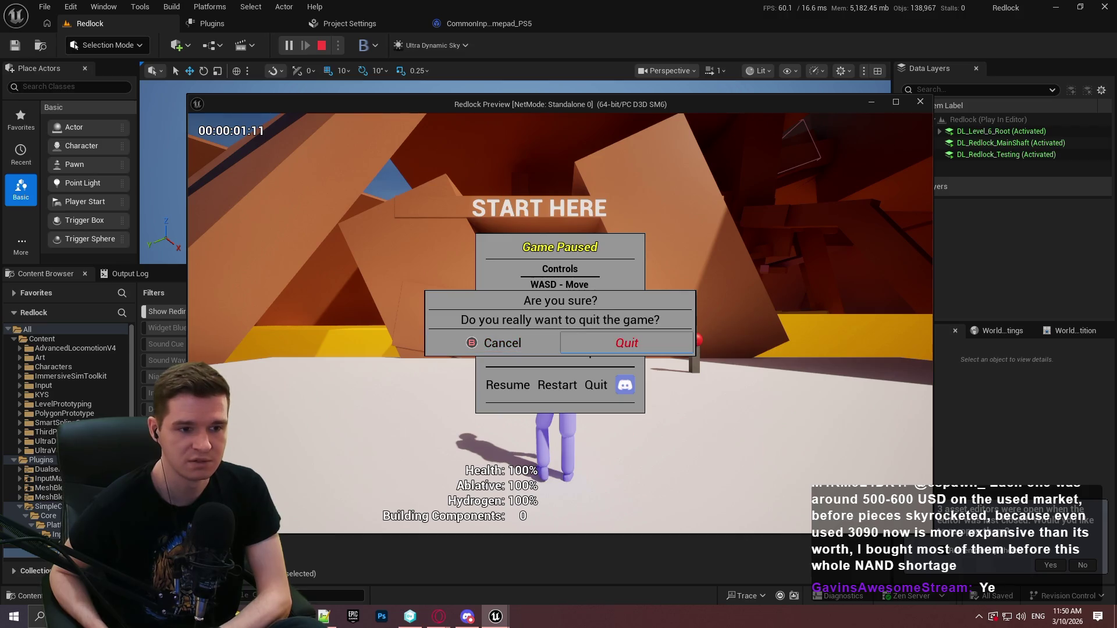
{"action": "key", "text": "Return"}
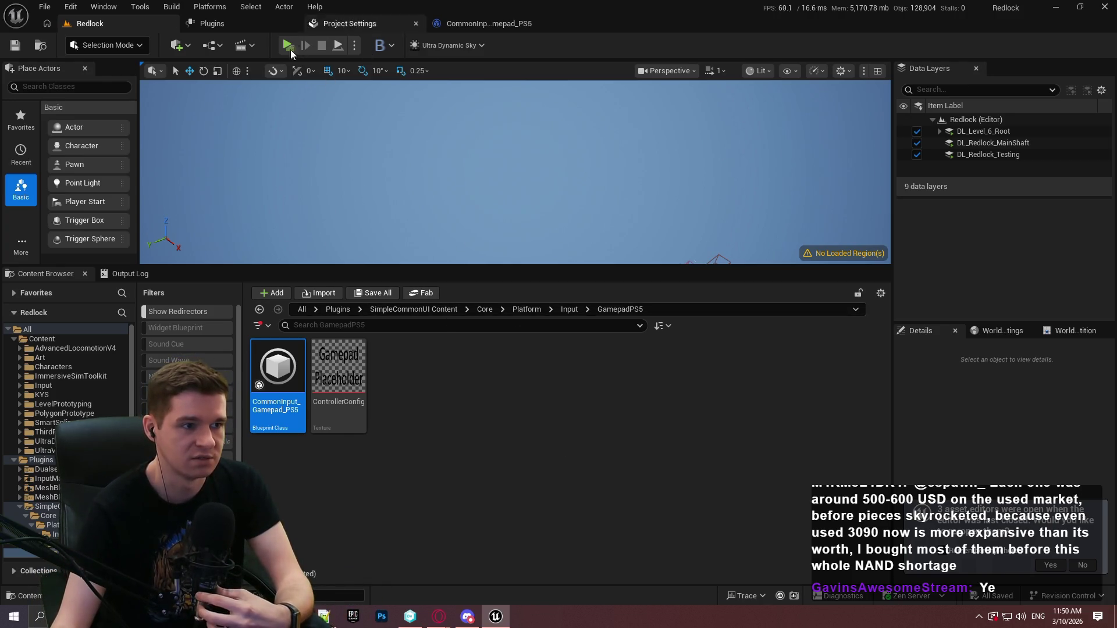
- Open the Redlock Level Blueprint and add a CommonUI node to the graph
{"action": "left_click", "coordinate": [212, 46]}
{"action": "left_click", "coordinate": [280, 131]}
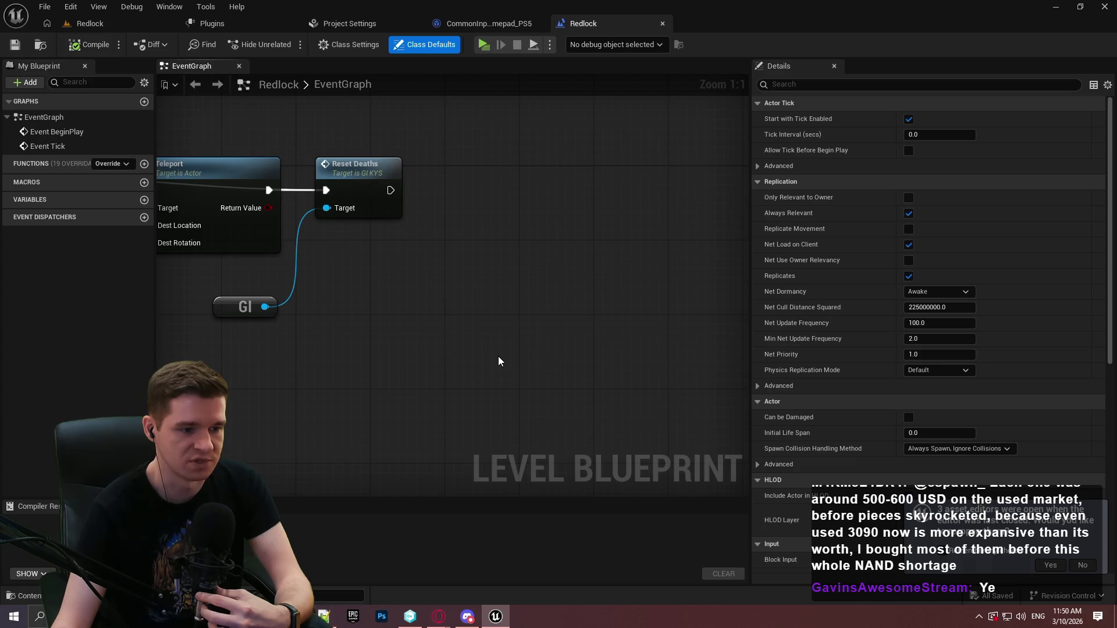
{"action": "scroll", "coordinate": [498, 361], "scroll_direction": "down", "scroll_amount": 3}
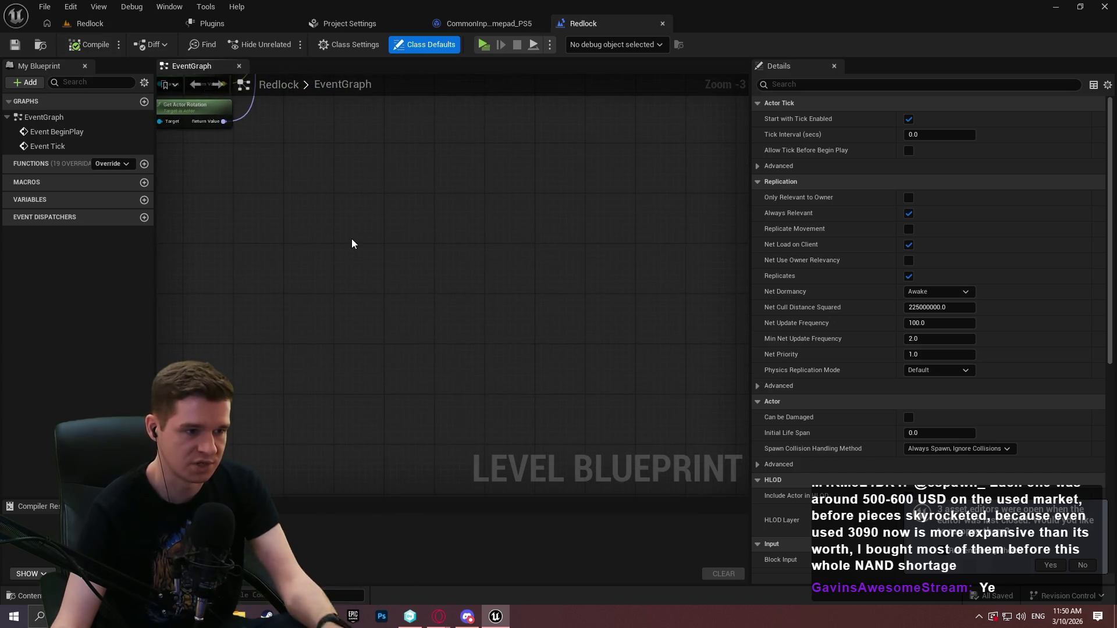
{"action": "right_click", "coordinate": [352, 240]}
{"action": "type", "text": "common ui in"}
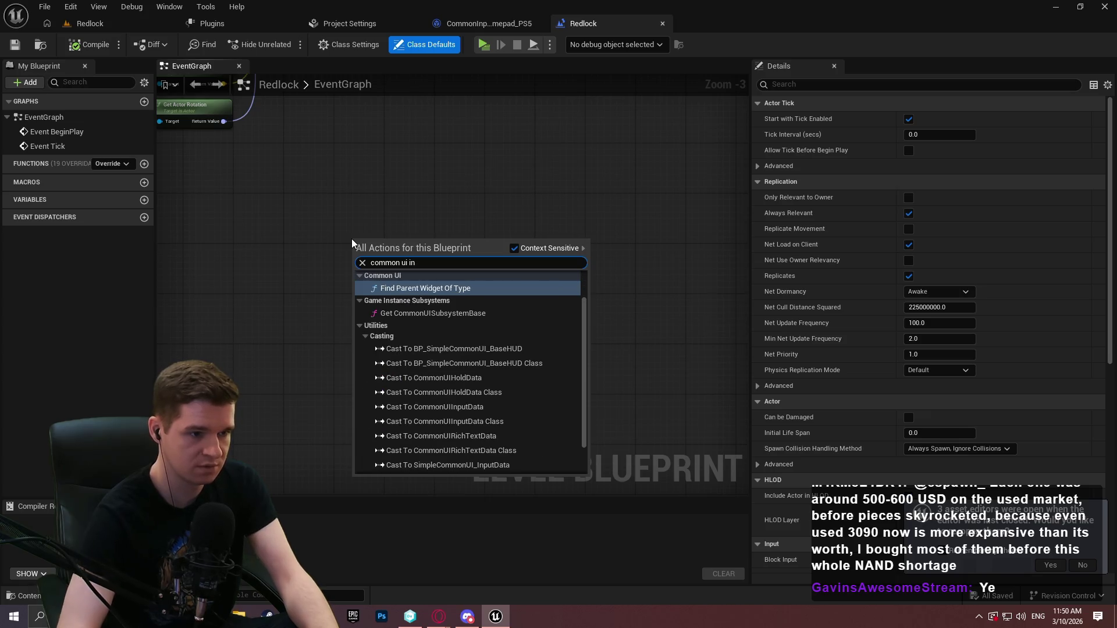
{"action": "key", "text": "Return"}
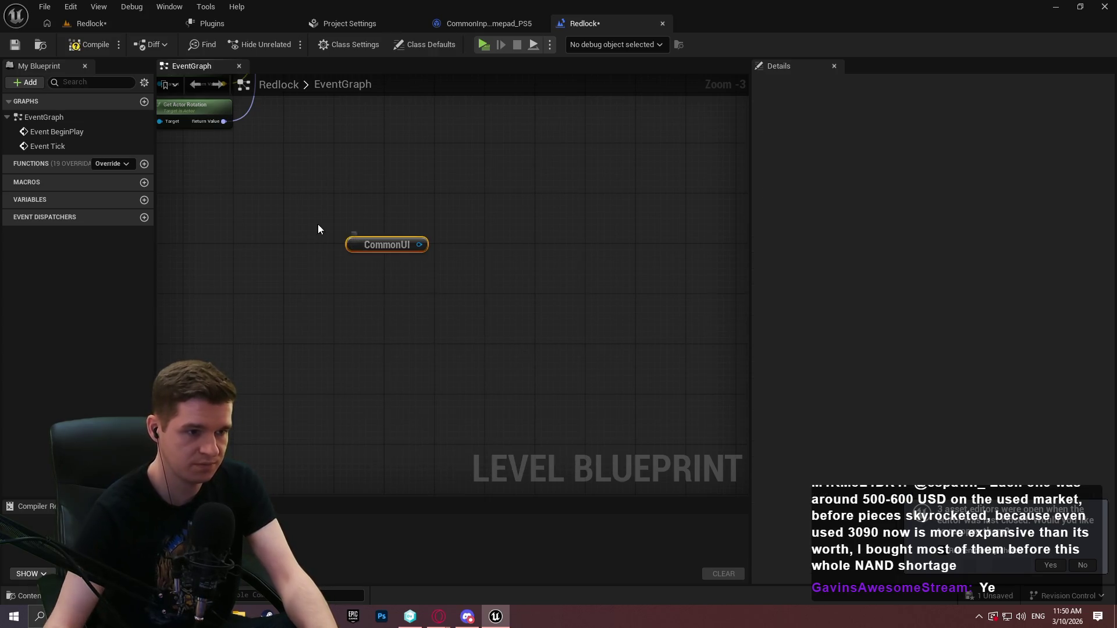
- Search the CommonUI reference's actions for 'gamepad', 'controller' and 'game'
{"action": "scroll", "coordinate": [454, 250], "scroll_direction": "up", "scroll_amount": 3}
{"action": "left_click_drag", "start_coordinate": [404, 241], "coordinate": [456, 226]}
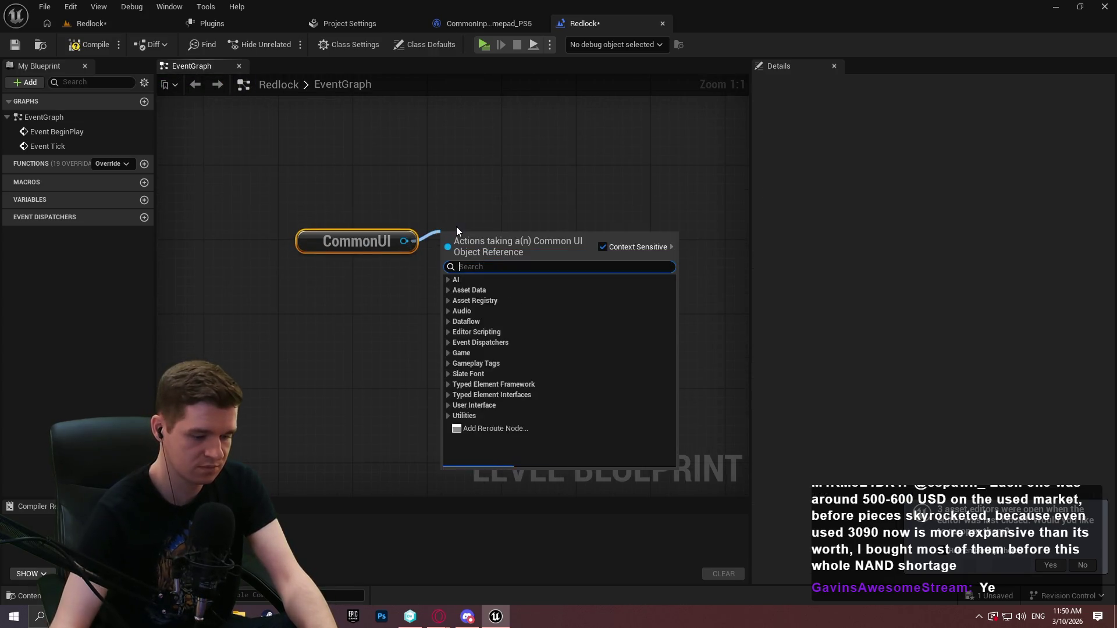
{"action": "type", "text": "gamepad"}
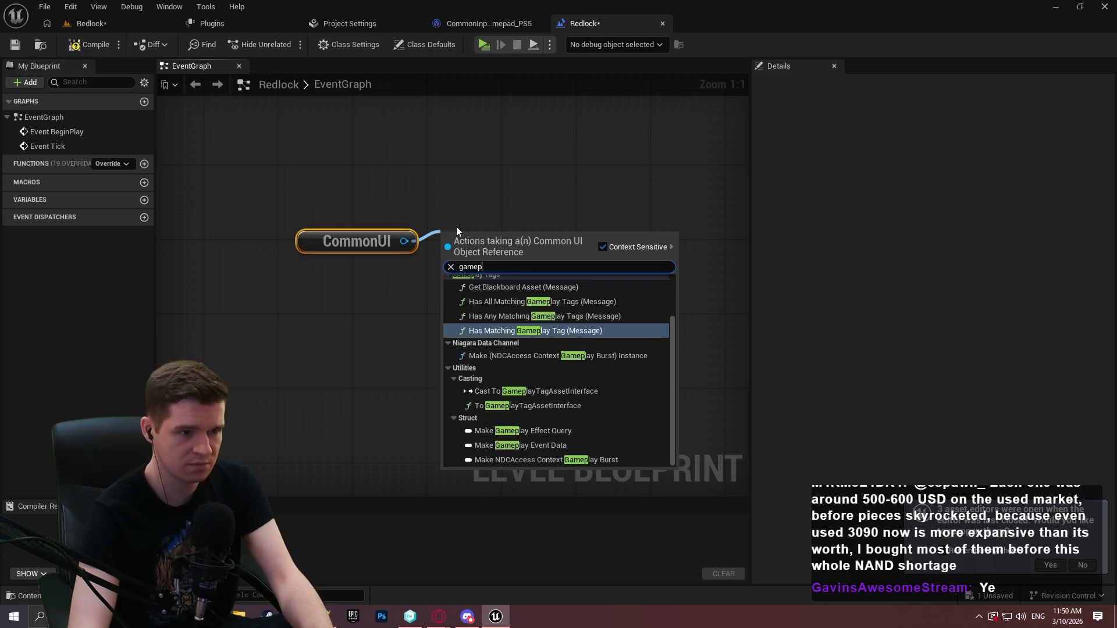
{"action": "key", "text": "BackSpace"}
{"action": "key", "text": "BackSpace"}
{"action": "key", "text": "BackSpace"}
{"action": "type", "text": "controller"}
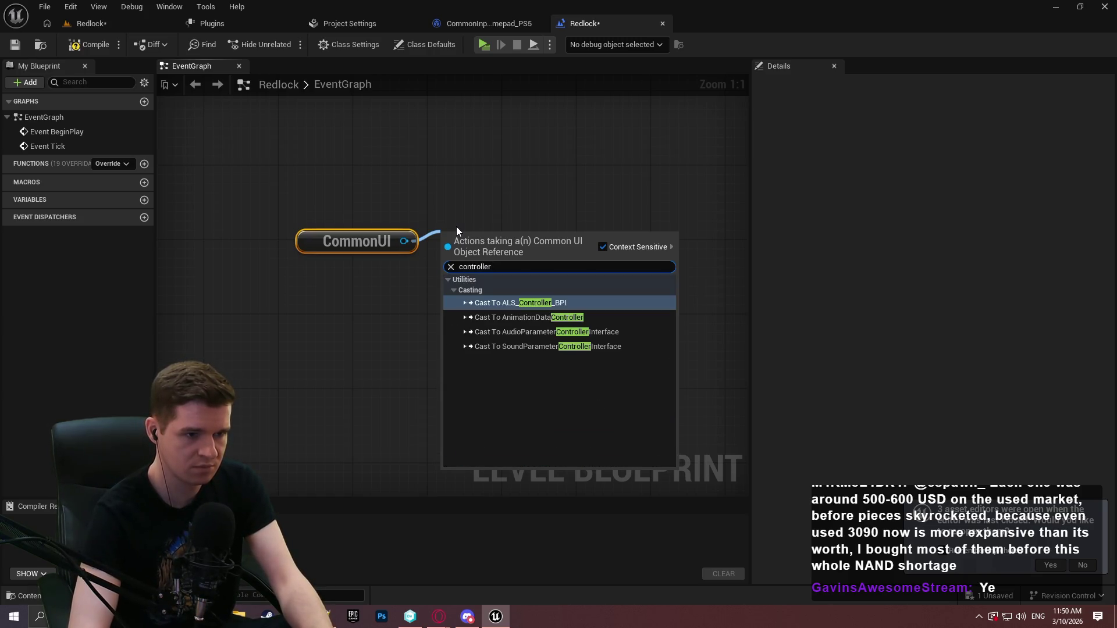
{"action": "key", "text": "ctrl+a"}
{"action": "type", "text": "game"}
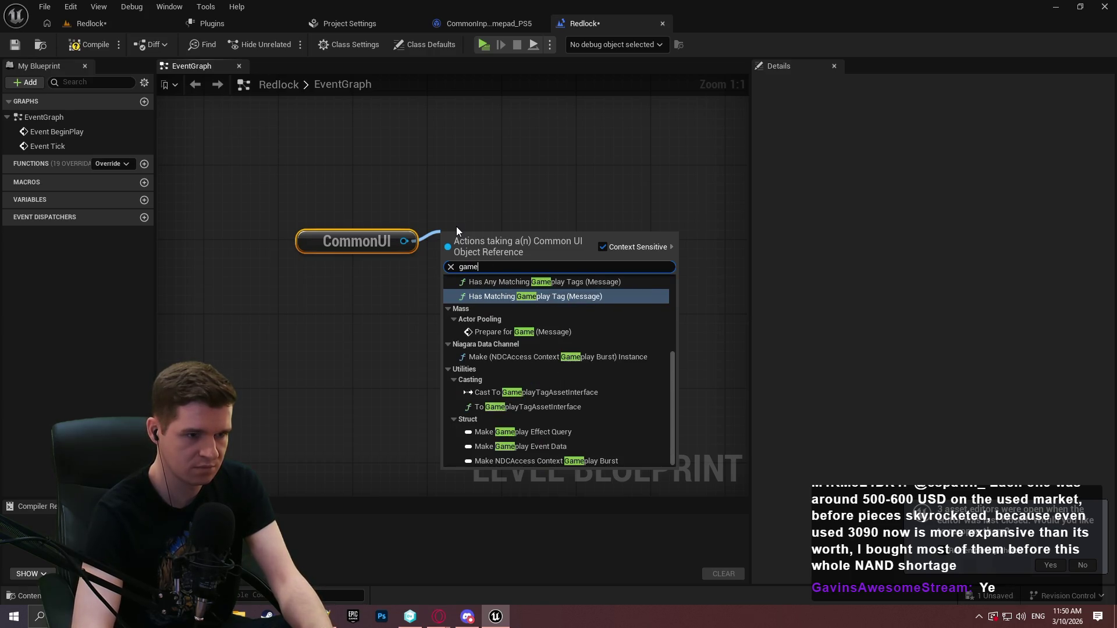
- Search 'common ui' in the graph actions and add a Common UIAction Router Base node
{"action": "right_click", "coordinate": [326, 345]}
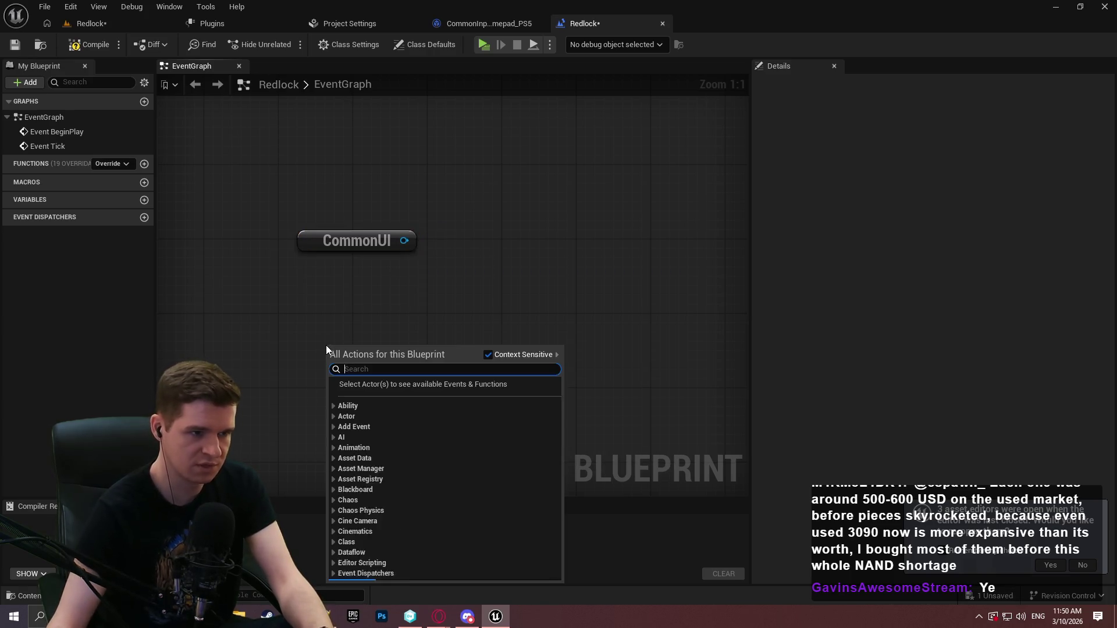
{"action": "type", "text": "commo"}
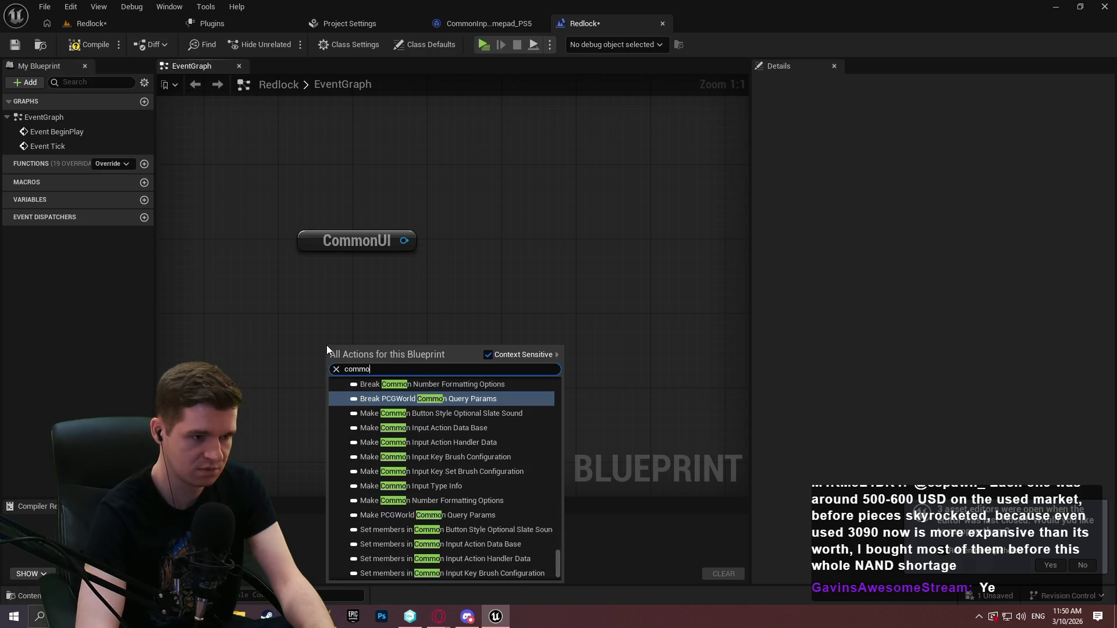
{"action": "type", "text": "n ui"}
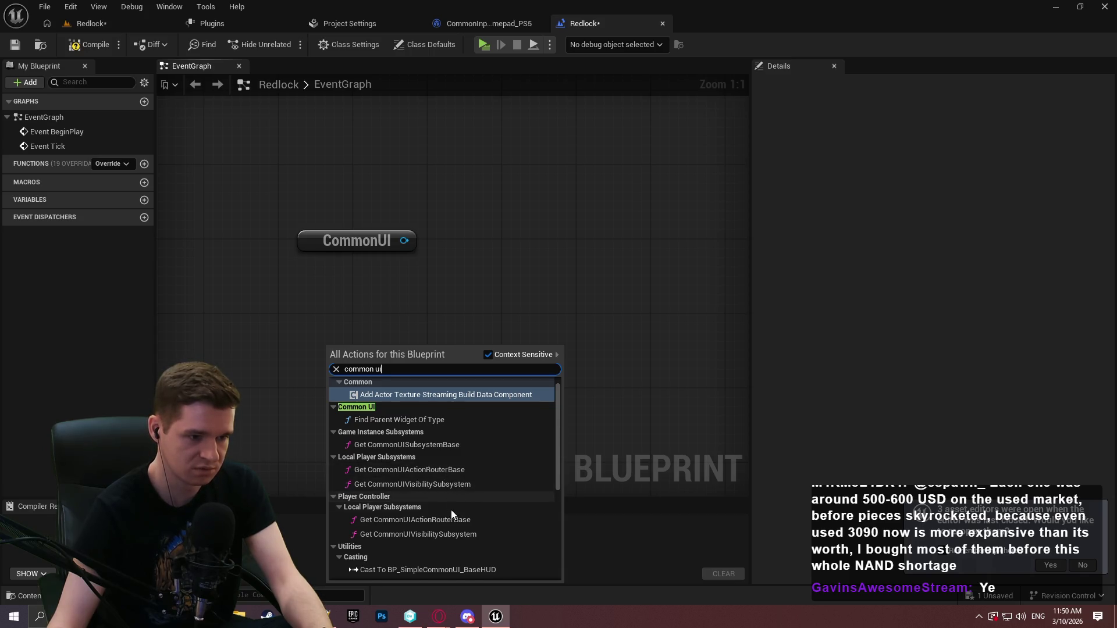
{"action": "scroll", "coordinate": [452, 507], "scroll_direction": "down", "scroll_amount": 3}
{"action": "scroll", "coordinate": [517, 494], "scroll_direction": "down", "scroll_amount": 5}
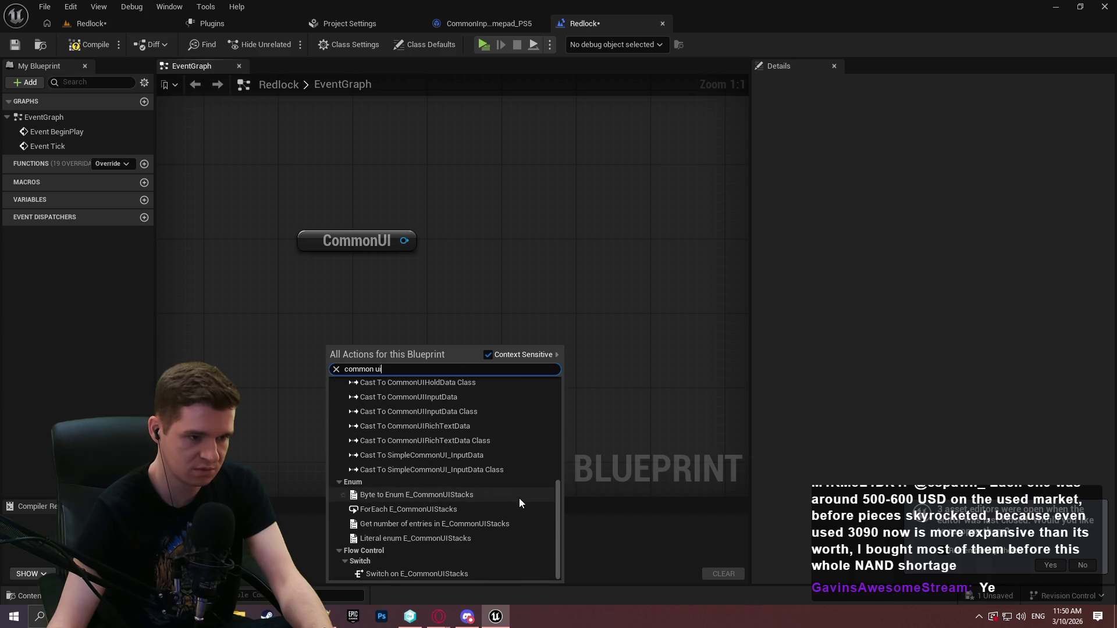
{"action": "left_click_drag", "start_coordinate": [557, 514], "coordinate": [567, 372]}
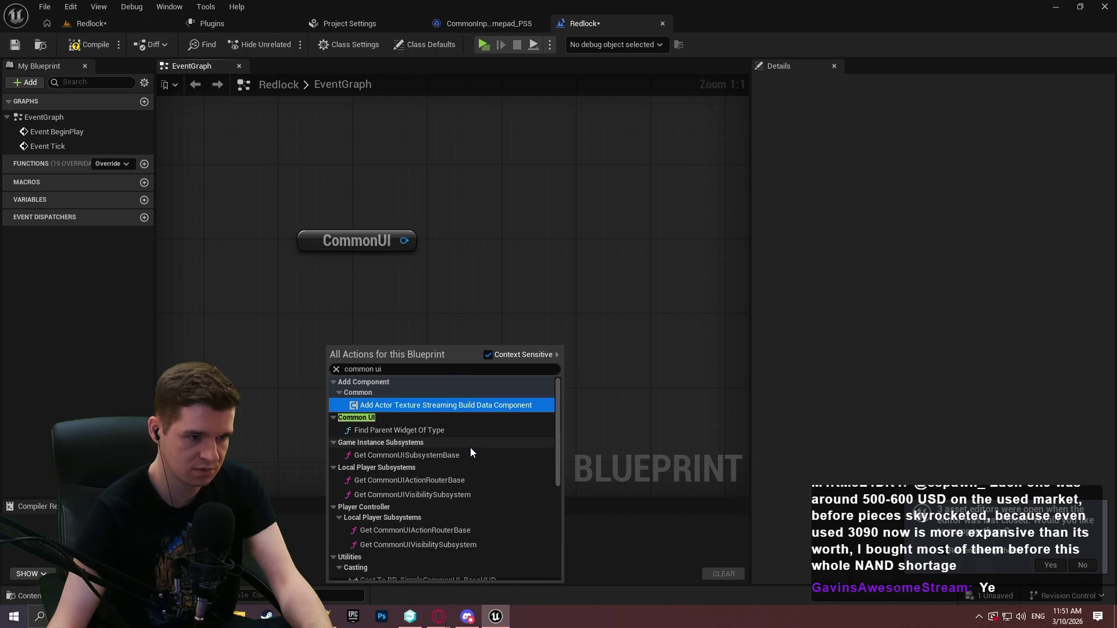
{"action": "left_click", "coordinate": [428, 479]}
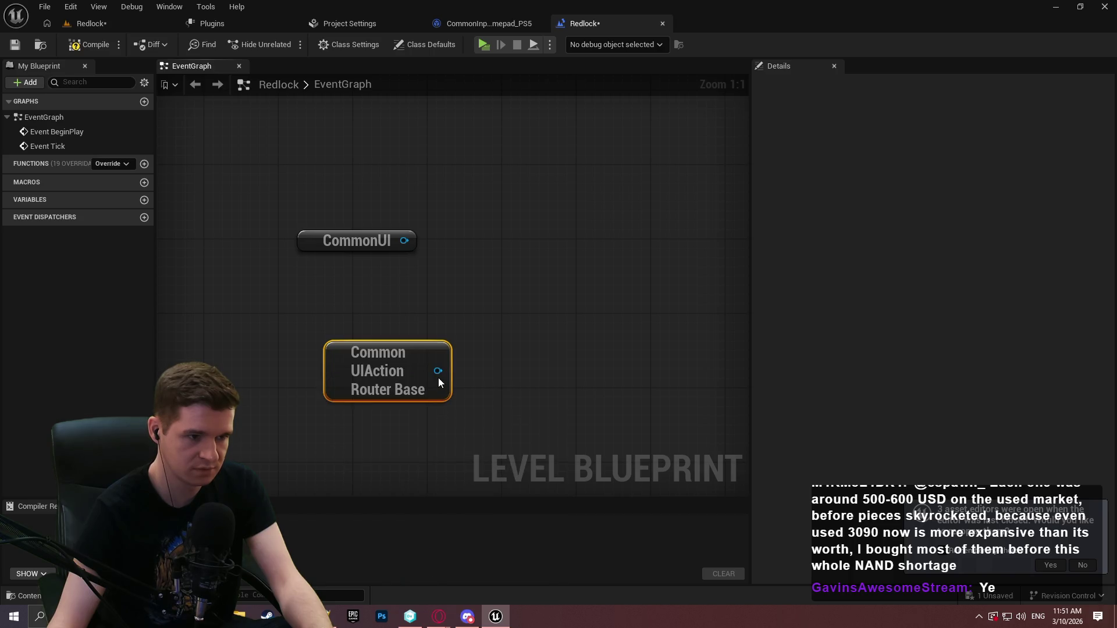
- Search the router base's actions for 'game', then delete both trial nodes and return to Redlock
{"action": "left_click_drag", "start_coordinate": [438, 372], "coordinate": [490, 338]}
{"action": "type", "text": "game"}
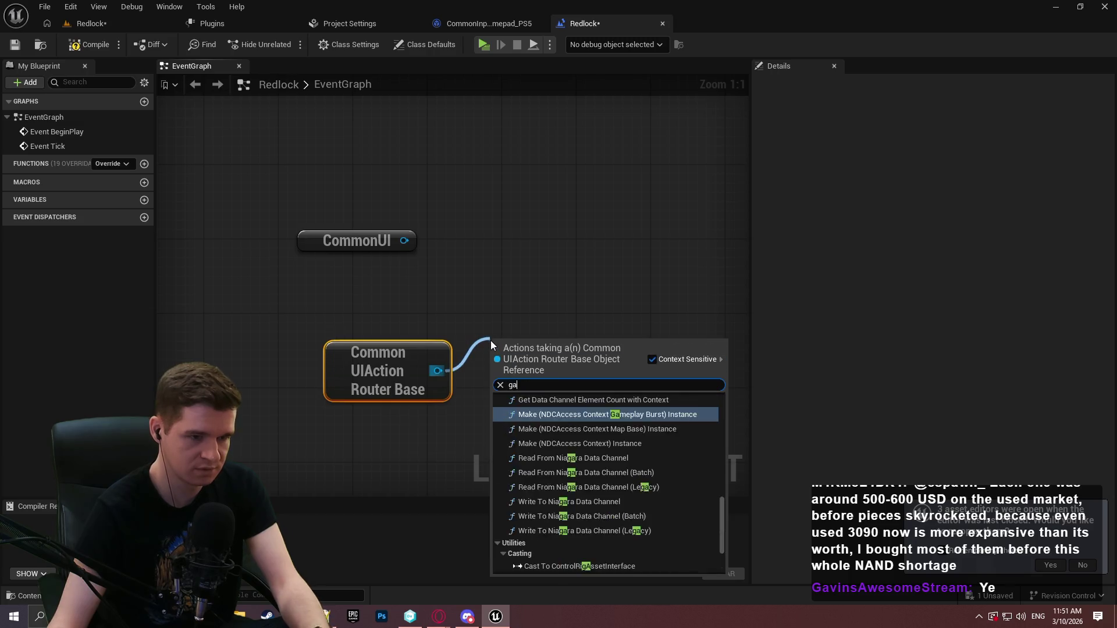
{"action": "left_click_drag", "start_coordinate": [723, 478], "coordinate": [725, 382]}
{"action": "left_click", "coordinate": [686, 334]}
{"action": "key", "text": "ctrl+a"}
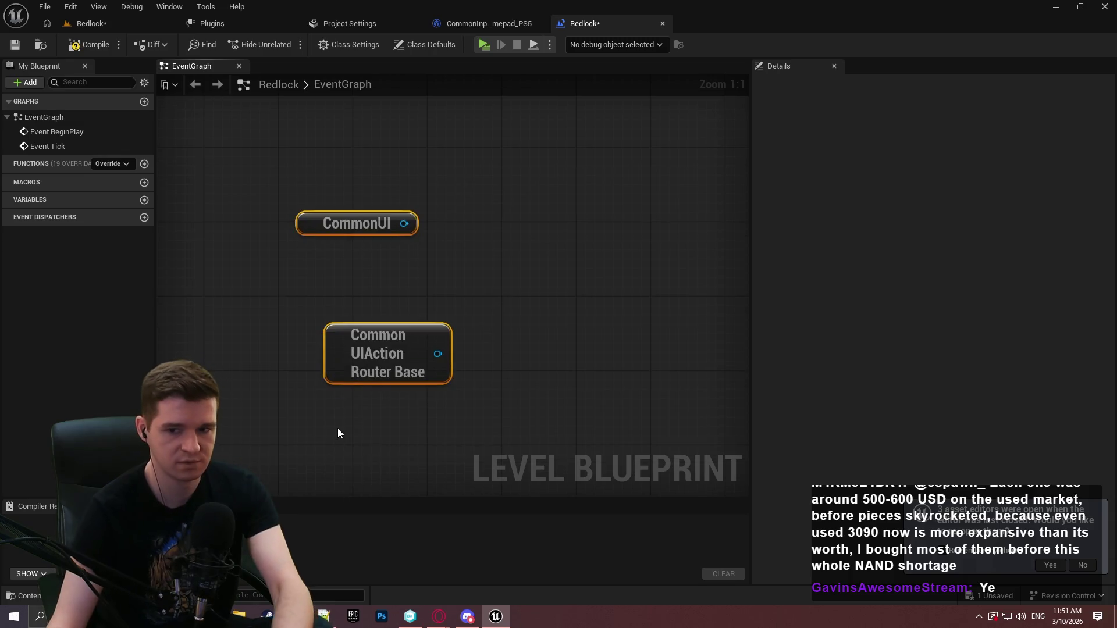
{"action": "key", "text": "Delete"}
{"action": "left_click", "coordinate": [103, 25]}
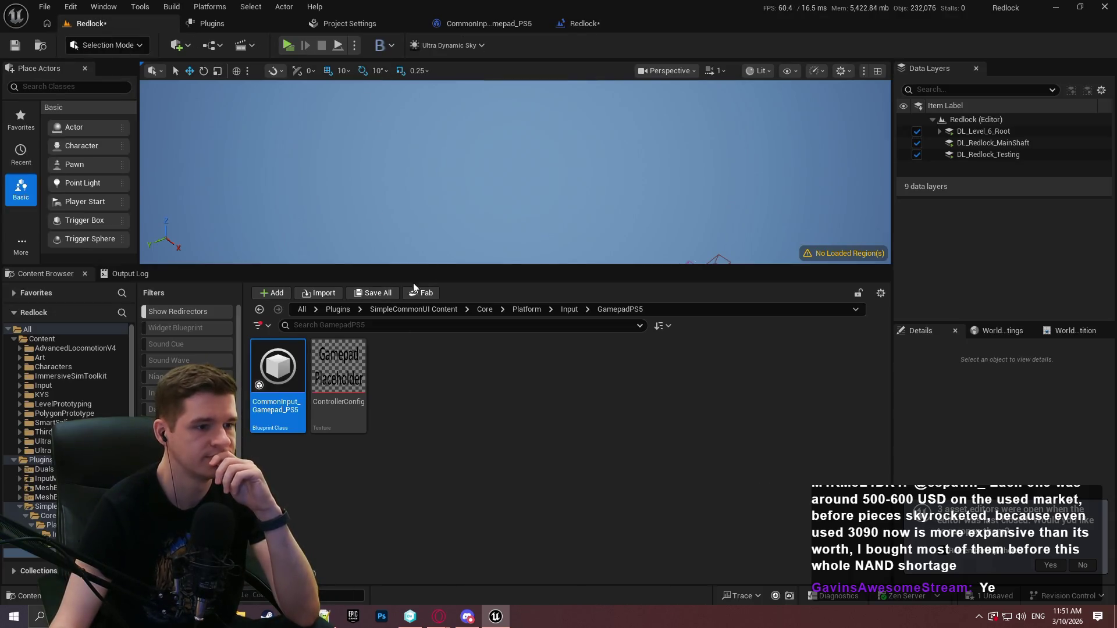
- Open BP_SimpleCommonUI_BaseHUD from the SimpleCommonUI UI > BaseHUD folder
{"action": "left_click", "coordinate": [570, 308]}
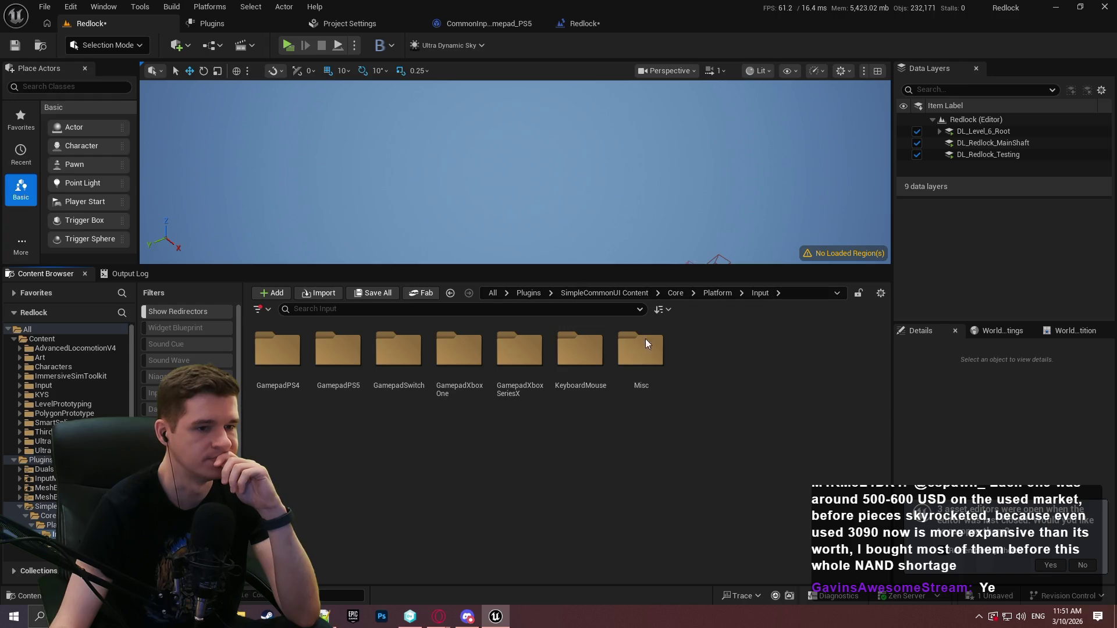
{"action": "left_click", "coordinate": [628, 293]}
{"action": "double_click", "coordinate": [460, 358]}
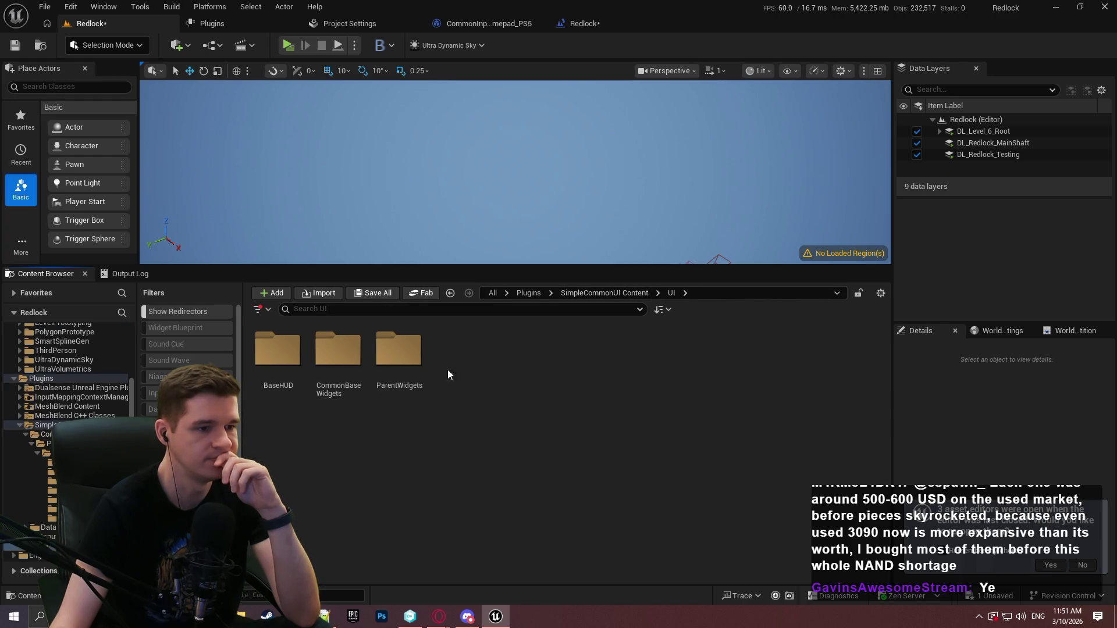
{"action": "double_click", "coordinate": [281, 360]}
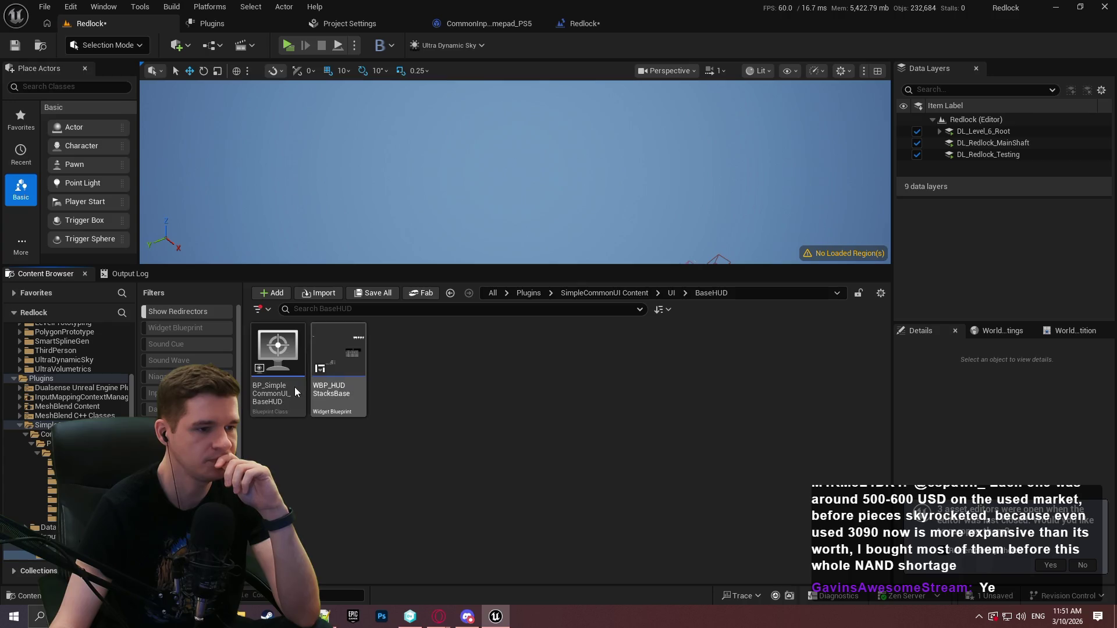
{"action": "left_click", "coordinate": [294, 389]}
{"action": "double_click", "coordinate": [293, 386]}
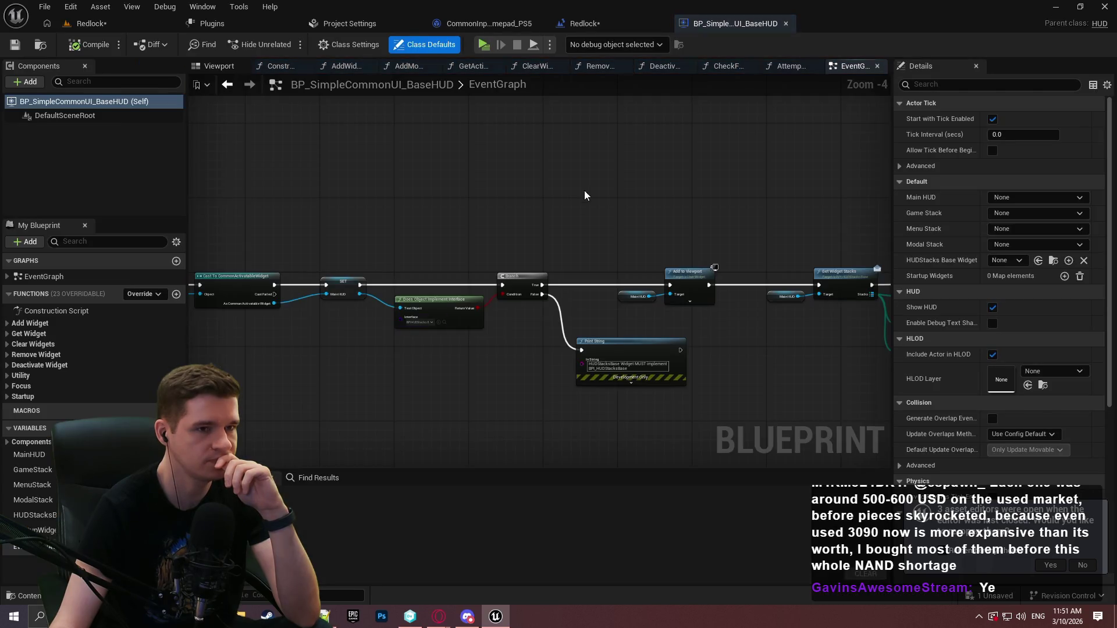
- Search 'common ui' in the HUD graph's actions without adding a node, then show Common Input settings
{"action": "right_click", "coordinate": [466, 188]}
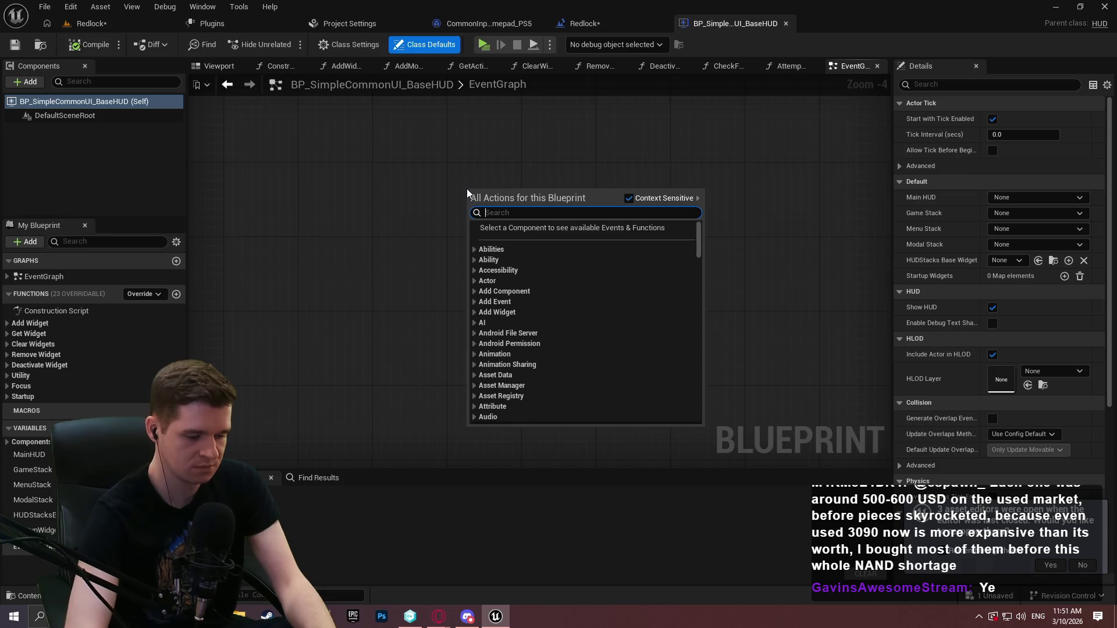
{"action": "type", "text": "common ui"}
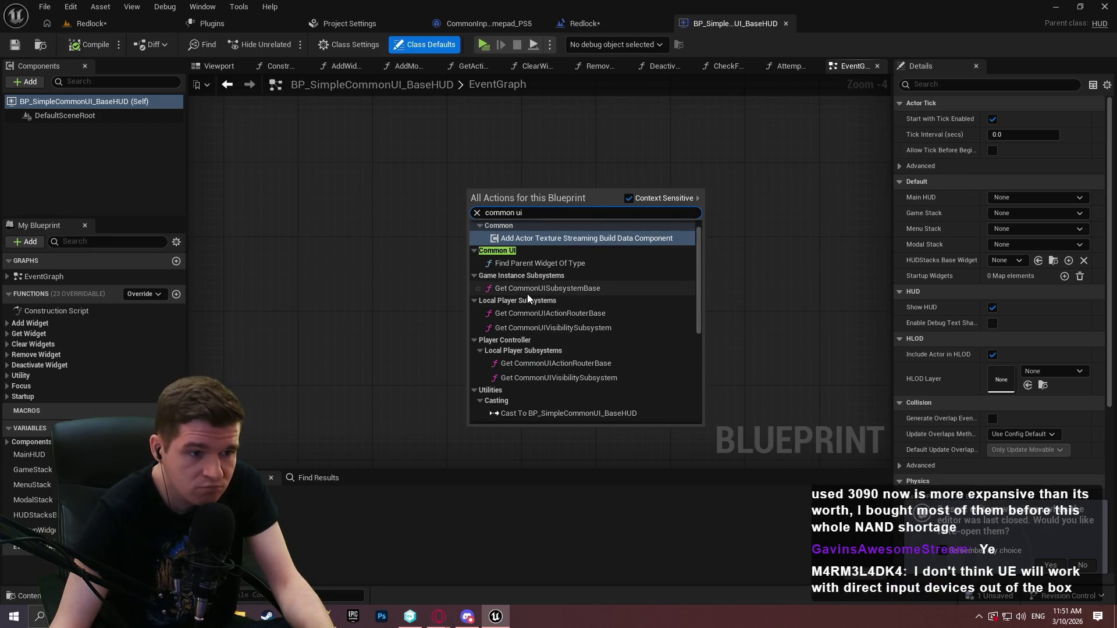
{"action": "left_click_drag", "start_coordinate": [700, 279], "coordinate": [698, 396]}
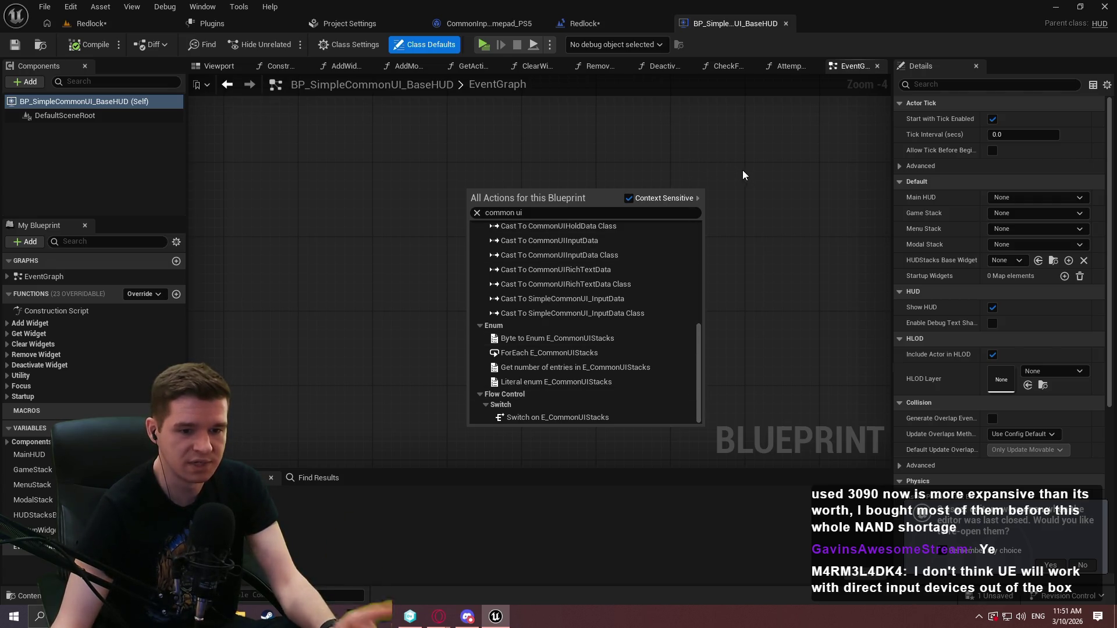
{"action": "left_click", "coordinate": [502, 151]}
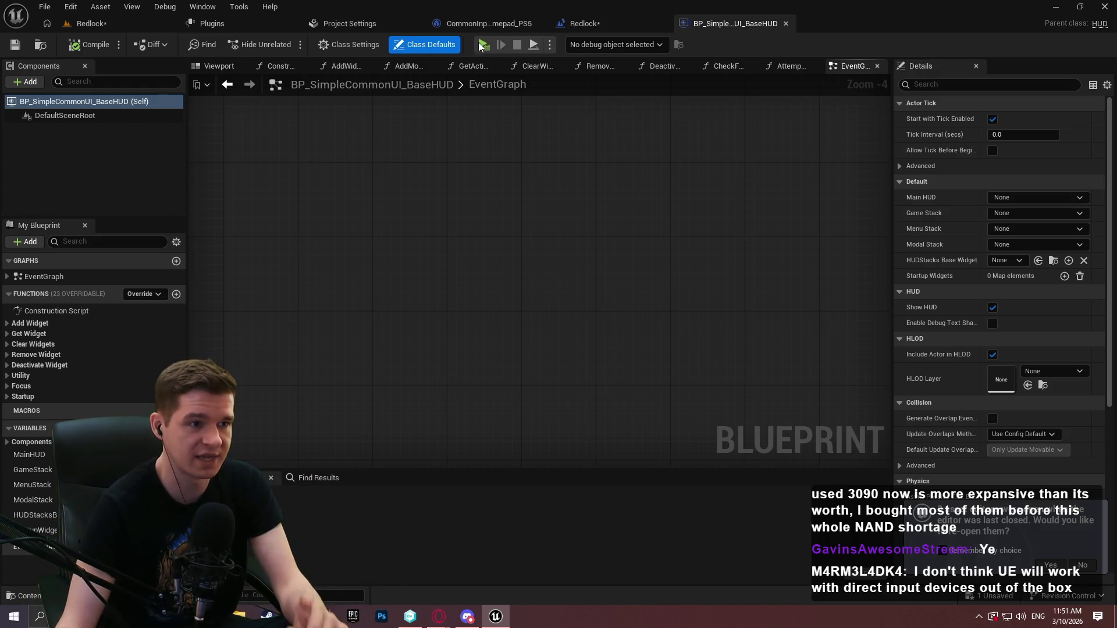
{"action": "left_click", "coordinate": [356, 25]}
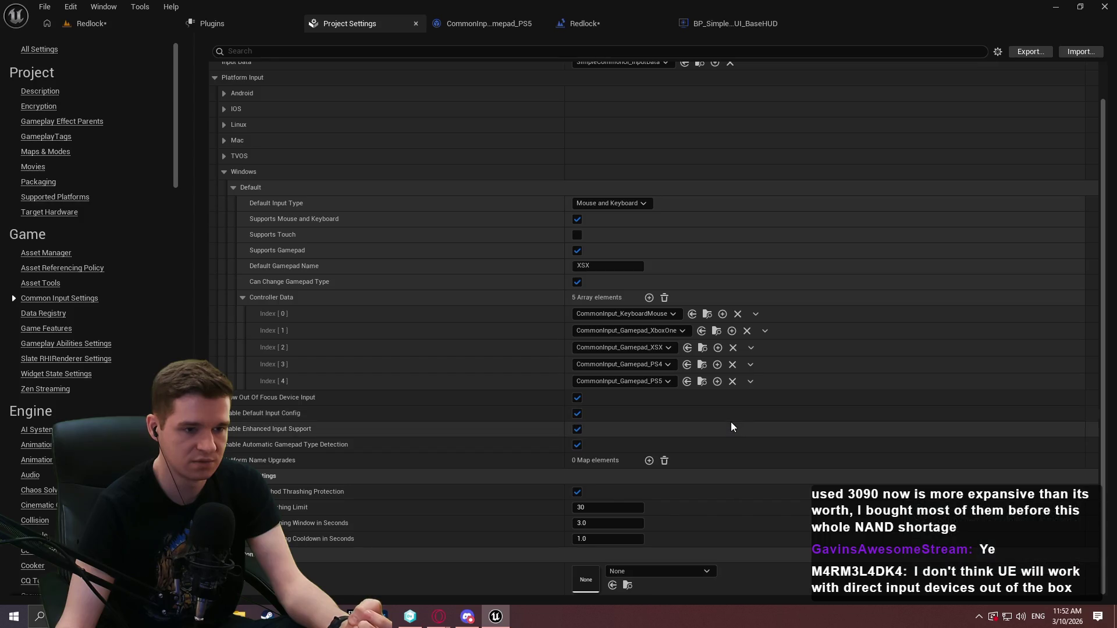
{"action": "left_click", "coordinate": [703, 383]}
{"action": "double_click", "coordinate": [274, 370]}
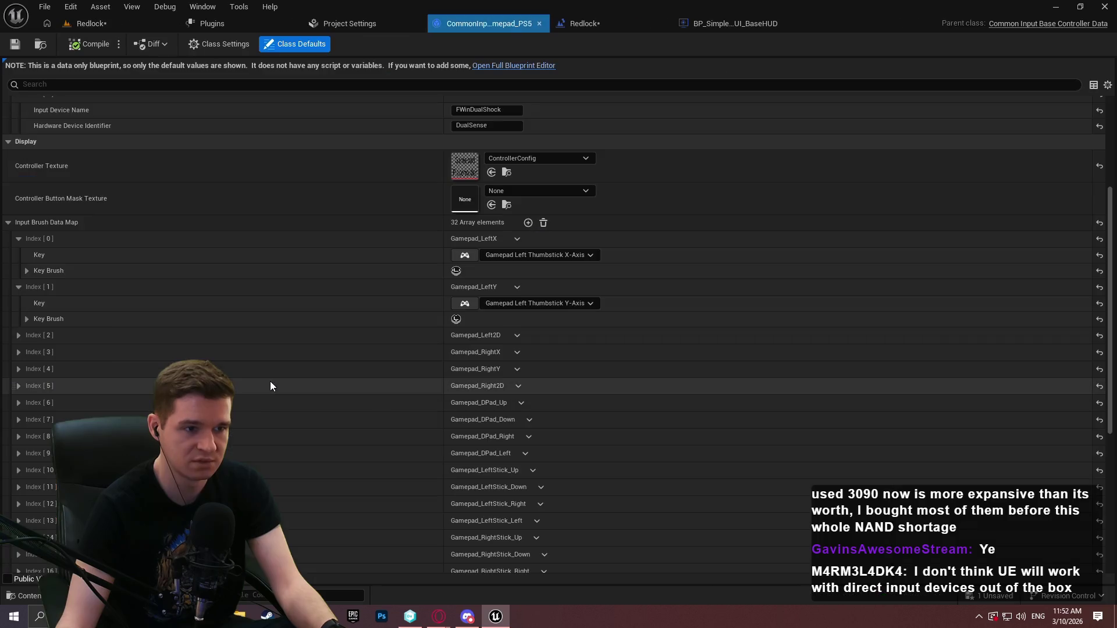
{"action": "left_click", "coordinate": [19, 335]}
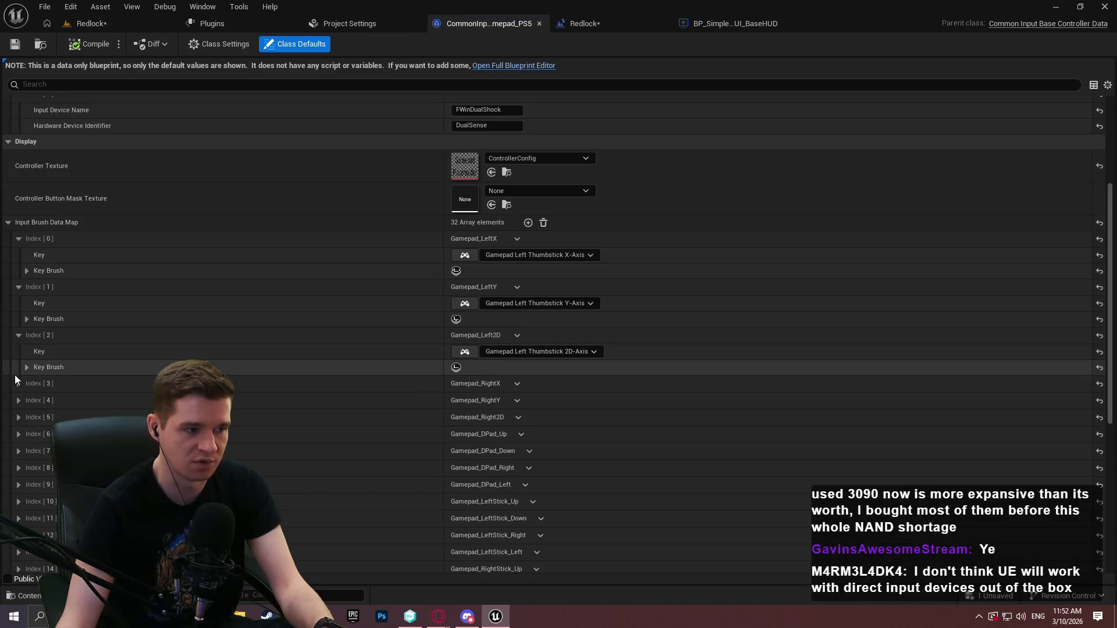
{"action": "left_click", "coordinate": [18, 383]}
{"action": "left_click", "coordinate": [18, 430]}
{"action": "scroll", "coordinate": [13, 407], "scroll_direction": "down", "scroll_amount": 5}
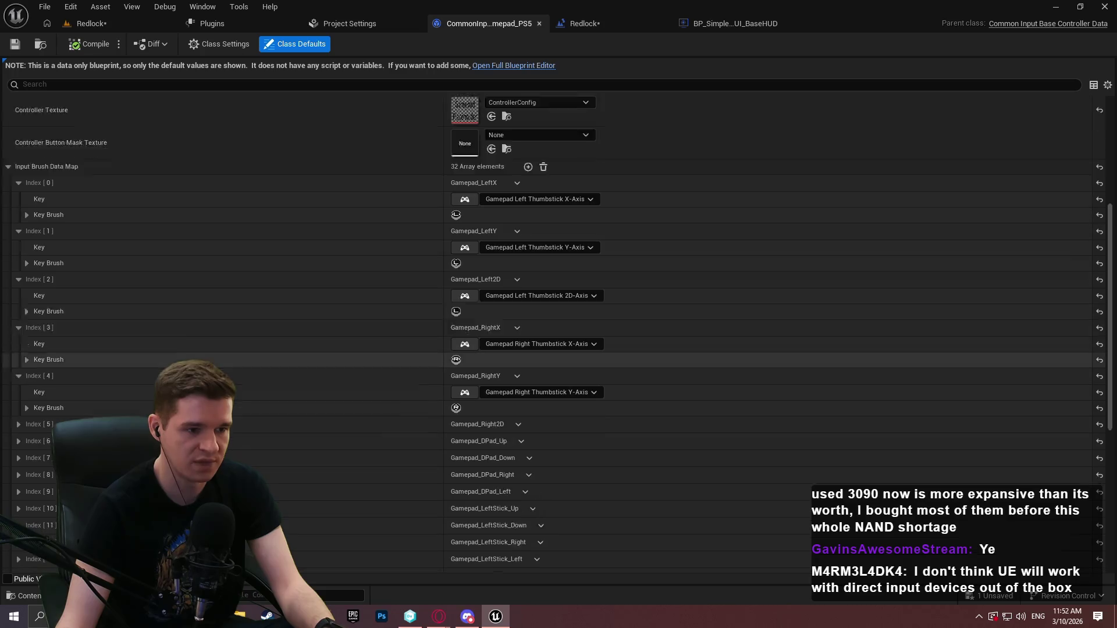
{"action": "left_click", "coordinate": [22, 353]}
{"action": "left_click", "coordinate": [18, 398]}
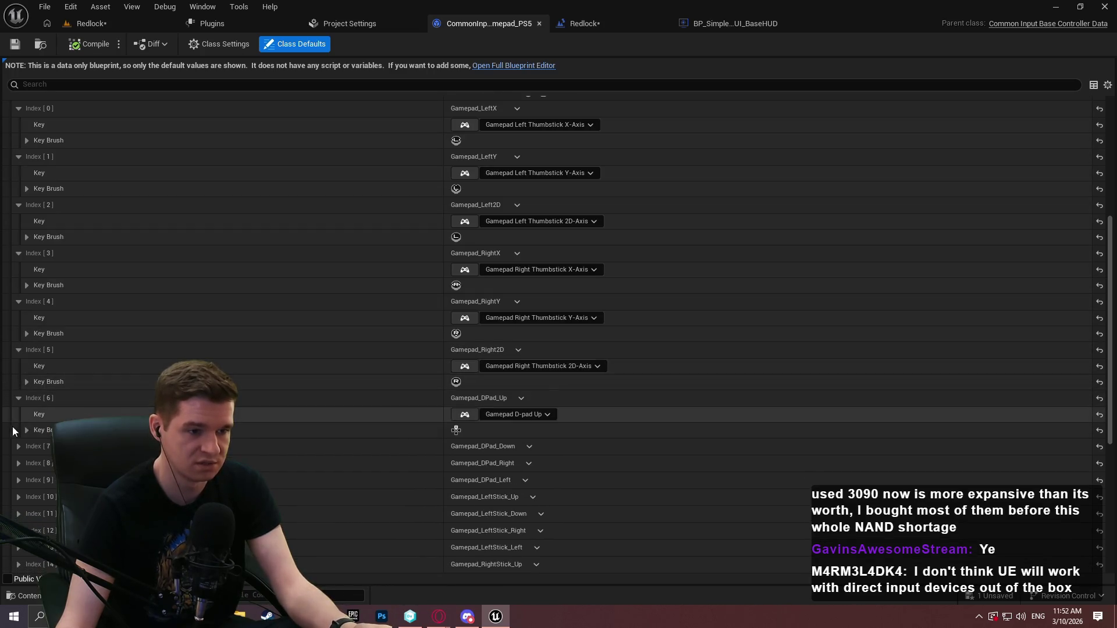
{"action": "left_click", "coordinate": [19, 446]}
{"action": "scroll", "coordinate": [19, 431], "scroll_direction": "down", "scroll_amount": 4}
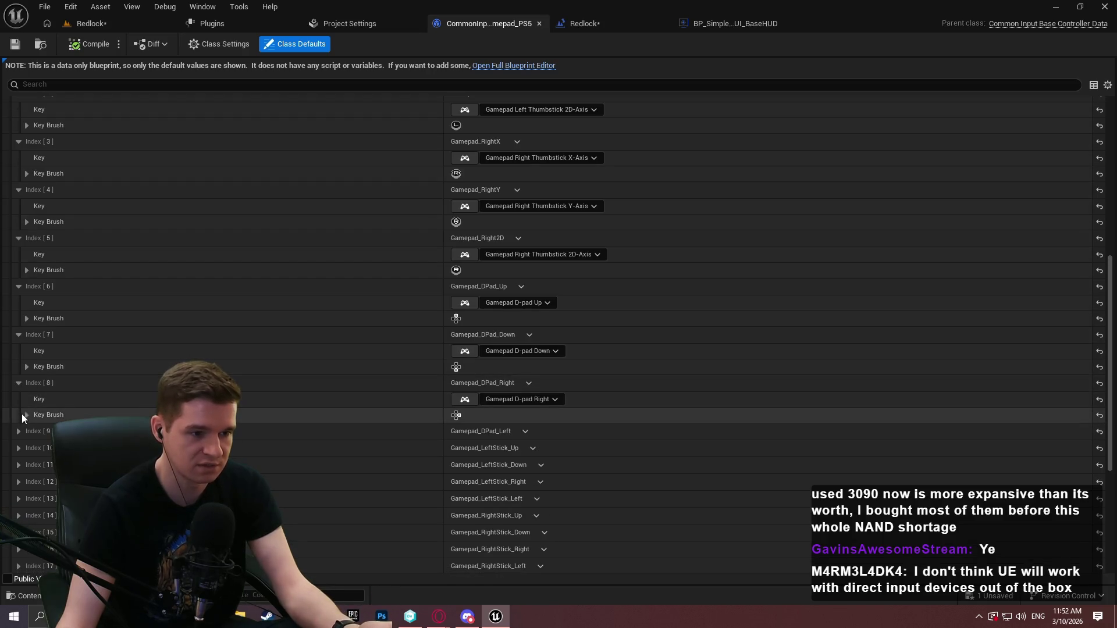
{"action": "left_click", "coordinate": [19, 431]}
{"action": "scroll", "coordinate": [30, 434], "scroll_direction": "down", "scroll_amount": 1}
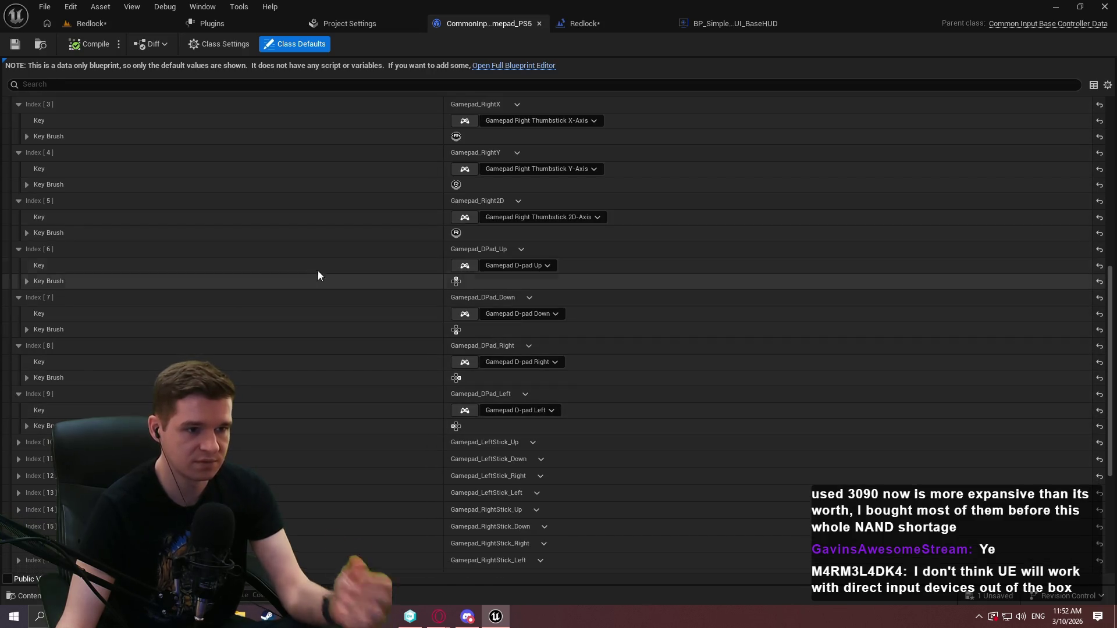
{"action": "scroll", "coordinate": [681, 250], "scroll_direction": "up", "scroll_amount": 2}
{"action": "scroll", "coordinate": [673, 238], "scroll_direction": "up", "scroll_amount": 6}
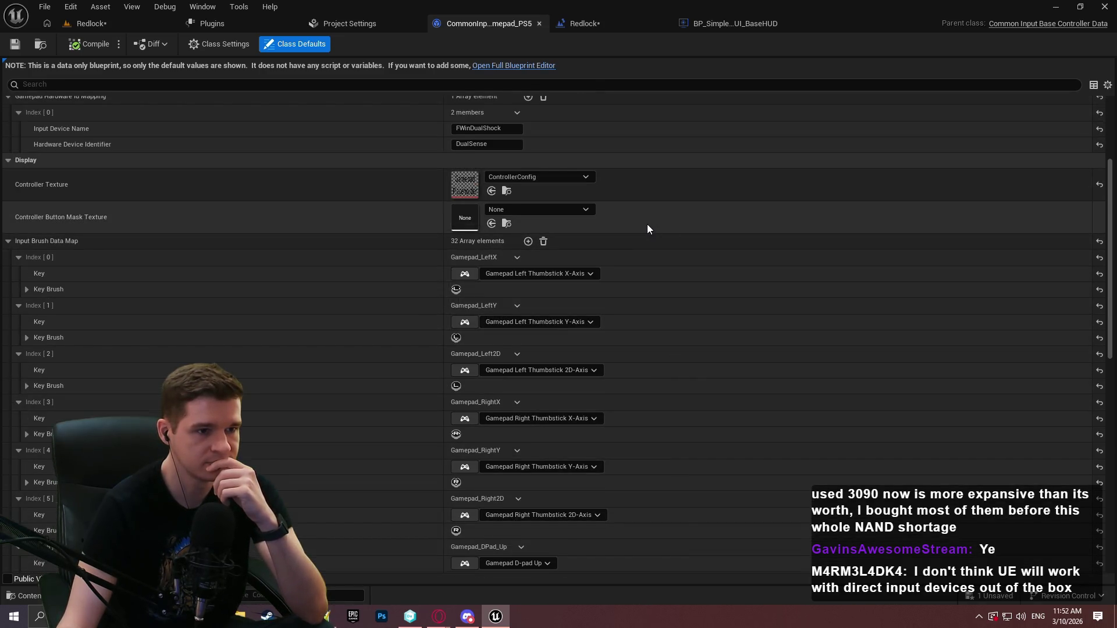
{"action": "scroll", "coordinate": [647, 227], "scroll_direction": "up", "scroll_amount": 3}
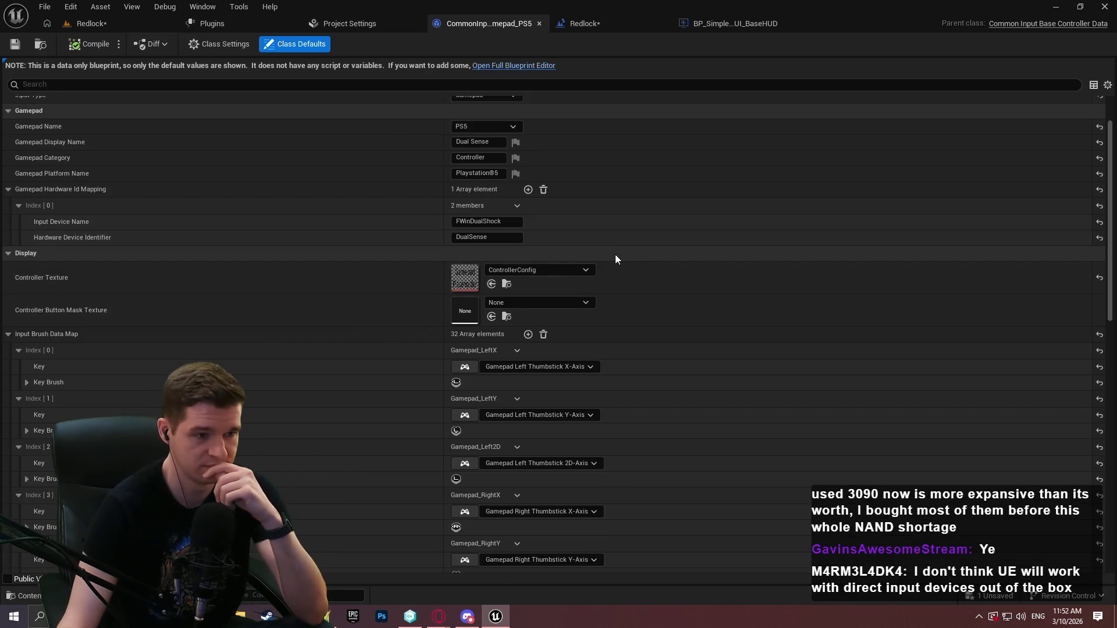
{"action": "scroll", "coordinate": [67, 225], "scroll_direction": "up", "scroll_amount": 2}
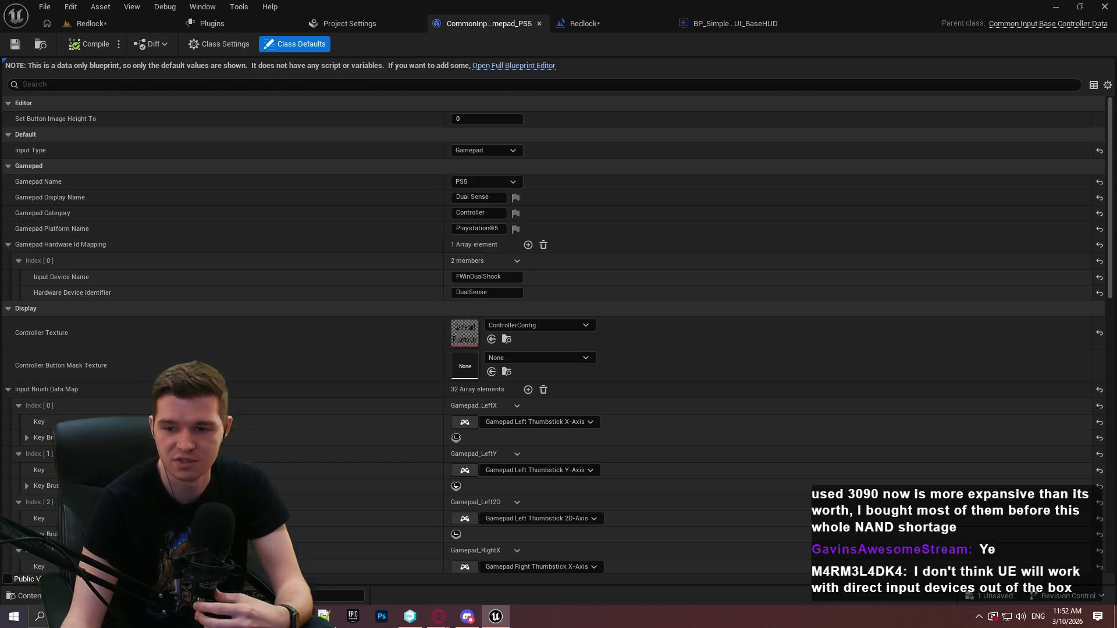
- Find and copy the PS5 DualSense ProductId 3302 in the Game Input for Windows tutorial
{"action": "key", "text": "alt+Tab"}
{"action": "key", "text": "alt+Tab"}
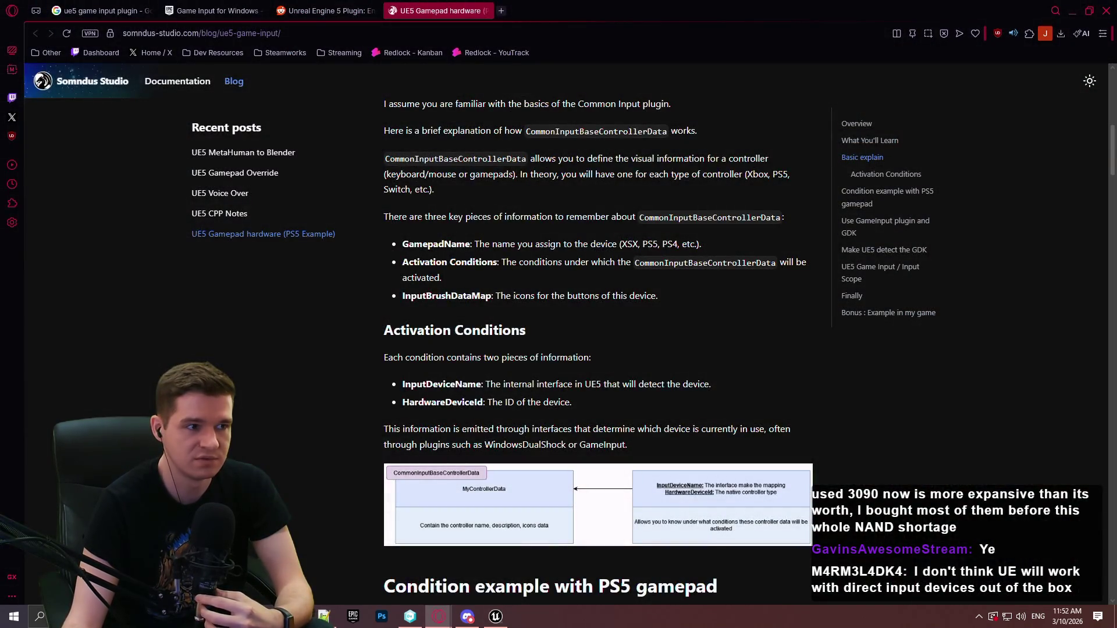
{"action": "left_click", "coordinate": [214, 10]}
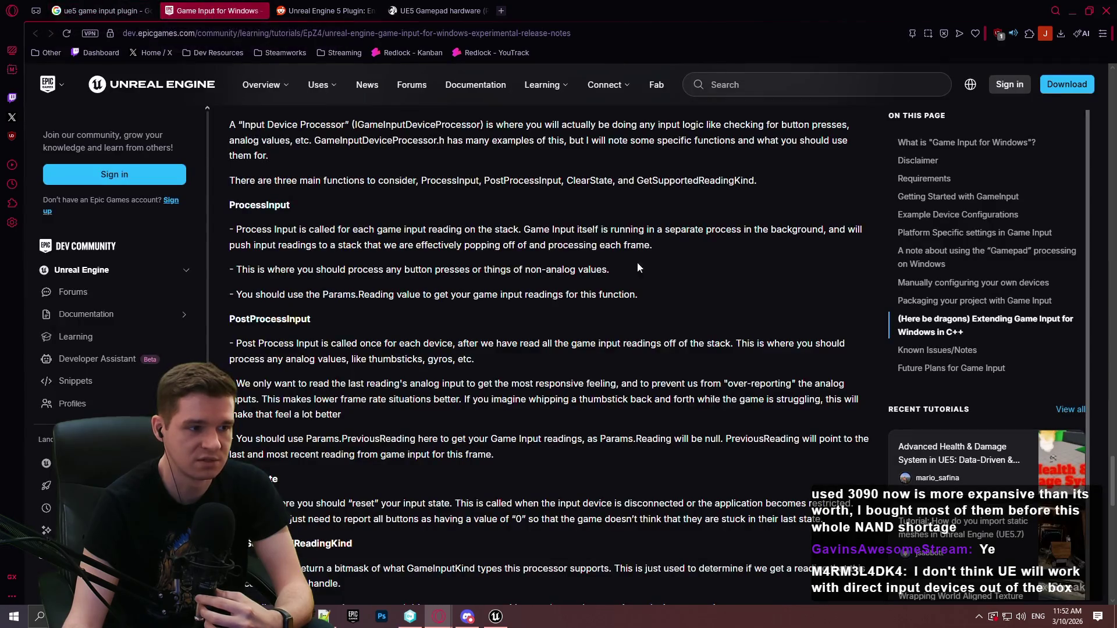
{"action": "mouse_move", "coordinate": [1112, 465]}
{"action": "left_mouse_down"}
{"action": "mouse_move", "coordinate": [1112, 494]}
{"action": "mouse_move", "coordinate": [1113, 264]}
{"action": "left_mouse_up"}
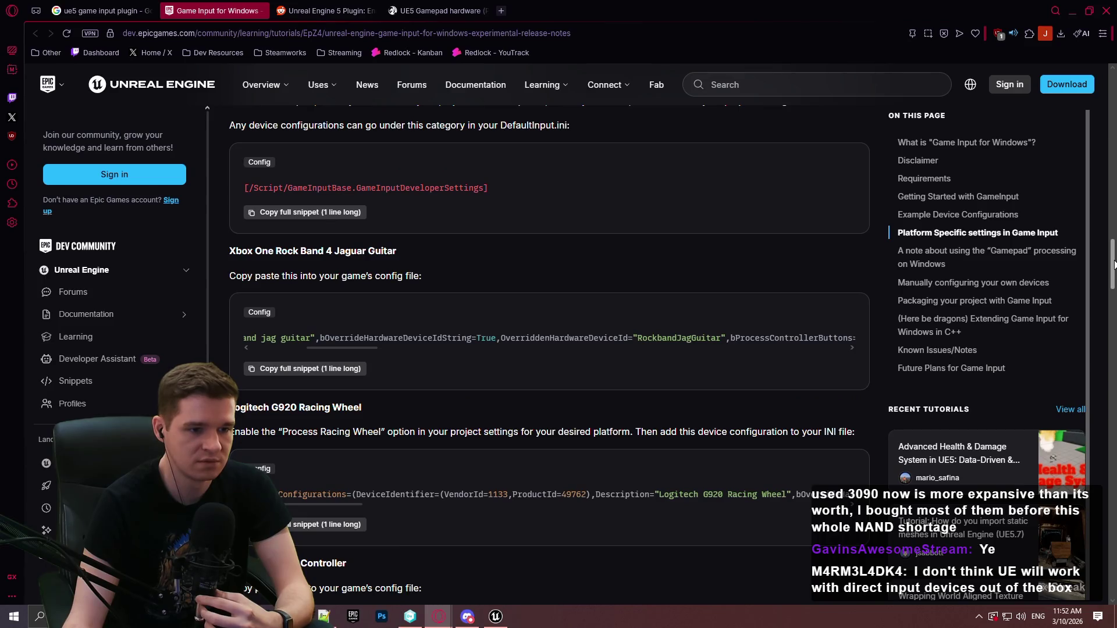
{"action": "scroll", "coordinate": [573, 392], "scroll_direction": "down", "scroll_amount": 5}
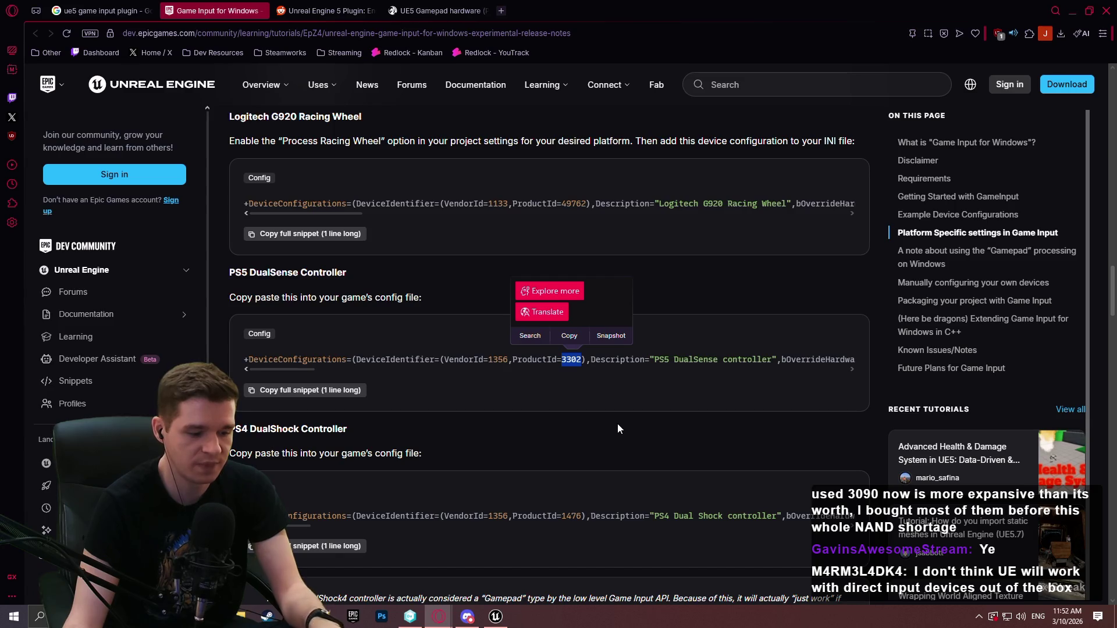
{"action": "left_click", "coordinate": [1072, 11]}
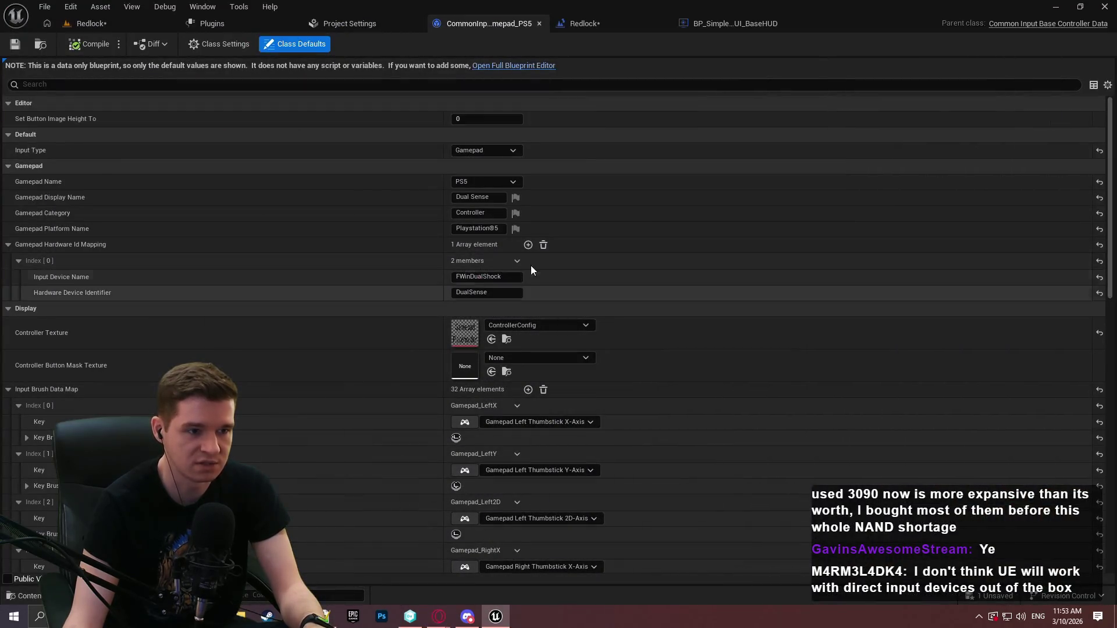
- Add a second PS5 hardware ID mapping: identifier 3302 with device name FWinDualShock
{"action": "left_click", "coordinate": [528, 245]}
{"action": "left_click", "coordinate": [472, 340]}
{"action": "key", "text": "ctrl+v"}
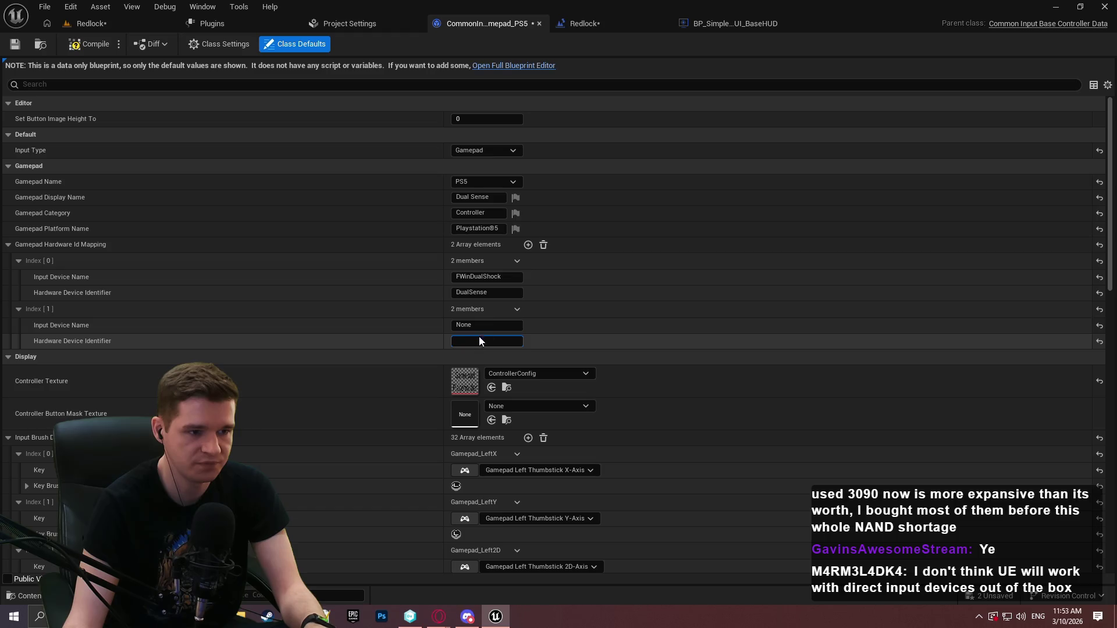
{"action": "left_click", "coordinate": [489, 277]}
{"action": "key", "text": "ctrl+c"}
{"action": "left_click", "coordinate": [473, 324]}
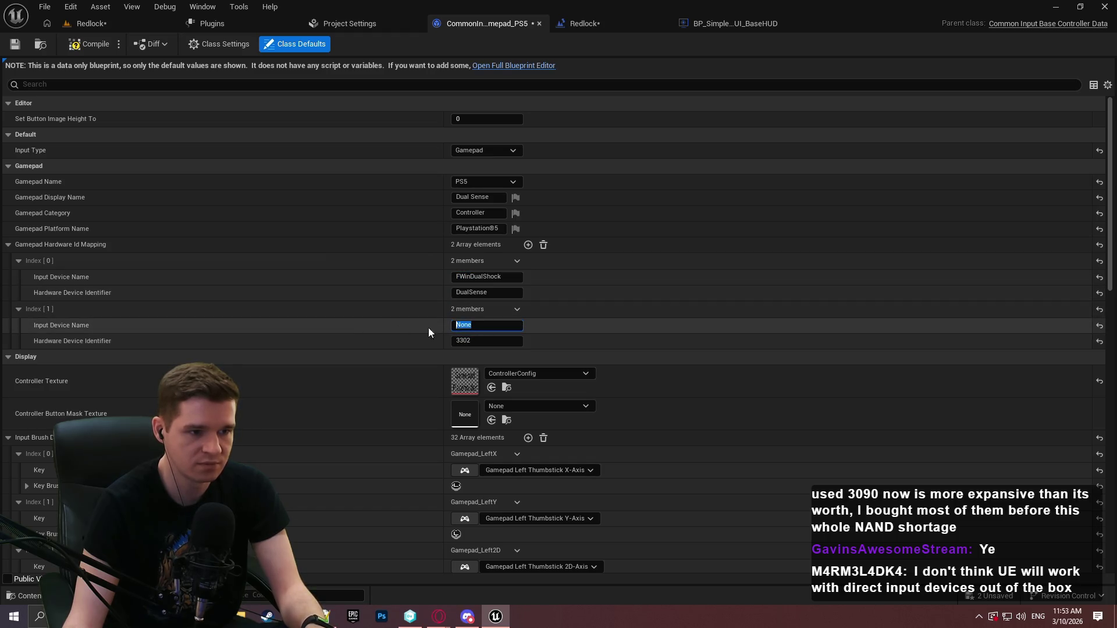
{"action": "key", "text": "ctrl+v"}
{"action": "key", "text": "Return"}
- Play Redlock, open the pause menu, choose Quit and confirm it in the dialog
{"action": "left_click", "coordinate": [124, 26]}
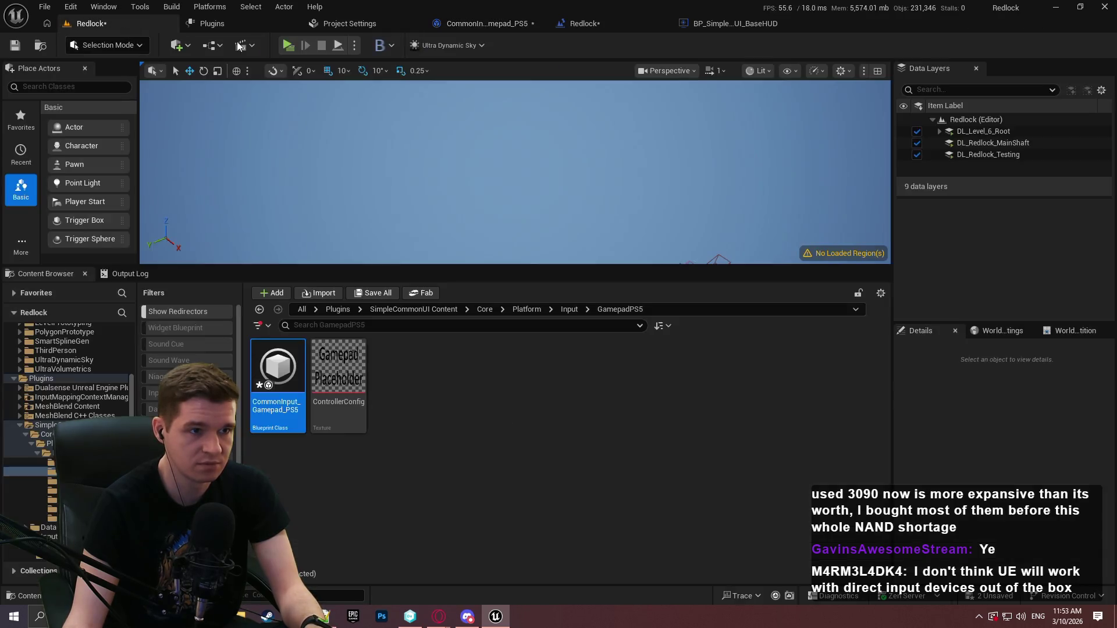
{"action": "key", "text": "alt+p"}
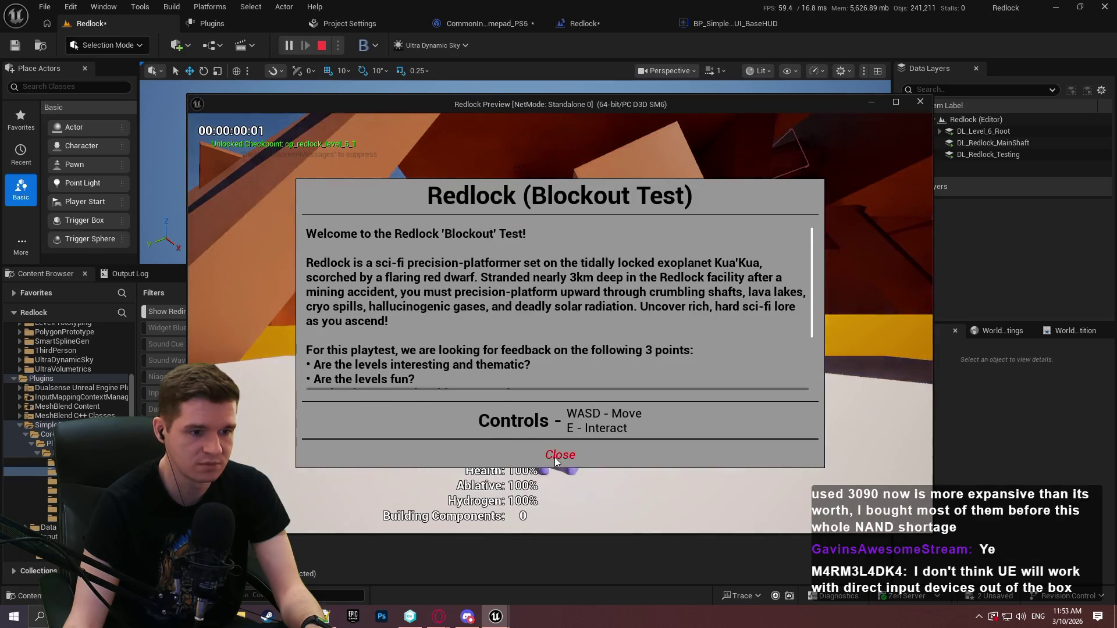
{"action": "key", "text": "Escape"}
{"action": "key", "text": "Down"}
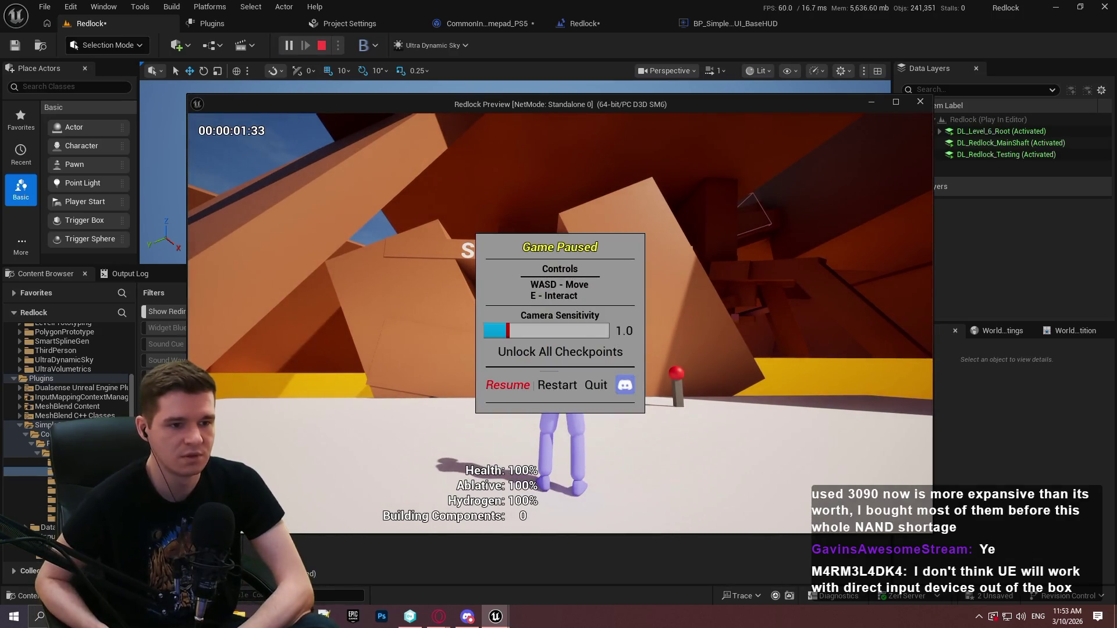
{"action": "key", "text": "Right"}
{"action": "key", "text": "Right"}
{"action": "key", "text": "Return"}
{"action": "key", "text": "Left"}
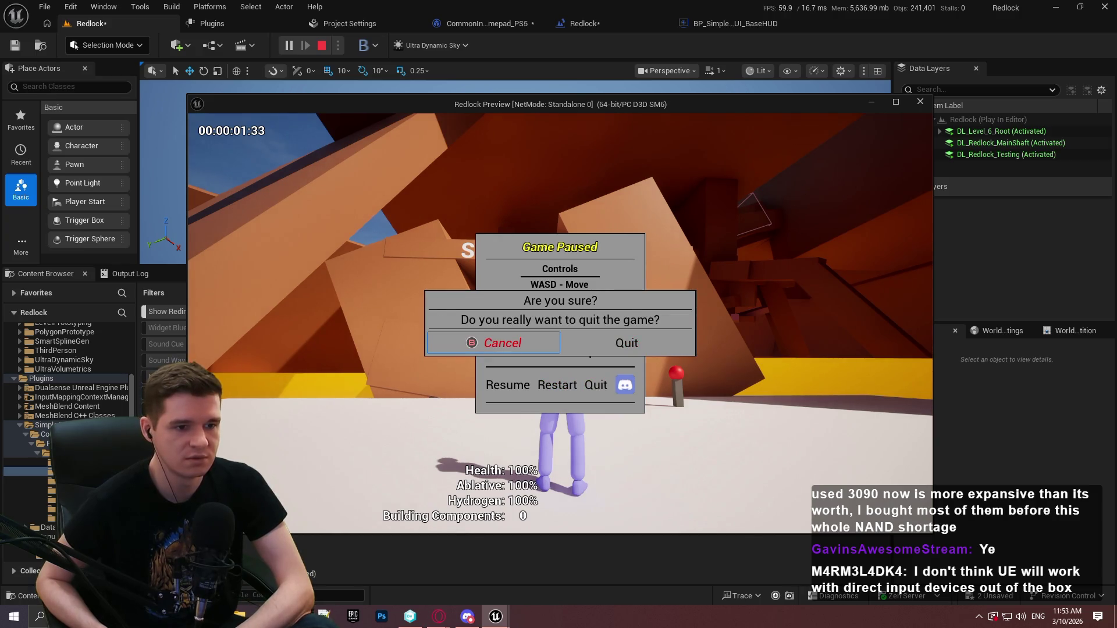
{"action": "key", "text": "Right"}
{"action": "key", "text": "Left"}
{"action": "key", "text": "Right"}
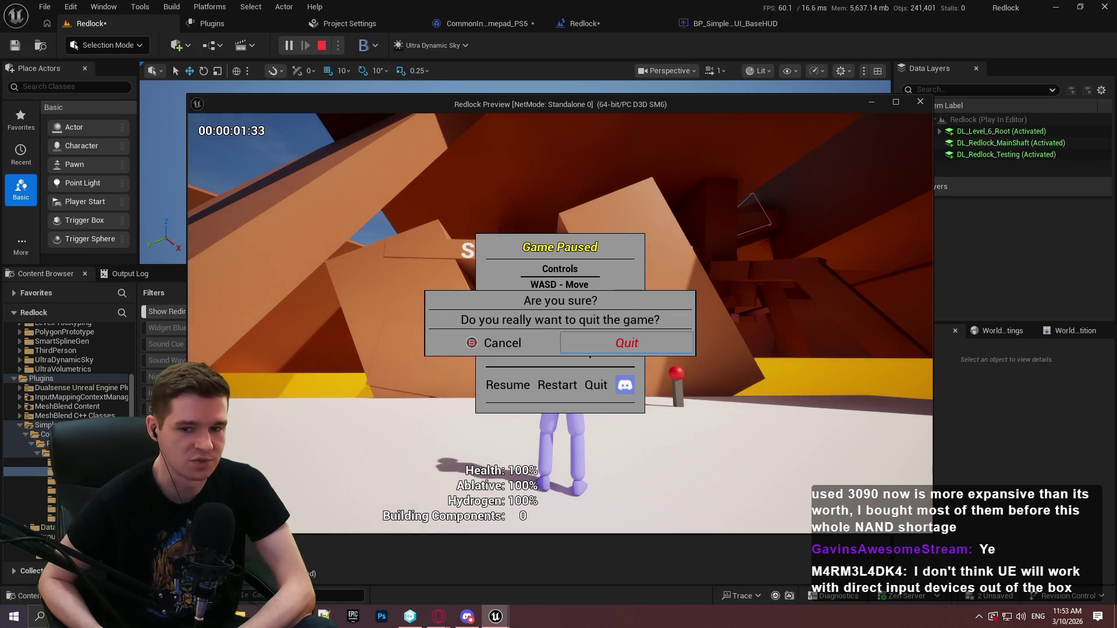
{"action": "key", "text": "Return"}
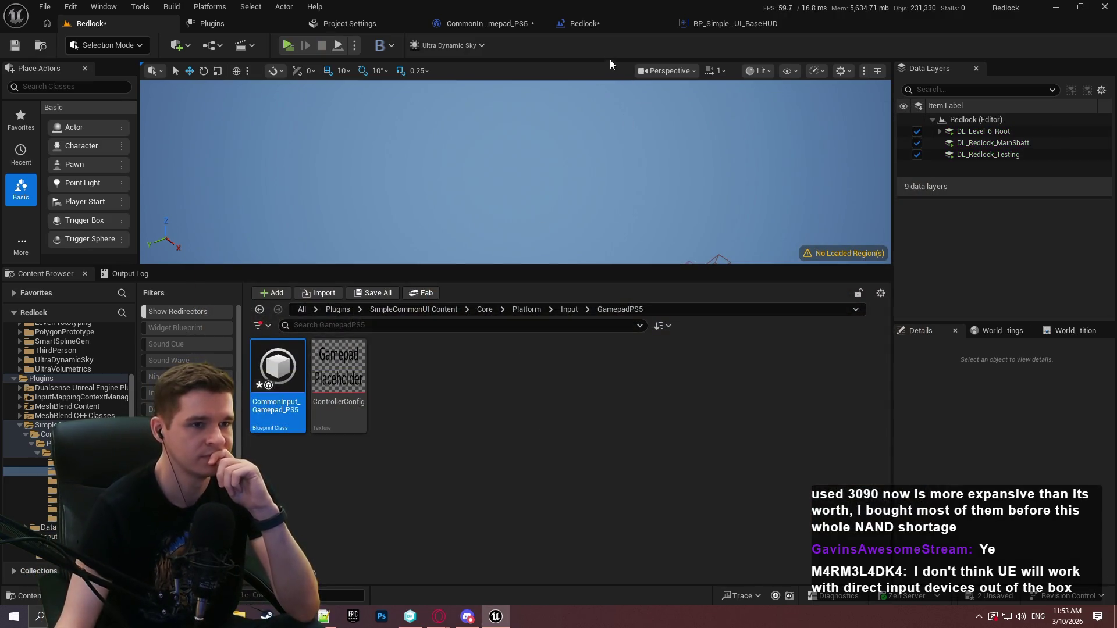
- Revisit the CommonInput_Gamepad_PS5 data, then open the 'Common UI - Gamepad Devices on PC' forum thread
{"action": "left_click", "coordinate": [515, 30]}
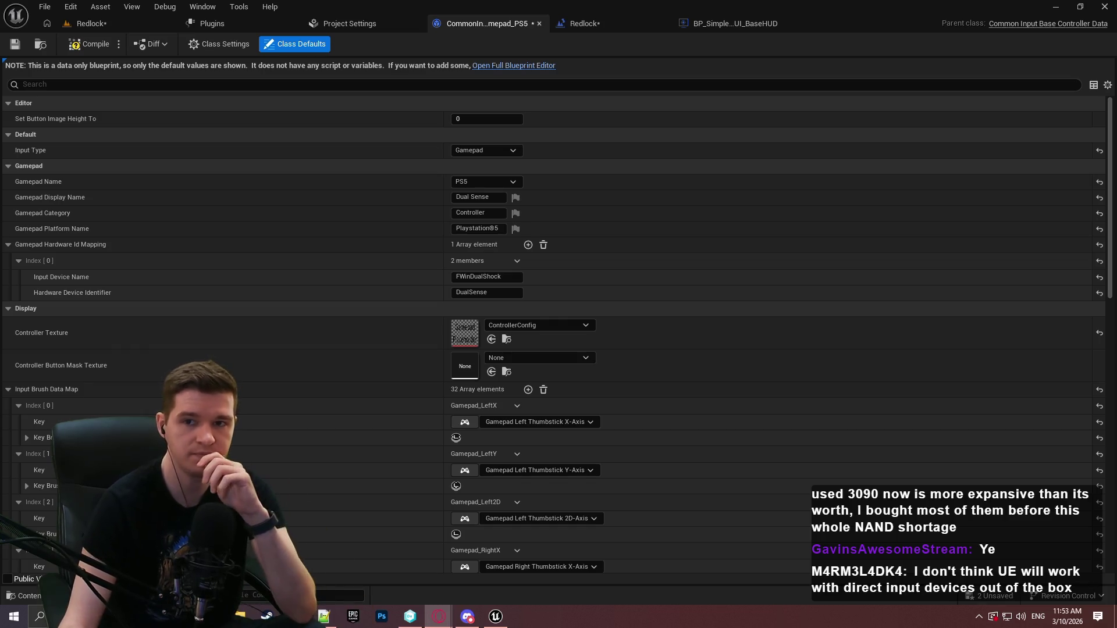
{"action": "key", "text": "alt+Tab"}
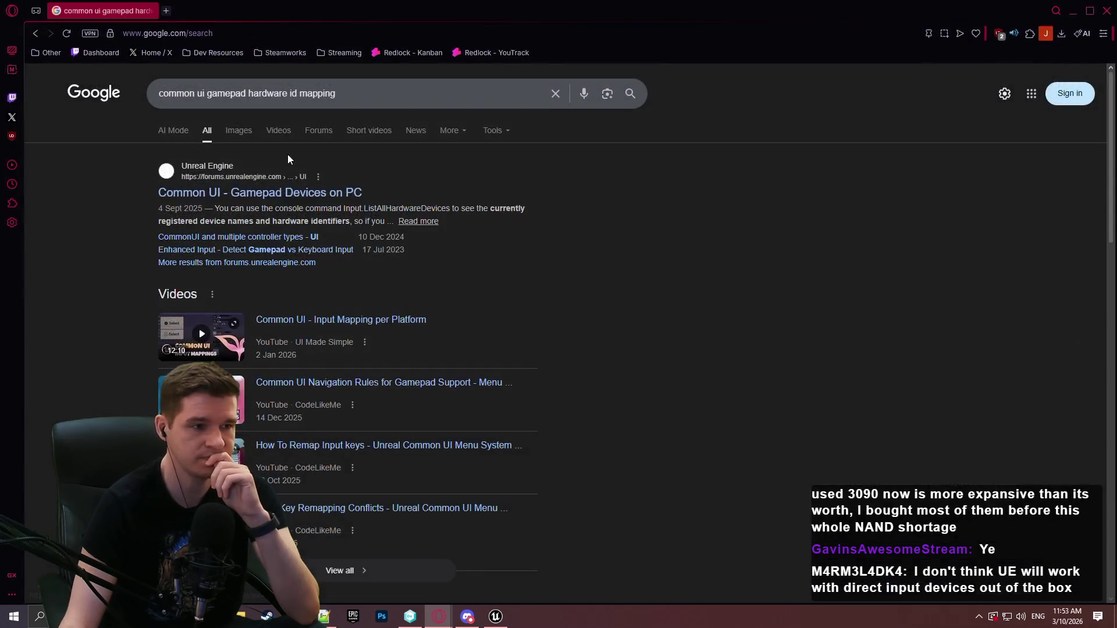
{"action": "left_click", "coordinate": [292, 198]}
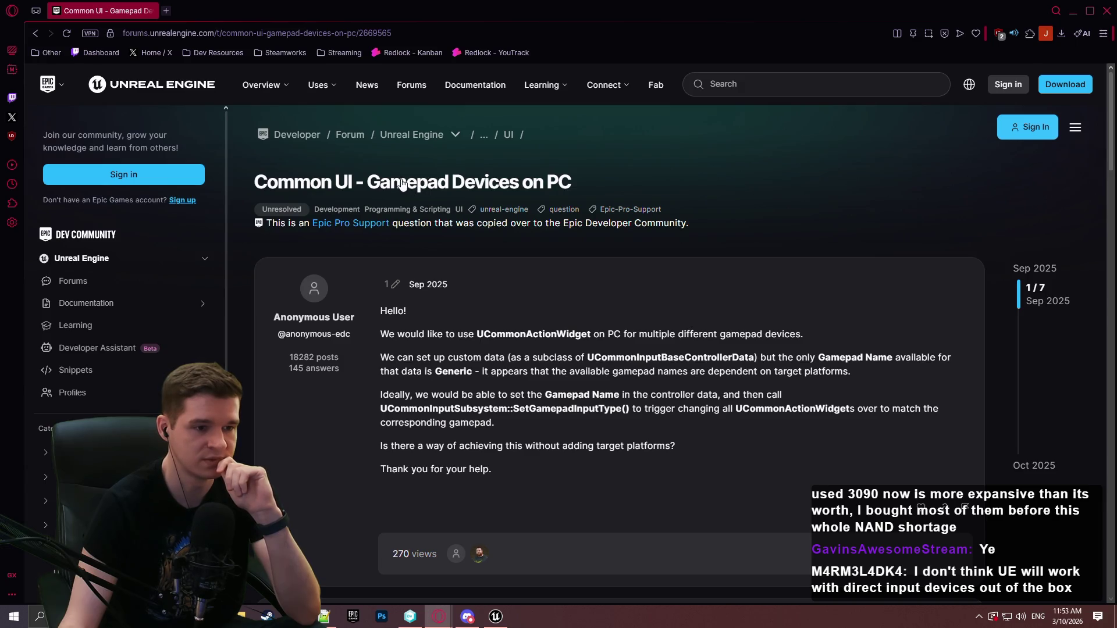
- Scroll through the thread's replies down to the Input.ListAllHardwareDevices recommendation
{"action": "scroll", "coordinate": [860, 390], "scroll_direction": "down", "scroll_amount": 5}
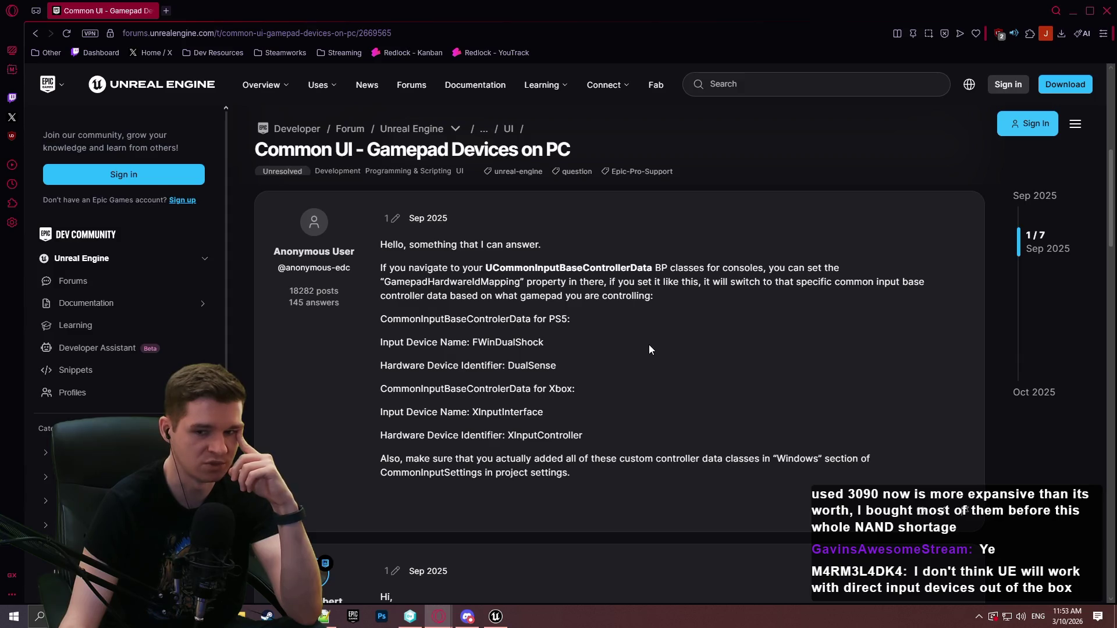
{"action": "left_click_drag", "start_coordinate": [1019, 242], "coordinate": [1018, 261]}
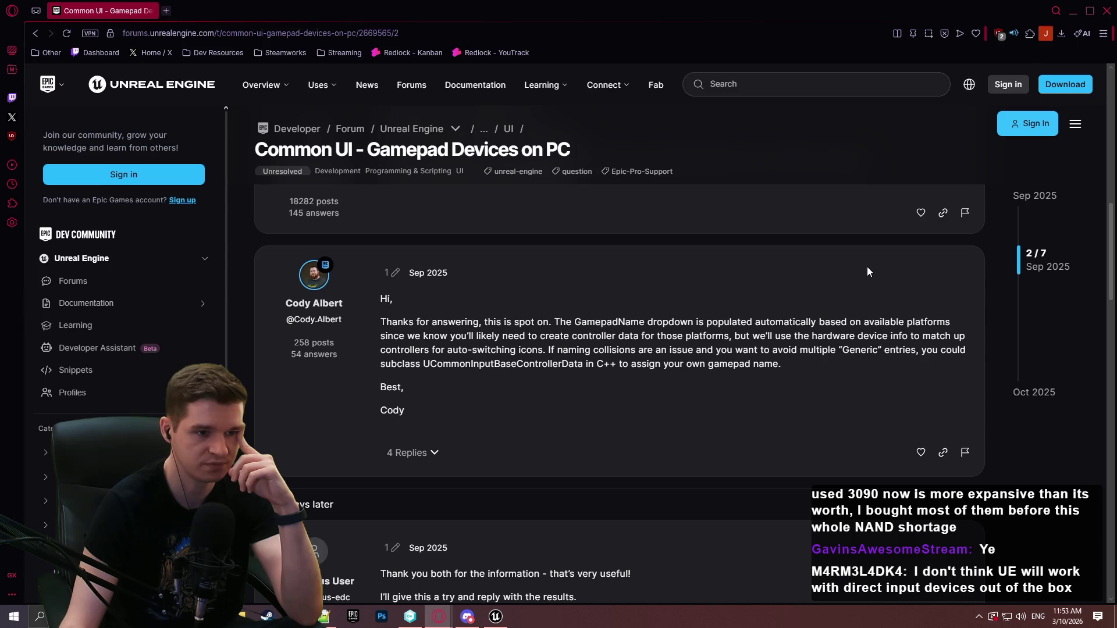
{"action": "scroll", "coordinate": [846, 282], "scroll_direction": "down", "scroll_amount": 8}
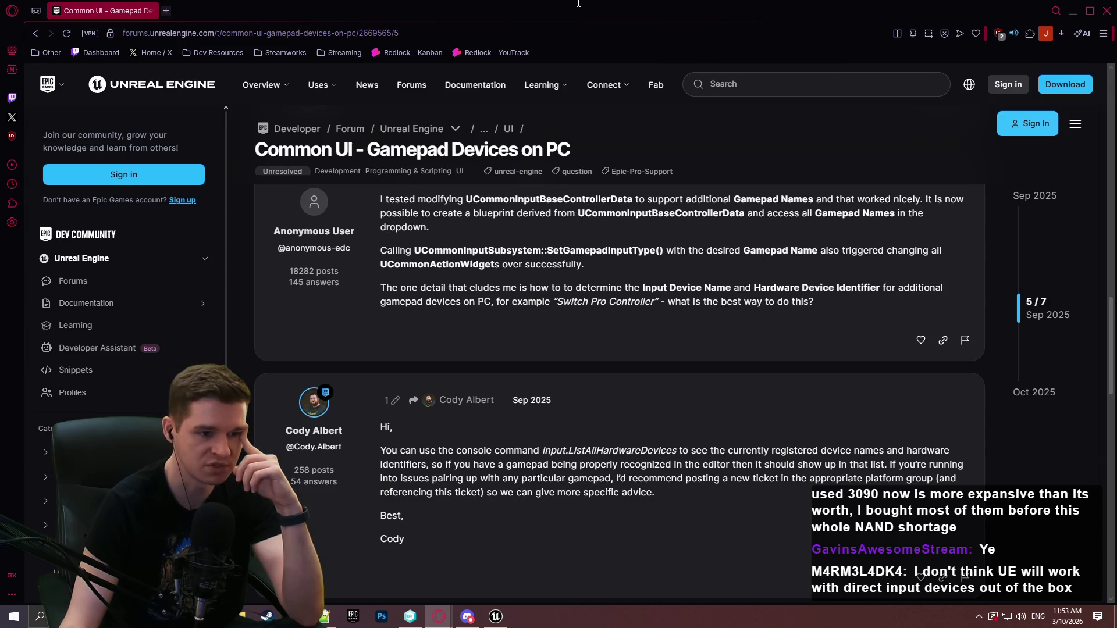
- Start a Redlock playtest and run the hardware-devices listing command from the in-game console
{"action": "left_click", "coordinate": [438, 616]}
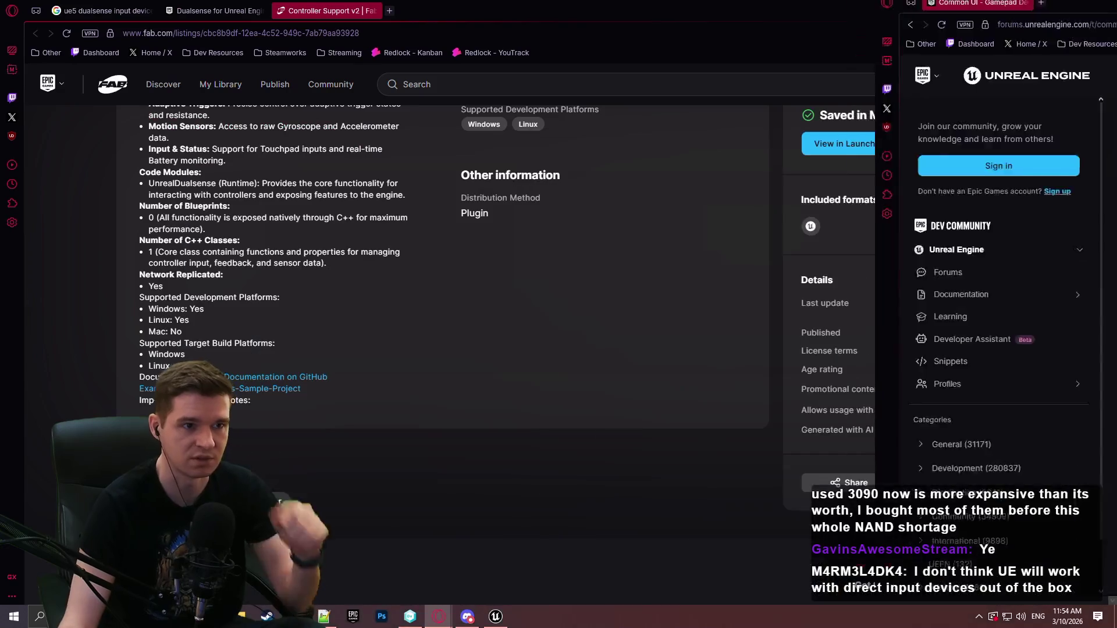
{"action": "left_click", "coordinate": [495, 615]}
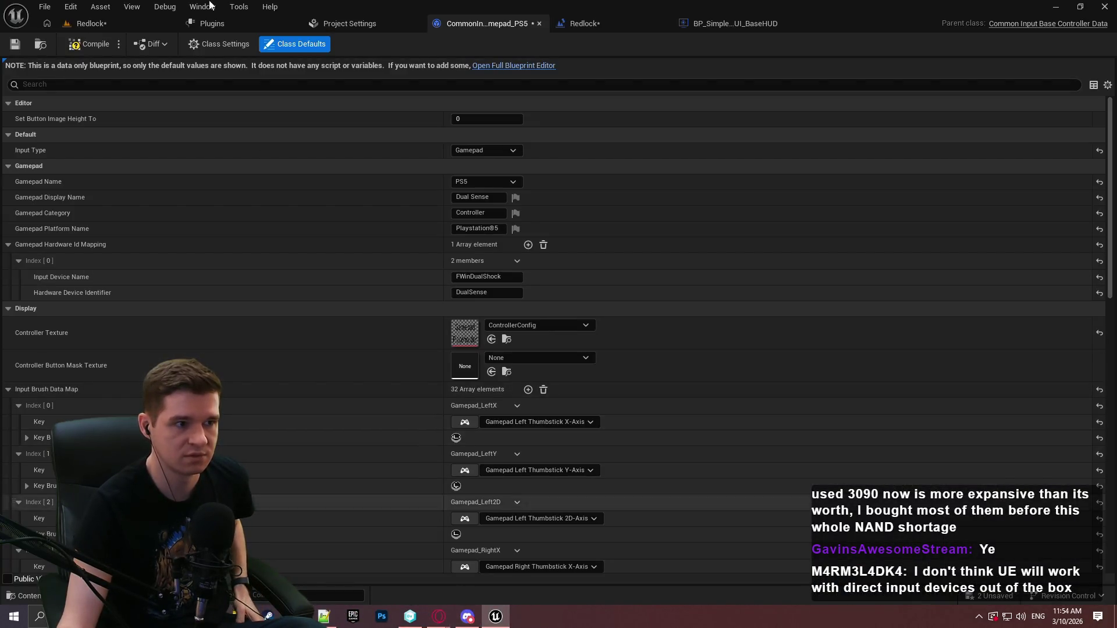
{"action": "left_click", "coordinate": [113, 25]}
{"action": "key", "text": "alt+p"}
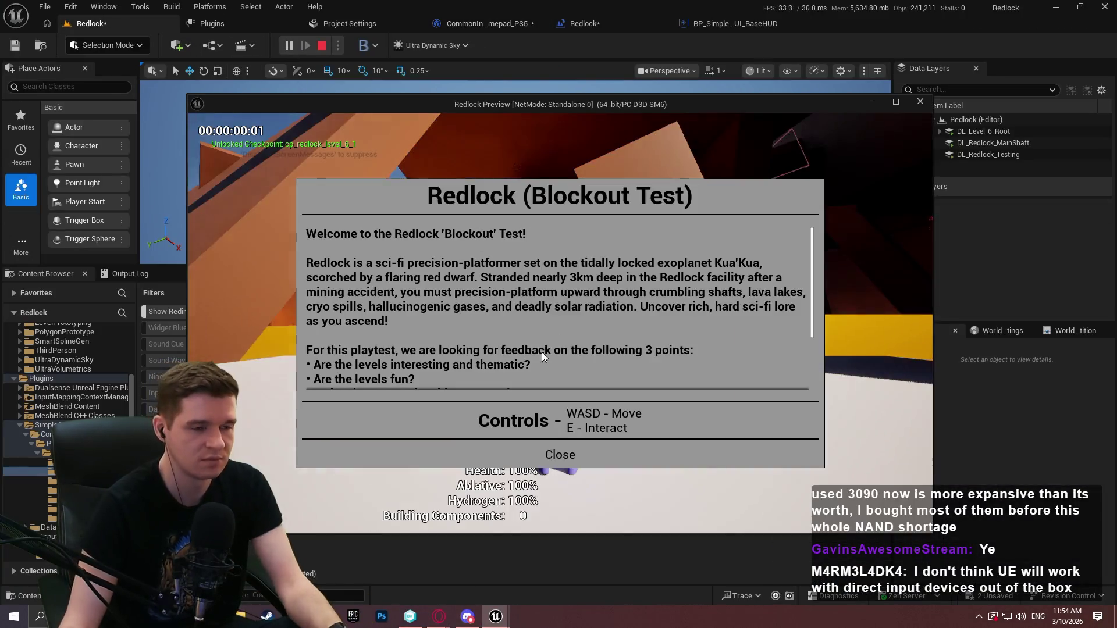
{"action": "left_click", "coordinate": [561, 458]}
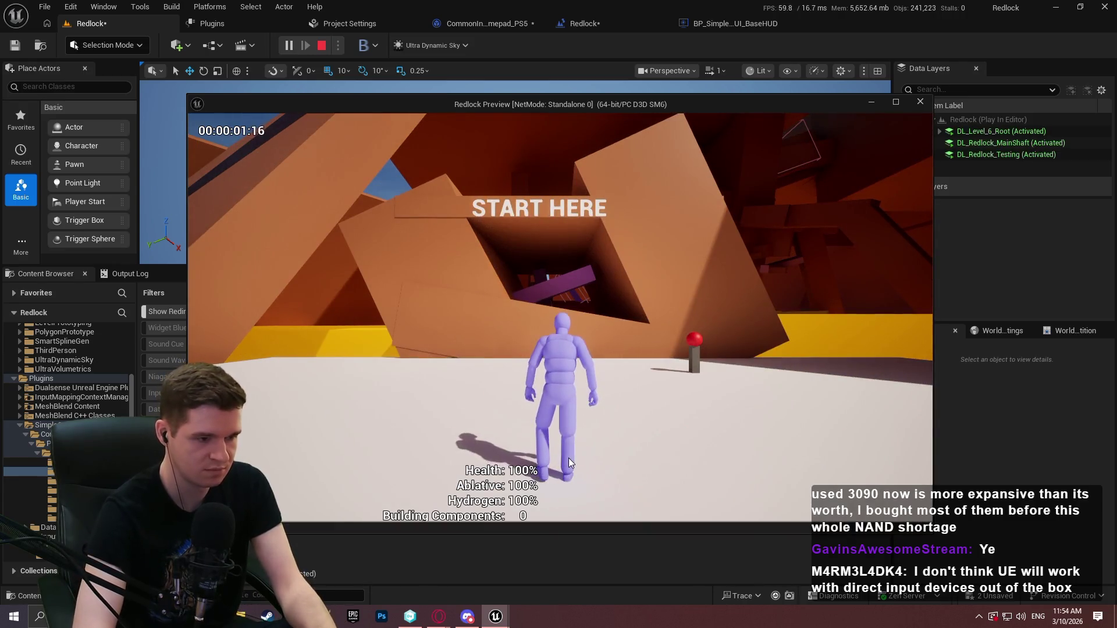
{"action": "key", "text": "grave"}
{"action": "type", "text": "devices"}
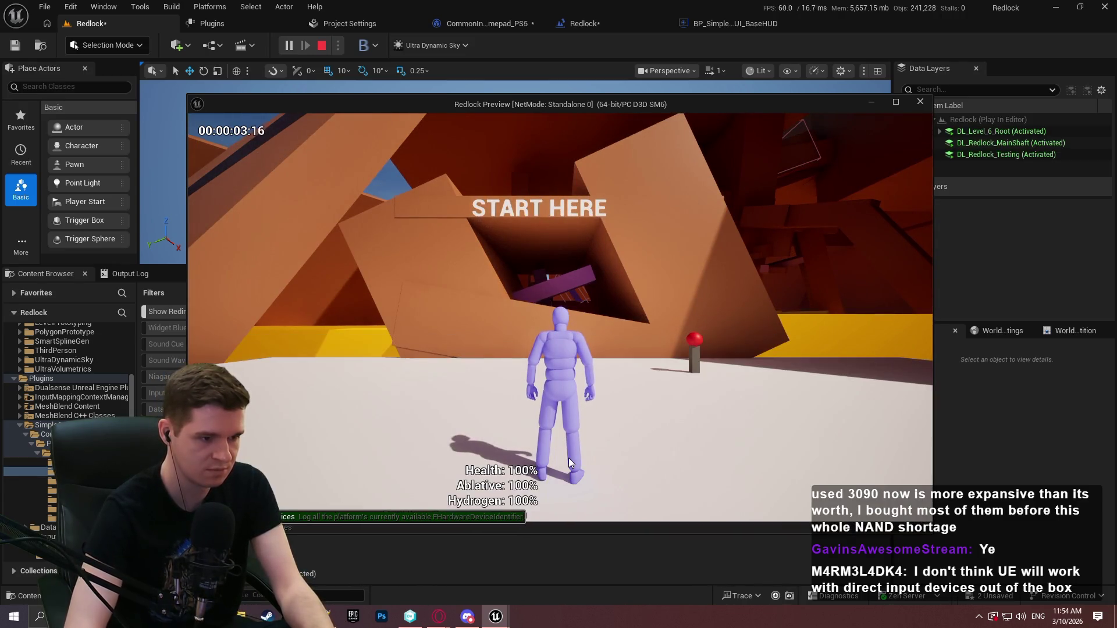
{"action": "key", "text": "Return"}
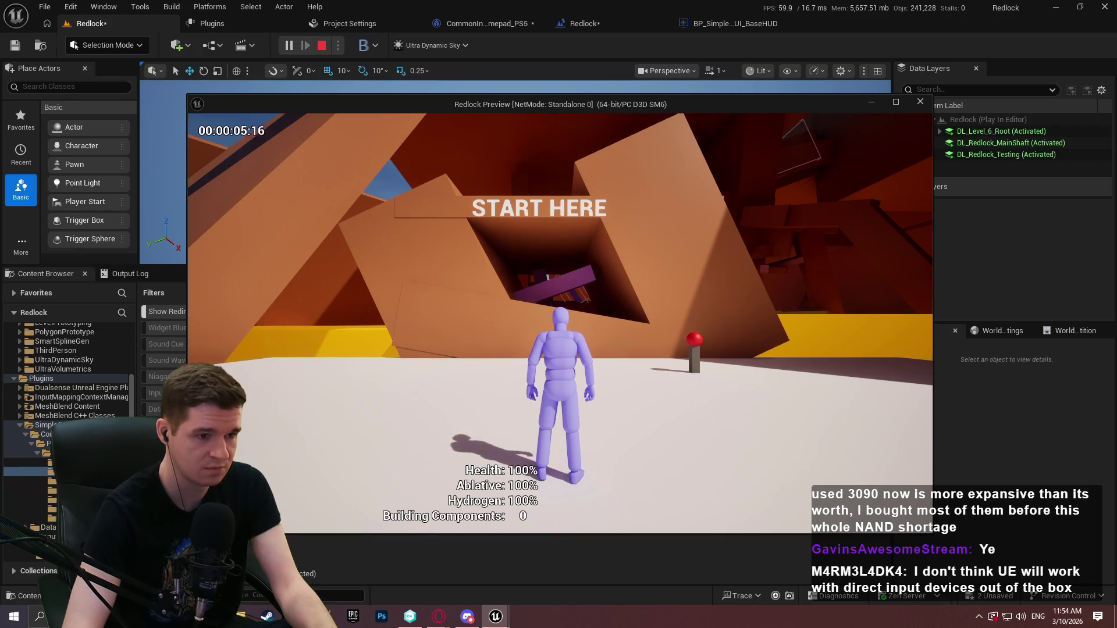
{"action": "key", "text": "super"}
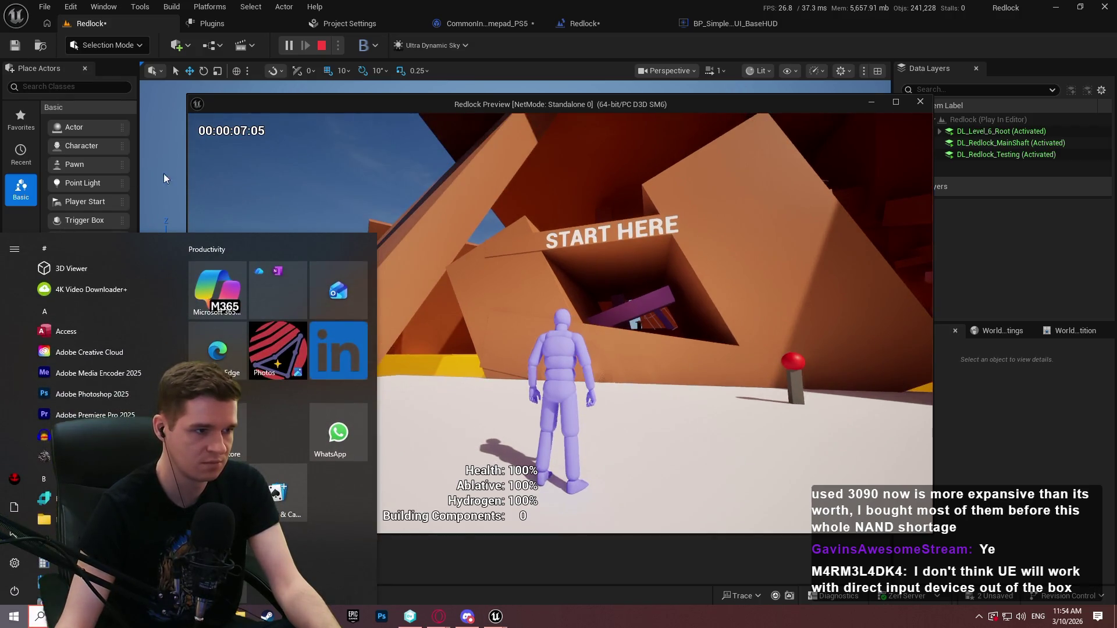
{"action": "key", "text": "super"}
{"action": "key", "text": "super"}
{"action": "key", "text": "Escape"}
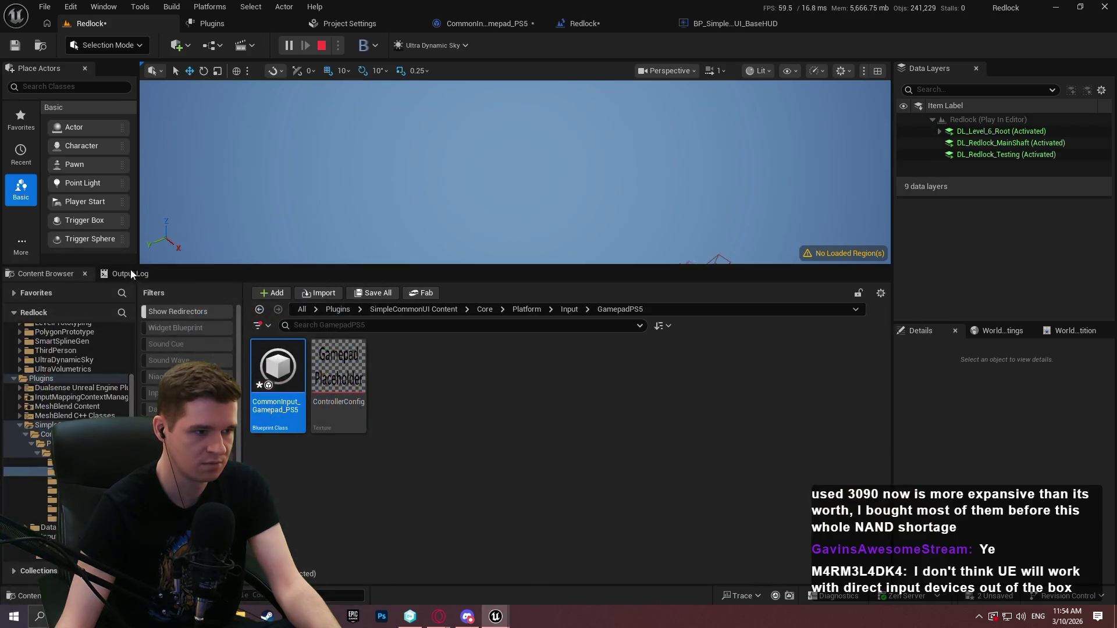
{"action": "left_click", "coordinate": [130, 277]}
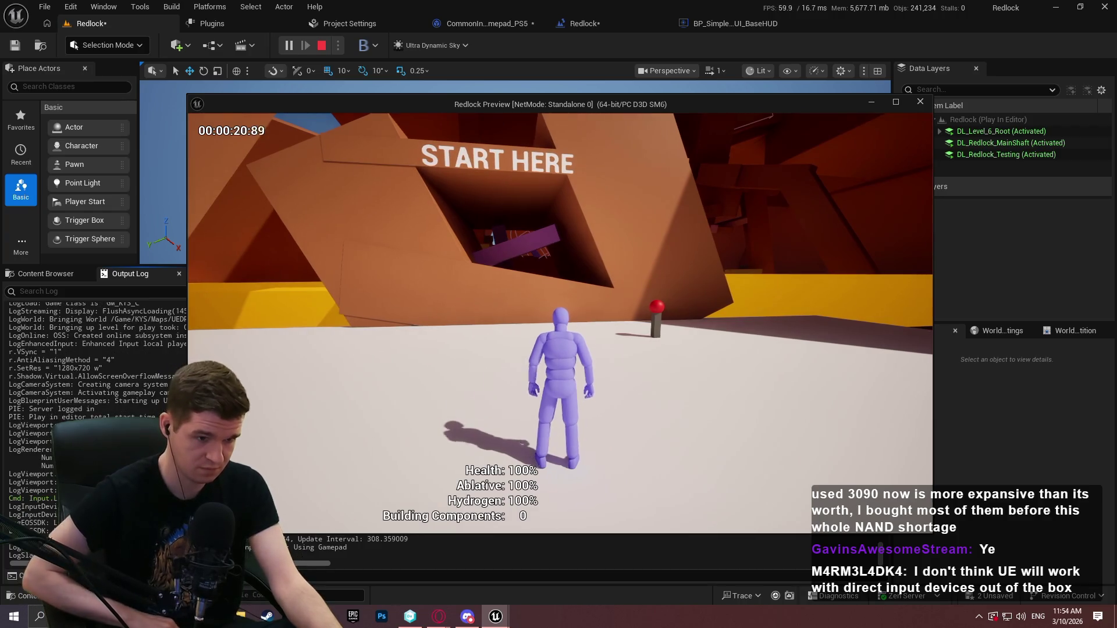
{"action": "left_click", "coordinate": [672, 378]}
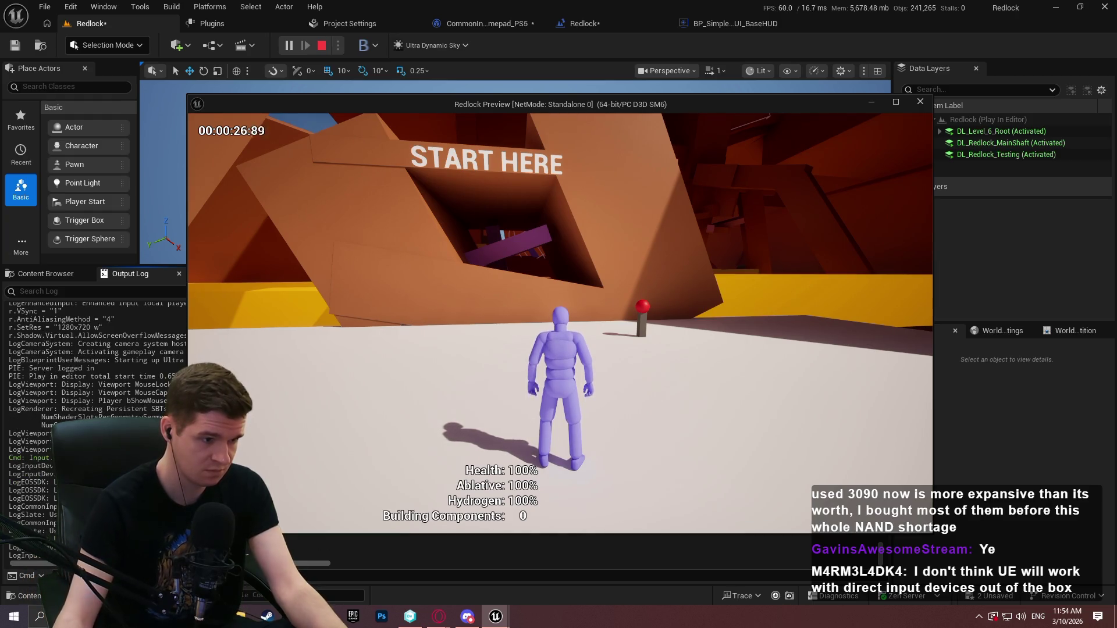
{"action": "key", "text": "Escape"}
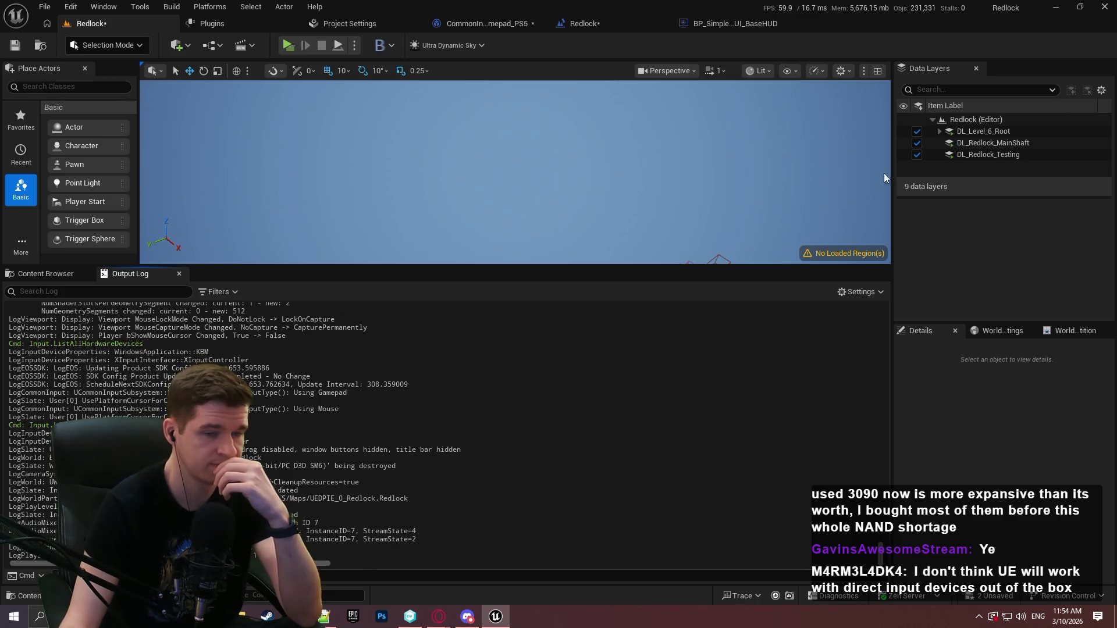
{"action": "key", "text": "alt+Tab"}
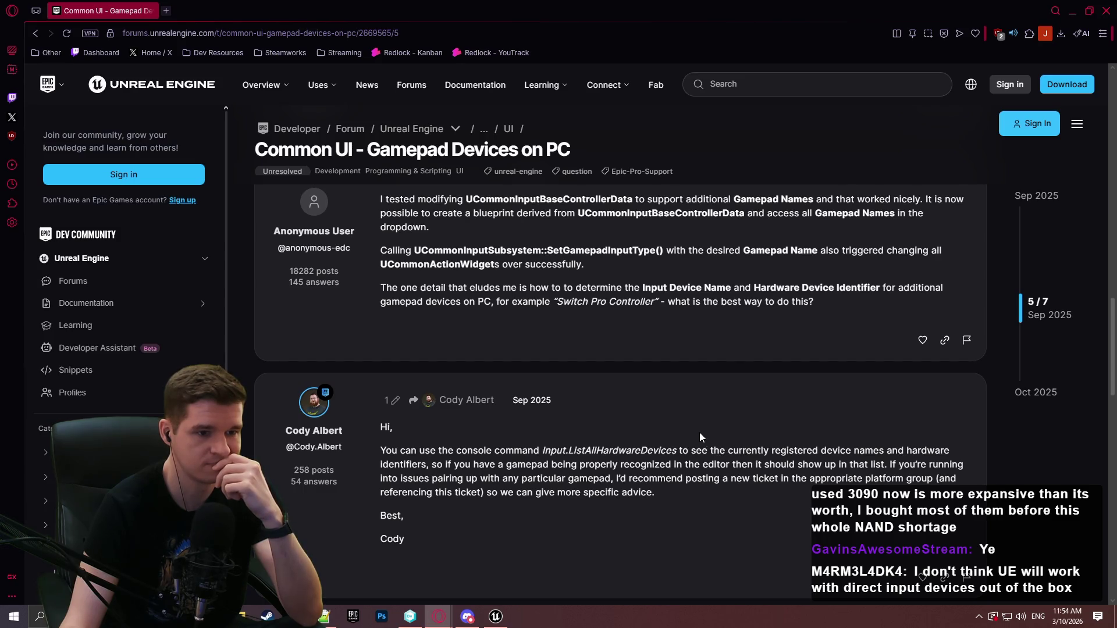
- Review post 2/7's PS5 and Xbox device identifiers, highlighting the Xbox lines, then minimize Opera
{"action": "scroll", "coordinate": [692, 420], "scroll_direction": "down", "scroll_amount": 3}
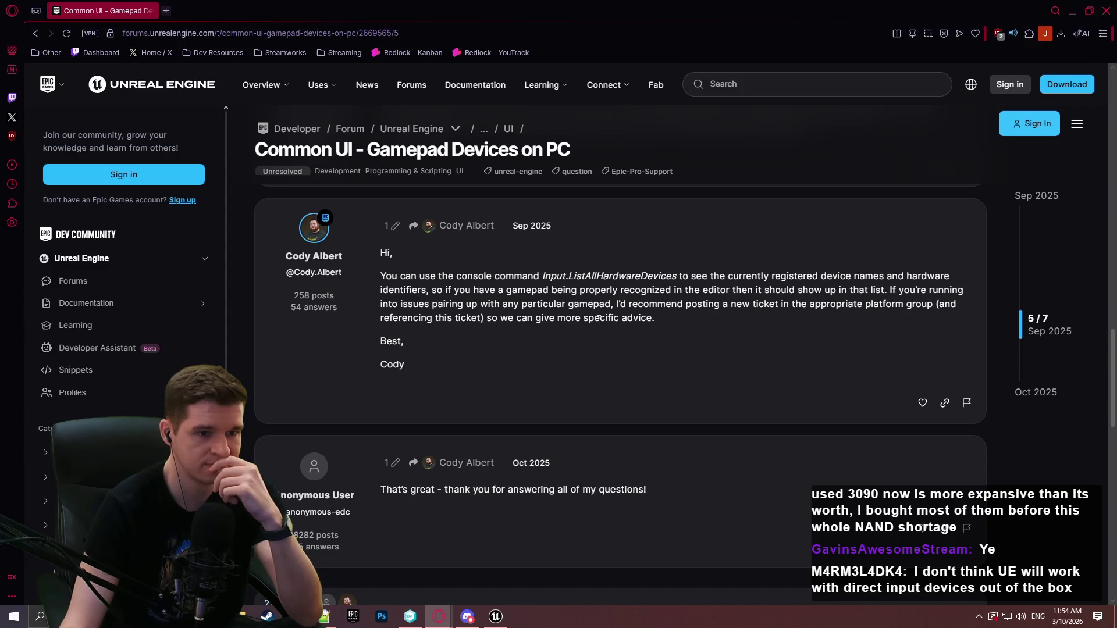
{"action": "scroll", "coordinate": [599, 326], "scroll_direction": "down", "scroll_amount": 3}
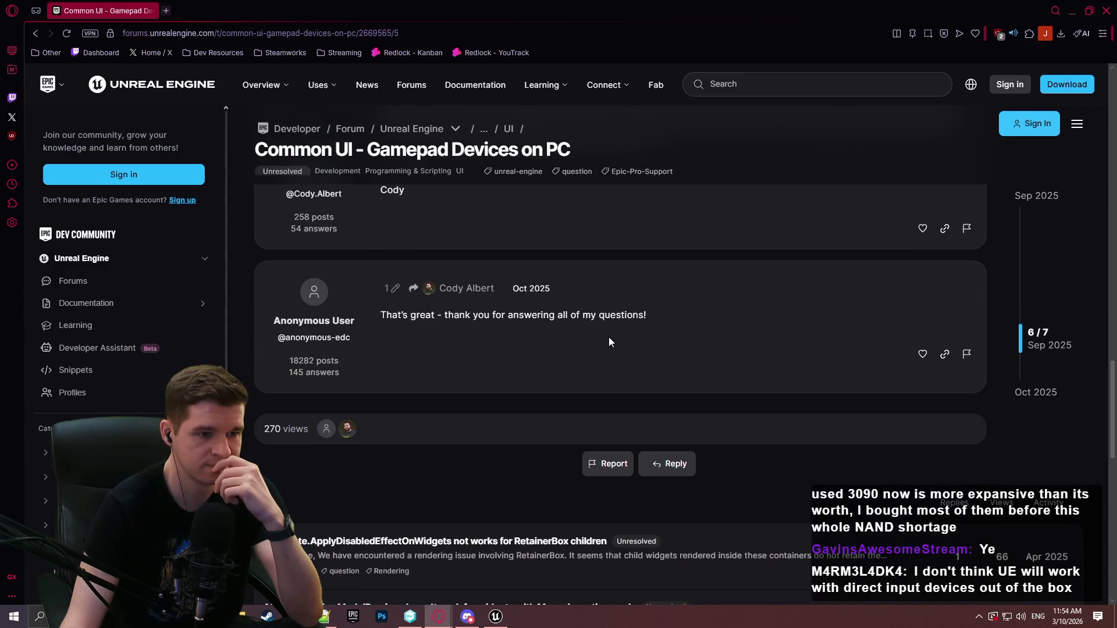
{"action": "left_click_drag", "start_coordinate": [1018, 330], "coordinate": [1012, 288]}
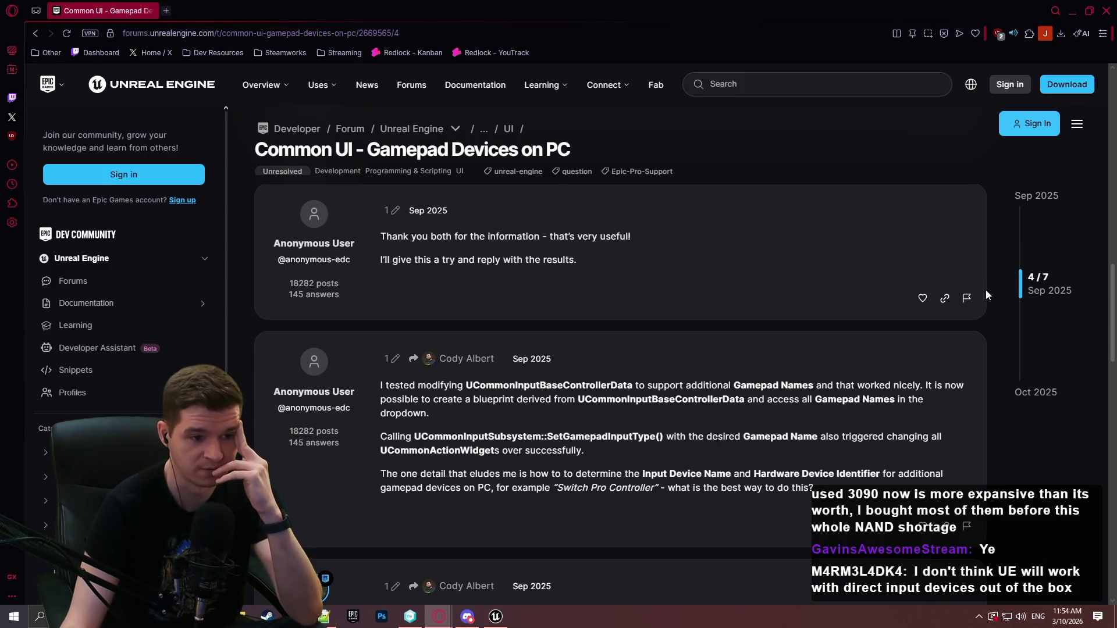
{"action": "left_click_drag", "start_coordinate": [1027, 281], "coordinate": [1028, 199]}
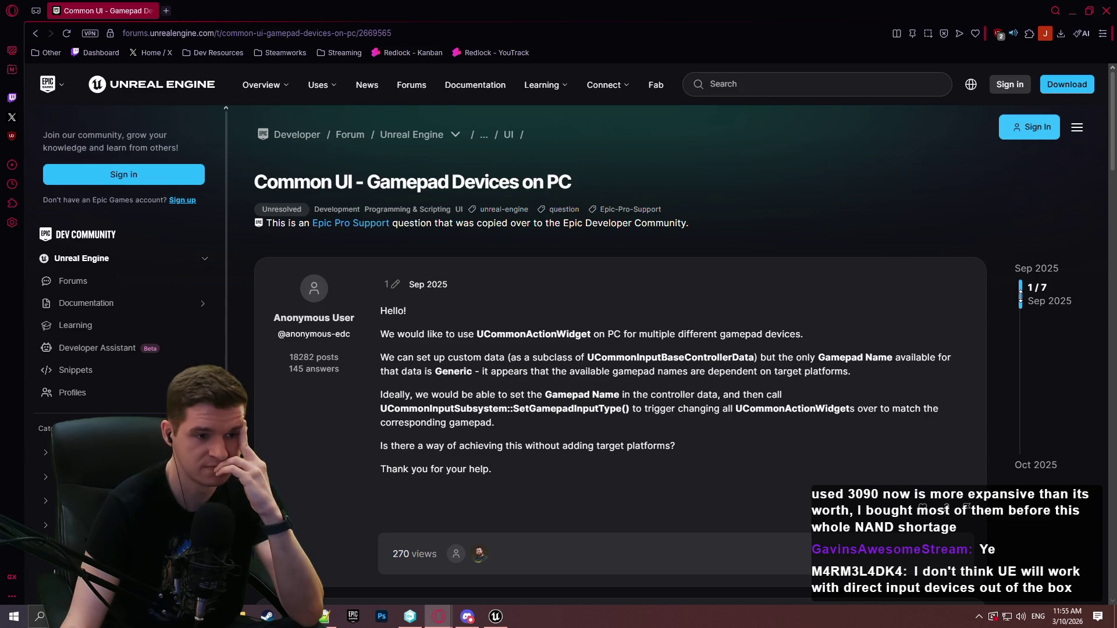
{"action": "left_click_drag", "start_coordinate": [1020, 295], "coordinate": [1020, 324]}
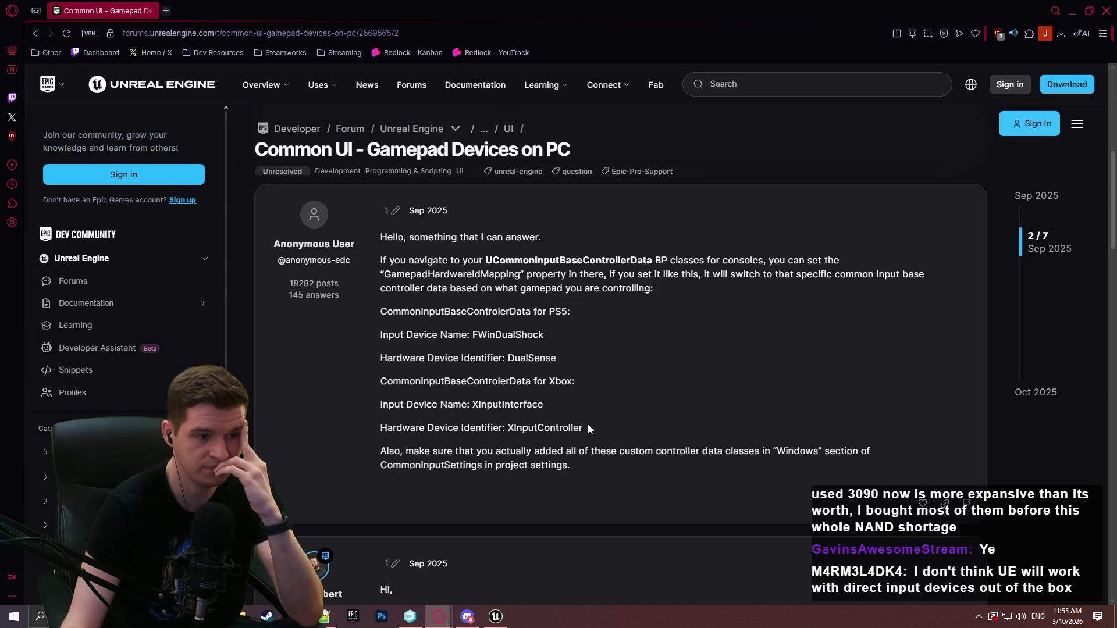
{"action": "mouse_move", "coordinate": [587, 429]}
{"action": "left_mouse_down"}
{"action": "mouse_move", "coordinate": [343, 410]}
{"action": "mouse_move", "coordinate": [333, 385]}
{"action": "mouse_move", "coordinate": [357, 378]}
{"action": "left_mouse_up"}
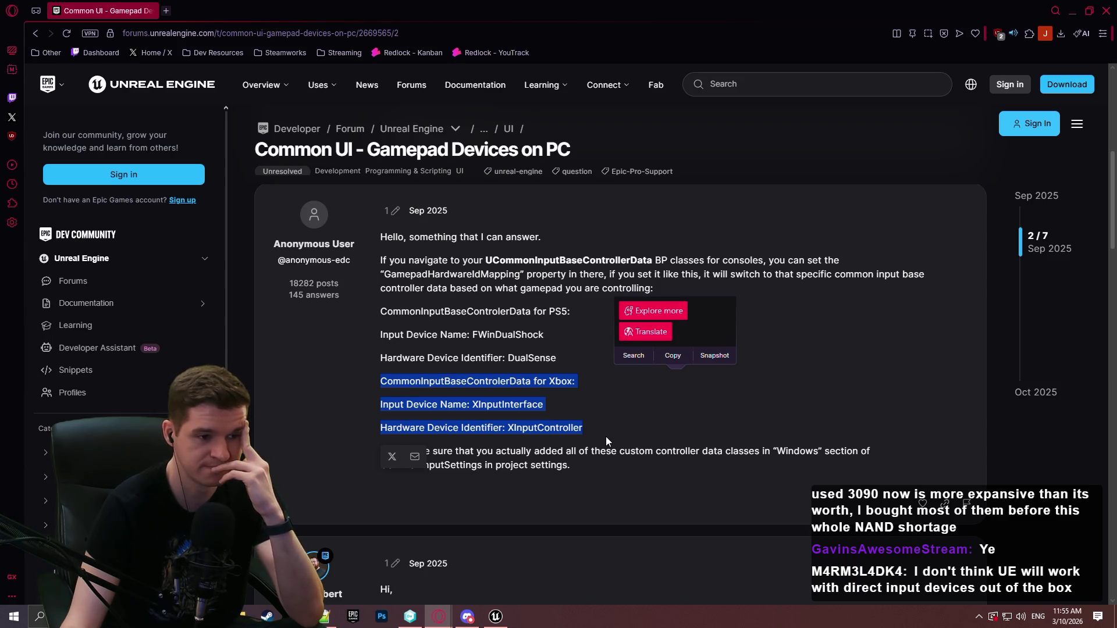
{"action": "left_click", "coordinate": [609, 459]}
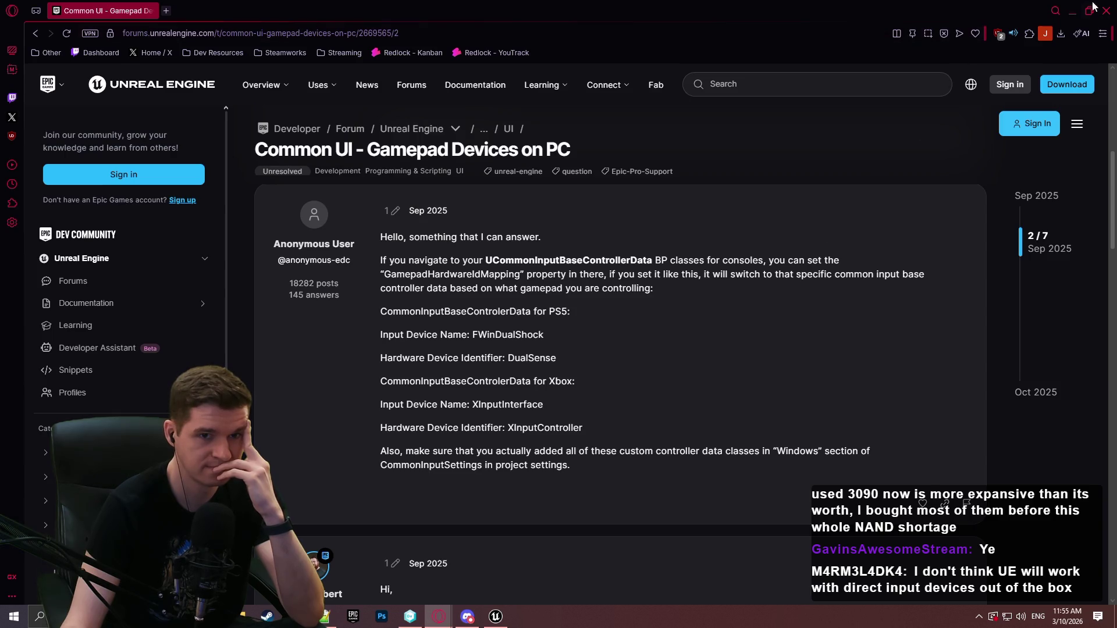
{"action": "left_click", "coordinate": [1072, 11]}
- Open the Unreal-Dualsense plugin's GitHub documentation from the Controller Support v2 listing in a new tab
{"action": "mouse_move", "coordinate": [464, 604]}
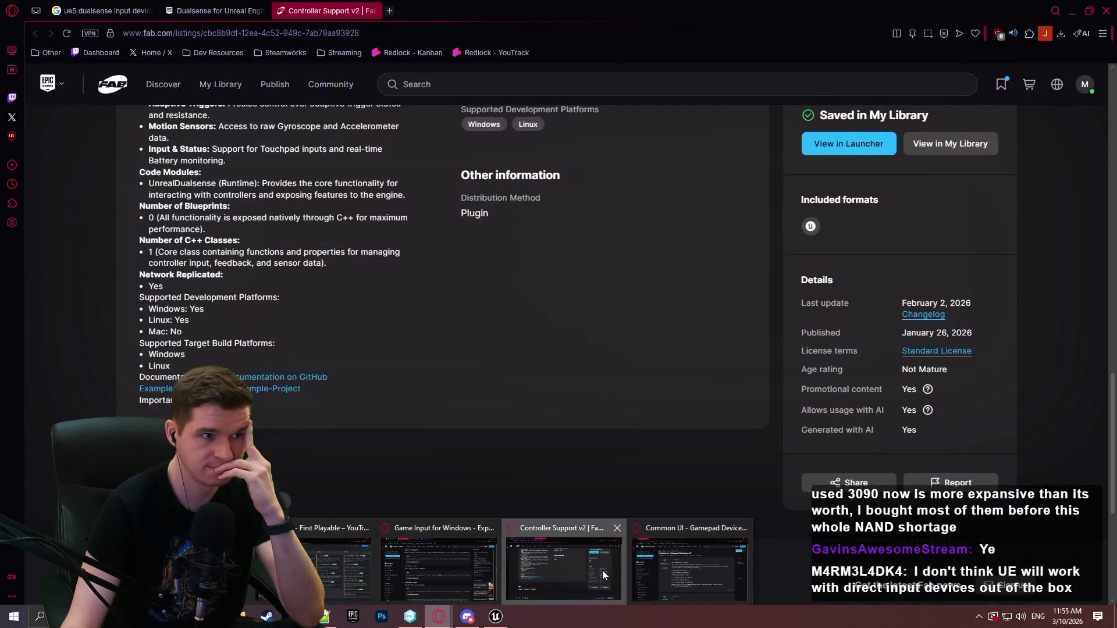
{"action": "left_click", "coordinate": [605, 575]}
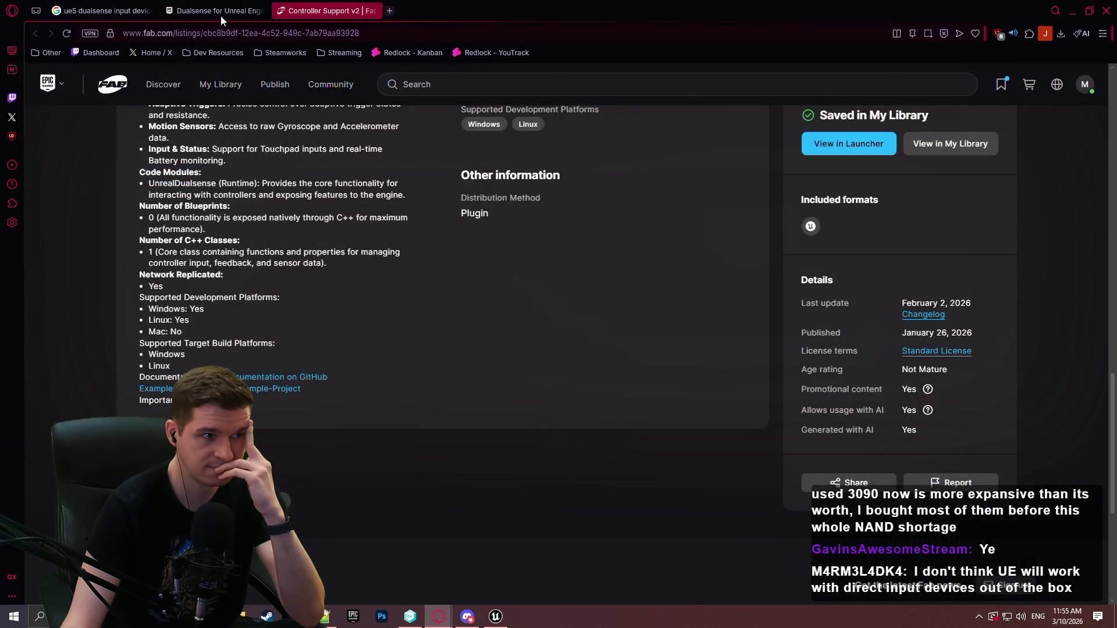
{"action": "left_click", "coordinate": [216, 10]}
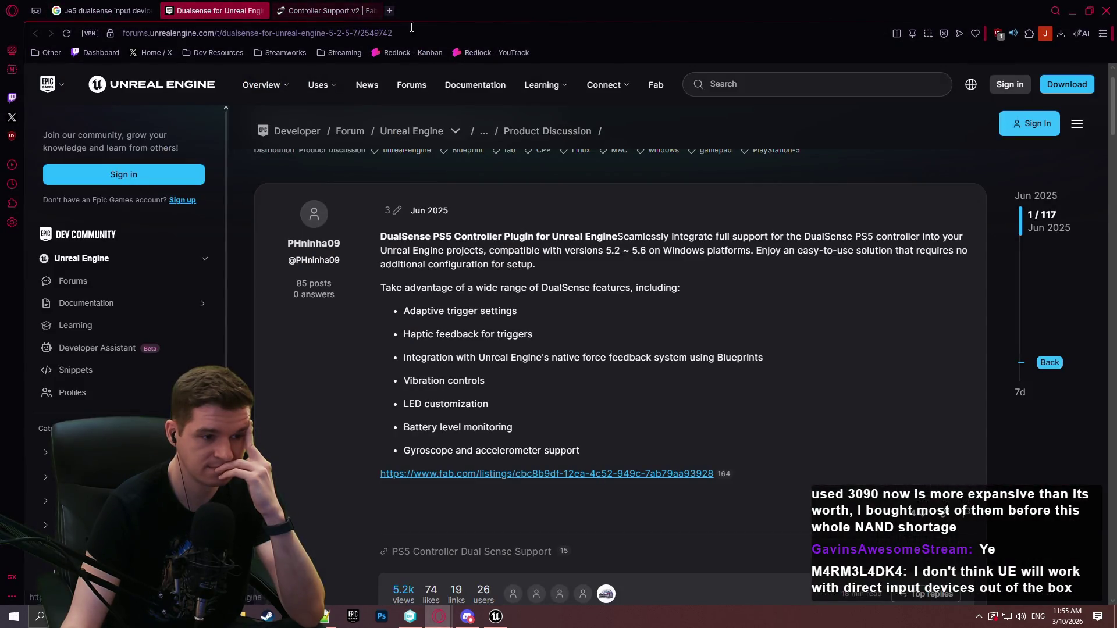
{"action": "left_click", "coordinate": [330, 10]}
{"action": "middle_click", "coordinate": [280, 379]}
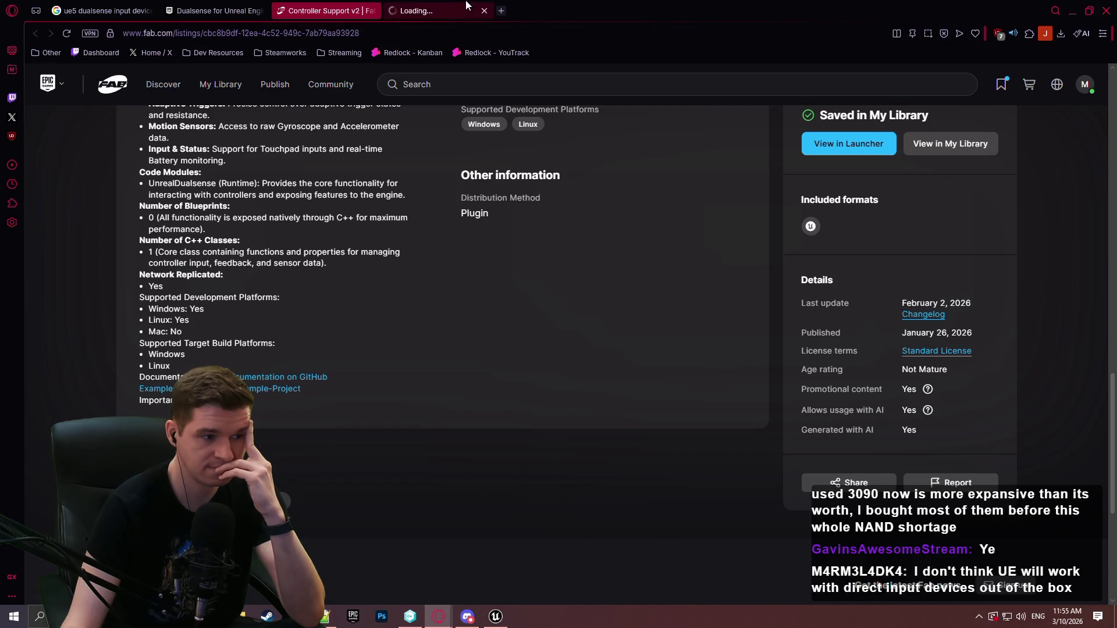
{"action": "left_click", "coordinate": [451, 12]}
- Search the README for 'common' to find its Blueprint function libraries
{"action": "scroll", "coordinate": [474, 363], "scroll_direction": "down", "scroll_amount": 2}
{"action": "scroll", "coordinate": [475, 363], "scroll_direction": "down", "scroll_amount": 10}
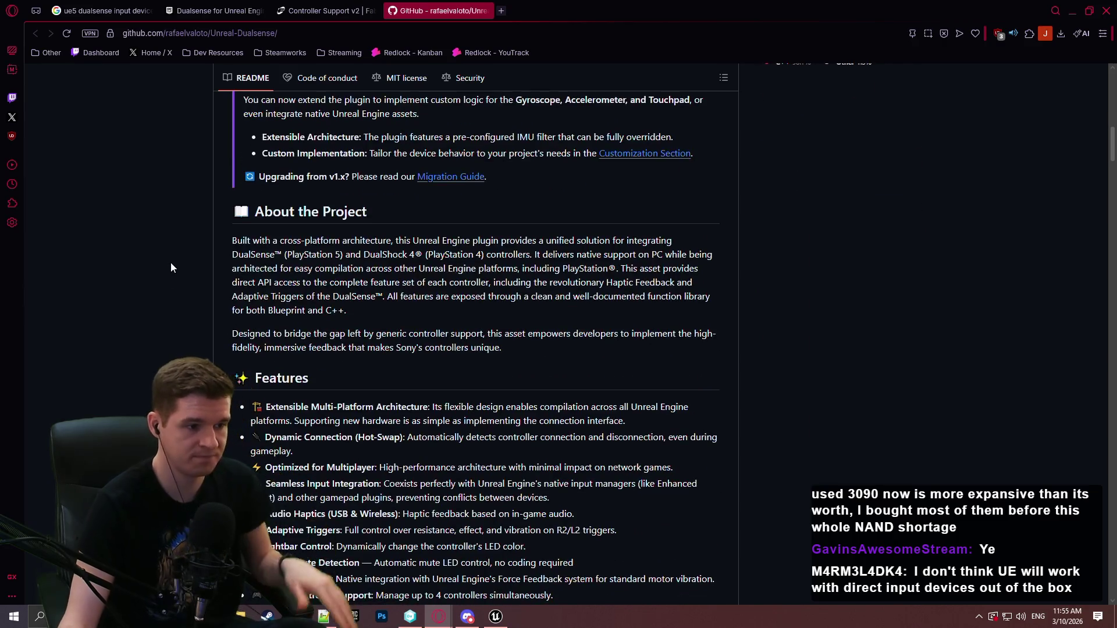
{"action": "key", "text": "ctrl+f"}
{"action": "type", "text": "common"}
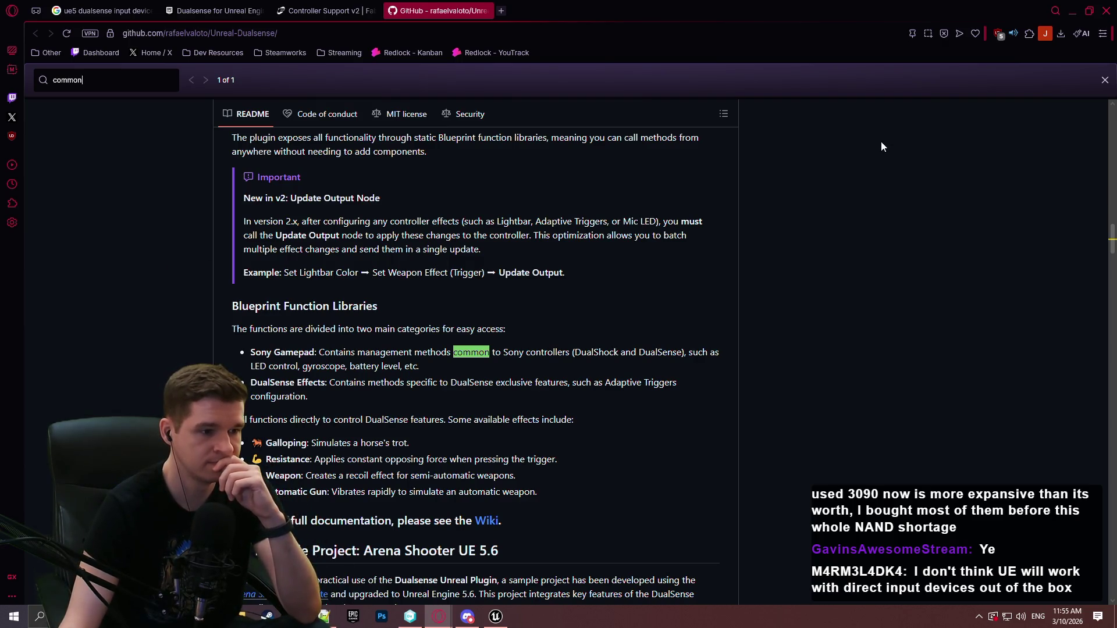
{"action": "left_click", "coordinate": [1104, 80]}
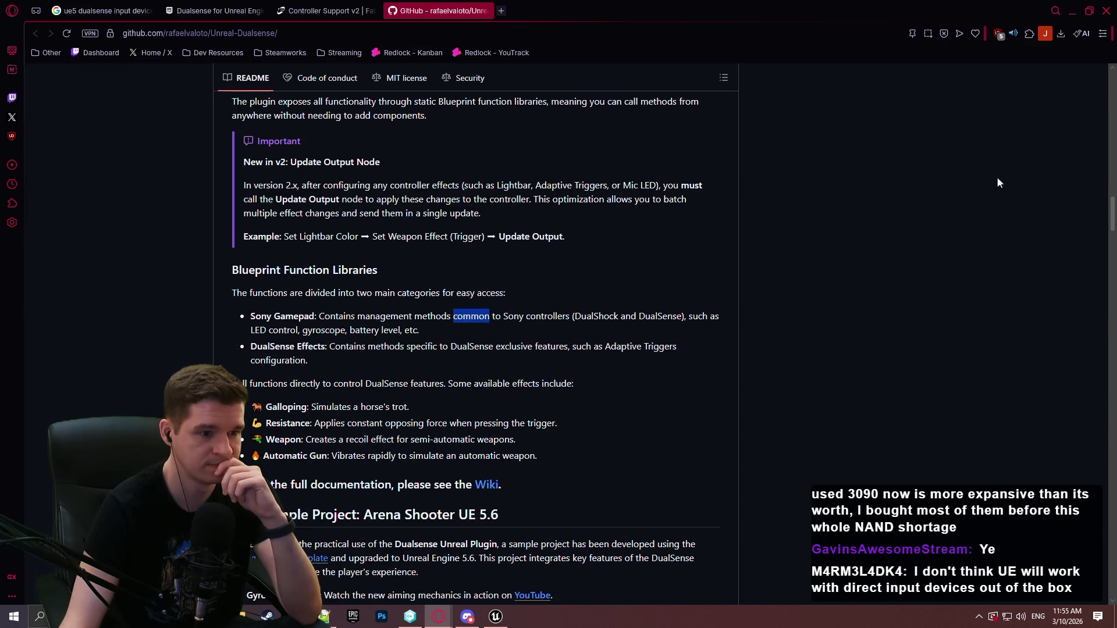
{"action": "scroll", "coordinate": [738, 284], "scroll_direction": "down", "scroll_amount": 5}
- Add a DualSense Settings node to the BP_SimpleCommonUI_BaseHUD event graph
{"action": "left_click", "coordinate": [505, 624]}
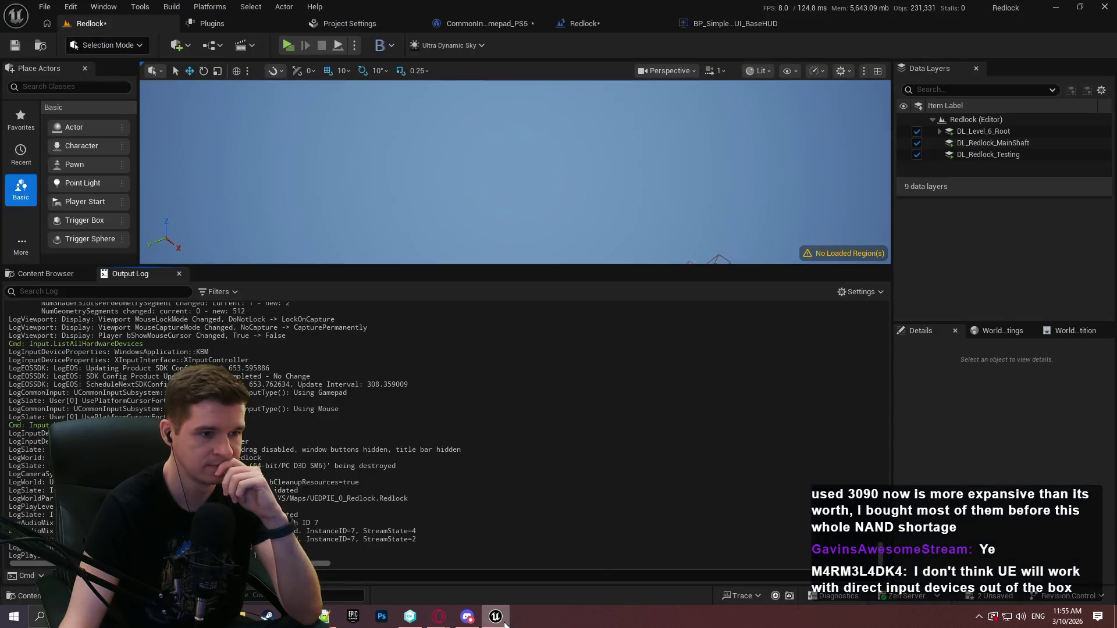
{"action": "left_click", "coordinate": [518, 26]}
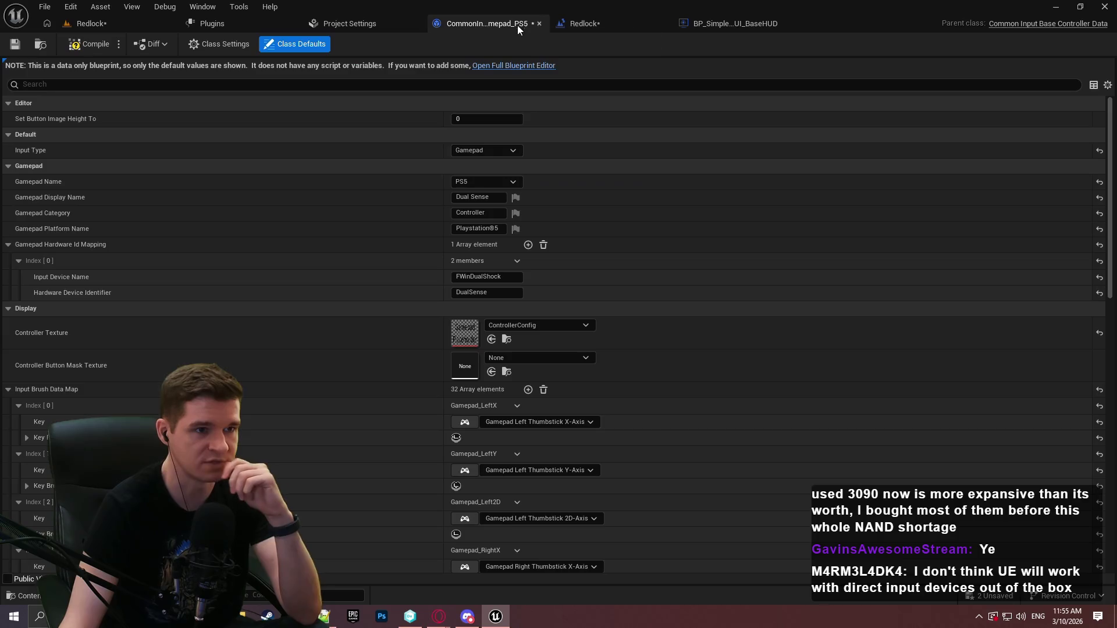
{"action": "left_click", "coordinate": [739, 25]}
{"action": "right_click", "coordinate": [496, 217]}
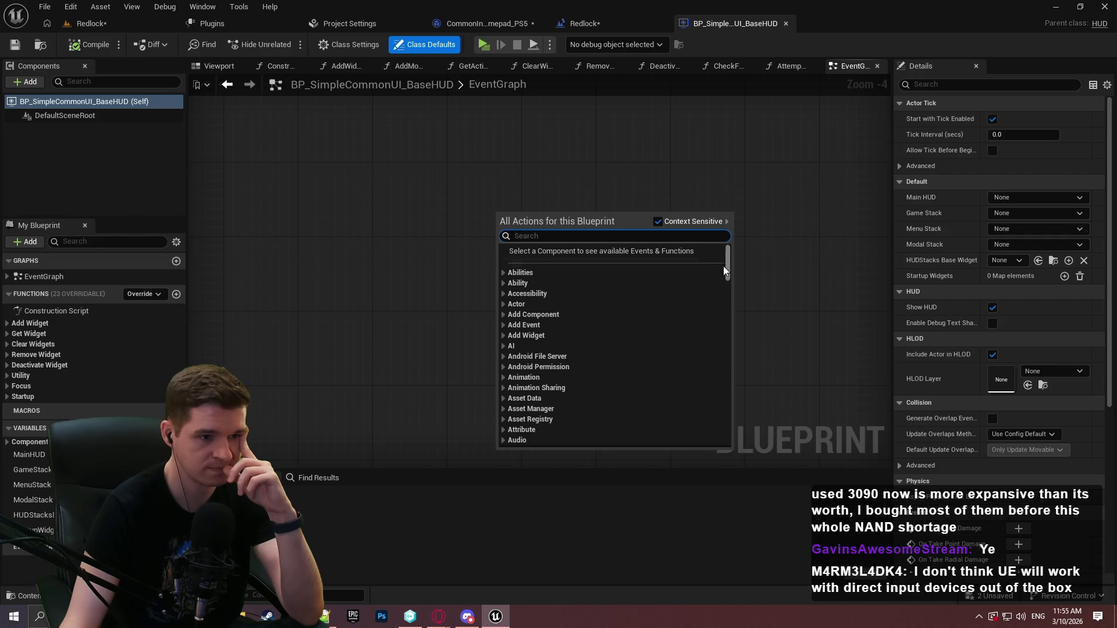
{"action": "left_click_drag", "start_coordinate": [727, 263], "coordinate": [728, 304]}
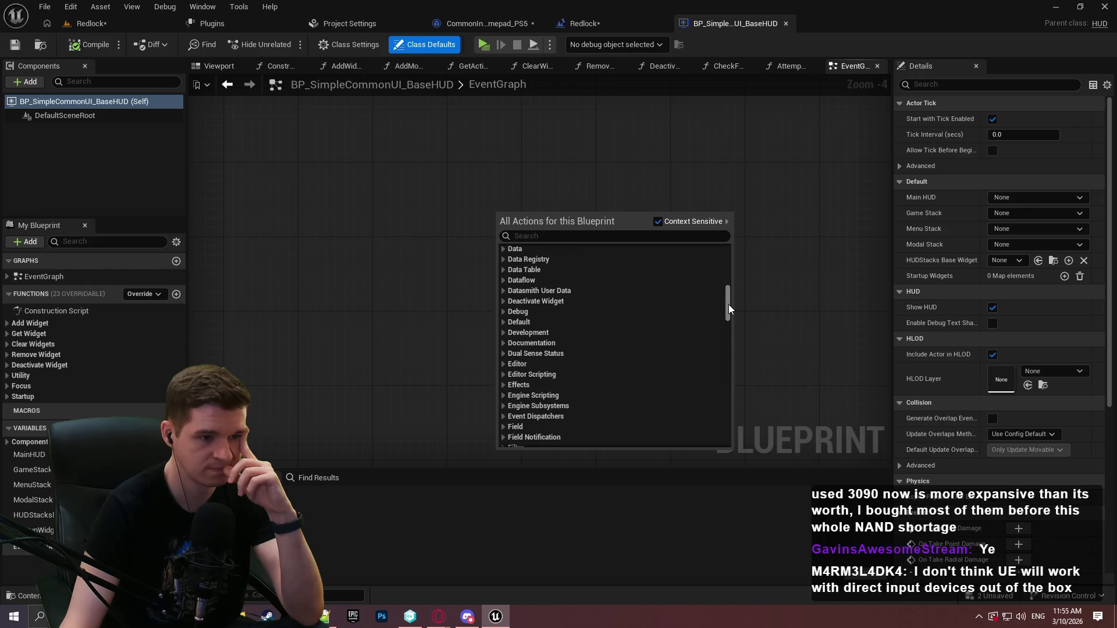
{"action": "left_click", "coordinate": [504, 353]}
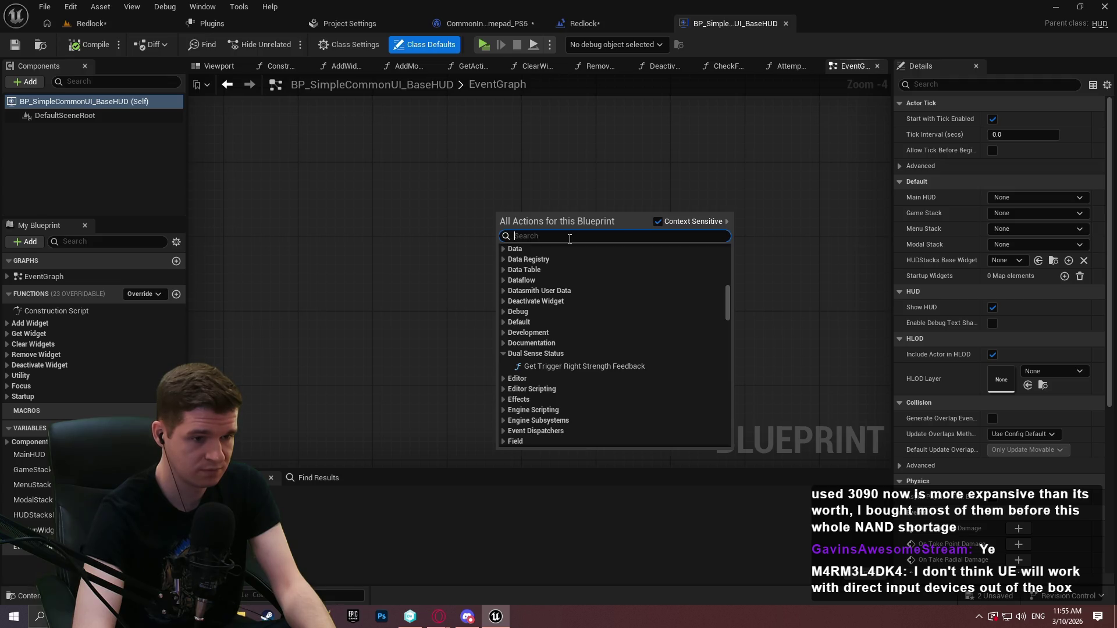
{"action": "type", "text": "dual"}
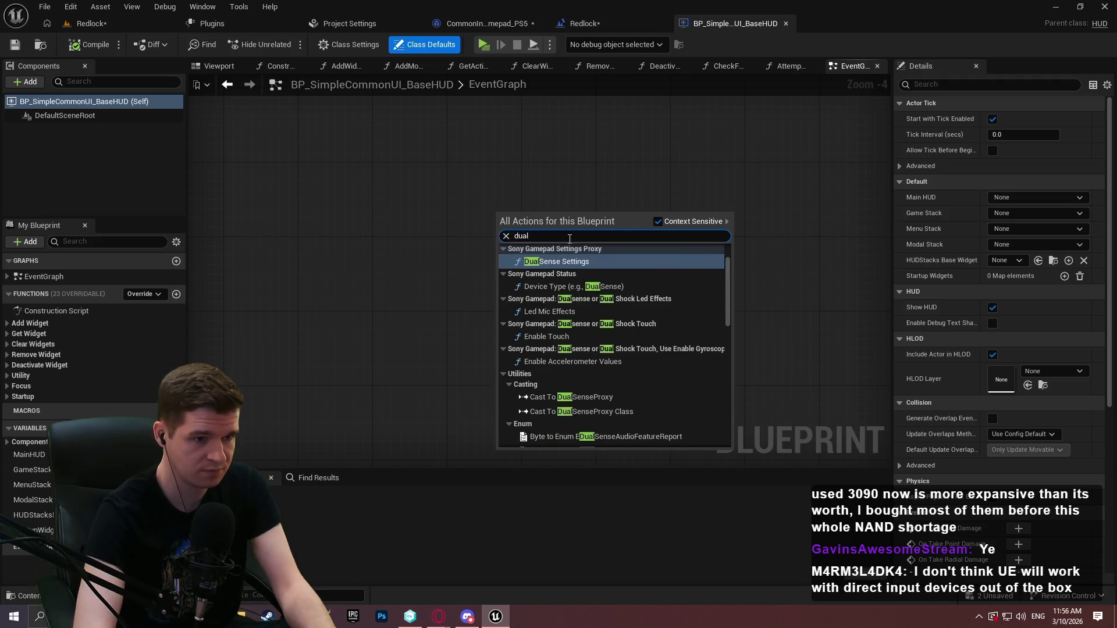
{"action": "key", "text": "Return"}
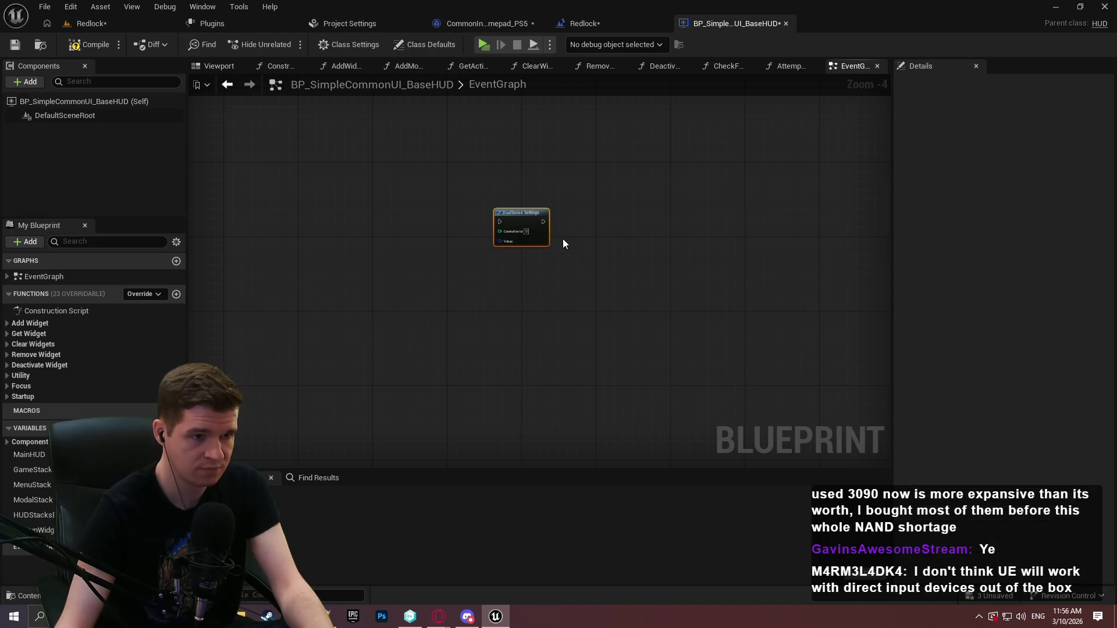
- Add a Device Type (e.g., DualSense) node by searching 'dual sense'
{"action": "scroll", "coordinate": [563, 239], "scroll_direction": "up", "scroll_amount": 4}
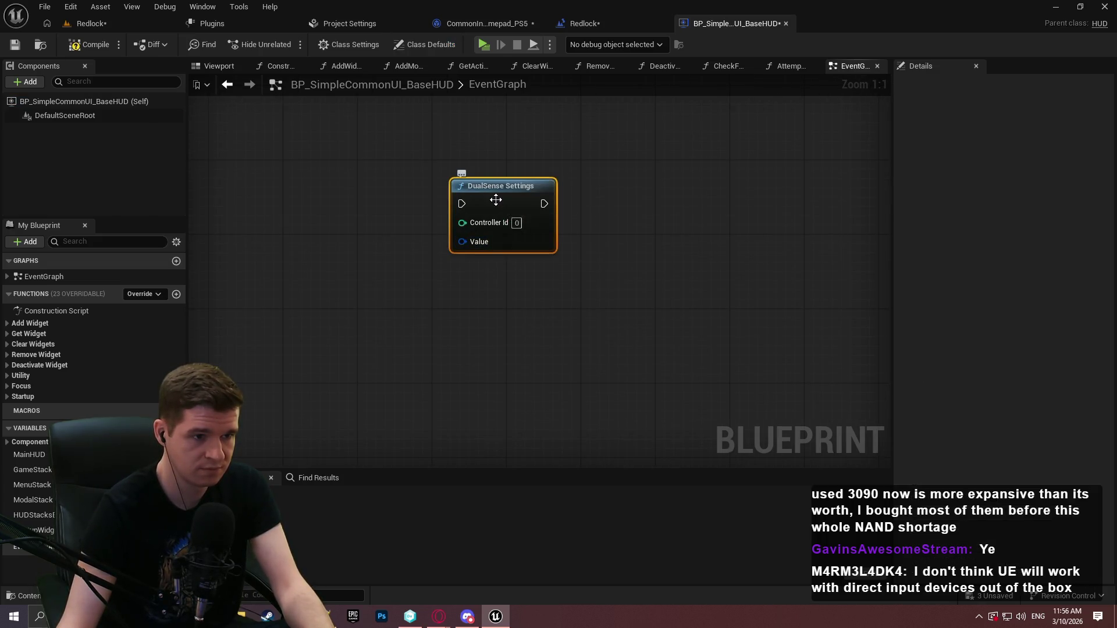
{"action": "right_click", "coordinate": [465, 297]}
{"action": "type", "text": "dual s"}
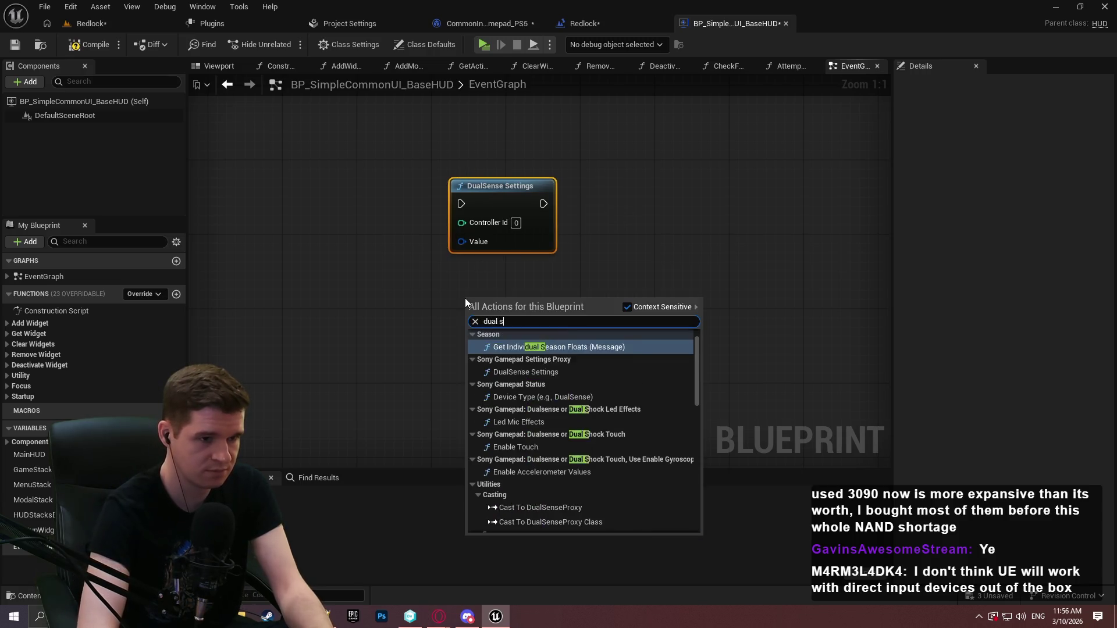
{"action": "type", "text": "ense"}
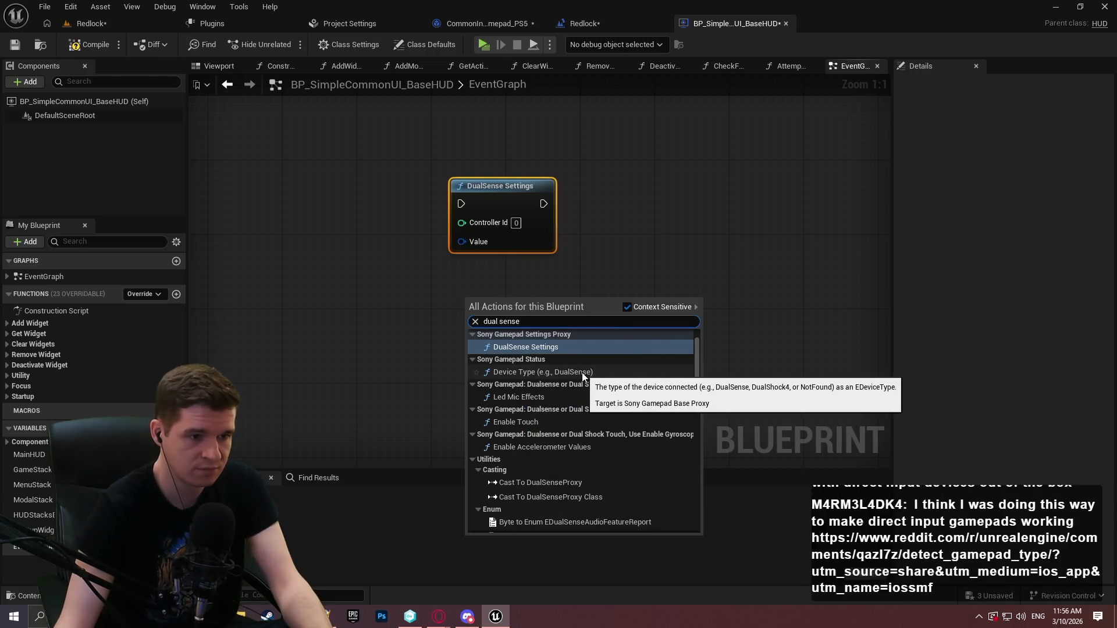
{"action": "left_click", "coordinate": [582, 372]}
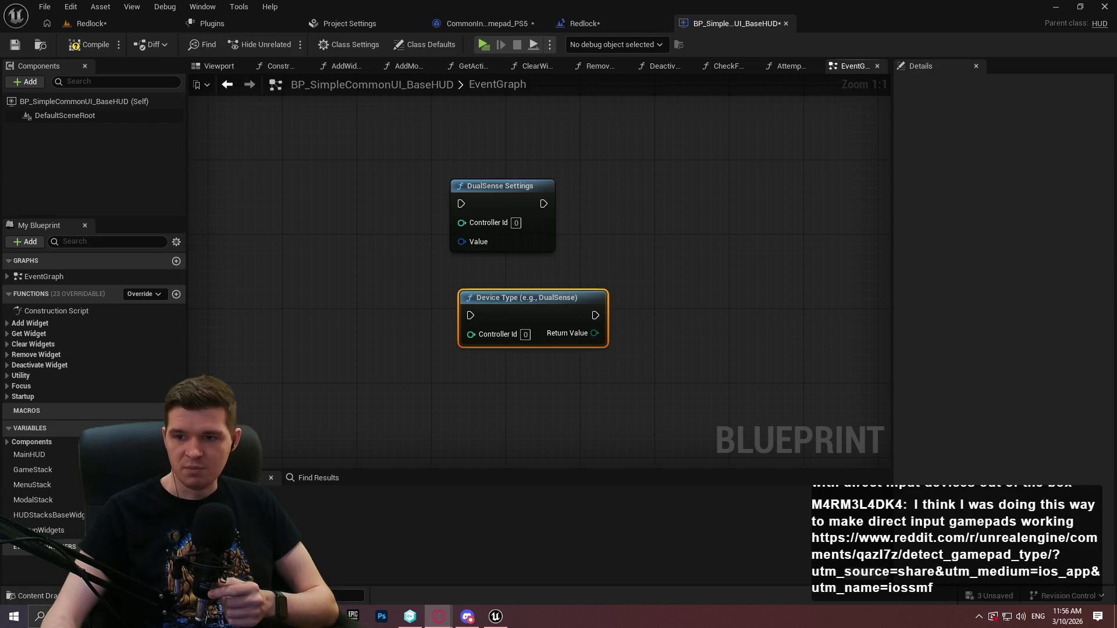
- Read through the code replies in the Reddit 'Detect Gamepad Type' thread, then close its window
{"action": "key", "text": "alt+Tab"}
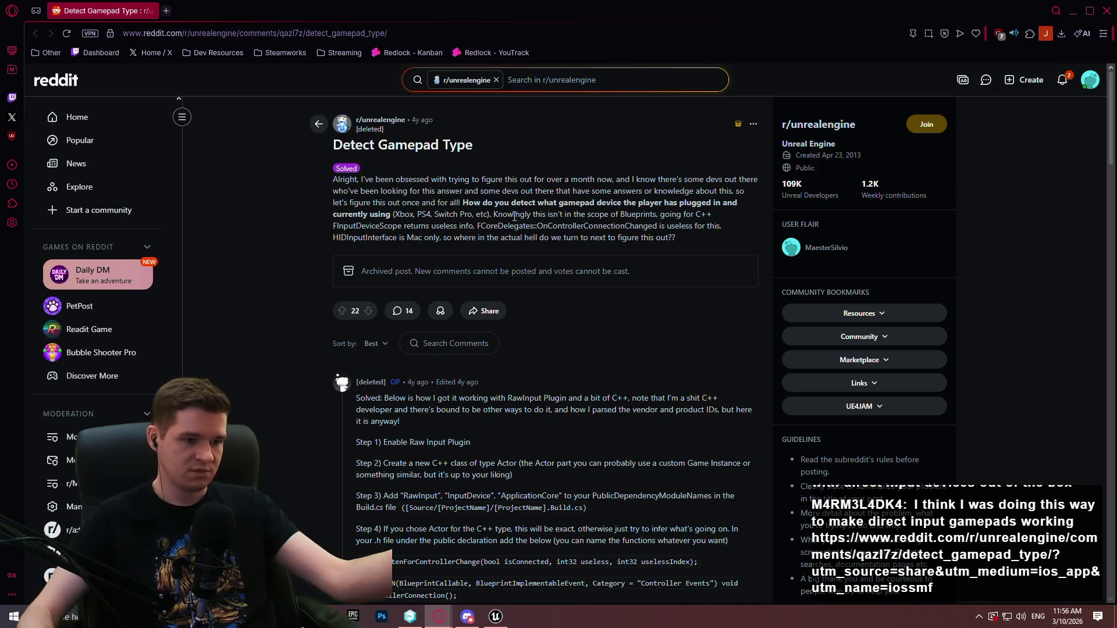
{"action": "scroll", "coordinate": [464, 304], "scroll_direction": "down", "scroll_amount": 2}
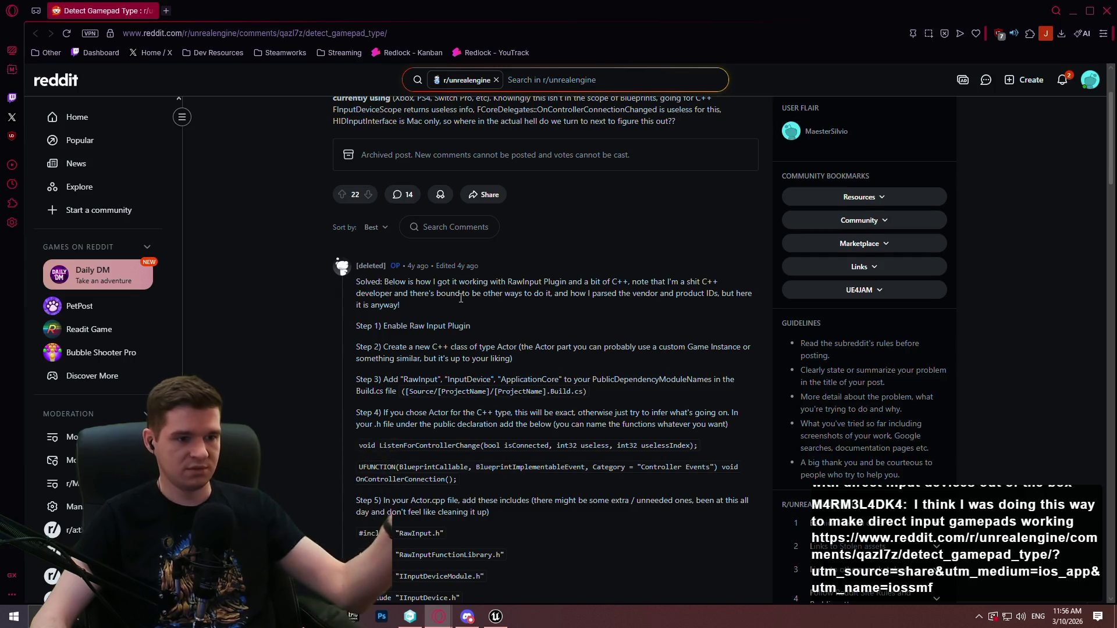
{"action": "scroll", "coordinate": [467, 304], "scroll_direction": "down", "scroll_amount": 4}
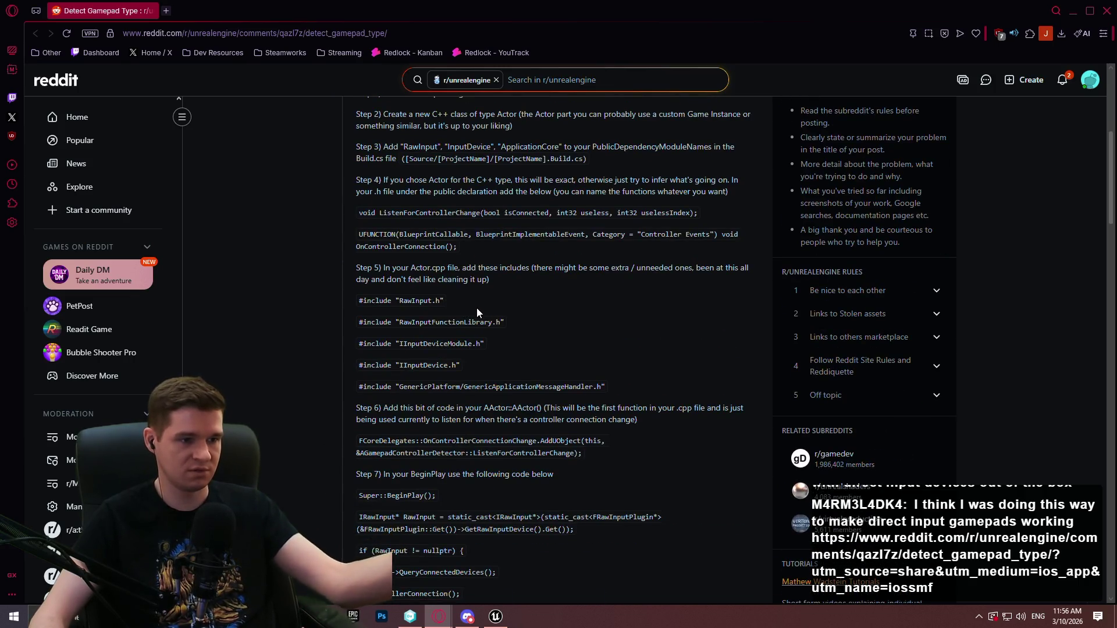
{"action": "scroll", "coordinate": [575, 291], "scroll_direction": "down", "scroll_amount": 10}
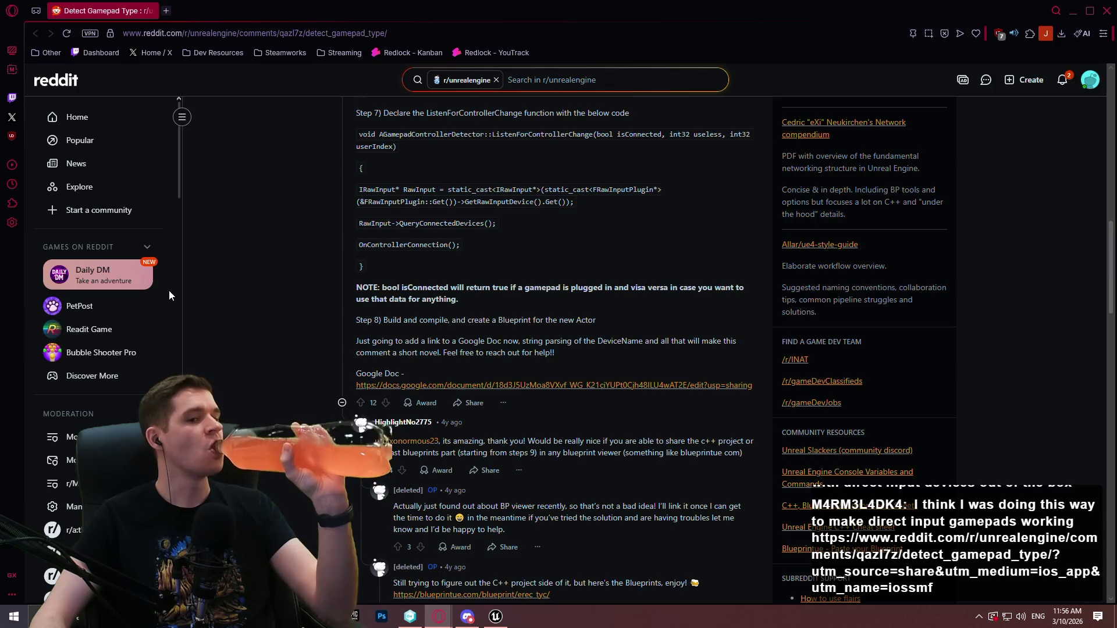
{"action": "scroll", "coordinate": [169, 290], "scroll_direction": "down", "scroll_amount": 2}
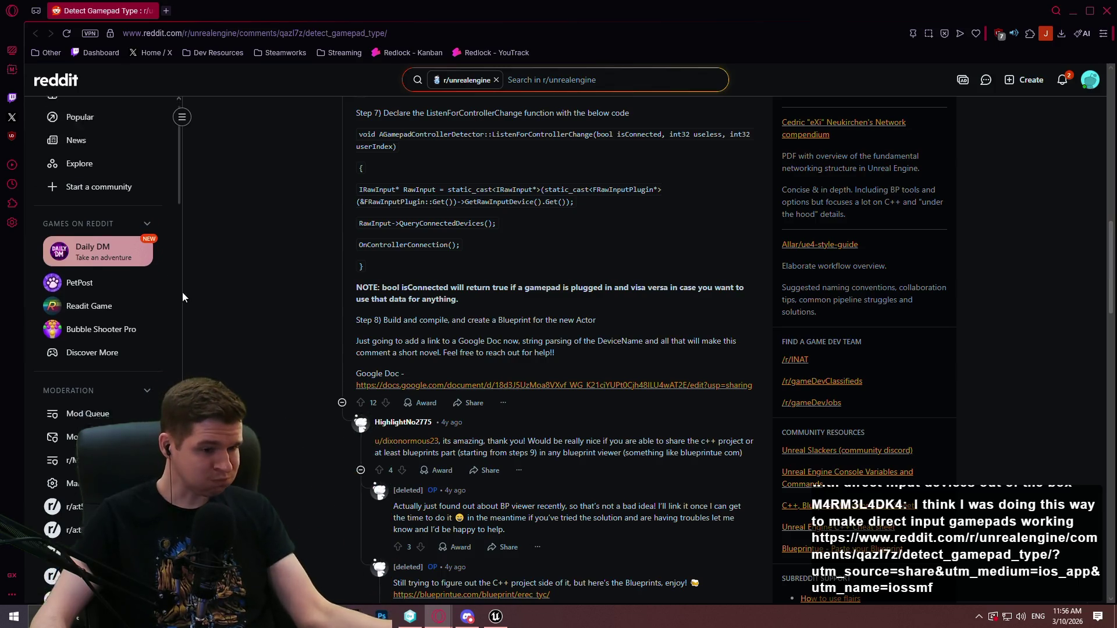
{"action": "scroll", "coordinate": [287, 332], "scroll_direction": "down", "scroll_amount": 5}
{"action": "scroll", "coordinate": [285, 334], "scroll_direction": "down", "scroll_amount": 2}
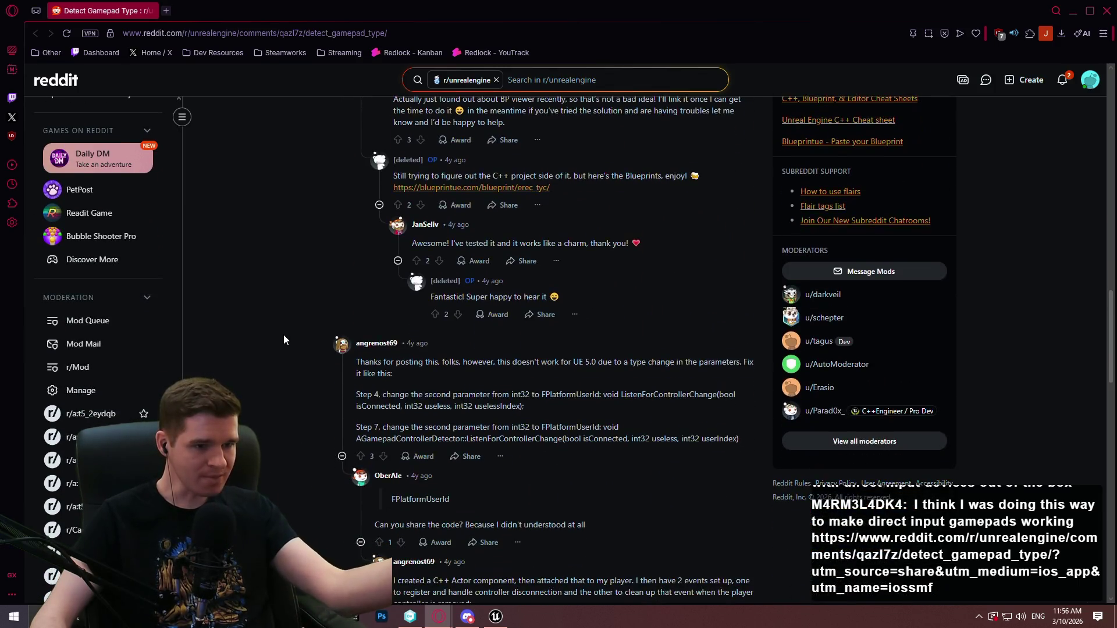
{"action": "scroll", "coordinate": [282, 327], "scroll_direction": "down", "scroll_amount": 2}
{"action": "scroll", "coordinate": [281, 333], "scroll_direction": "down", "scroll_amount": 6}
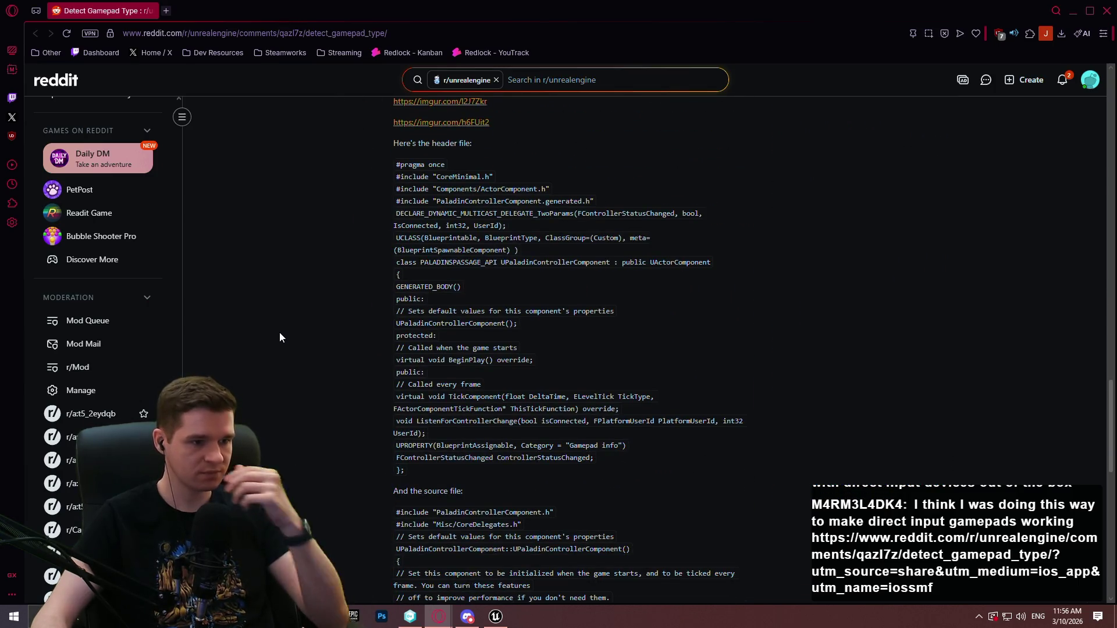
{"action": "scroll", "coordinate": [277, 338], "scroll_direction": "down", "scroll_amount": 6}
{"action": "scroll", "coordinate": [290, 337], "scroll_direction": "down", "scroll_amount": 2}
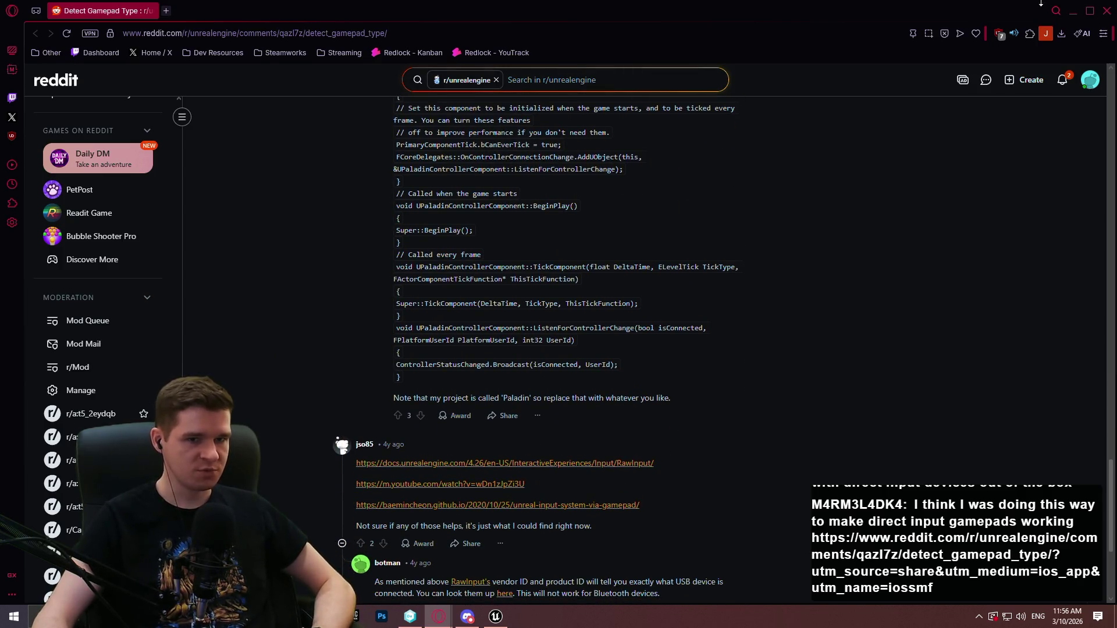
{"action": "left_click", "coordinate": [1106, 10]}
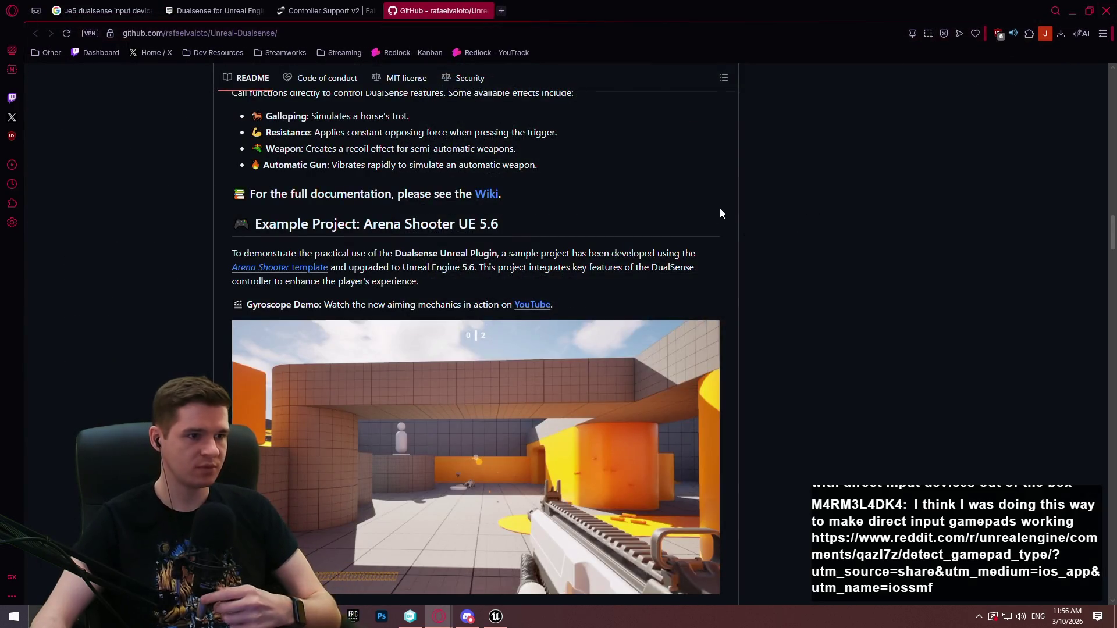
- Glance at the GitHub README, then return to the HUD blueprint's event graph
{"action": "scroll", "coordinate": [720, 212], "scroll_direction": "up", "scroll_amount": 5}
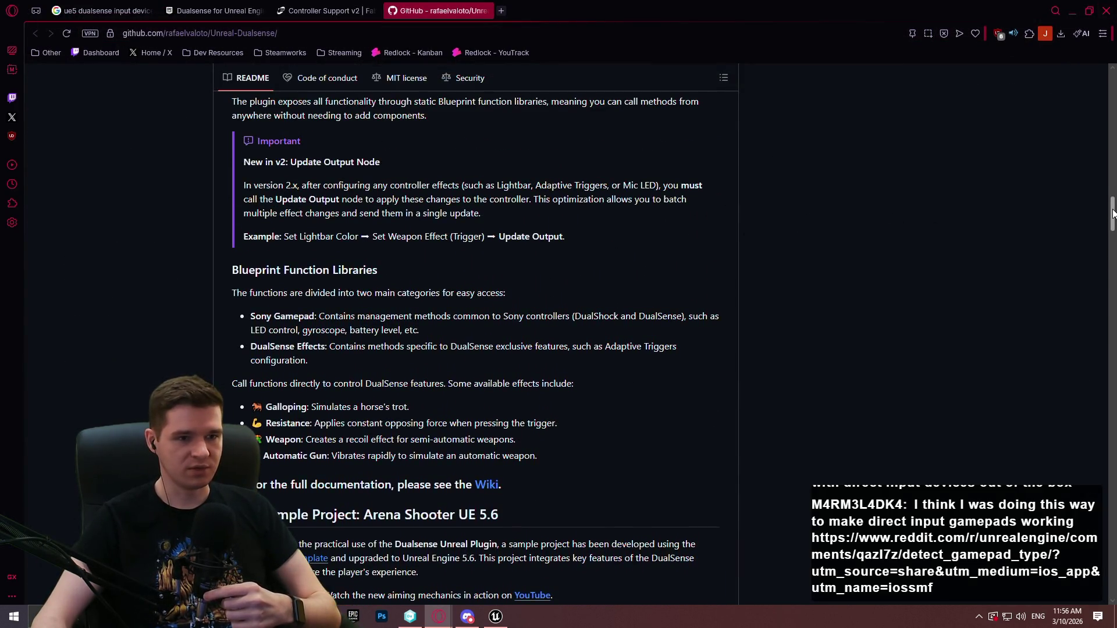
{"action": "left_click_drag", "start_coordinate": [1113, 213], "coordinate": [1112, 211]}
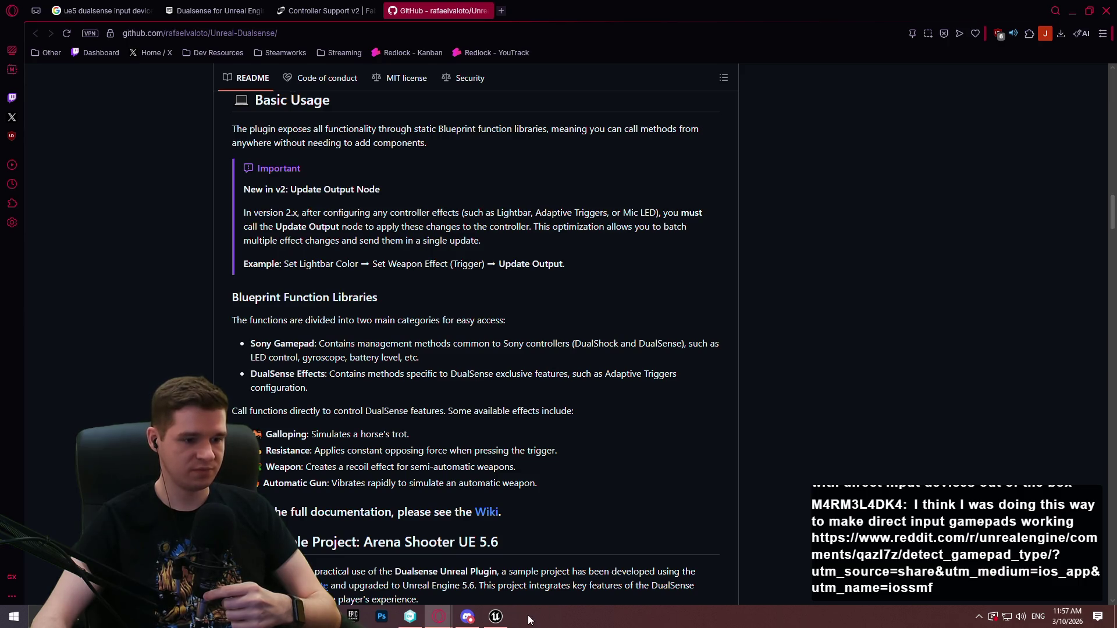
{"action": "left_click", "coordinate": [495, 617]}
{"action": "scroll", "coordinate": [635, 270], "scroll_direction": "down", "scroll_amount": 4}
- Delete the DualSense Settings node, reposition Device Type, and add an Event Tick node
{"action": "left_click", "coordinate": [576, 244]}
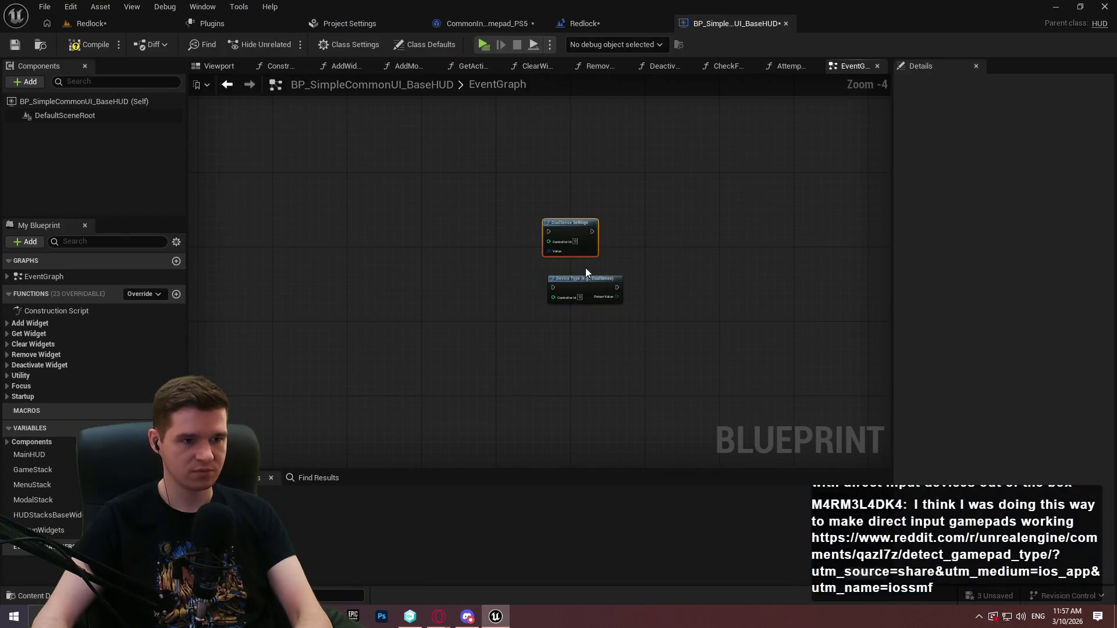
{"action": "key", "text": "Delete"}
{"action": "mouse_move", "coordinate": [586, 289]}
{"action": "left_mouse_down"}
{"action": "mouse_move", "coordinate": [553, 375]}
{"action": "mouse_move", "coordinate": [198, 328]}
{"action": "mouse_move", "coordinate": [5, 142]}
{"action": "mouse_move", "coordinate": [553, 7]}
{"action": "mouse_move", "coordinate": [628, 411]}
{"action": "left_mouse_up"}
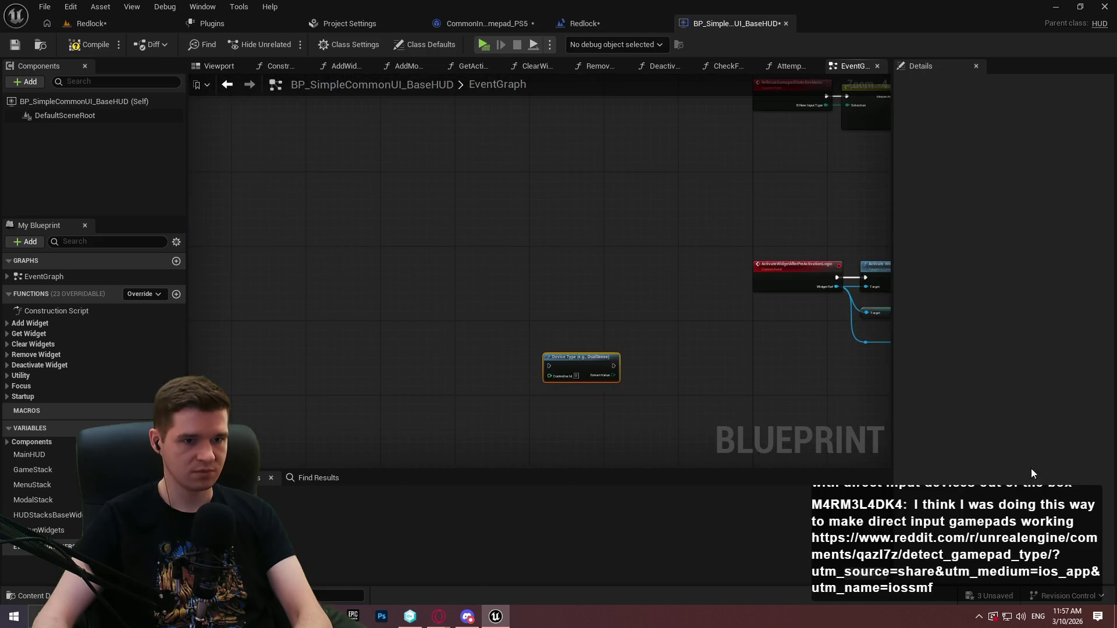
{"action": "scroll", "coordinate": [405, 214], "scroll_direction": "up", "scroll_amount": 4}
{"action": "right_click", "coordinate": [318, 321]}
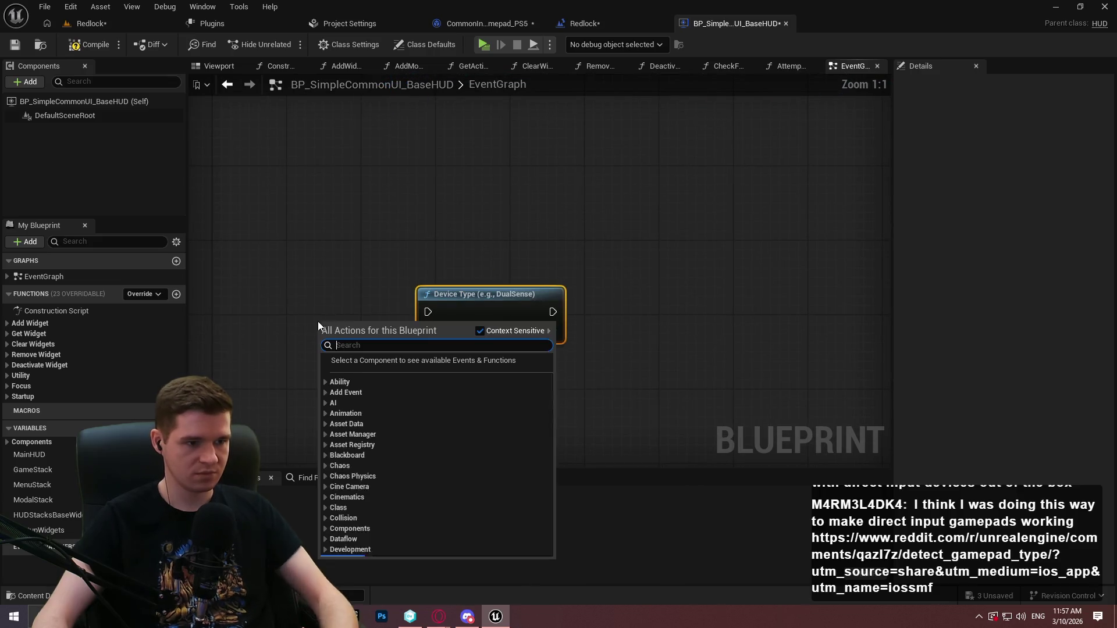
{"action": "type", "text": "tick"}
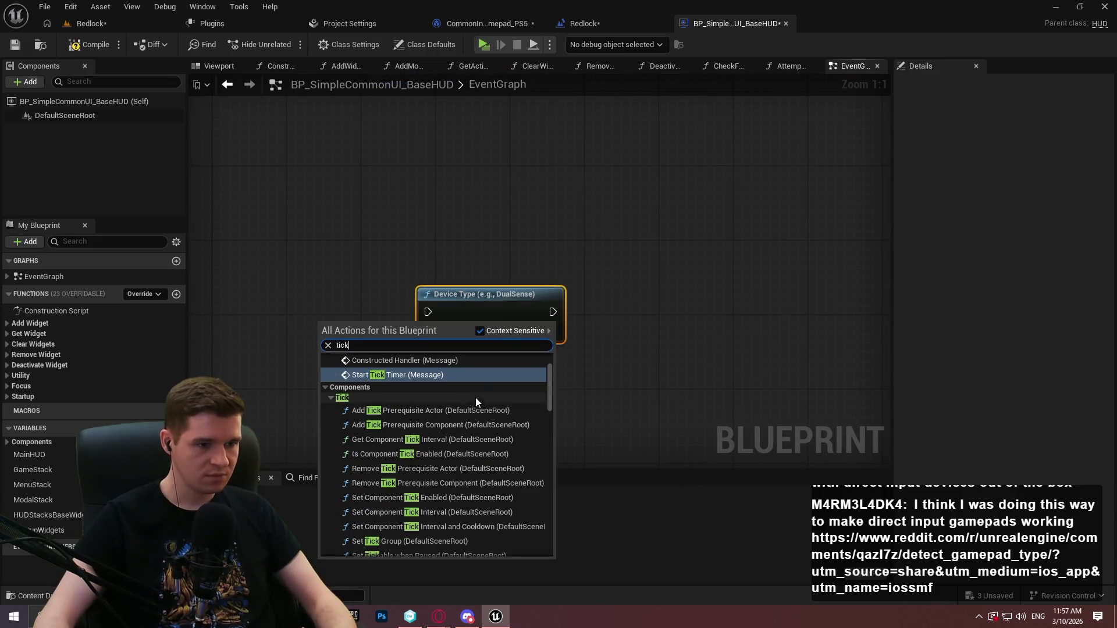
{"action": "left_click", "coordinate": [478, 386]}
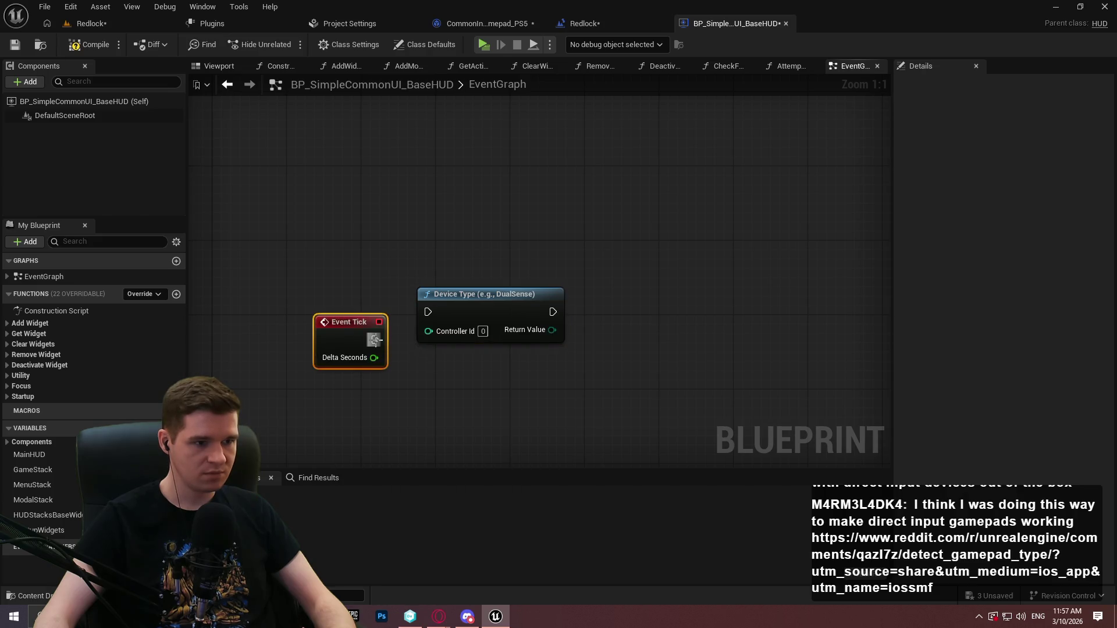
- Feed Device Type's value into a Print String with Print to Log off, compile, and start PIE
{"action": "left_click_drag", "start_coordinate": [552, 313], "coordinate": [703, 302]}
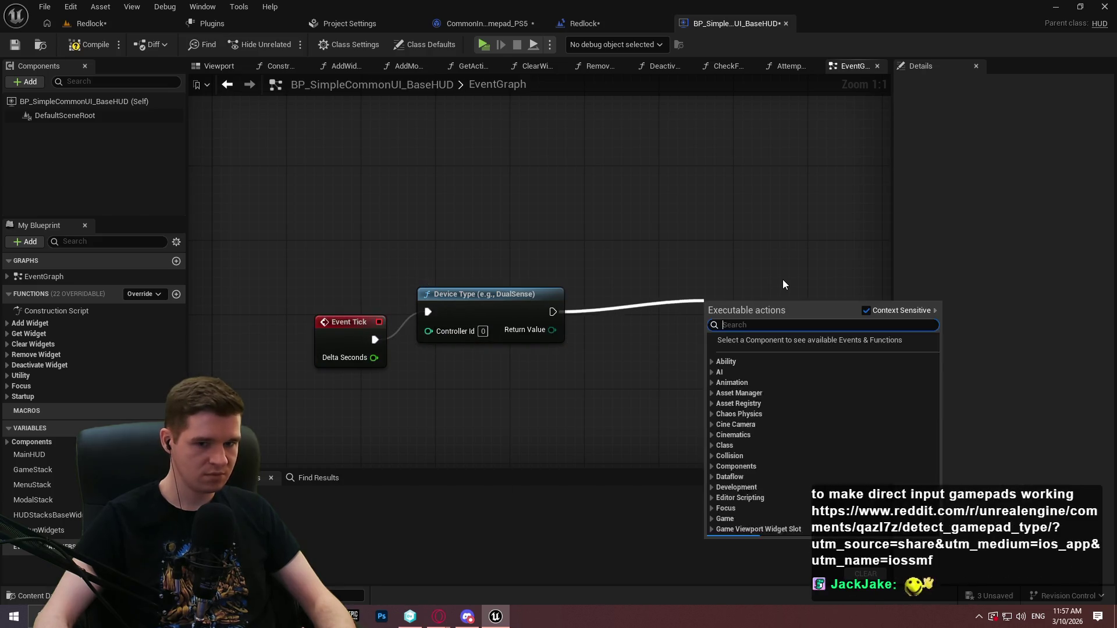
{"action": "type", "text": "print"}
{"action": "key", "text": "Return"}
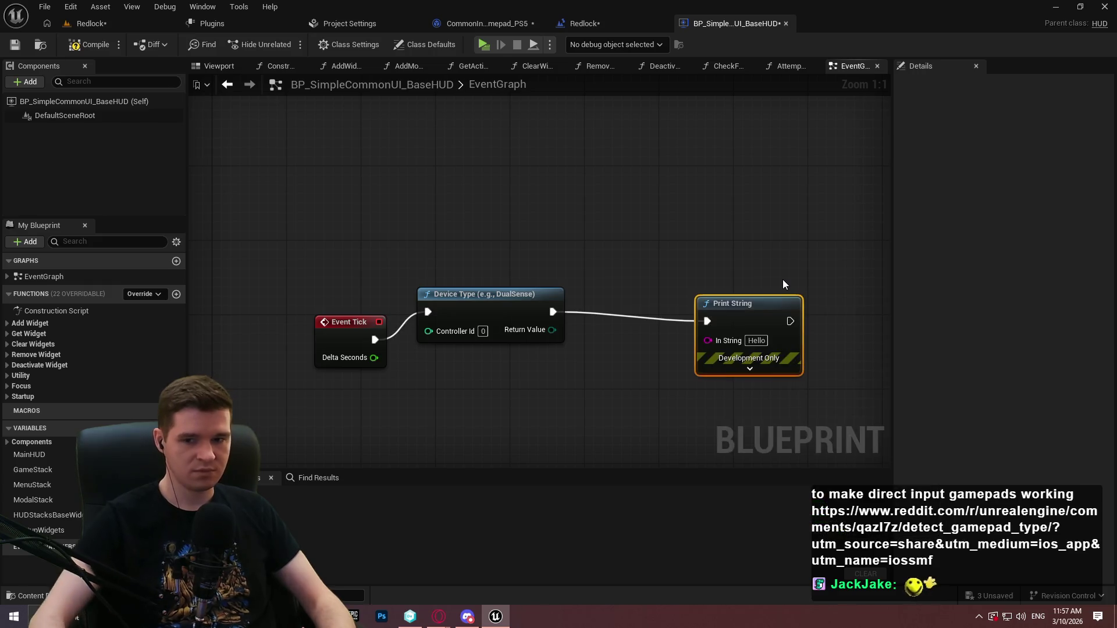
{"action": "mouse_move", "coordinate": [707, 340]}
{"action": "left_mouse_down"}
{"action": "mouse_move", "coordinate": [506, 342]}
{"action": "mouse_move", "coordinate": [552, 329]}
{"action": "left_mouse_up"}
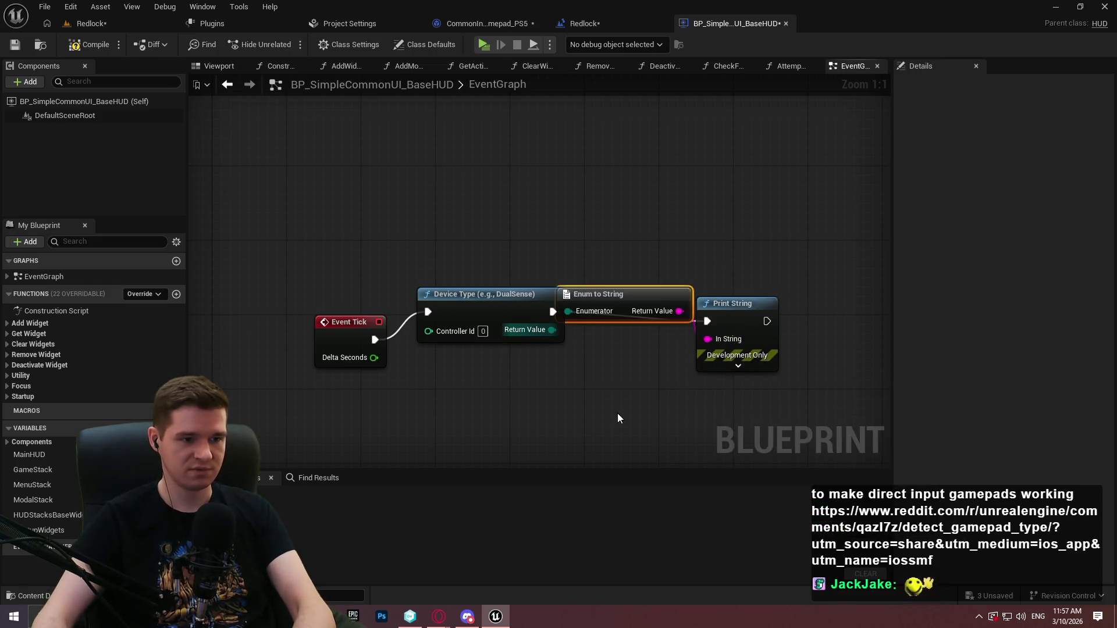
{"action": "left_click", "coordinate": [750, 368]}
{"action": "left_click", "coordinate": [761, 377]}
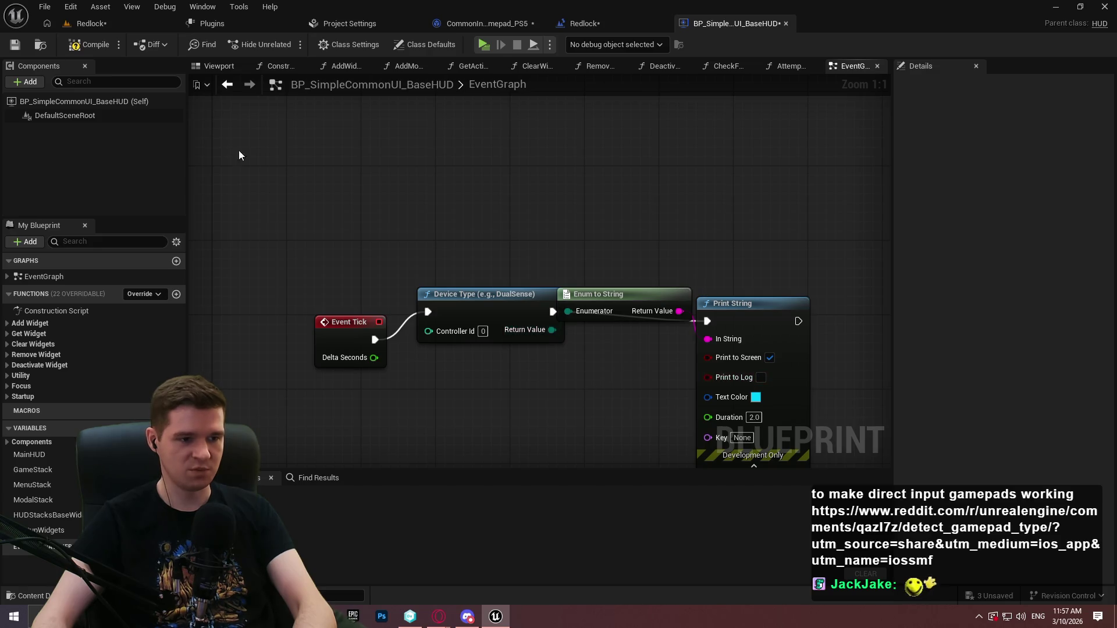
{"action": "left_click", "coordinate": [89, 45]}
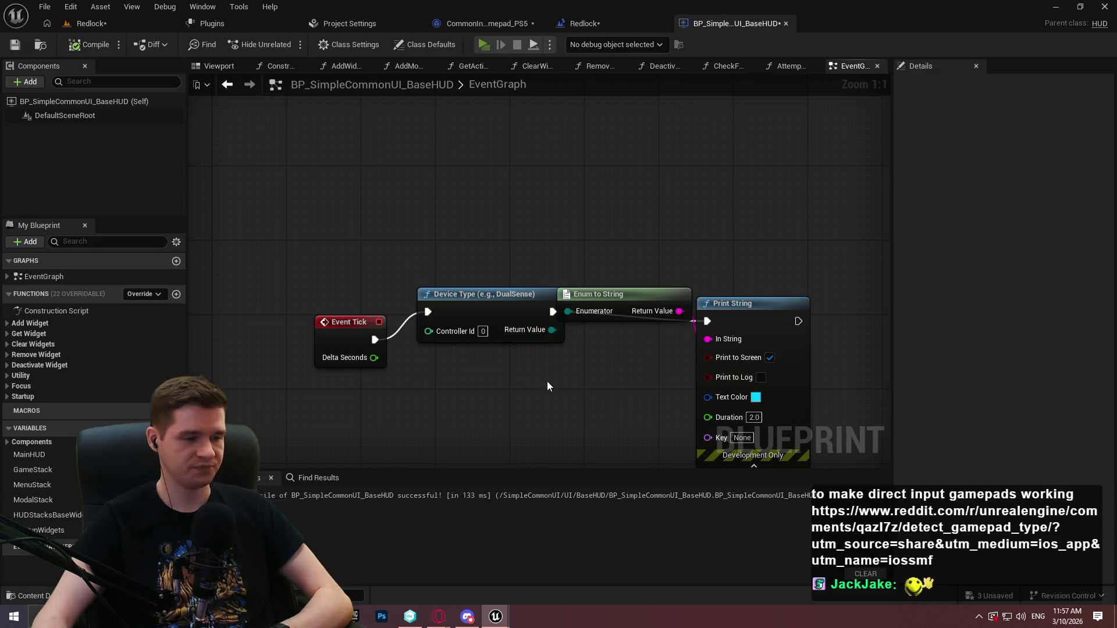
{"action": "key", "text": "alt+p"}
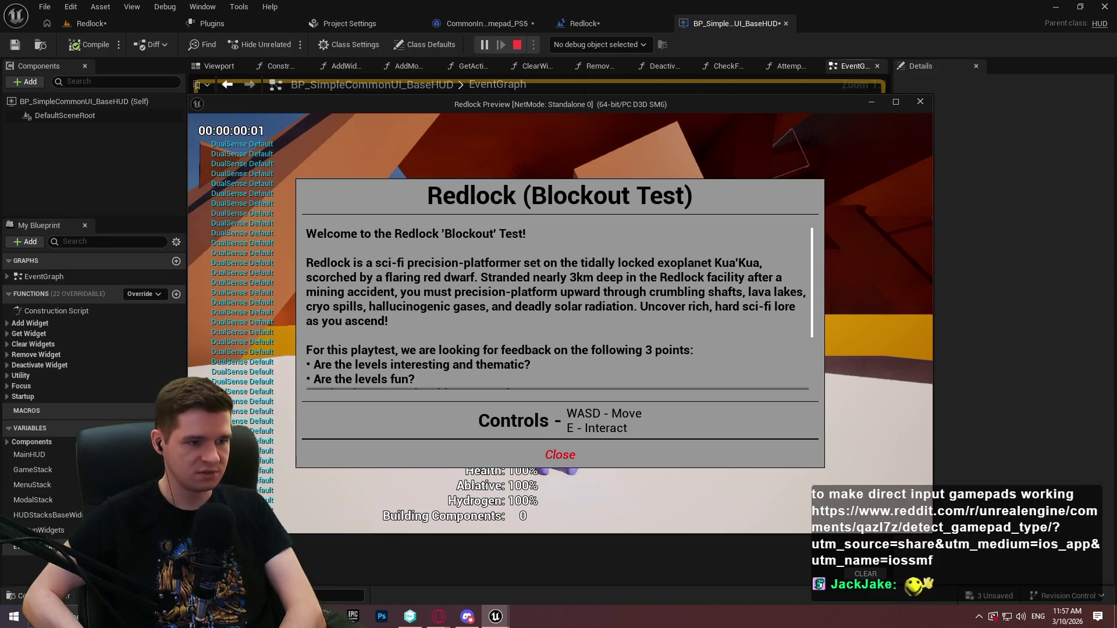
- Dismiss the Redlock welcome dialog, observe the 'Not Found Device' printout, and switch to File Explorer
{"action": "key", "text": "Return"}
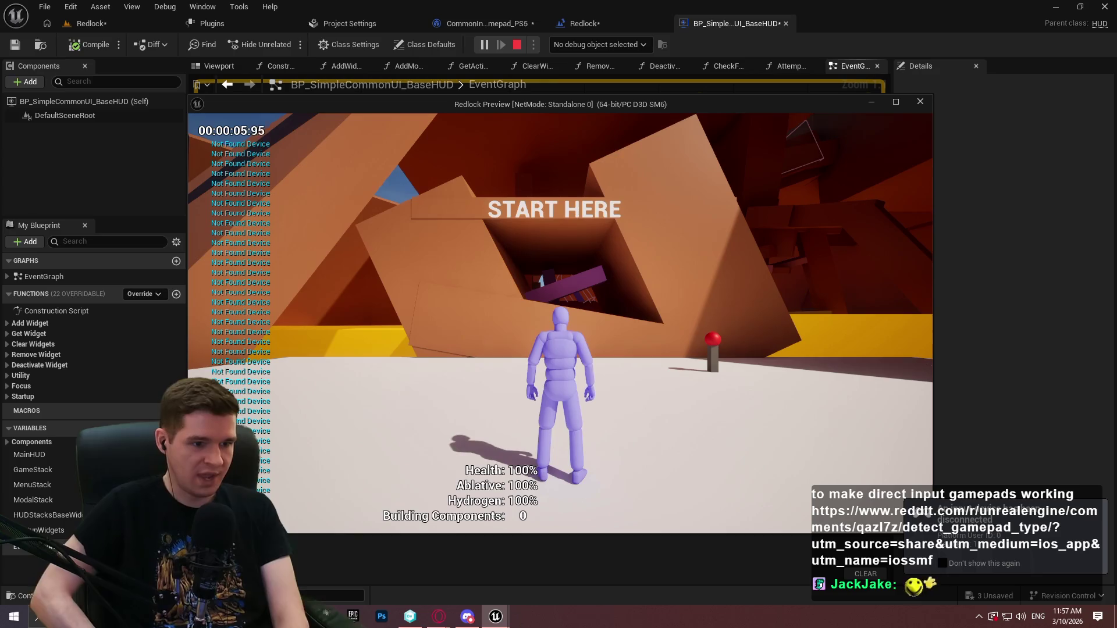
{"action": "mouse_move", "coordinate": [560, 323]}
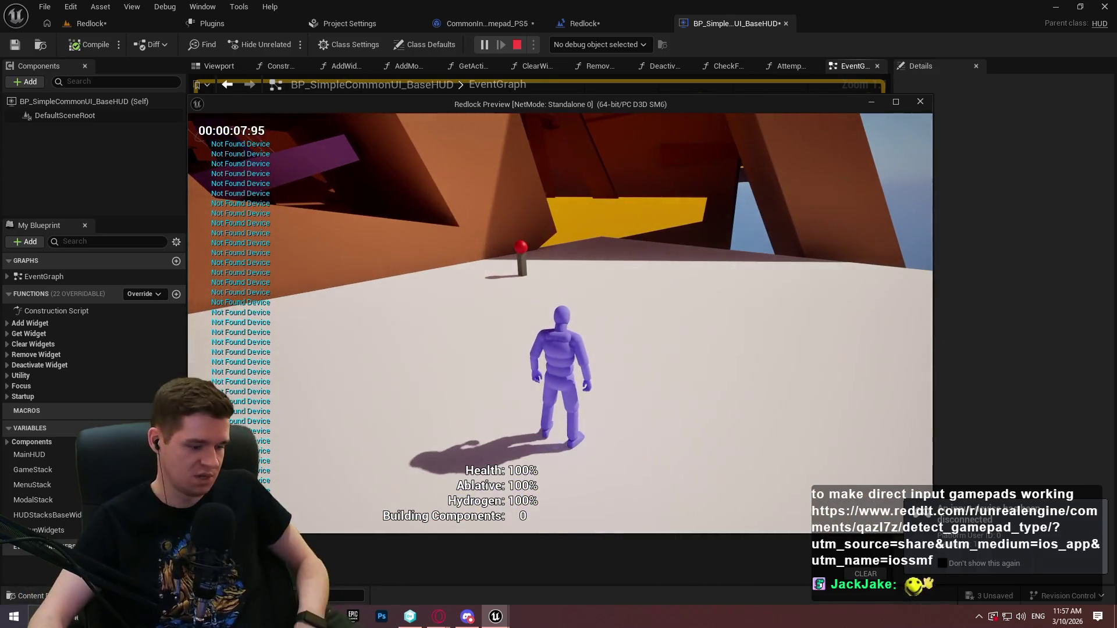
{"action": "key", "text": "super"}
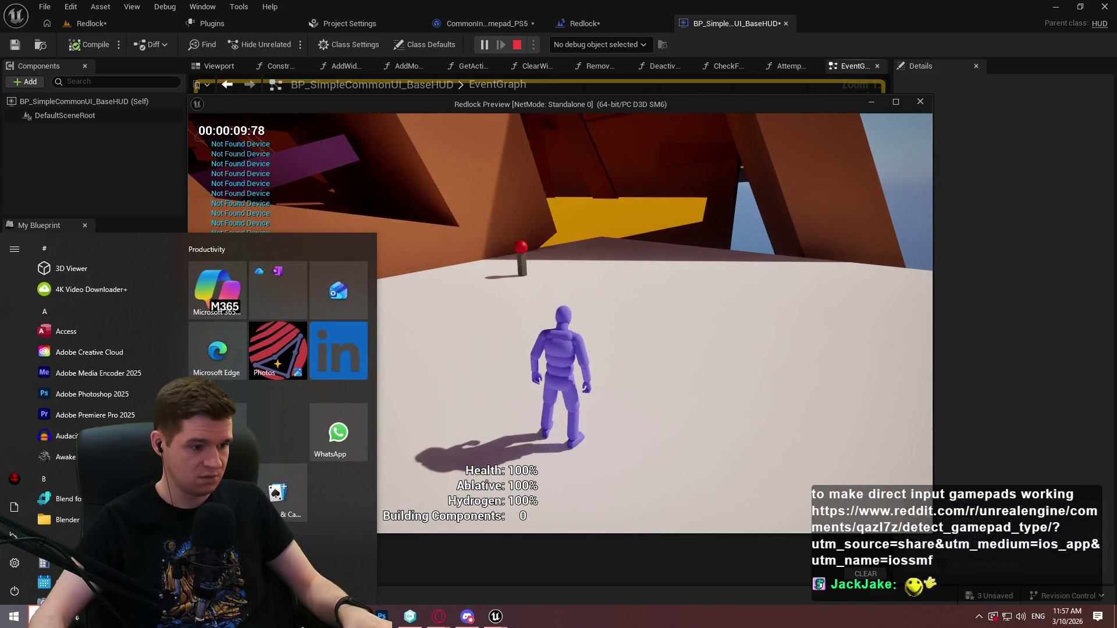
{"action": "key", "text": "alt+Tab"}
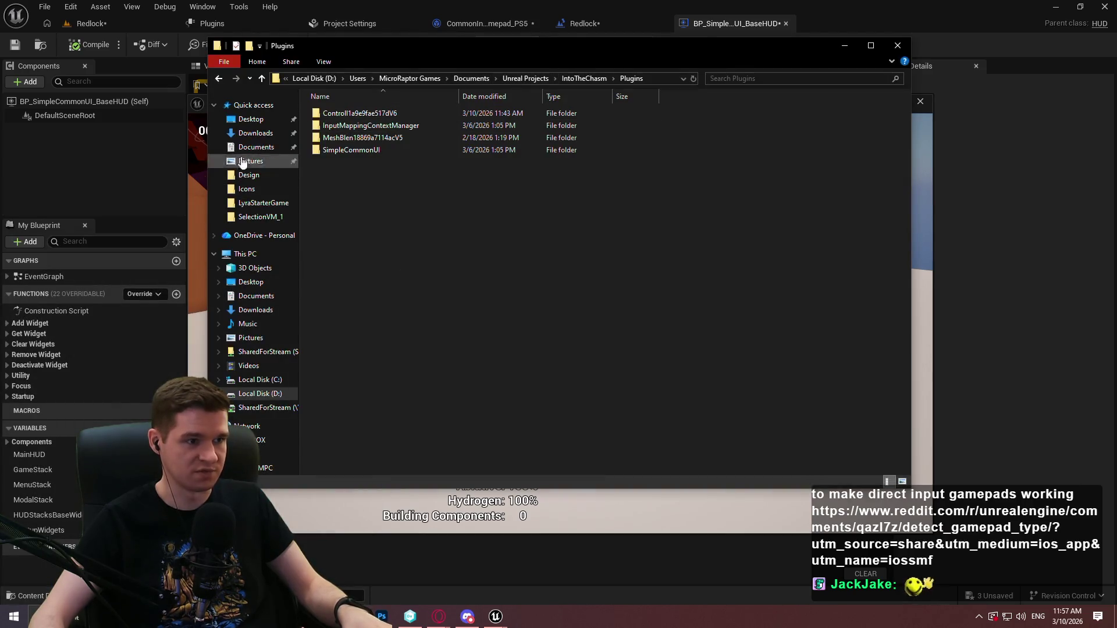
- Launch DS4Windows.exe from Desktop\Appies\DS4Windows, then close File Explorer
{"action": "left_click", "coordinate": [250, 120]}
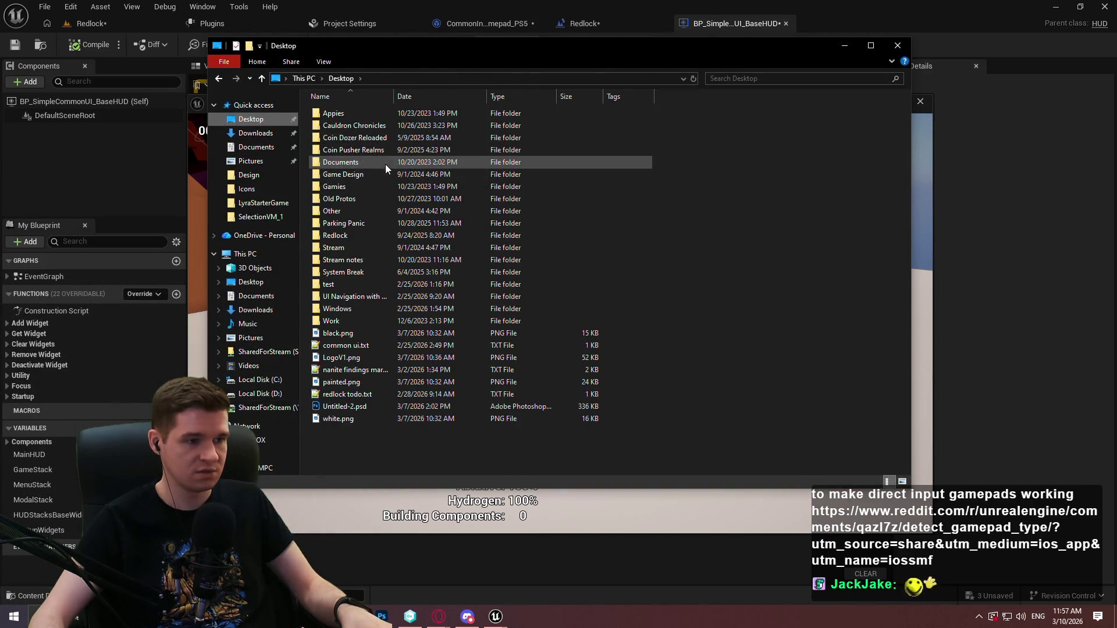
{"action": "mouse_move", "coordinate": [366, 198]}
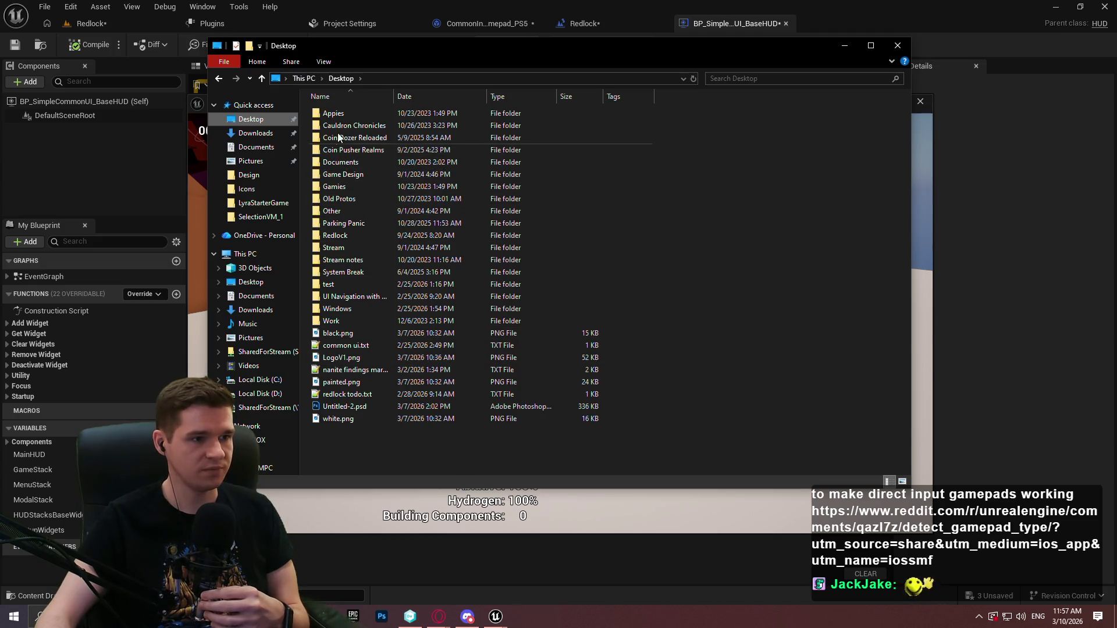
{"action": "double_click", "coordinate": [338, 115]}
{"action": "double_click", "coordinate": [361, 127]}
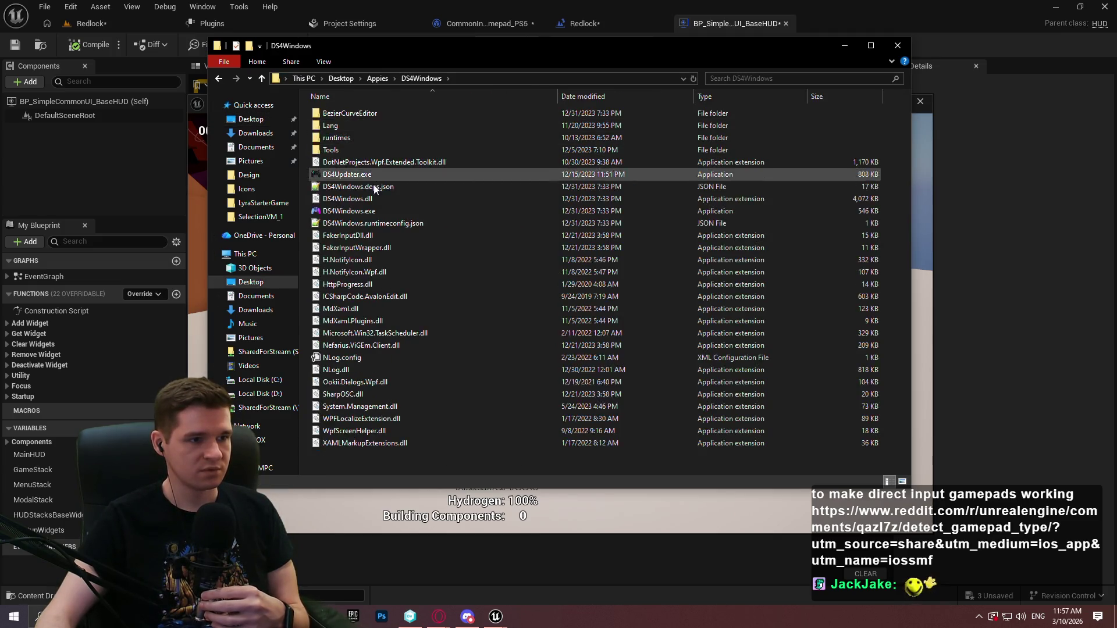
{"action": "double_click", "coordinate": [352, 211]}
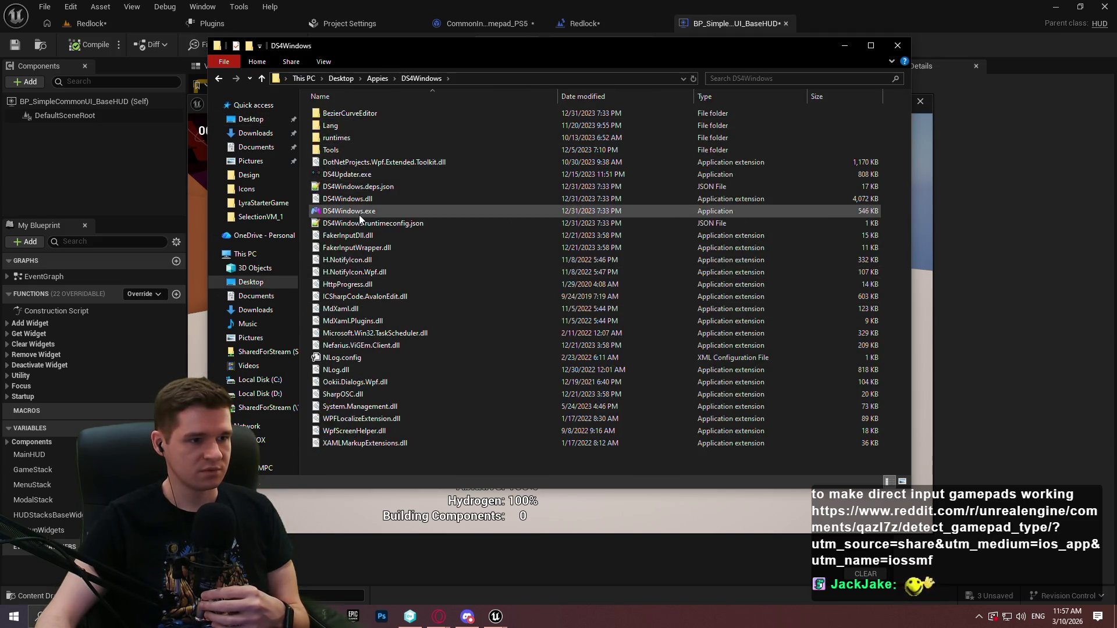
{"action": "left_click", "coordinate": [899, 47]}
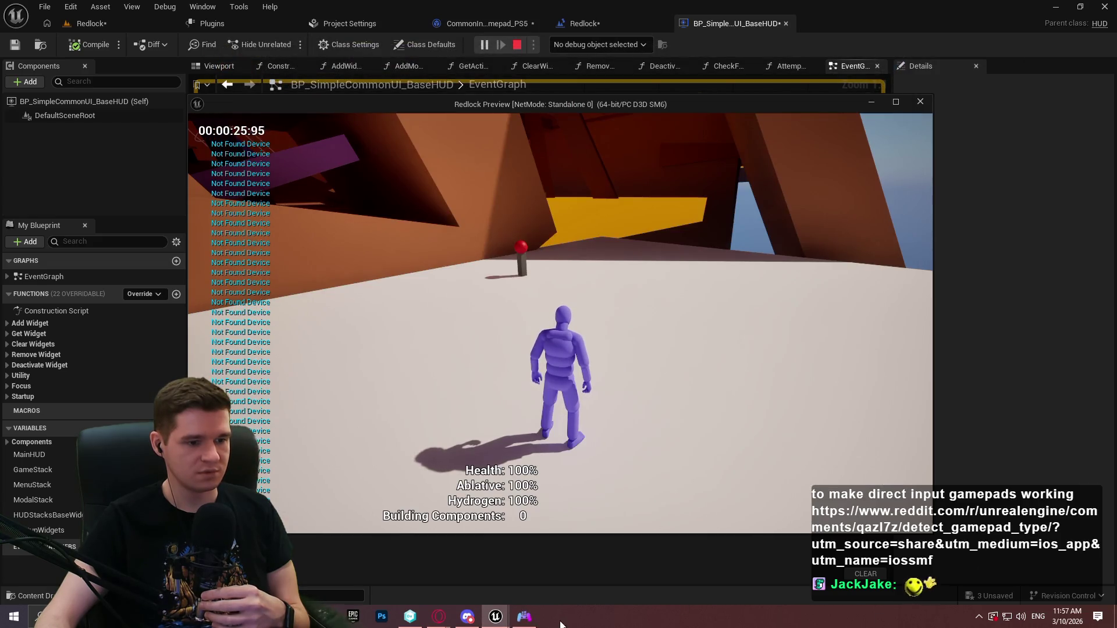
- Stop the play-in-editor session from the game preview and close DS4Windows
{"action": "left_click", "coordinate": [521, 619]}
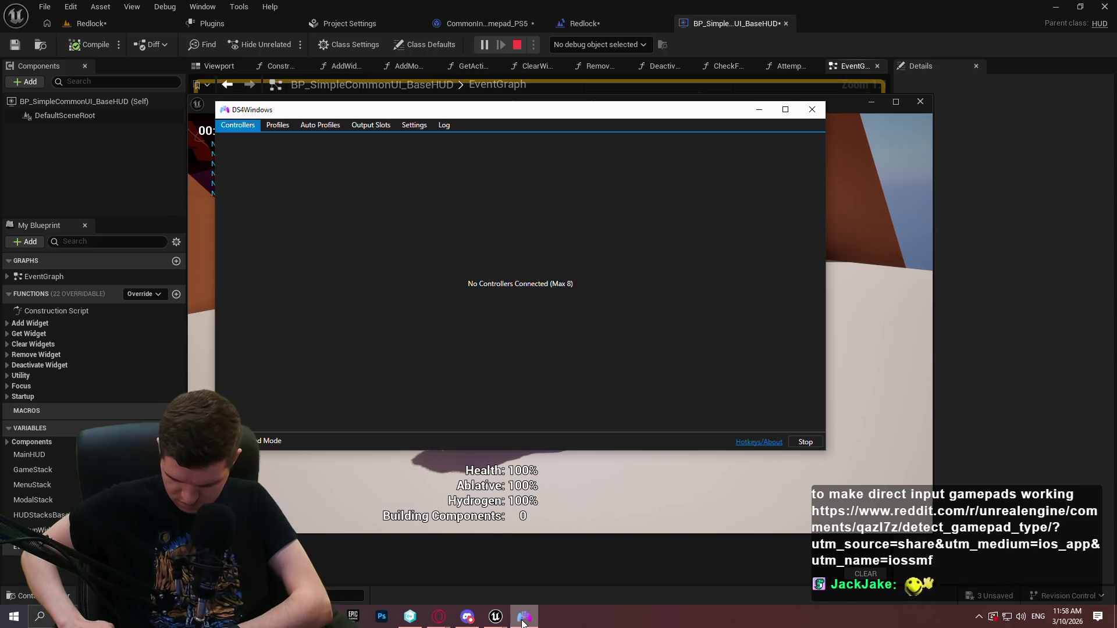
{"action": "left_click", "coordinate": [606, 521]}
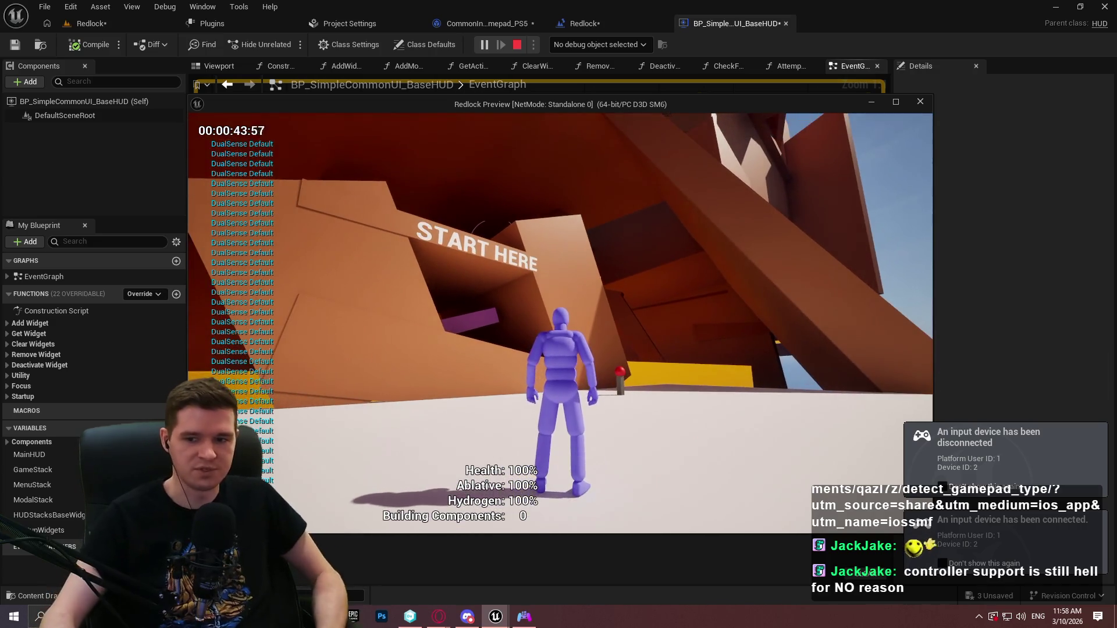
{"action": "key", "text": "Escape"}
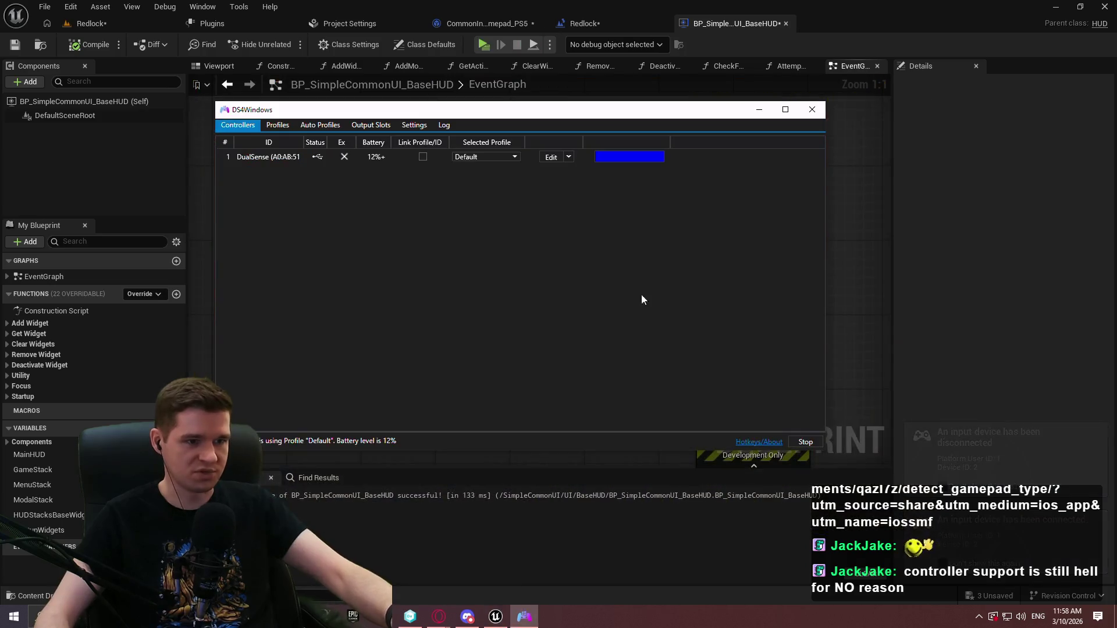
{"action": "left_click", "coordinate": [812, 110]}
- Confirm the DS4Windows exit and delete the Event Tick debug print nodes
{"action": "left_click", "coordinate": [602, 348]}
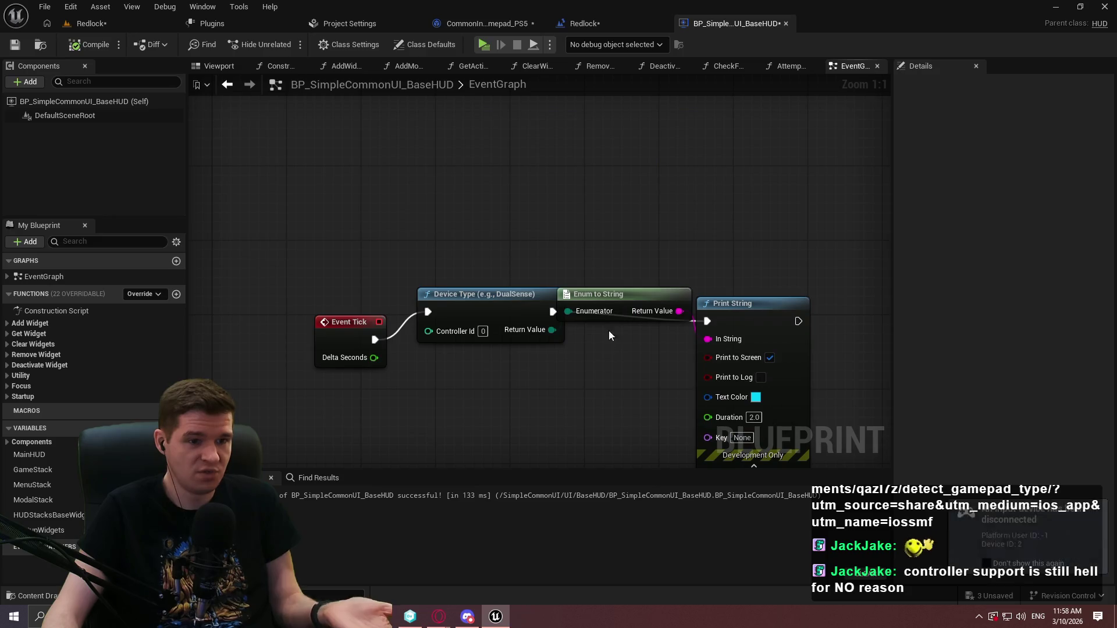
{"action": "key", "text": "ctrl+a"}
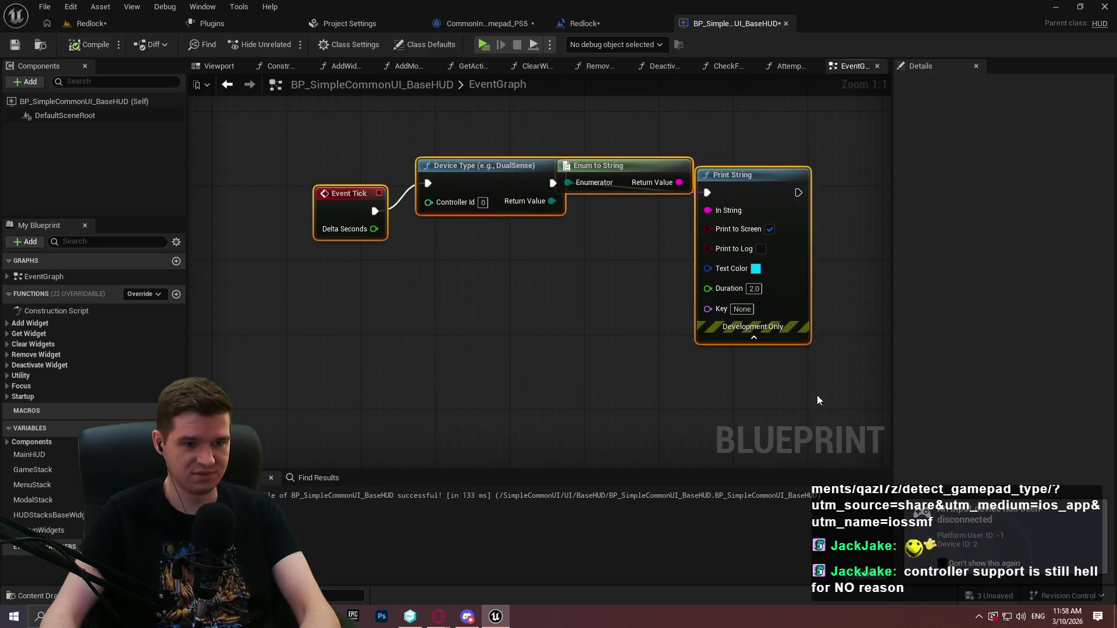
{"action": "key", "text": "Delete"}
{"action": "scroll", "coordinate": [792, 246], "scroll_direction": "down", "scroll_amount": 2}
{"action": "mouse_move", "coordinate": [789, 187]}
{"action": "left_mouse_down"}
{"action": "mouse_move", "coordinate": [594, 206]}
{"action": "mouse_move", "coordinate": [627, 446]}
{"action": "mouse_move", "coordinate": [588, 404]}
{"action": "mouse_move", "coordinate": [590, 240]}
{"action": "mouse_move", "coordinate": [525, 326]}
{"action": "left_mouse_up"}
{"action": "scroll", "coordinate": [590, 240], "scroll_direction": "down", "scroll_amount": 4}
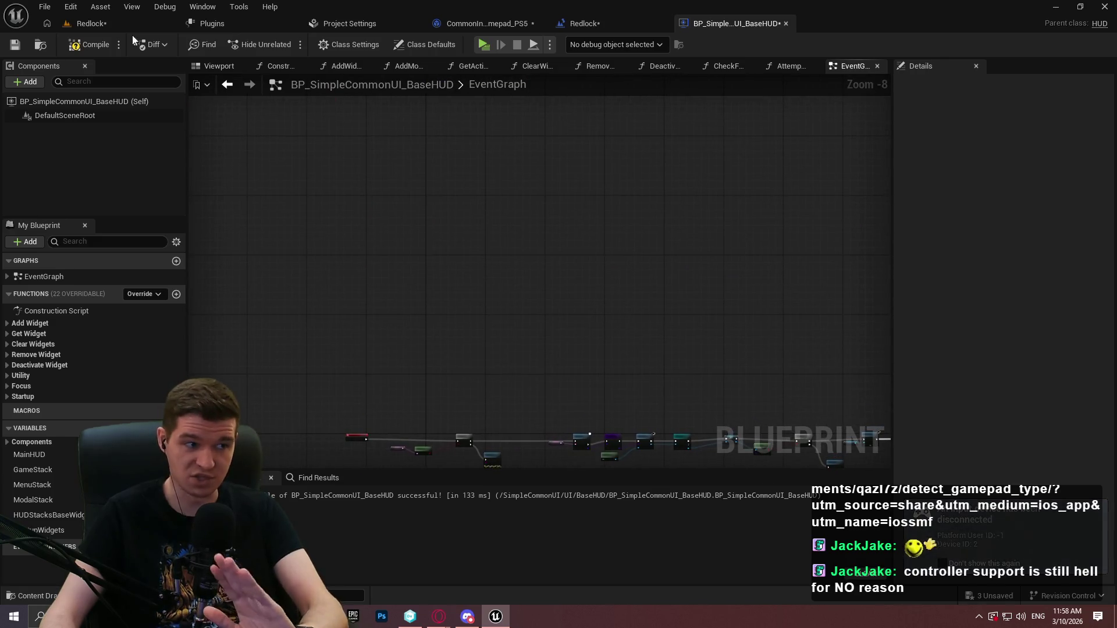
- Play the Redlock level, open and resume from the pause menu, and walk forward
{"action": "left_click", "coordinate": [110, 22]}
{"action": "left_click", "coordinate": [291, 44]}
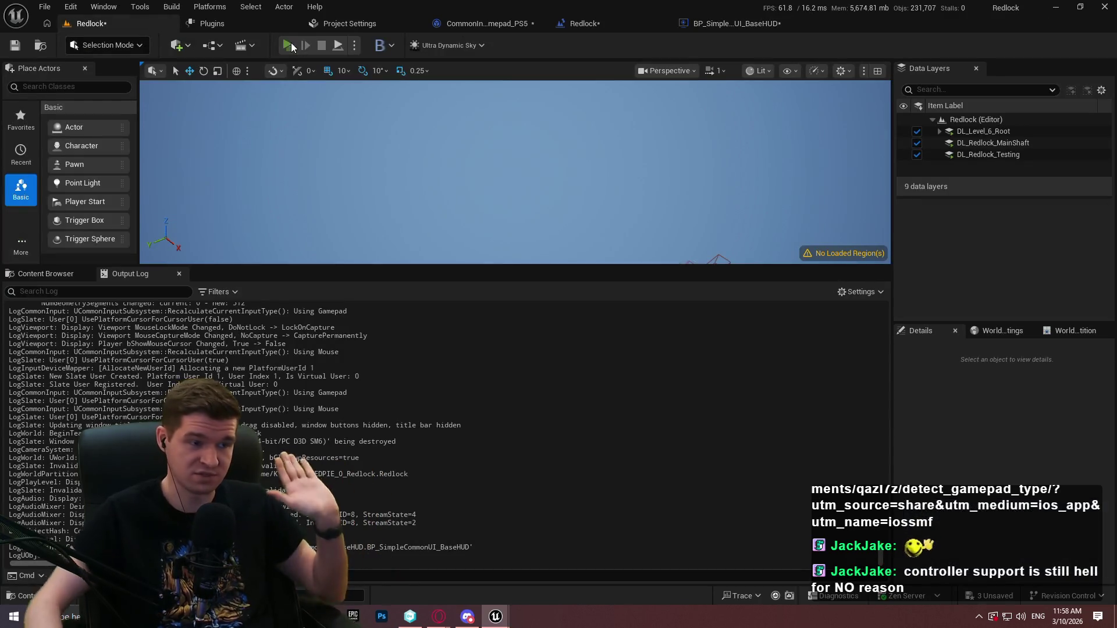
{"action": "left_click", "coordinate": [560, 454]}
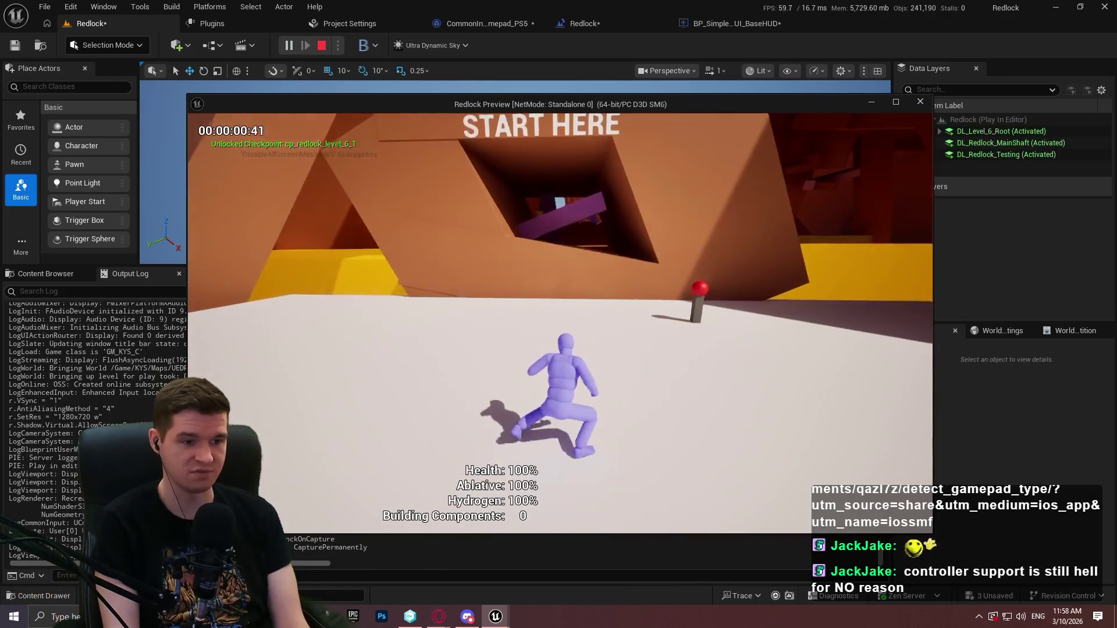
{"action": "key", "text": "Escape"}
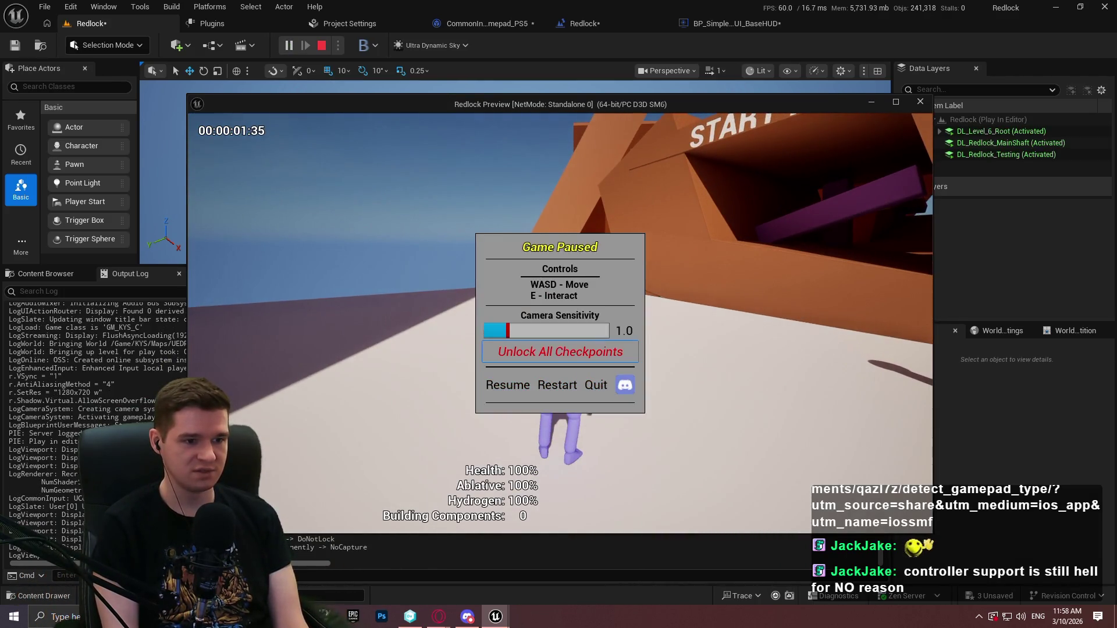
{"action": "key", "text": "Down"}
{"action": "key", "text": "Escape"}
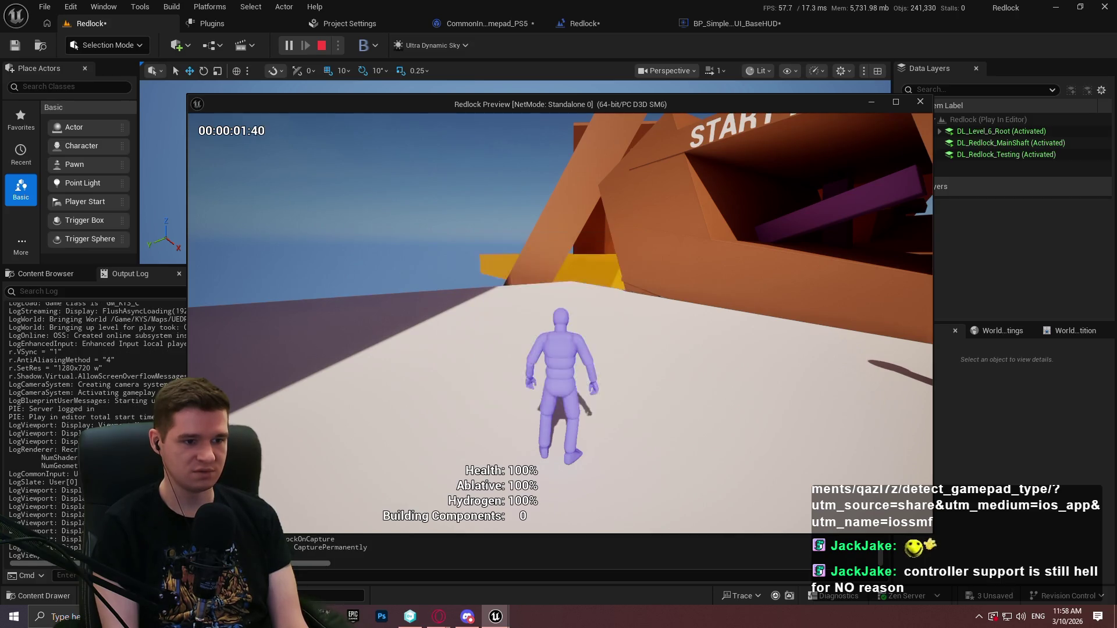
{"action": "key", "text": "w"}
- Open and cancel the quit confirmation twice from the pause menu, then stop play
{"action": "key", "text": "Escape"}
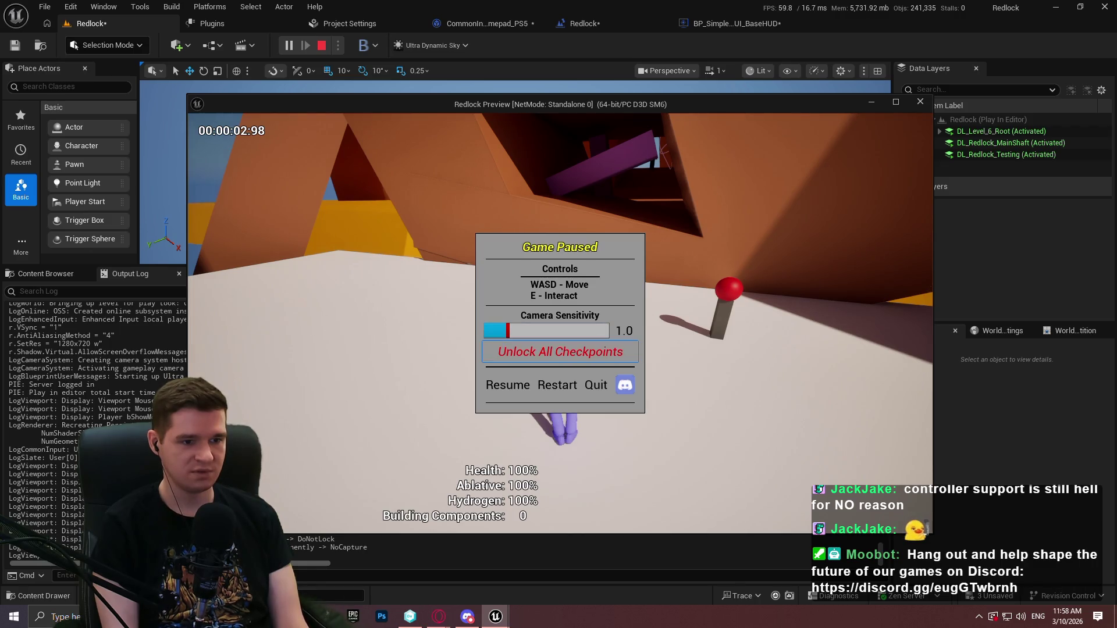
{"action": "key", "text": "Return"}
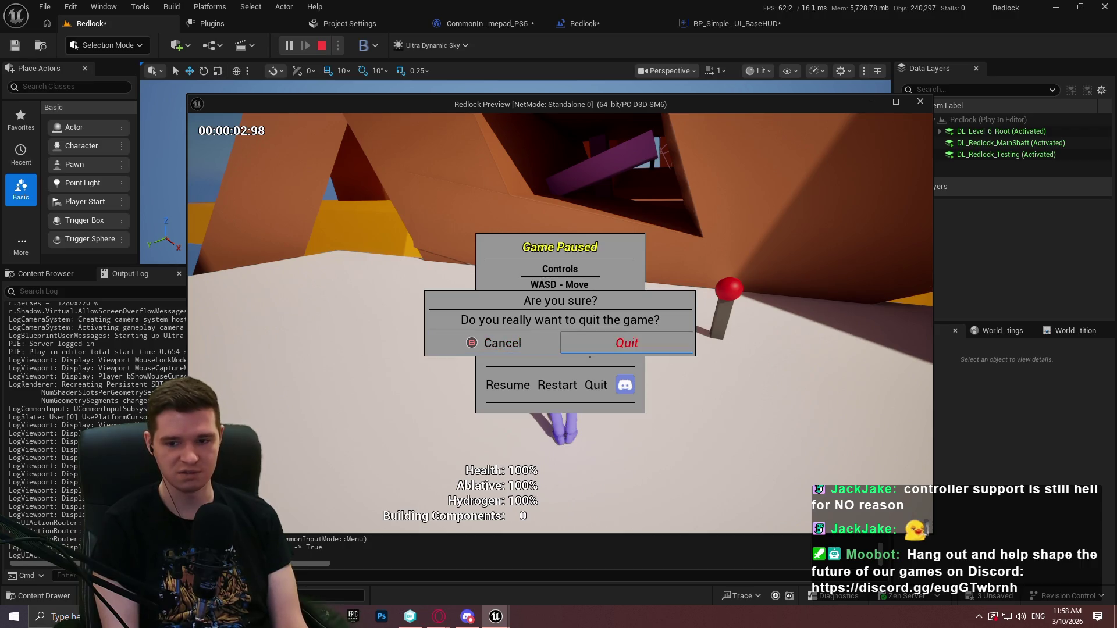
{"action": "key", "text": "Escape"}
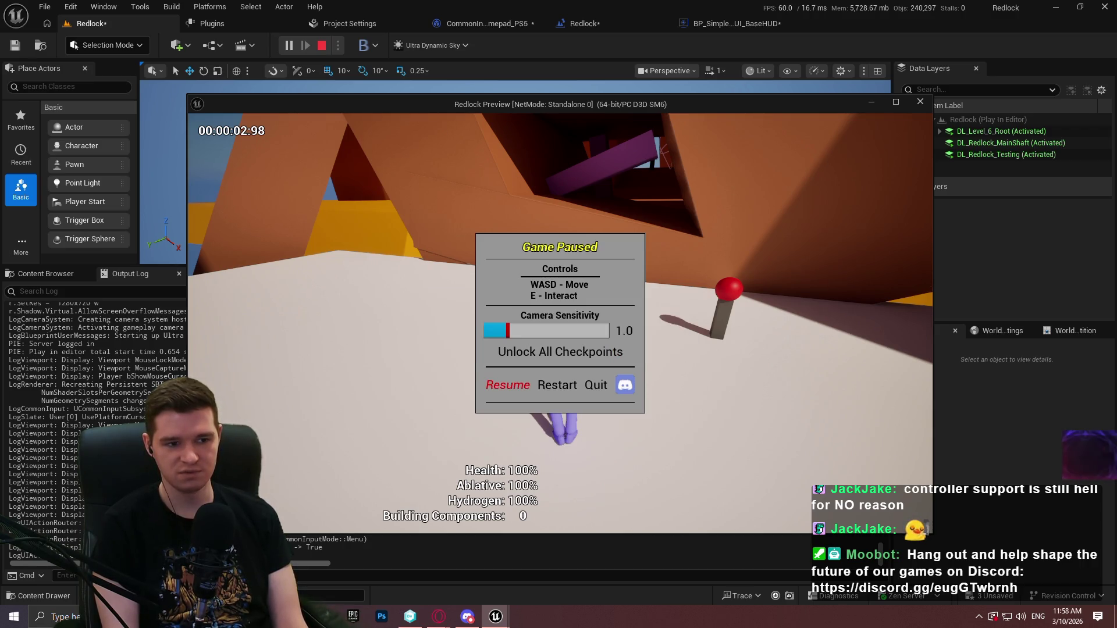
{"action": "key", "text": "Right"}
{"action": "key", "text": "Right"}
{"action": "key", "text": "Return"}
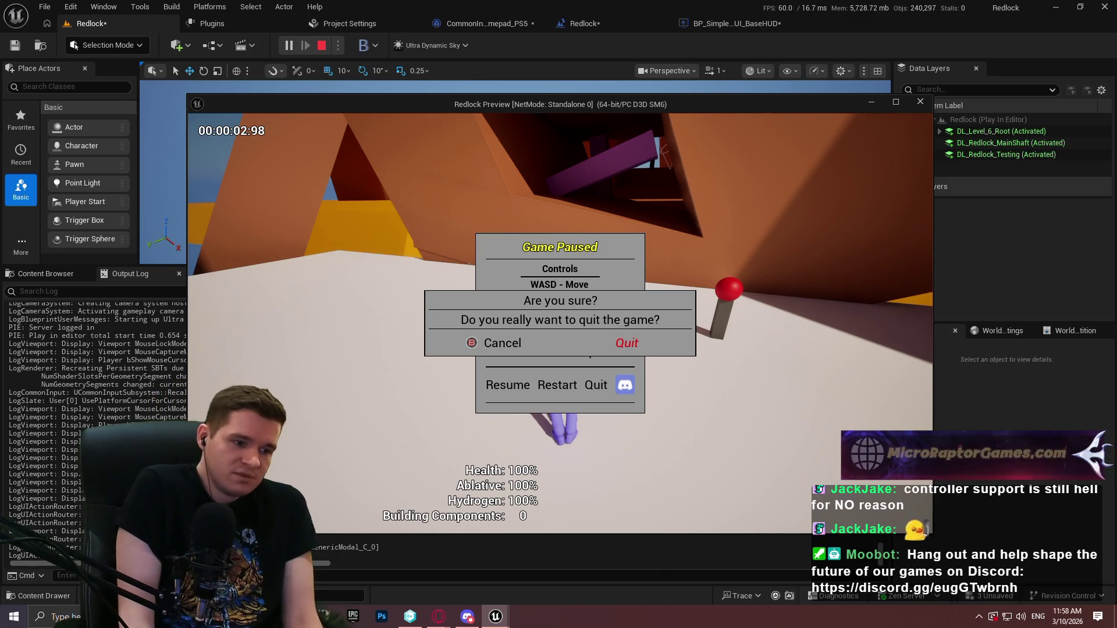
{"action": "key", "text": "Escape"}
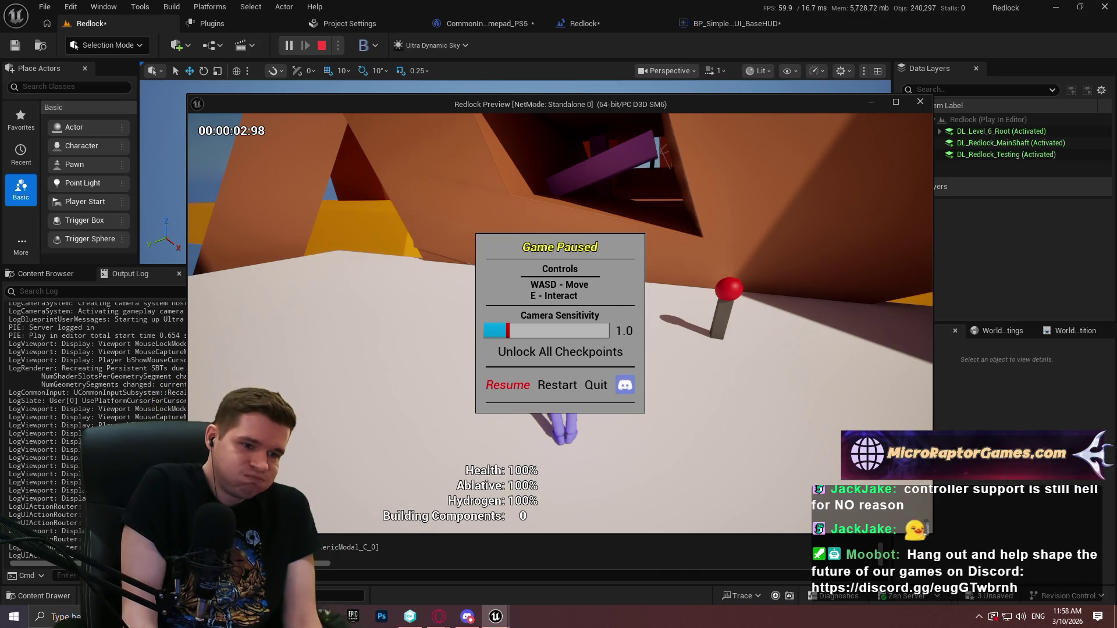
{"action": "key", "text": "Return"}
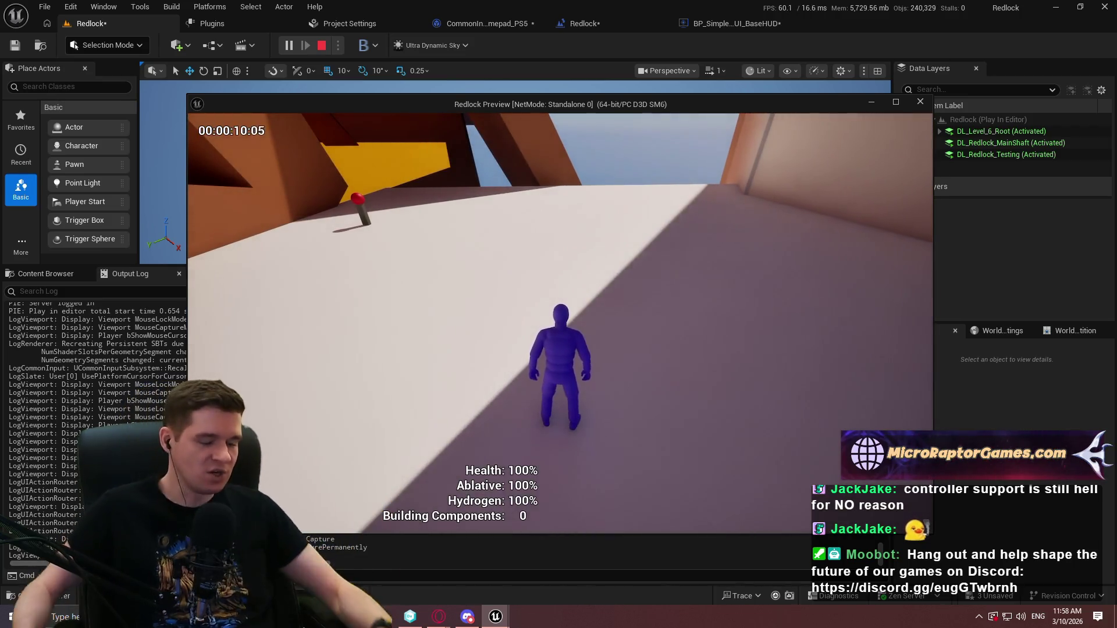
{"action": "key", "text": "Escape"}
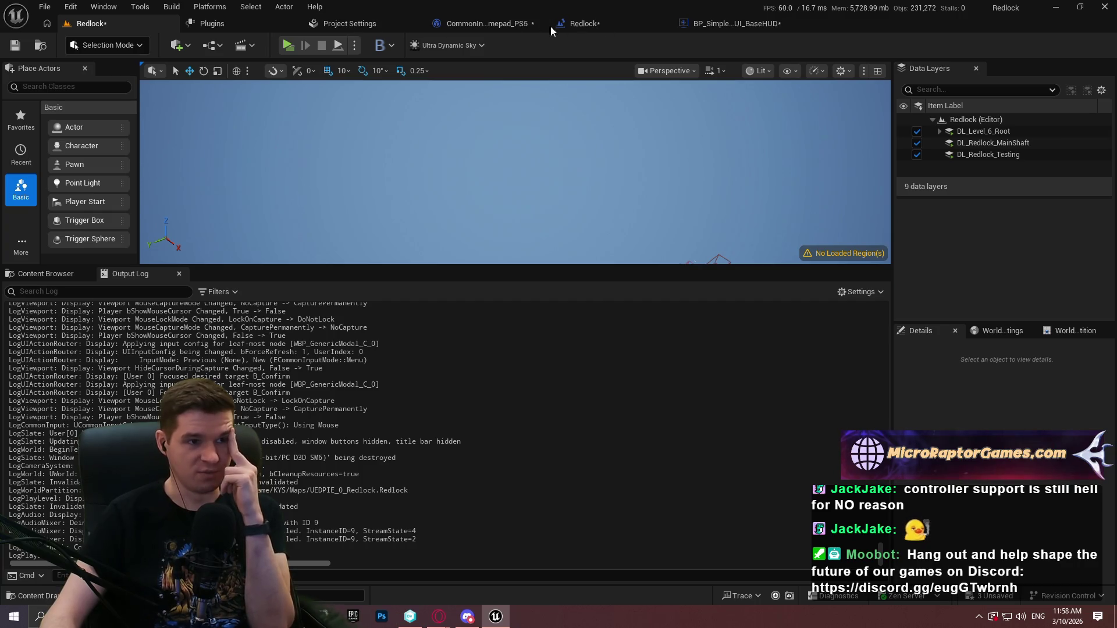
- Show the CommonInput_Gamepad_PS5 Class Defaults mapping FWinDualShock to the DualSense hardware
{"action": "left_click", "coordinate": [588, 28]}
{"action": "left_click", "coordinate": [498, 22]}
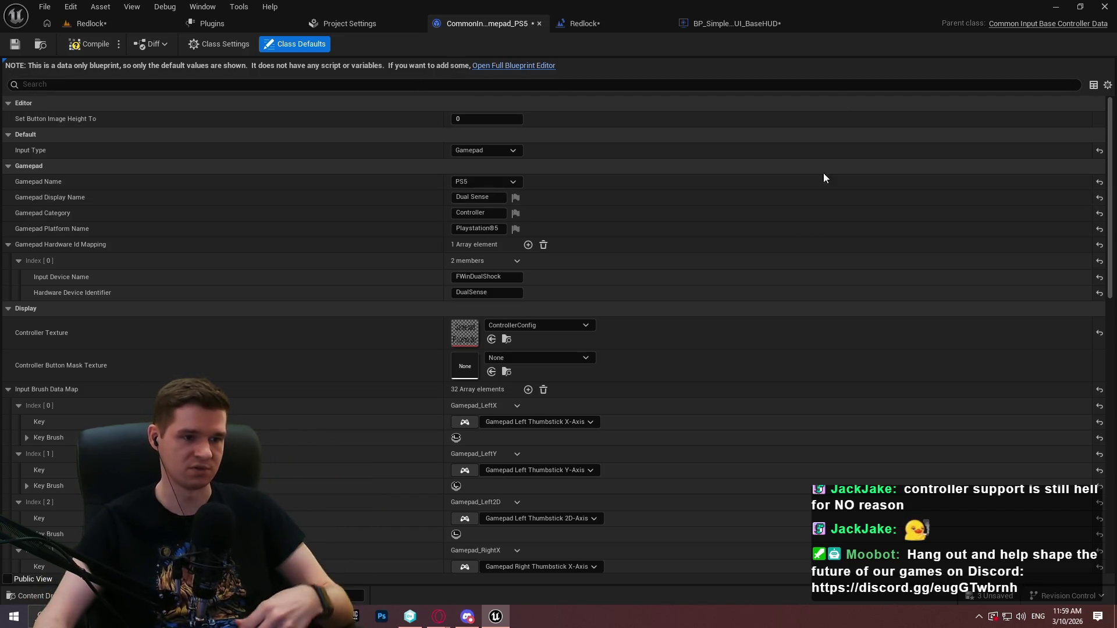
- Read the 'Common UI - Gamepad Devices on PC' thread, highlighting the naming-collisions sentence, then close Opera
{"action": "mouse_move", "coordinate": [447, 623]}
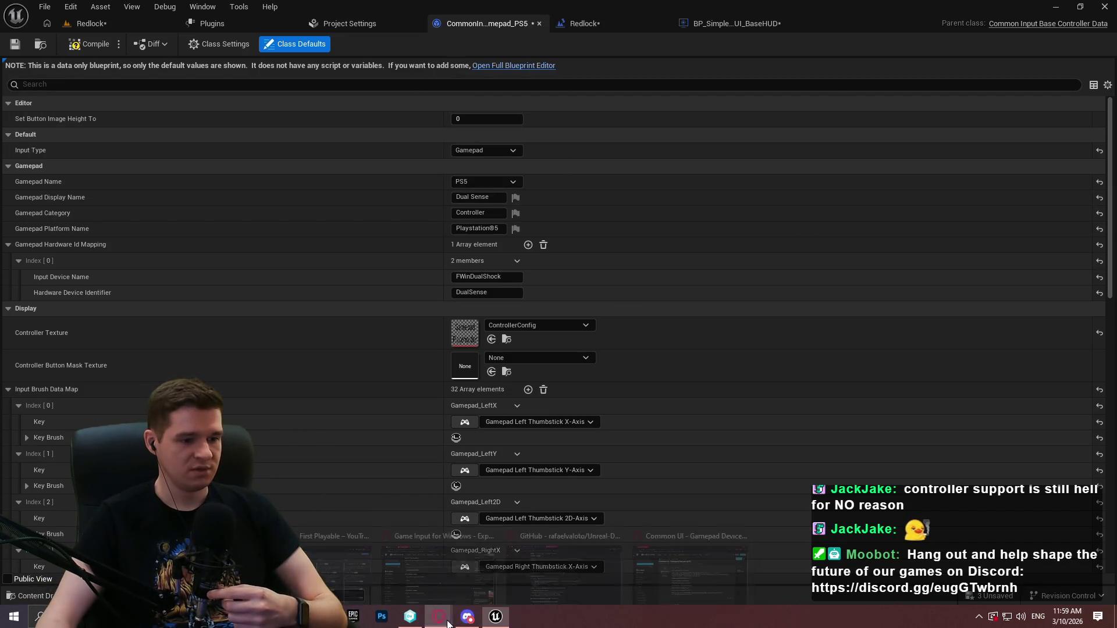
{"action": "left_click", "coordinate": [663, 574]}
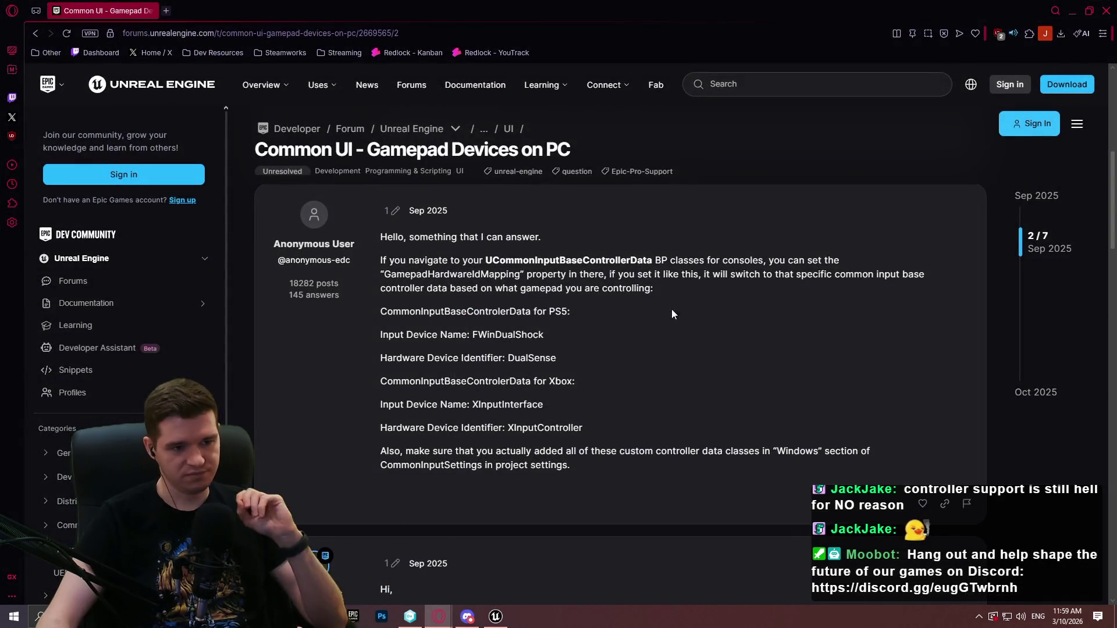
{"action": "scroll", "coordinate": [671, 314], "scroll_direction": "down", "scroll_amount": 3}
{"action": "scroll", "coordinate": [470, 225], "scroll_direction": "down", "scroll_amount": 2}
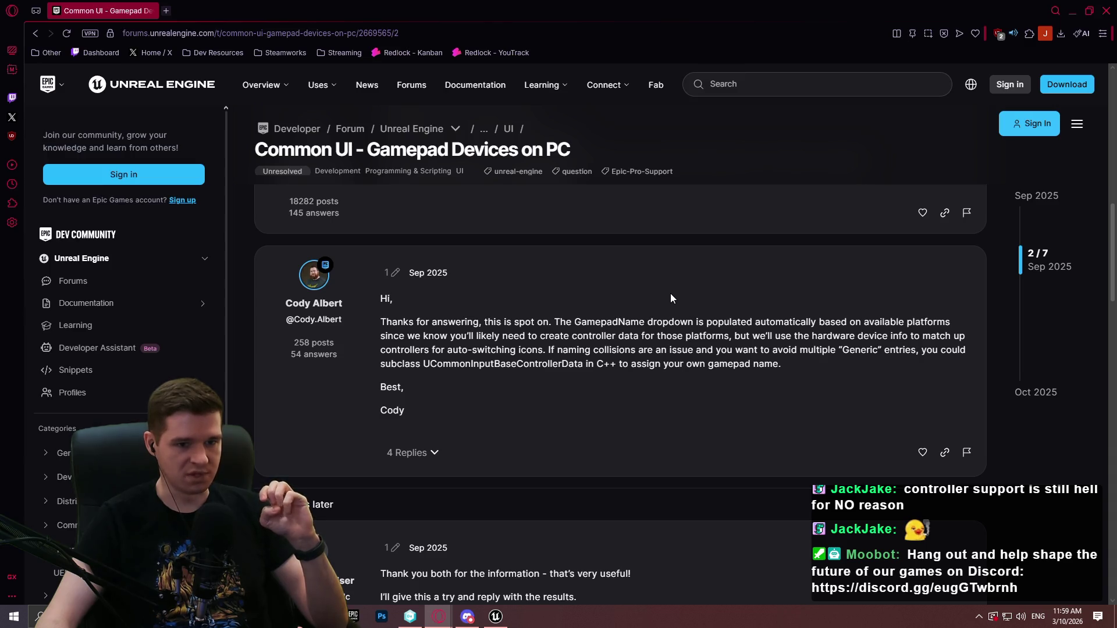
{"action": "mouse_move", "coordinate": [609, 351]}
{"action": "left_mouse_down"}
{"action": "mouse_move", "coordinate": [869, 351]}
{"action": "mouse_move", "coordinate": [811, 364]}
{"action": "mouse_move", "coordinate": [802, 350]}
{"action": "left_mouse_up"}
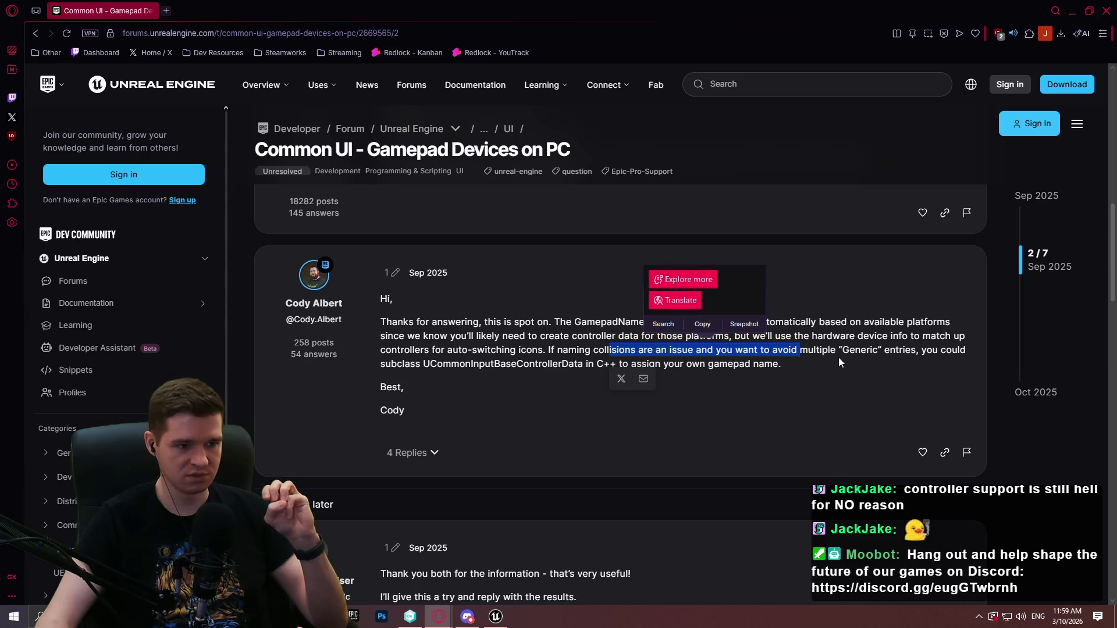
{"action": "scroll", "coordinate": [839, 357], "scroll_direction": "down", "scroll_amount": 3}
{"action": "scroll", "coordinate": [840, 330], "scroll_direction": "down", "scroll_amount": 3}
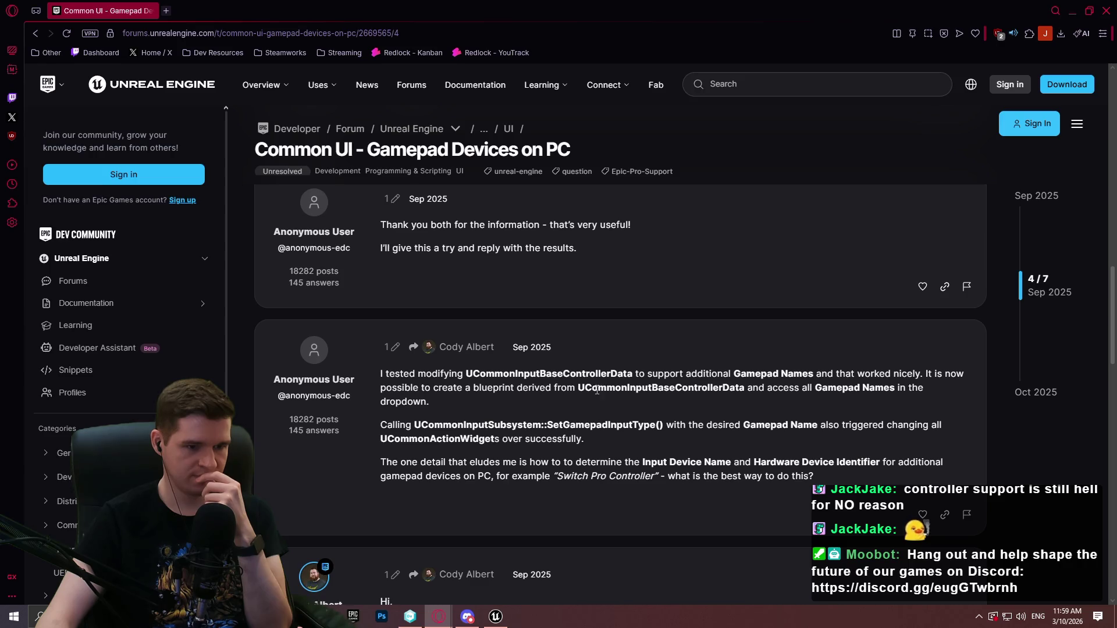
{"action": "scroll", "coordinate": [597, 390], "scroll_direction": "down", "scroll_amount": 3}
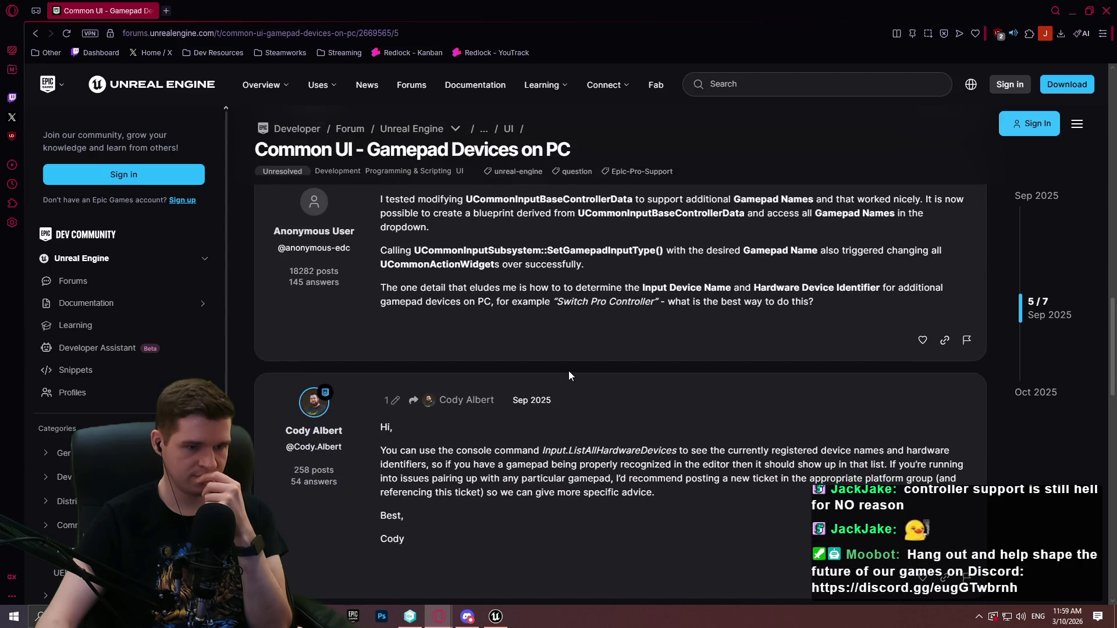
{"action": "scroll", "coordinate": [567, 372], "scroll_direction": "down", "scroll_amount": 3}
{"action": "scroll", "coordinate": [550, 368], "scroll_direction": "down", "scroll_amount": 3}
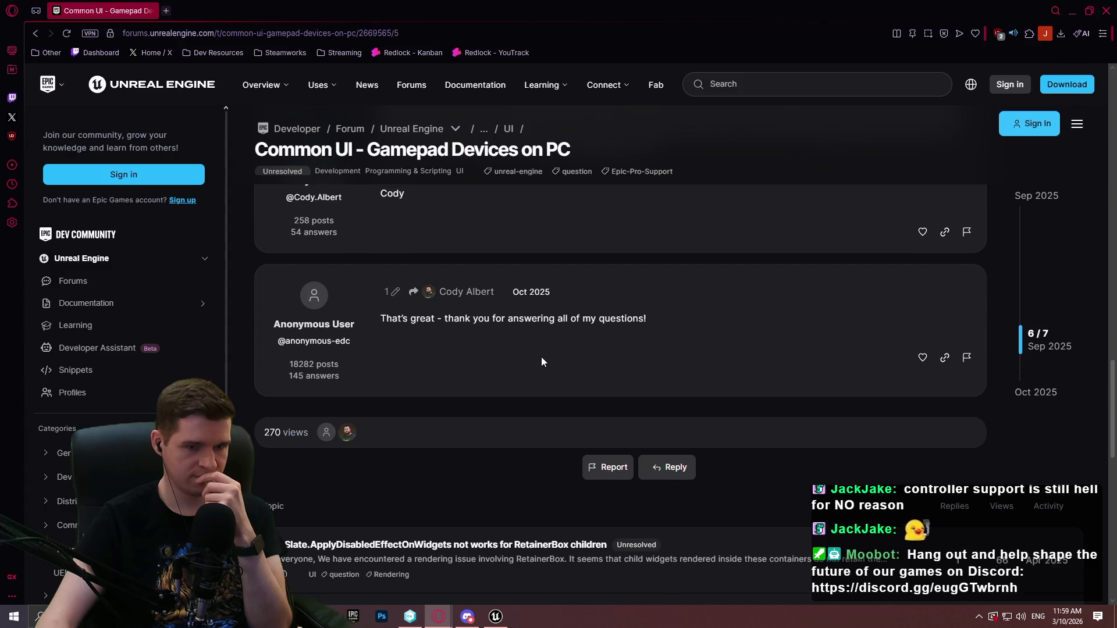
{"action": "scroll", "coordinate": [541, 357], "scroll_direction": "up", "scroll_amount": 3}
{"action": "scroll", "coordinate": [536, 354], "scroll_direction": "up", "scroll_amount": 3}
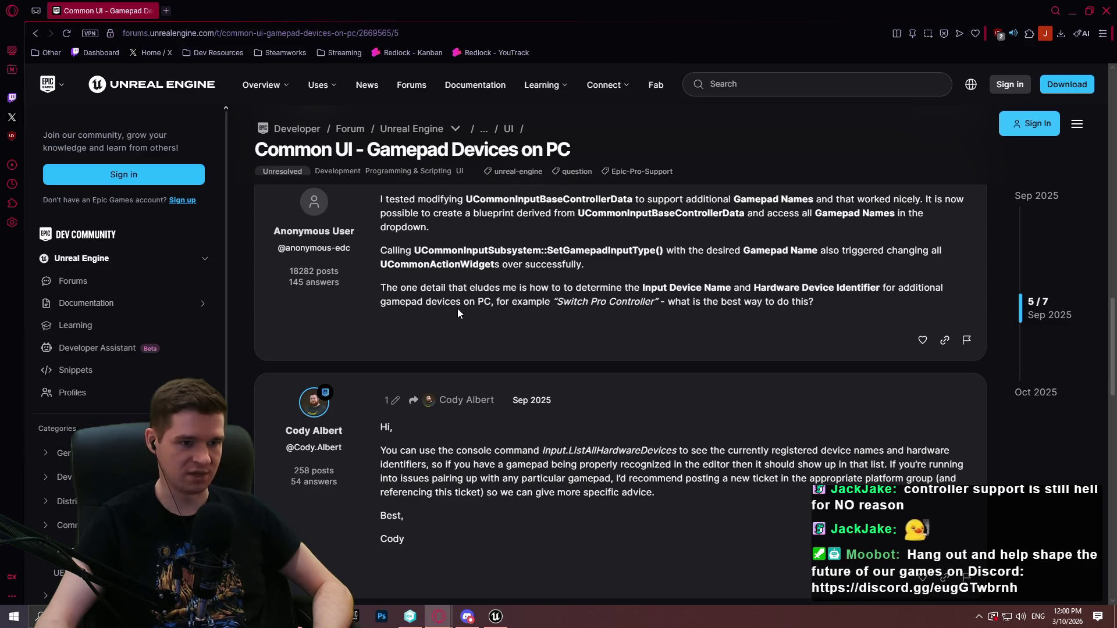
{"action": "left_click", "coordinate": [1107, 11]}
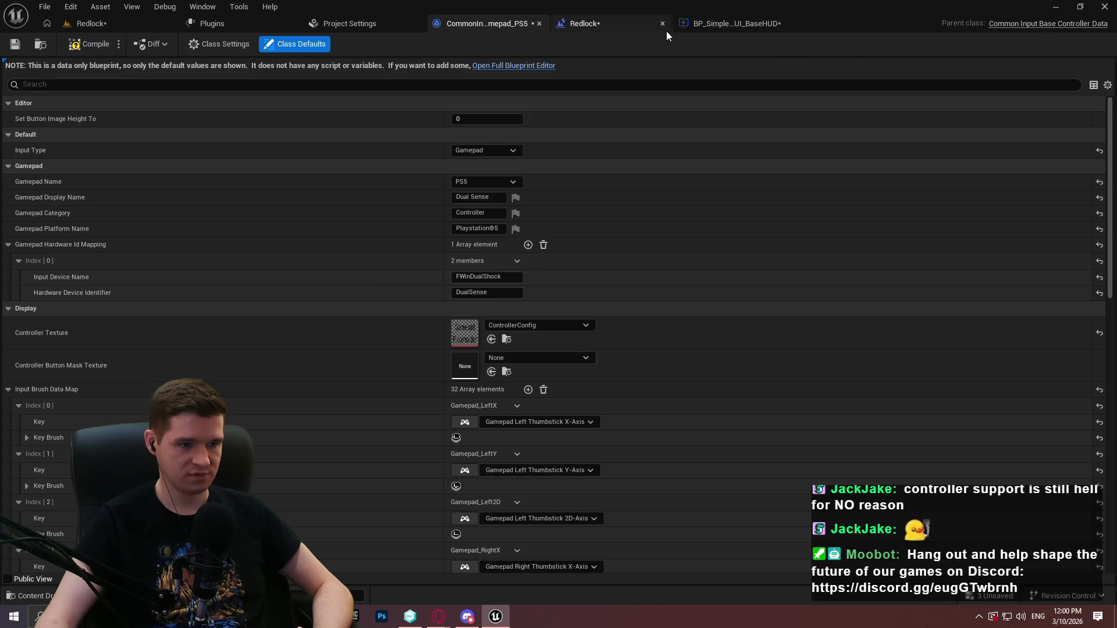
{"action": "left_click", "coordinate": [731, 29]}
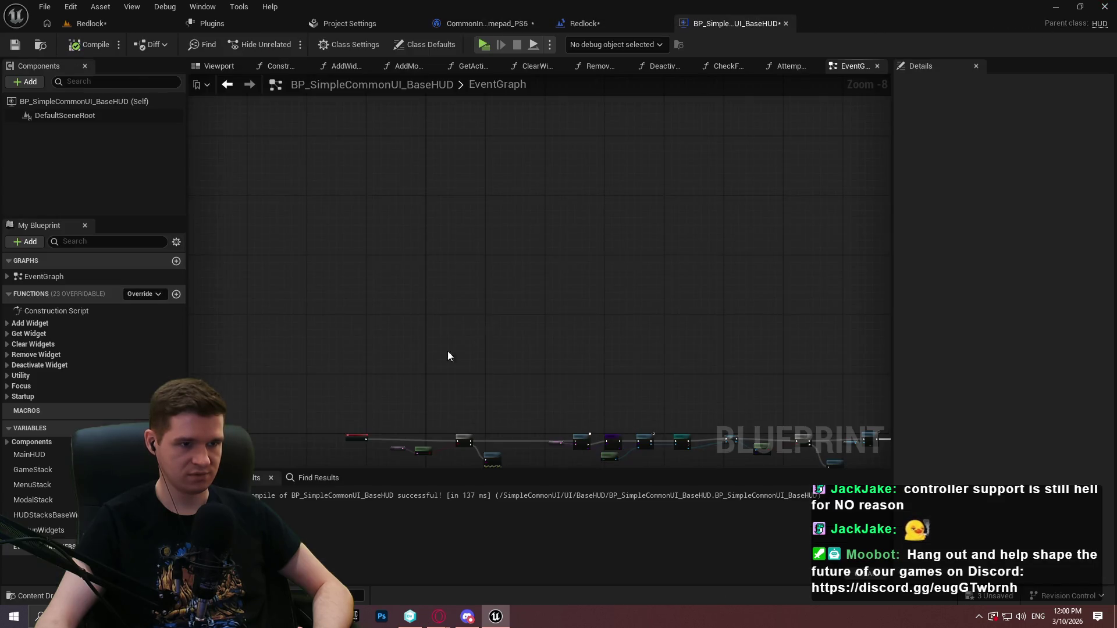
{"action": "right_click", "coordinate": [435, 358]}
{"action": "type", "text": "set gamepad input"}
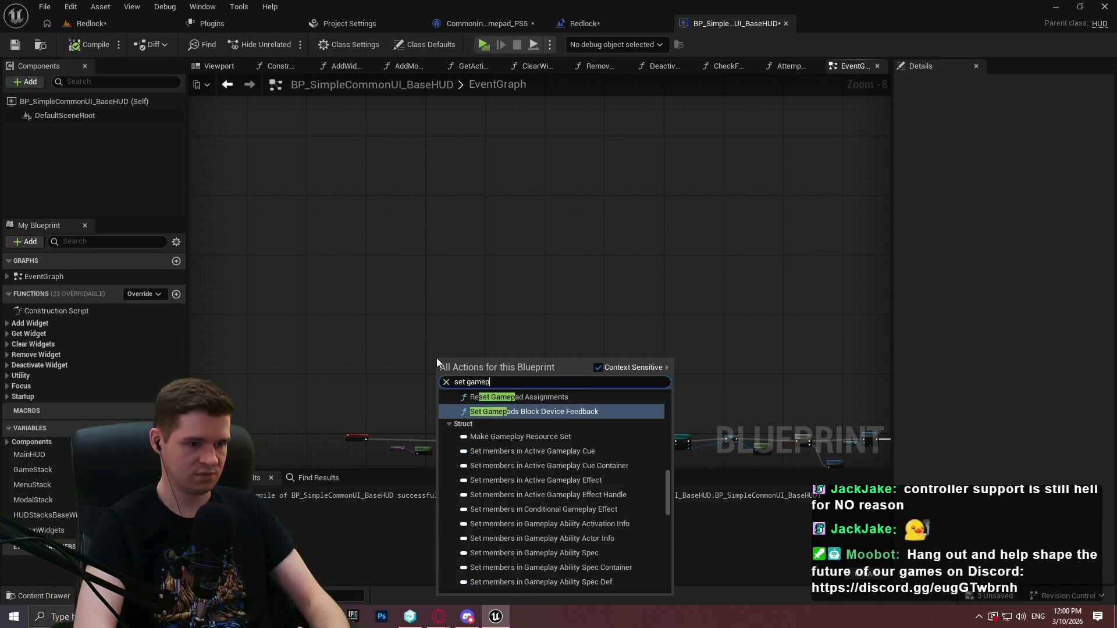
{"action": "left_click", "coordinate": [595, 367]}
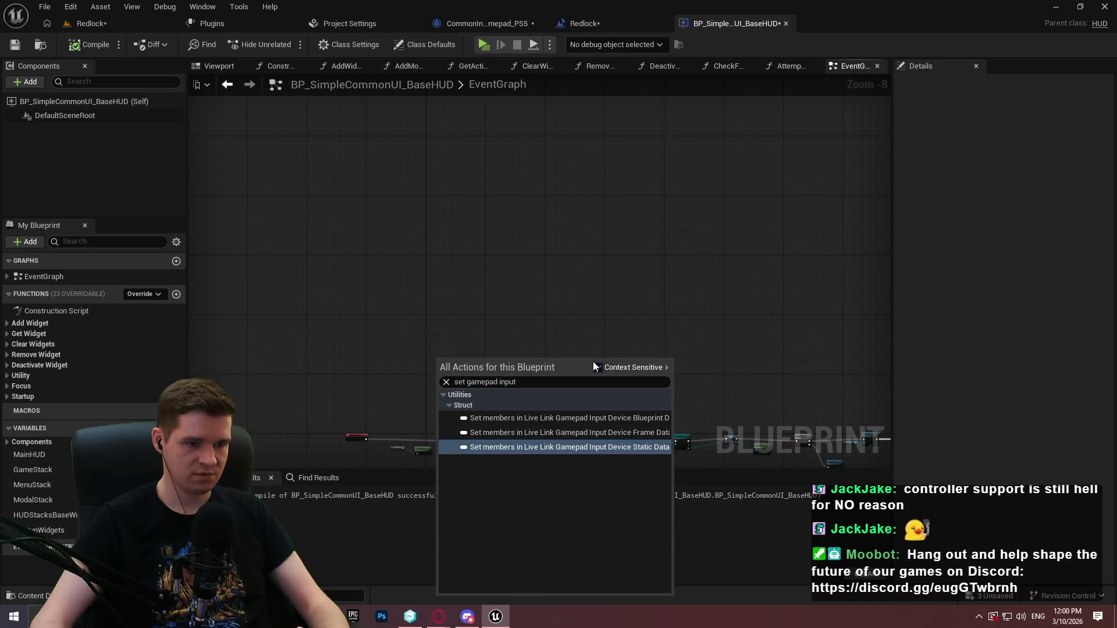
{"action": "left_click", "coordinate": [601, 368]}
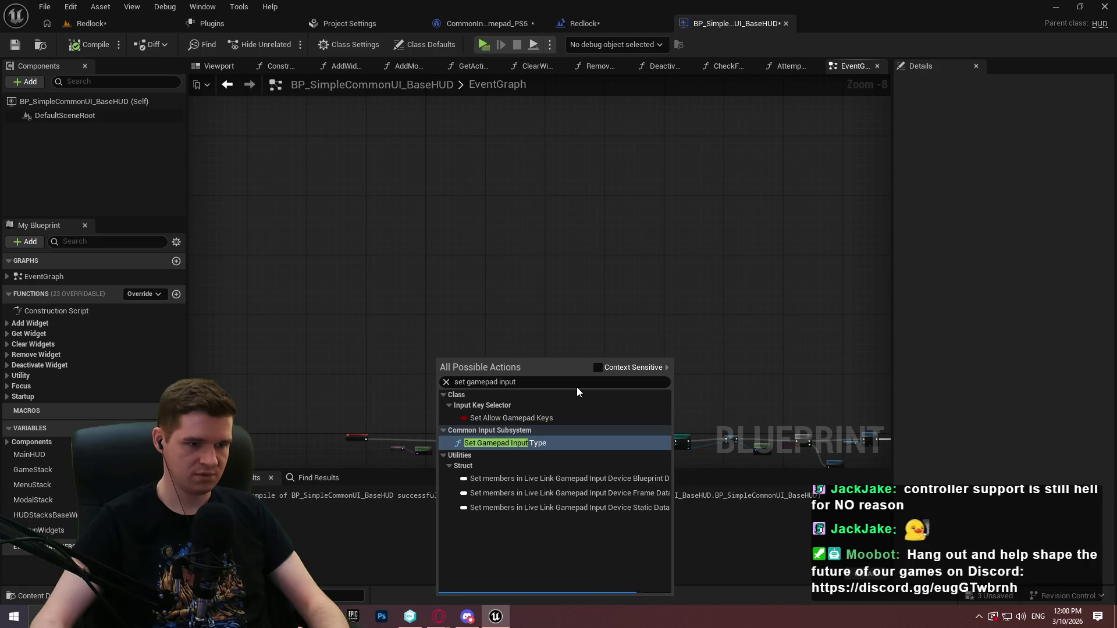
{"action": "left_click", "coordinate": [526, 448]}
{"action": "scroll", "coordinate": [406, 359], "scroll_direction": "up", "scroll_amount": 1}
{"action": "scroll", "coordinate": [416, 369], "scroll_direction": "up", "scroll_amount": 7}
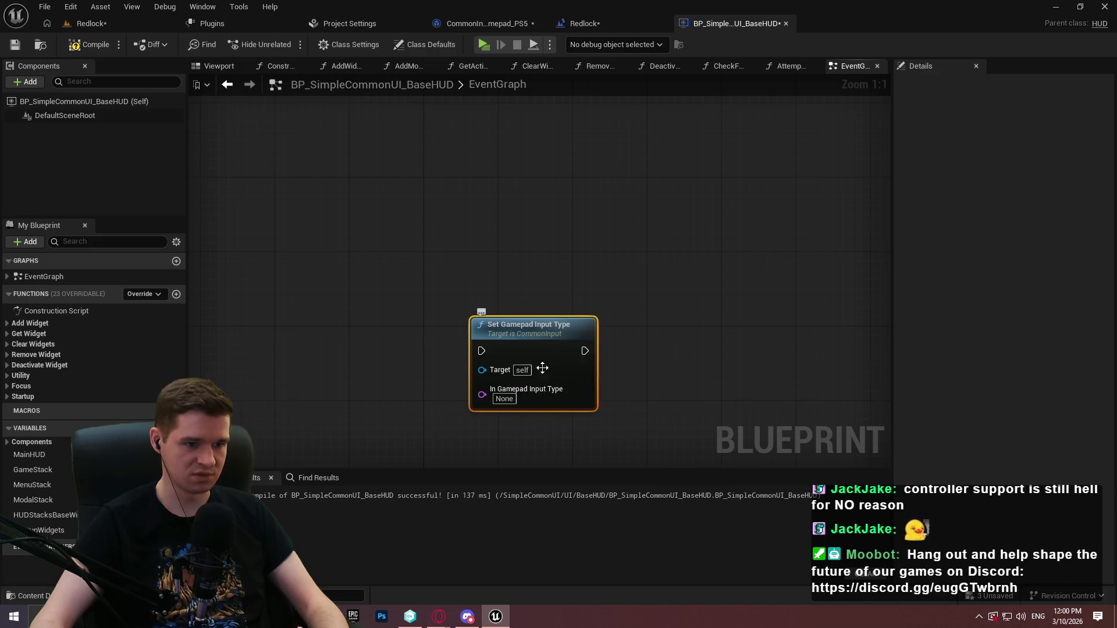
{"action": "scroll", "coordinate": [541, 369], "scroll_direction": "down", "scroll_amount": 3}
{"action": "mouse_move", "coordinate": [540, 368]}
{"action": "left_mouse_down"}
{"action": "mouse_move", "coordinate": [558, 160]}
{"action": "mouse_move", "coordinate": [546, 324]}
{"action": "left_mouse_up"}
{"action": "scroll", "coordinate": [534, 320], "scroll_direction": "up", "scroll_amount": 3}
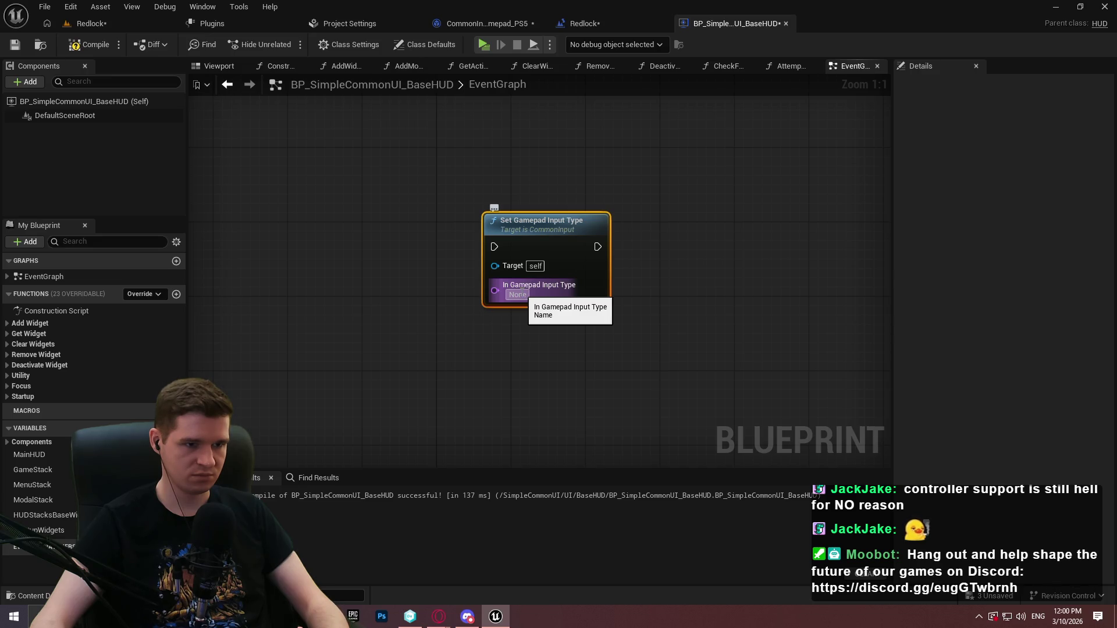
{"action": "key", "text": "Delete"}
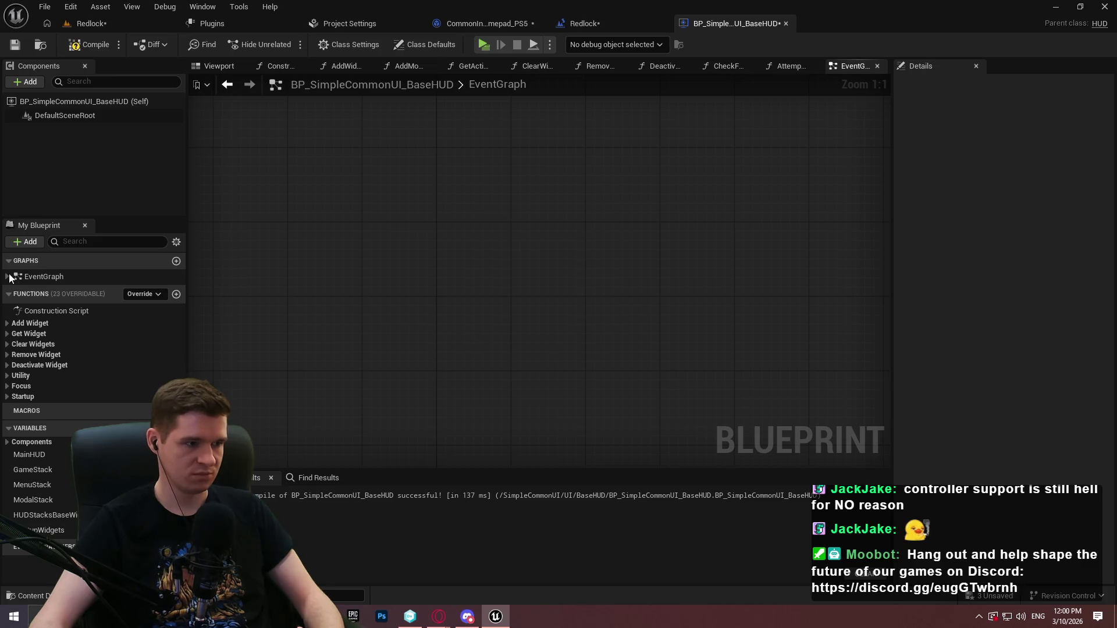
- In AddModalToStack, insert Set Gamepad Input Type set to PS5 before the Return Node, then compile
{"action": "left_click", "coordinate": [8, 323]}
{"action": "double_click", "coordinate": [62, 350]}
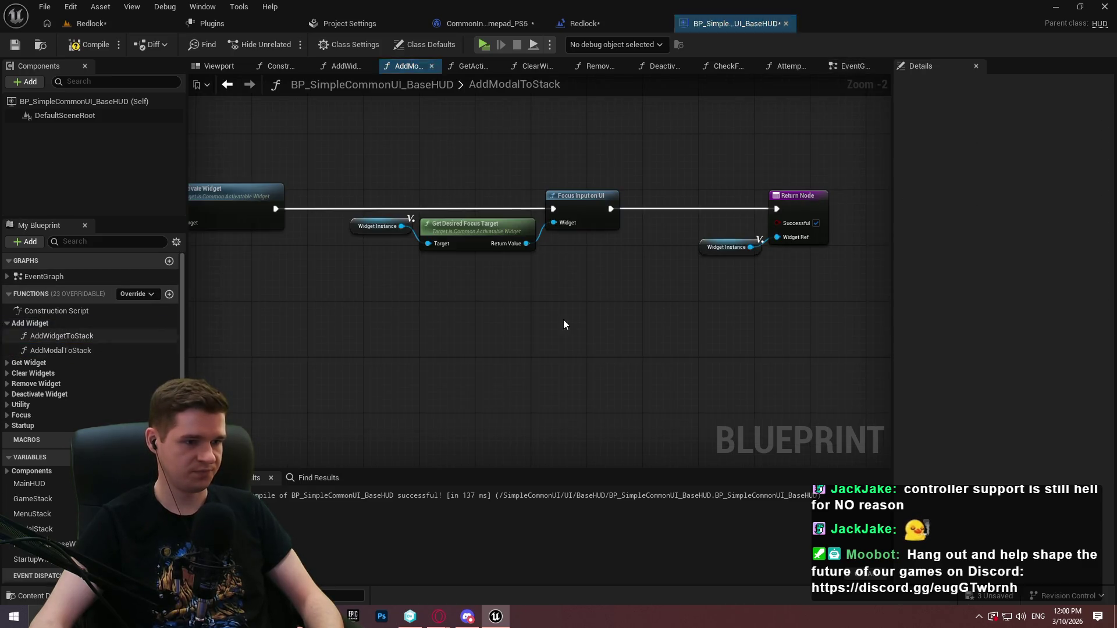
{"action": "left_click_drag", "start_coordinate": [717, 312], "coordinate": [531, 386]}
{"action": "key", "text": "ctrl+v"}
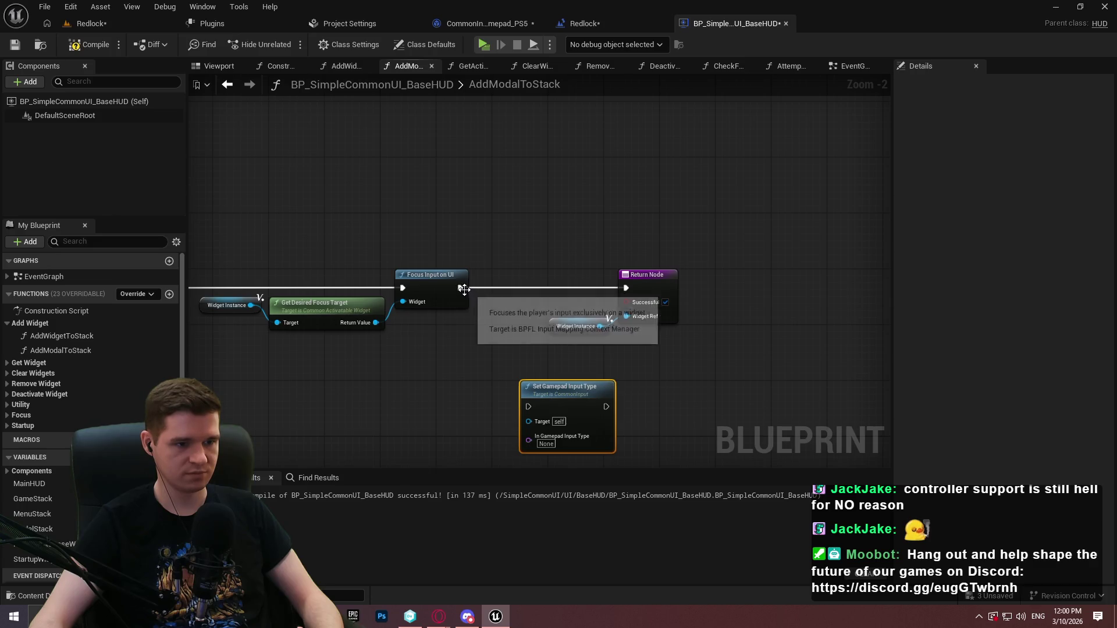
{"action": "mouse_move", "coordinate": [464, 289]}
{"action": "left_mouse_down"}
{"action": "mouse_move", "coordinate": [528, 416]}
{"action": "mouse_move", "coordinate": [528, 406]}
{"action": "left_mouse_up"}
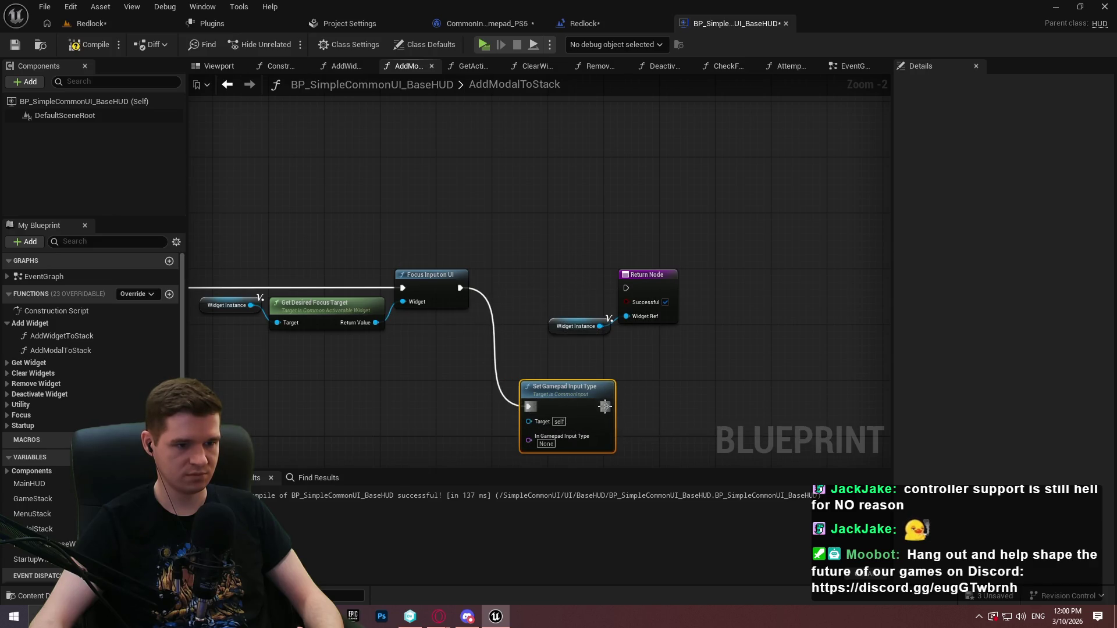
{"action": "left_click_drag", "start_coordinate": [604, 406], "coordinate": [625, 288]}
{"action": "scroll", "coordinate": [594, 349], "scroll_direction": "up", "scroll_amount": 2}
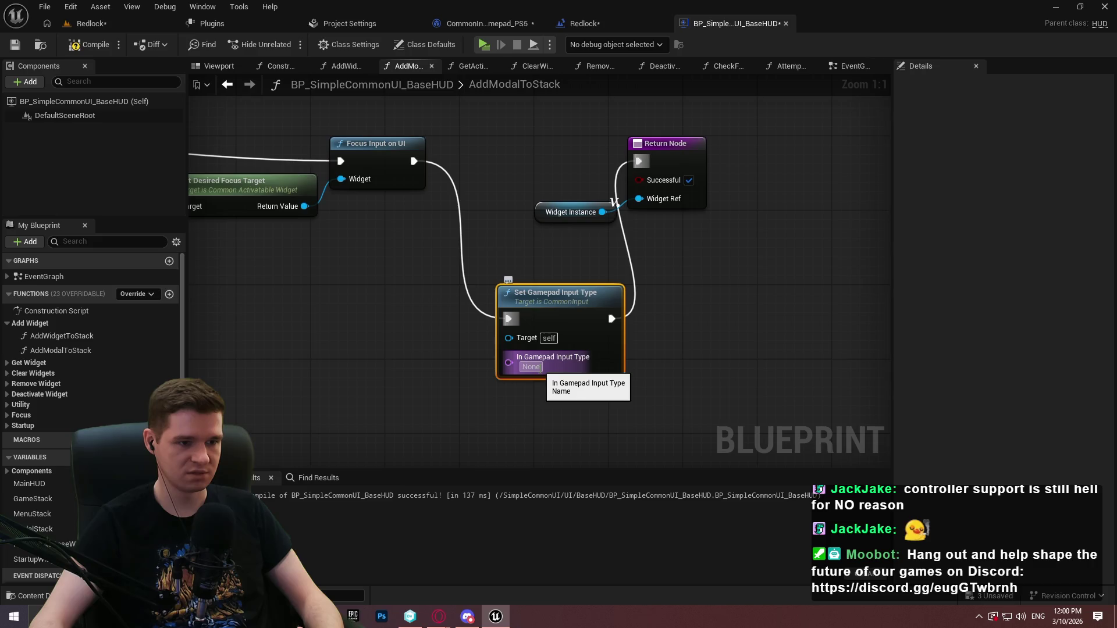
{"action": "type", "text": "PS5"}
{"action": "key", "text": "Return"}
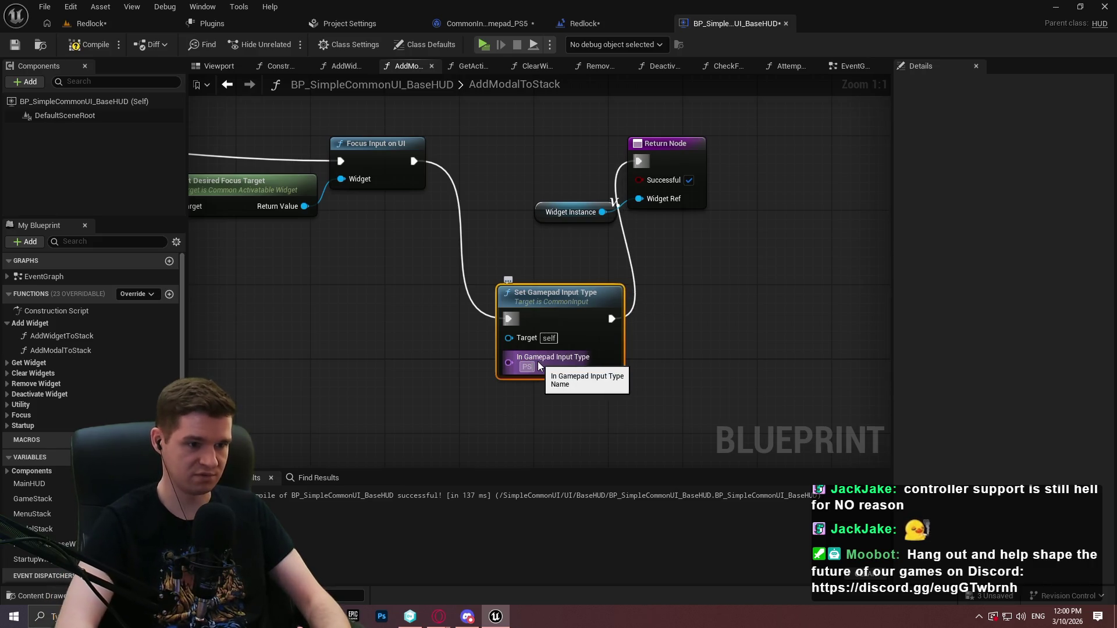
{"action": "left_click", "coordinate": [90, 44]}
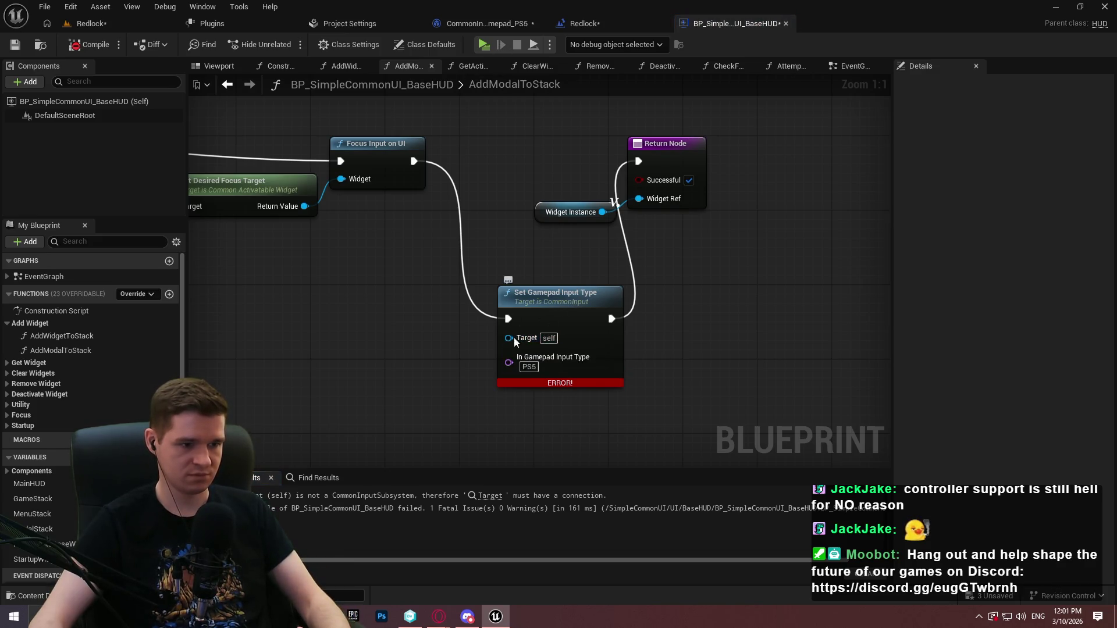
- Feed its Target from Get CommonInputSubsystem using Get Player Controller, and recompile without errors
{"action": "left_click_drag", "start_coordinate": [507, 339], "coordinate": [450, 352]}
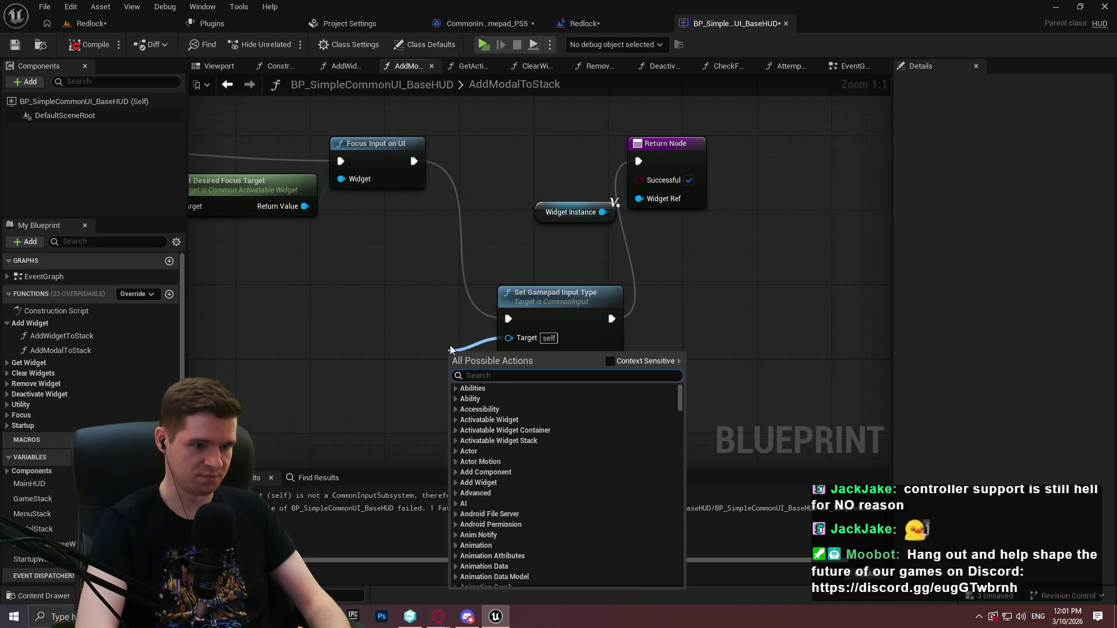
{"action": "left_click", "coordinate": [616, 361]}
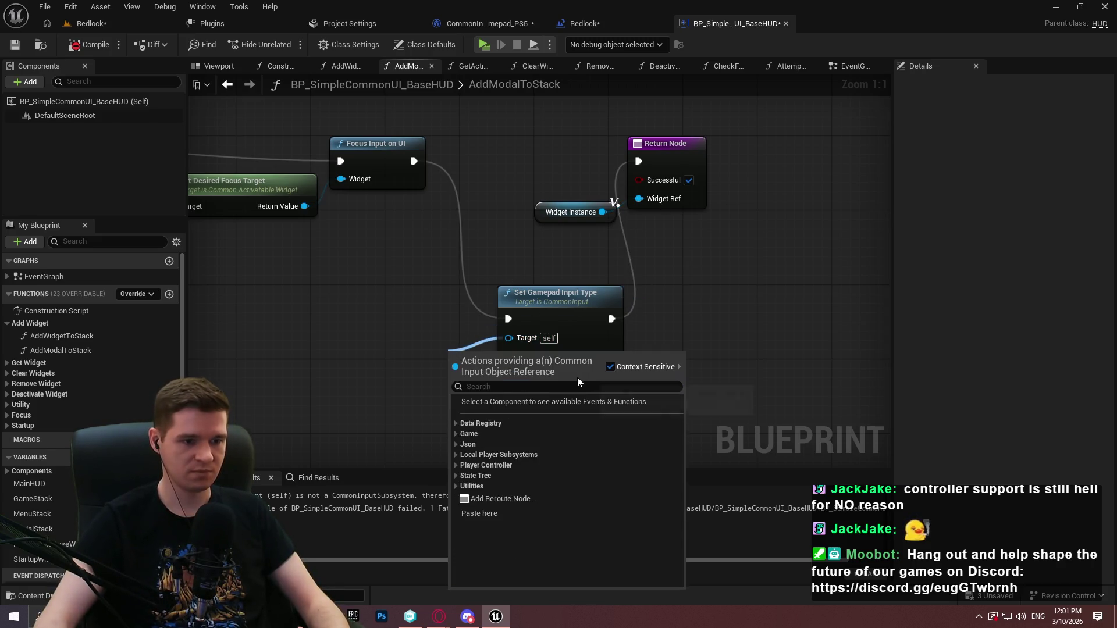
{"action": "type", "text": "subs"}
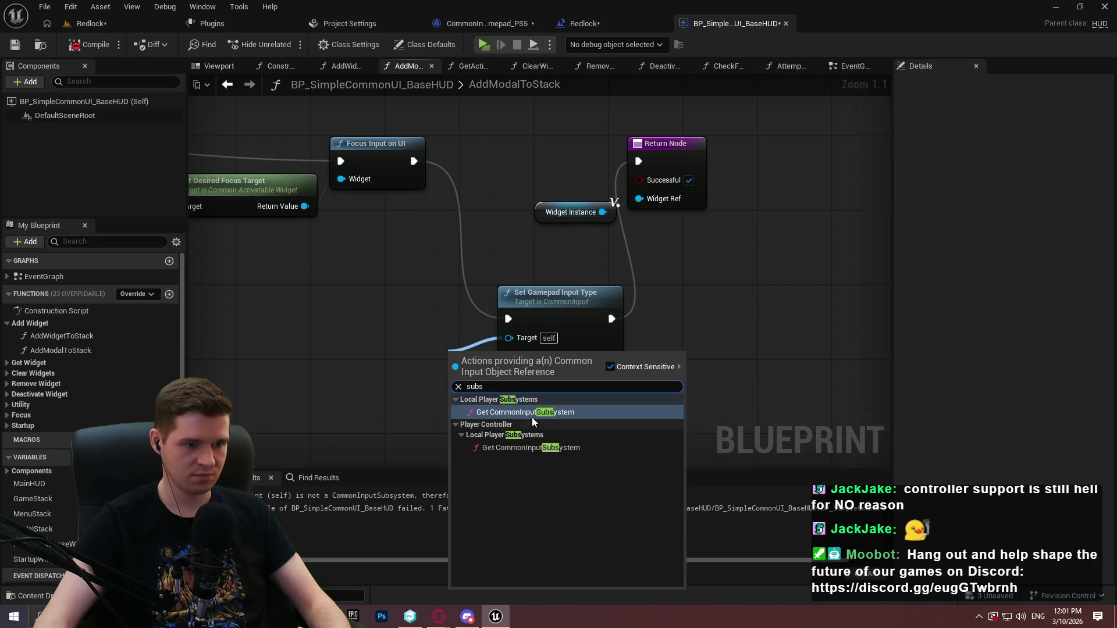
{"action": "left_click", "coordinate": [541, 447]}
{"action": "left_click_drag", "start_coordinate": [476, 355], "coordinate": [307, 403]}
{"action": "type", "text": "get player c"}
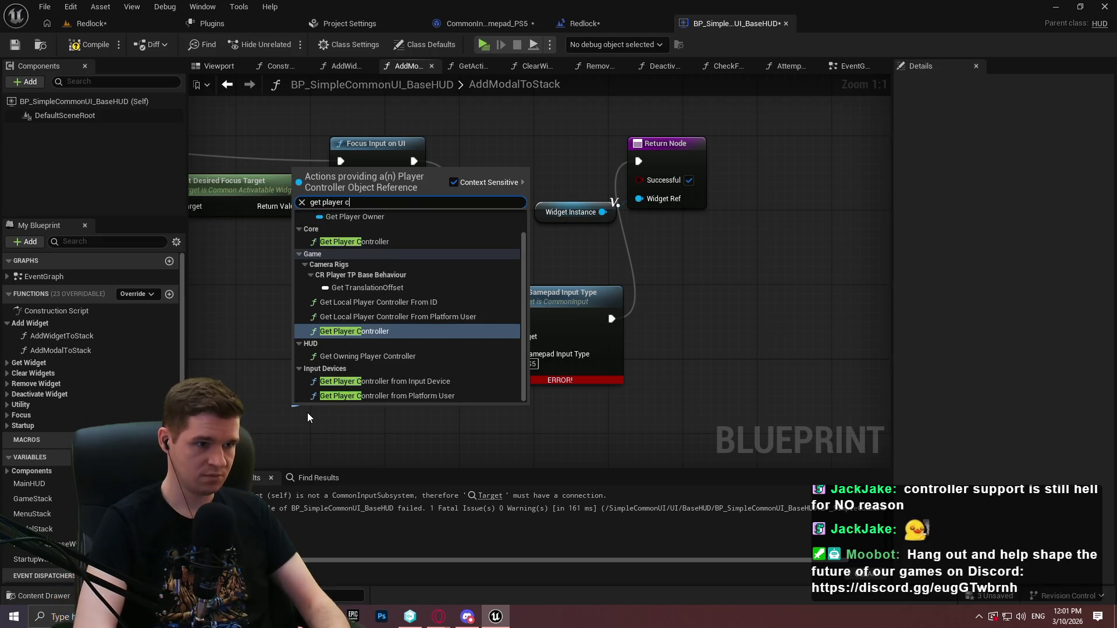
{"action": "left_click", "coordinate": [351, 331]}
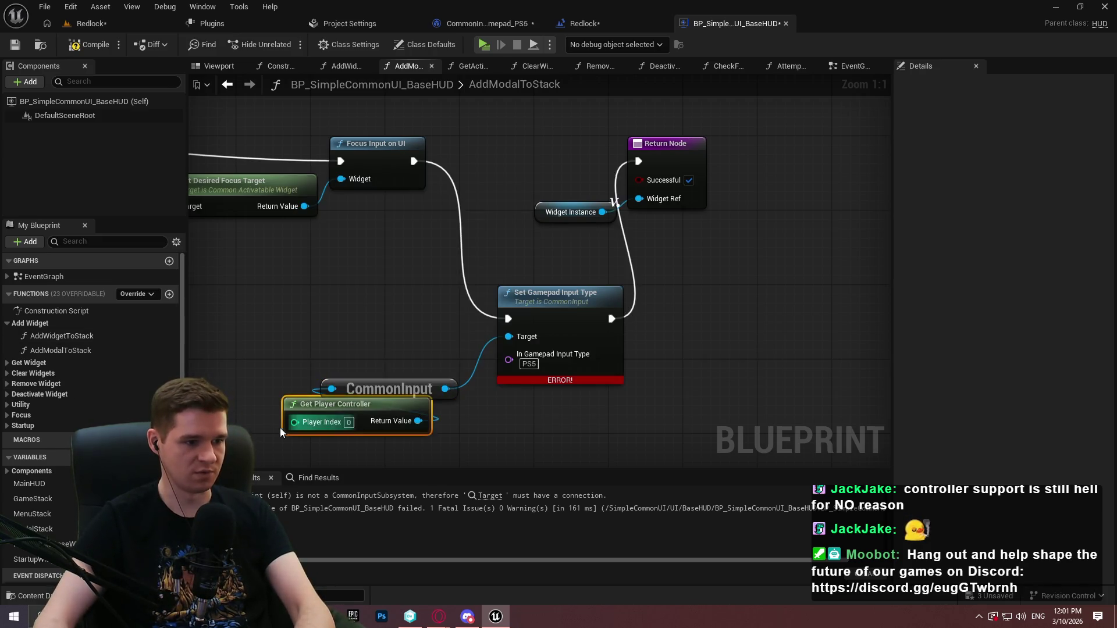
{"action": "right_click", "coordinate": [280, 431]}
{"action": "left_click", "coordinate": [90, 44]}
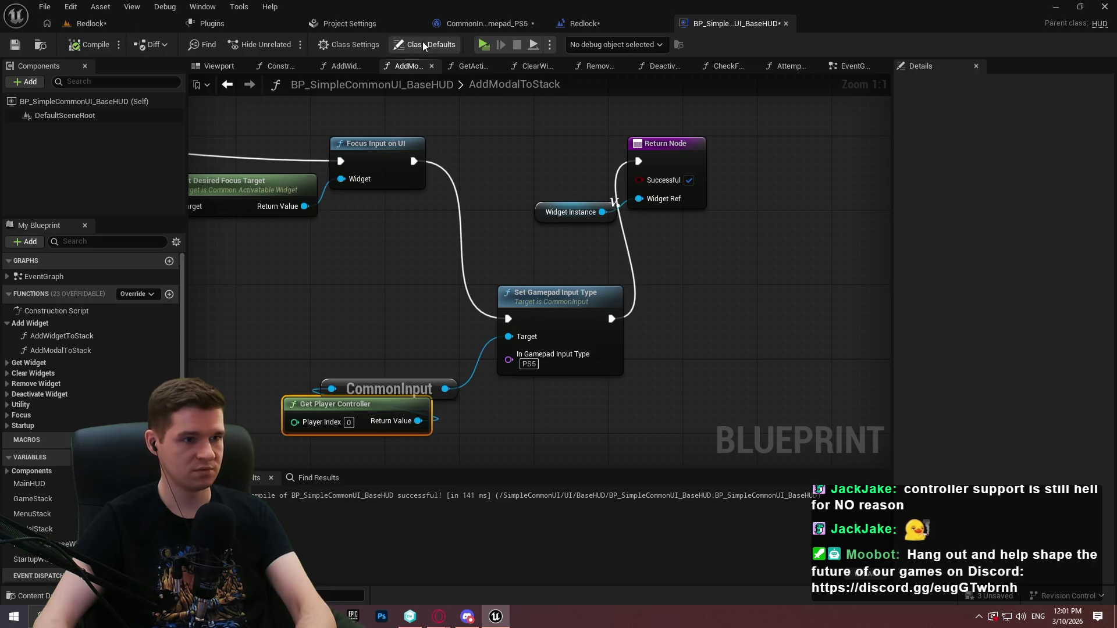
- Start a play session and open the quit confirmation from the pause menu
{"action": "left_click", "coordinate": [483, 45]}
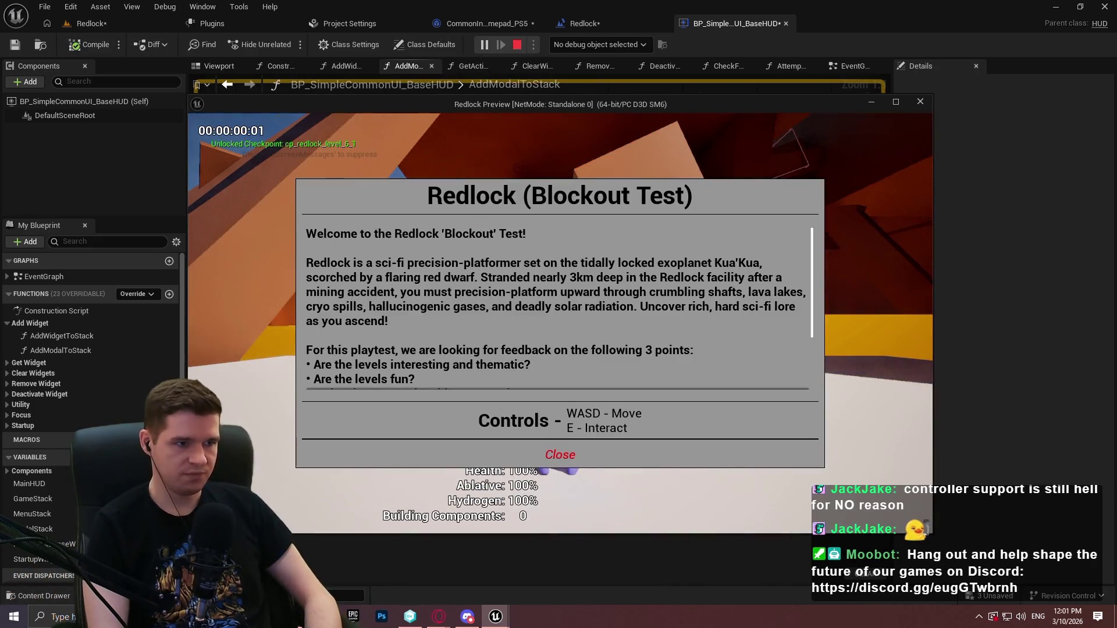
{"action": "key", "text": "Return"}
{"action": "key", "text": "Escape"}
{"action": "key", "text": "Right"}
{"action": "key", "text": "Right"}
{"action": "key", "text": "Return"}
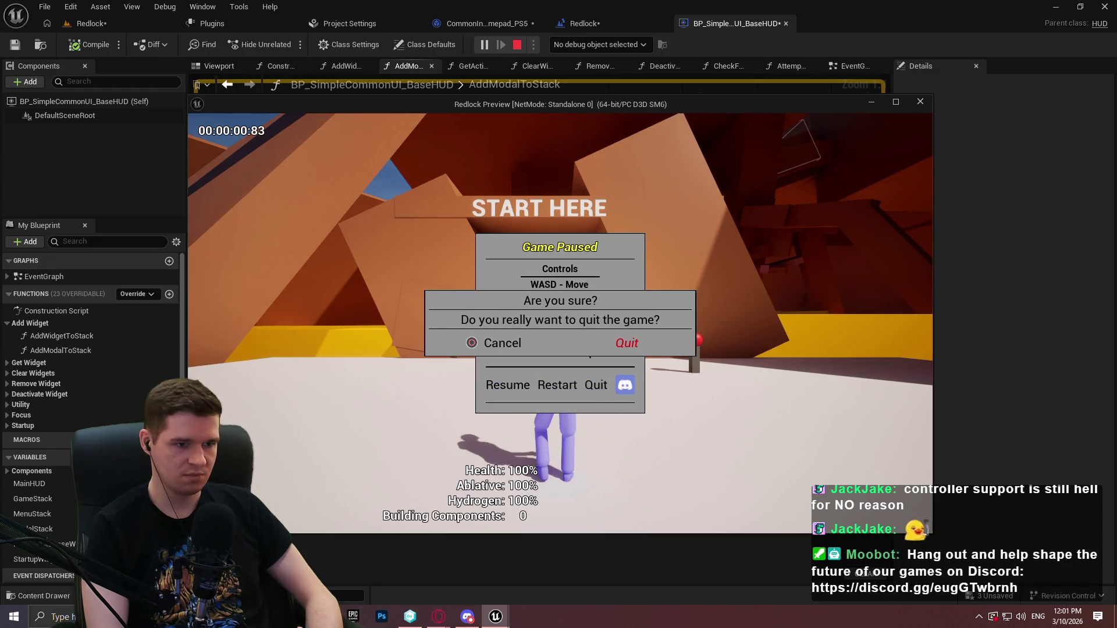
{"action": "key", "text": "Right"}
- Toggle focus between Quit and Cancel, confirm Quit, then return to the CommonInput_Gamepad_PS5 defaults
{"action": "key", "text": "Left"}
{"action": "key", "text": "Right"}
{"action": "key", "text": "Left"}
{"action": "key", "text": "Right"}
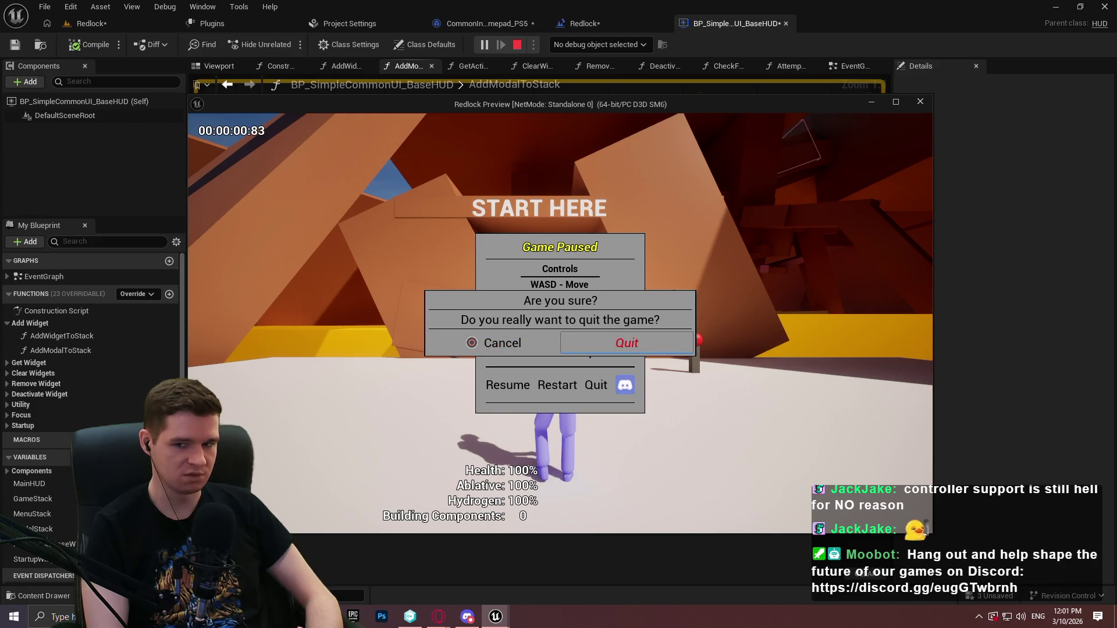
{"action": "key", "text": "Left"}
{"action": "key", "text": "Right"}
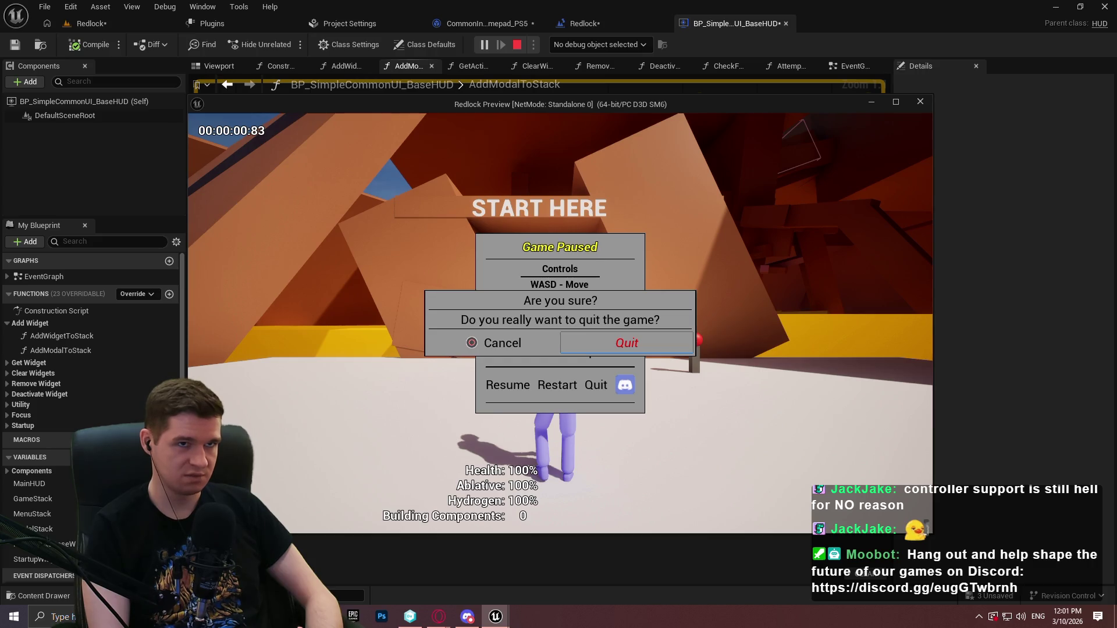
{"action": "key", "text": "Left"}
{"action": "key", "text": "Right"}
{"action": "key", "text": "Return"}
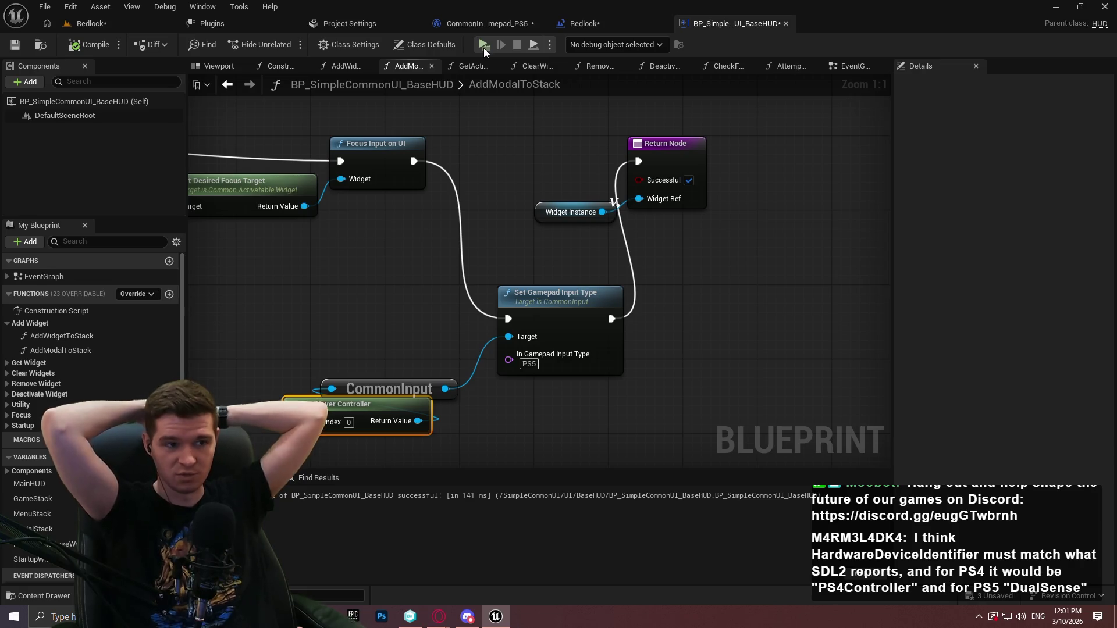
{"action": "left_click", "coordinate": [483, 24]}
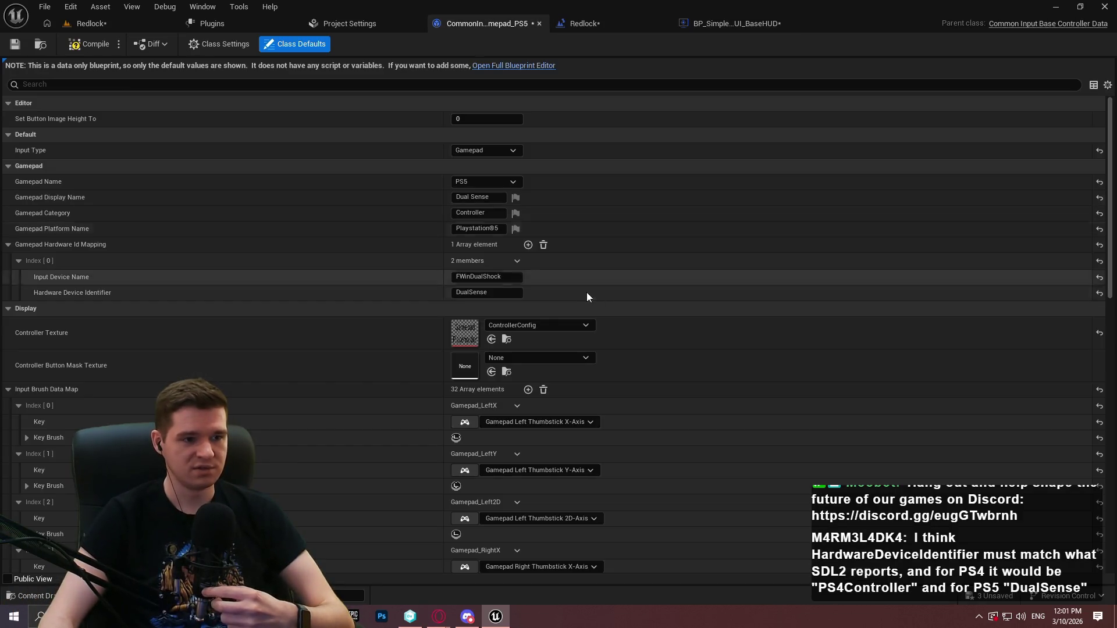
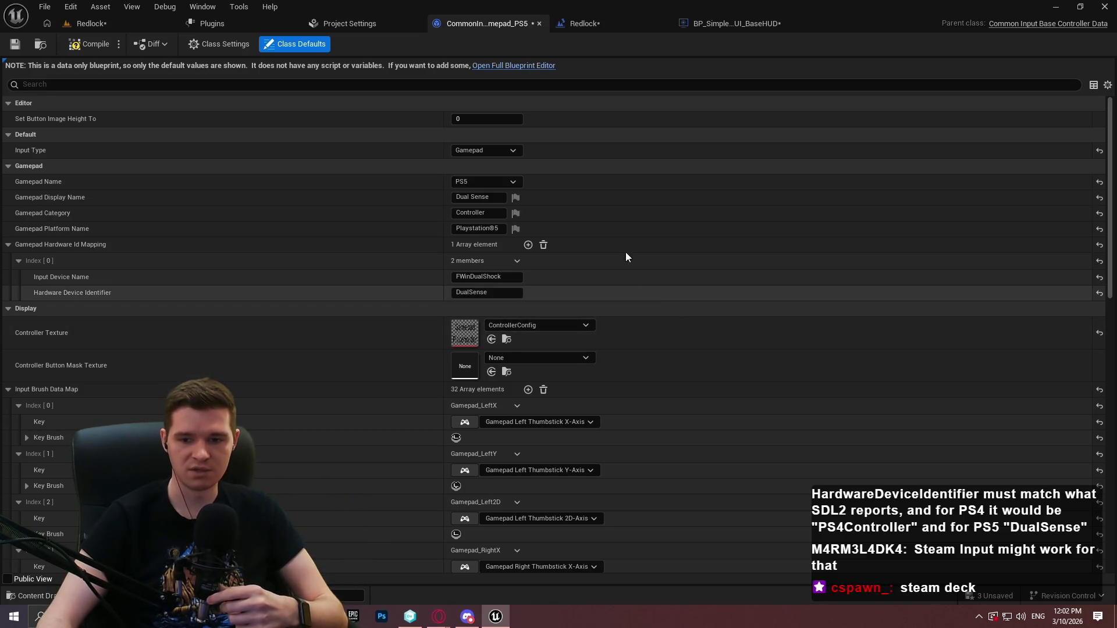
- In AddModalToStack, delete Set Gamepad Input Type with its CommonInput and Get Player Controller nodes
{"action": "left_click", "coordinate": [722, 23]}
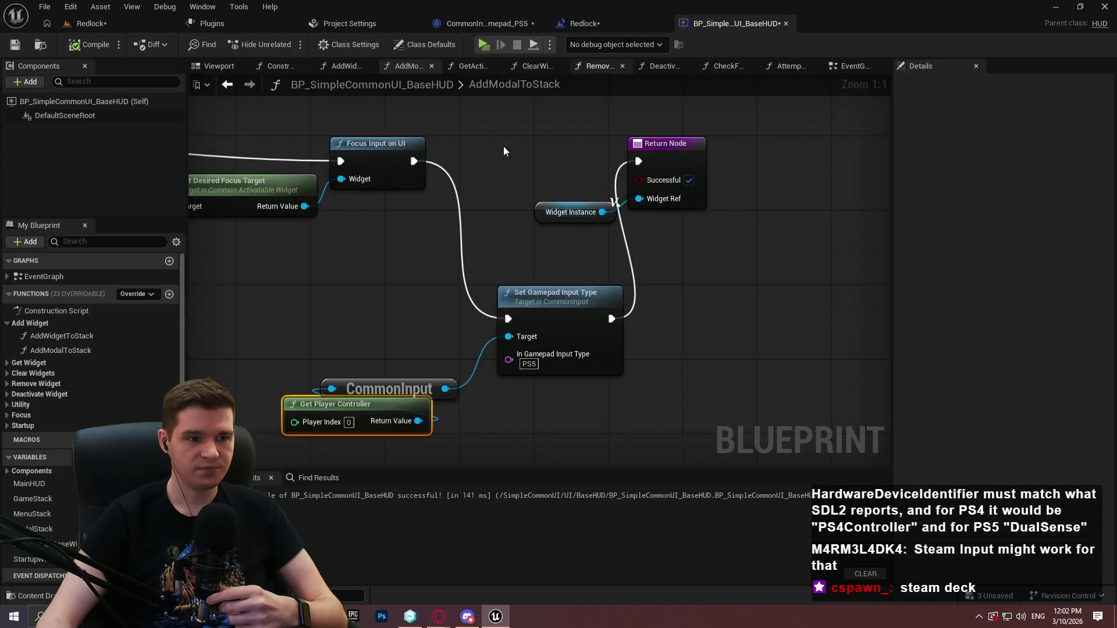
{"action": "left_click_drag", "start_coordinate": [698, 421], "coordinate": [219, 271]}
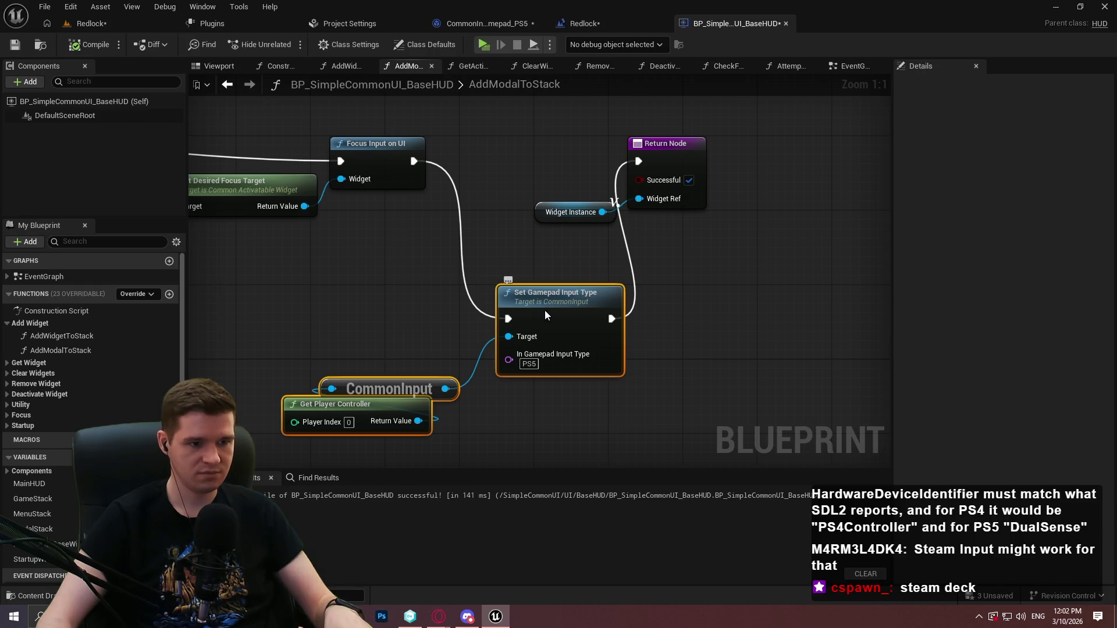
{"action": "left_click", "coordinate": [863, 294]}
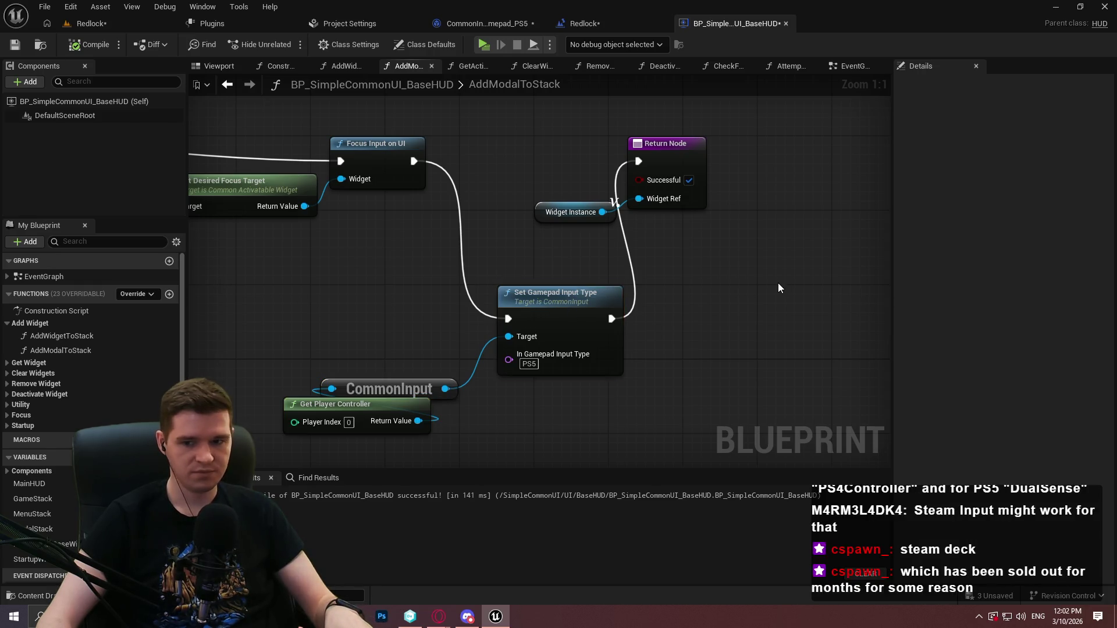
{"action": "mouse_move", "coordinate": [736, 423]}
{"action": "left_mouse_down"}
{"action": "mouse_move", "coordinate": [337, 325]}
{"action": "mouse_move", "coordinate": [320, 308]}
{"action": "left_mouse_up"}
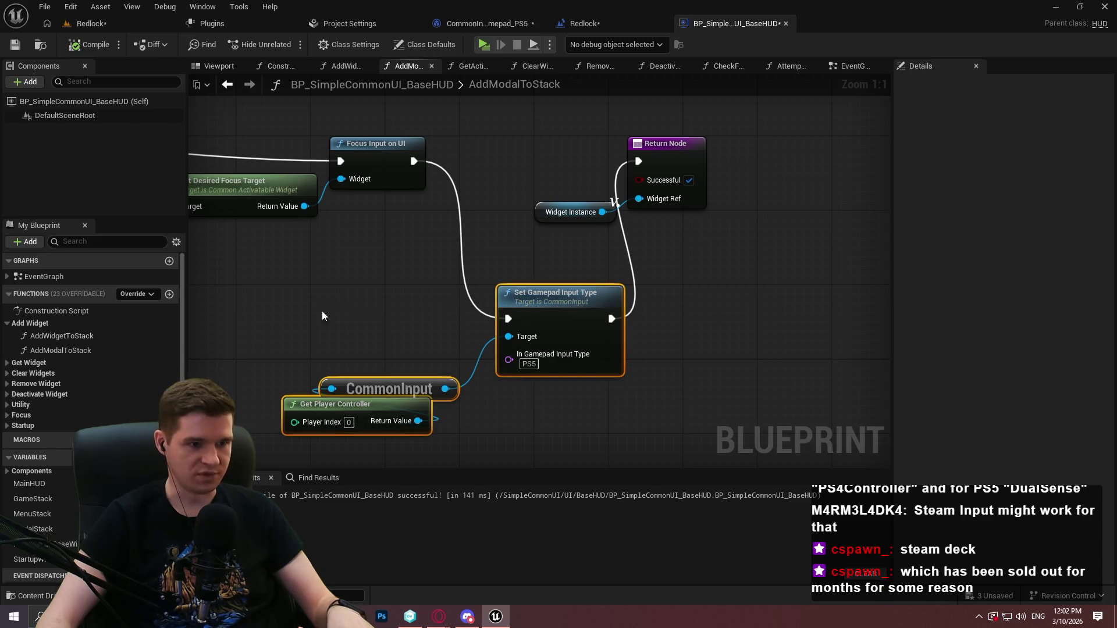
{"action": "key", "text": "Delete"}
- Wire Focus Input on UI to the Return Node, recompile, and return to the PS5 gamepad data
{"action": "left_click_drag", "start_coordinate": [413, 162], "coordinate": [639, 161]}
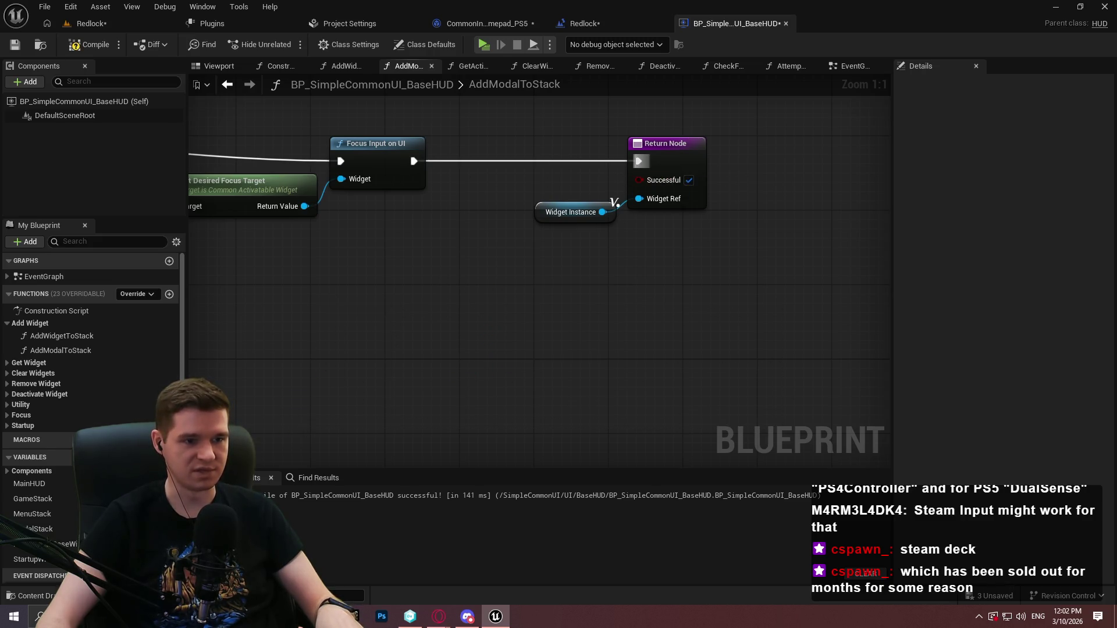
{"action": "left_click", "coordinate": [107, 53]}
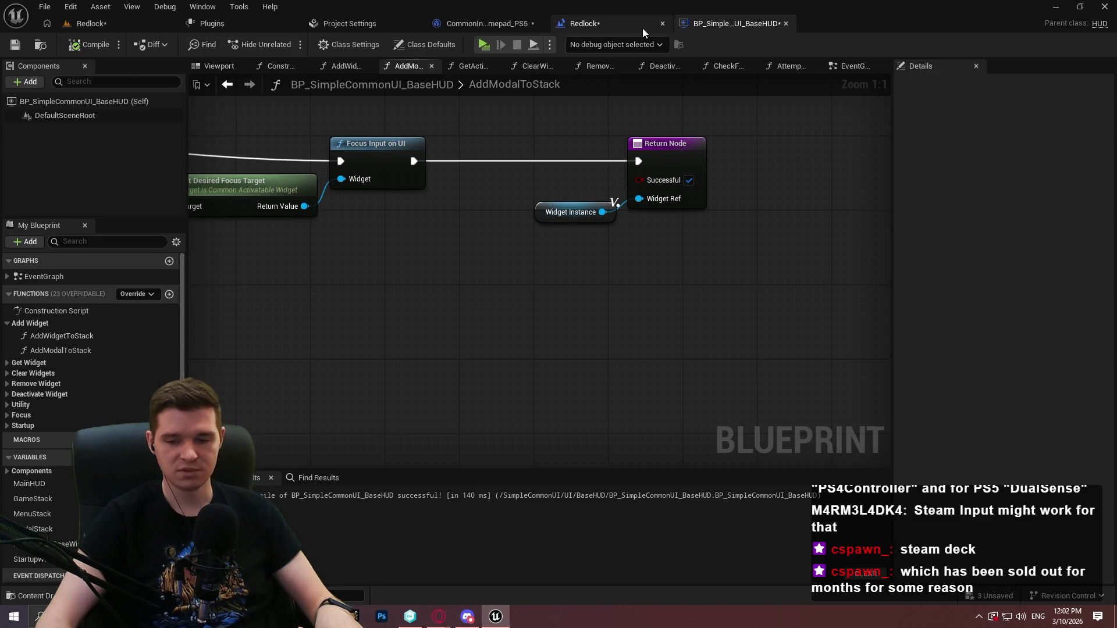
{"action": "left_click", "coordinate": [595, 25]}
{"action": "left_click", "coordinate": [458, 25]}
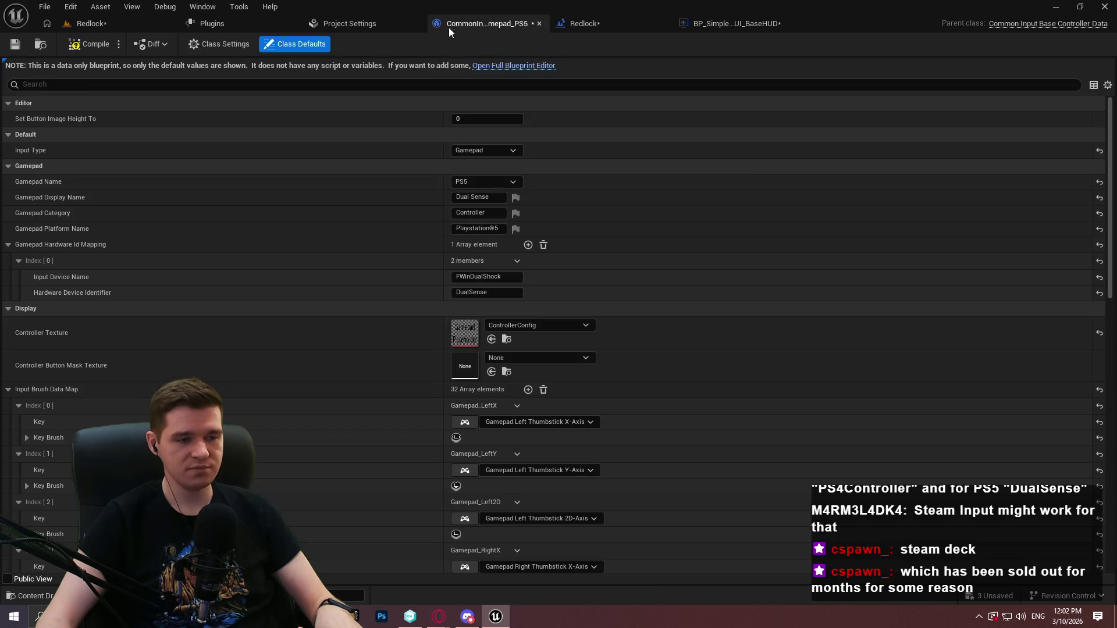